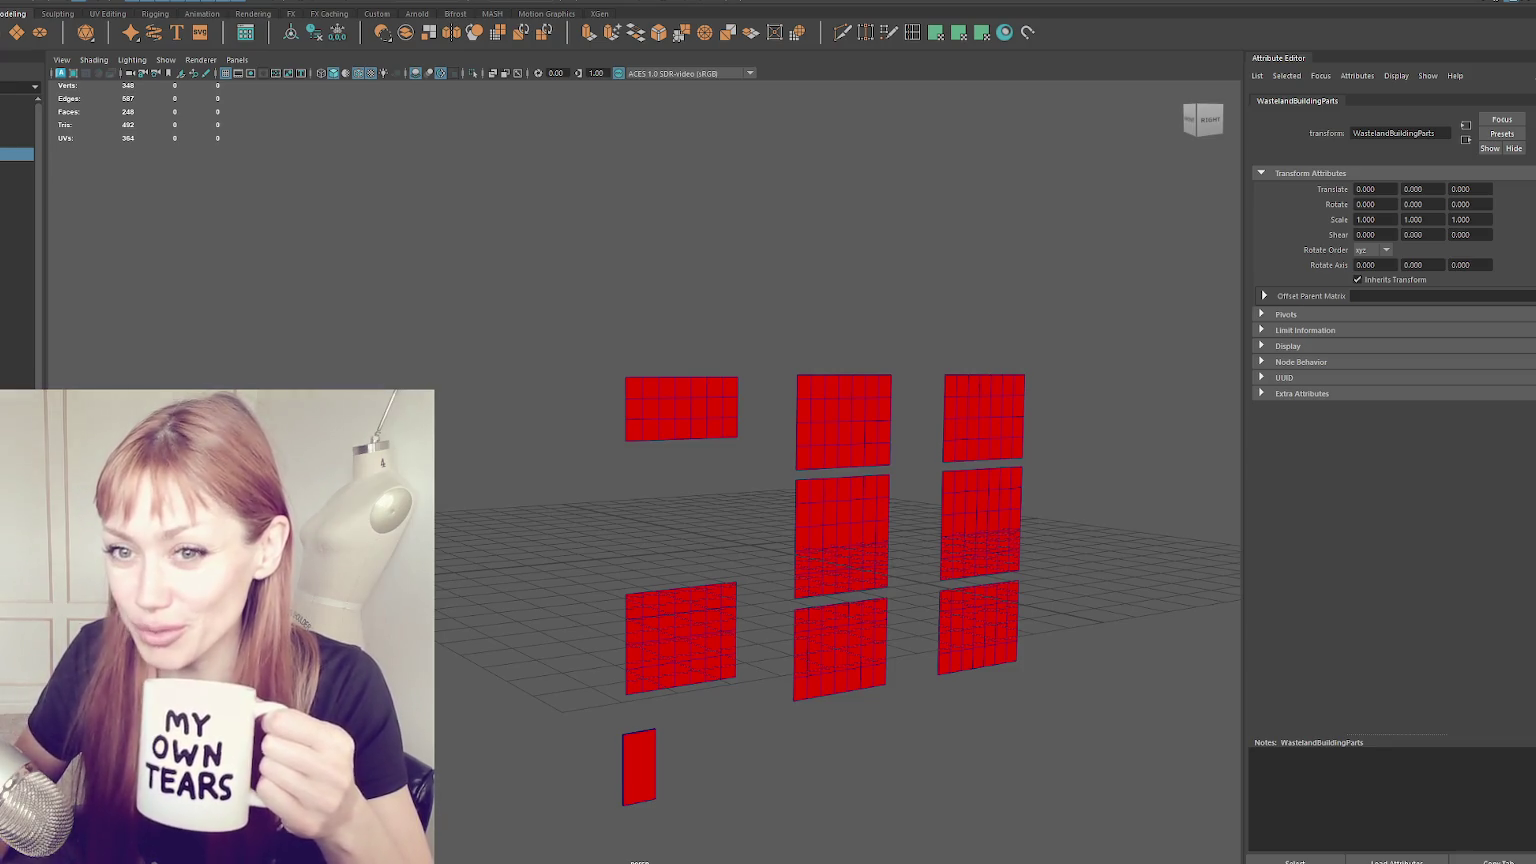
- Marquee-select all the red wall panel meshes in Maya, then clear the selection
left_click_drag(470, 241, 1143, 862)
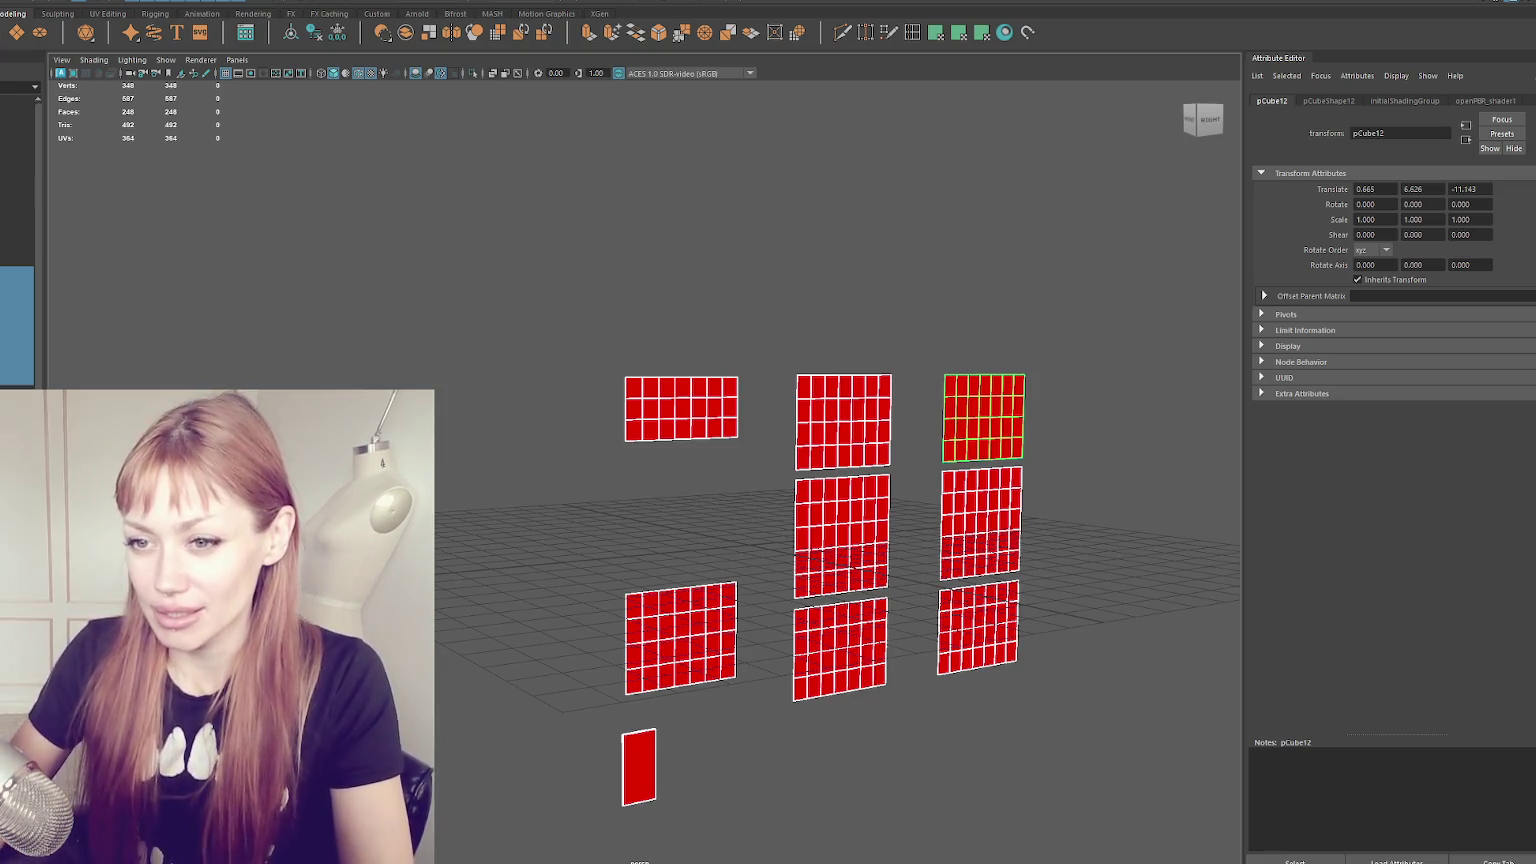
left_click(1042, 556)
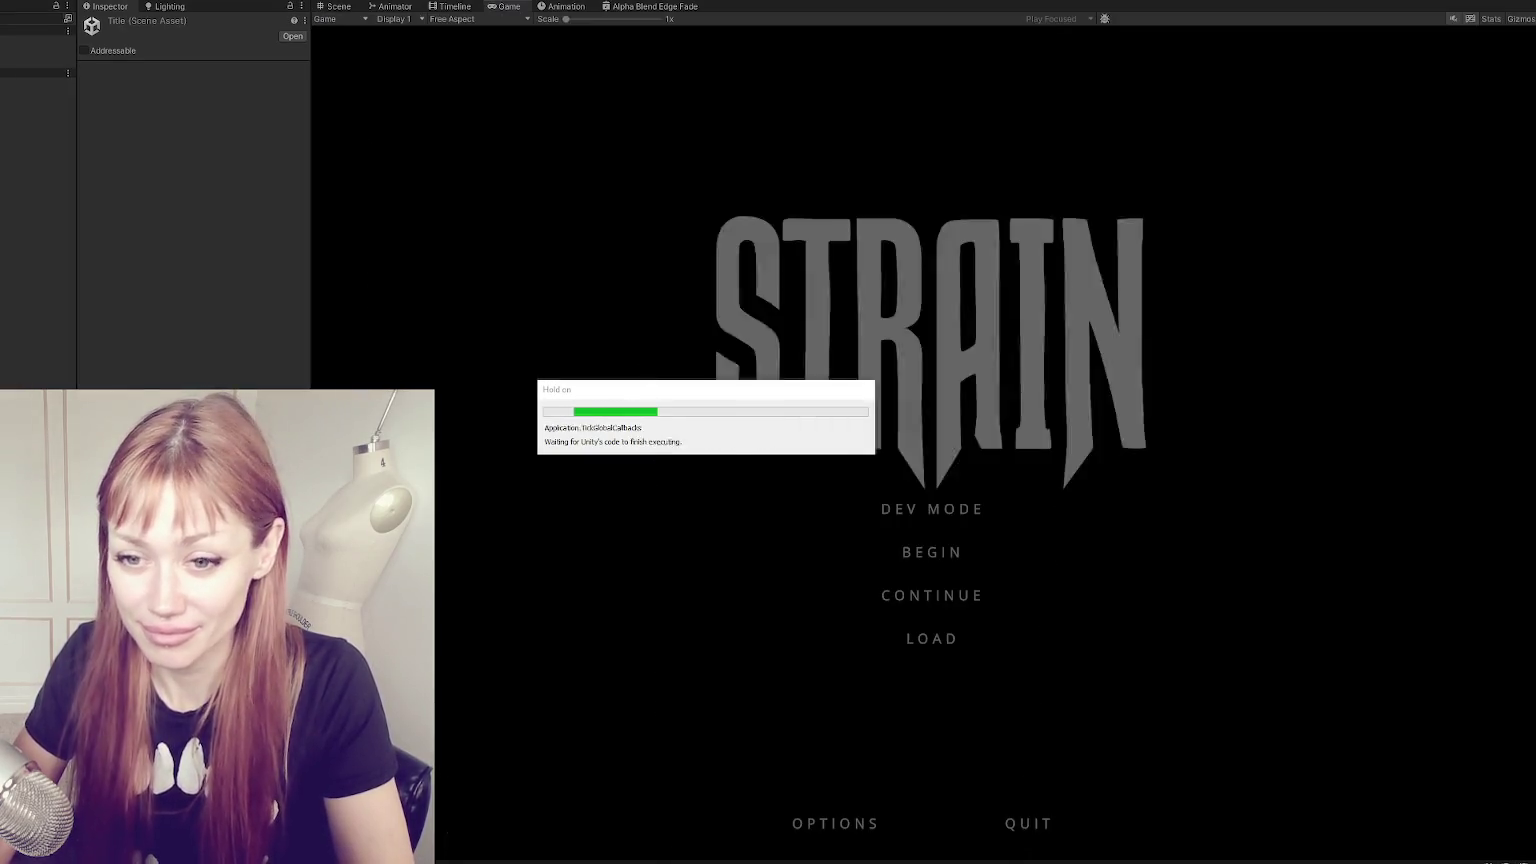
- Start the game from the STRAIN title menu in Unity
left_click(901, 510)
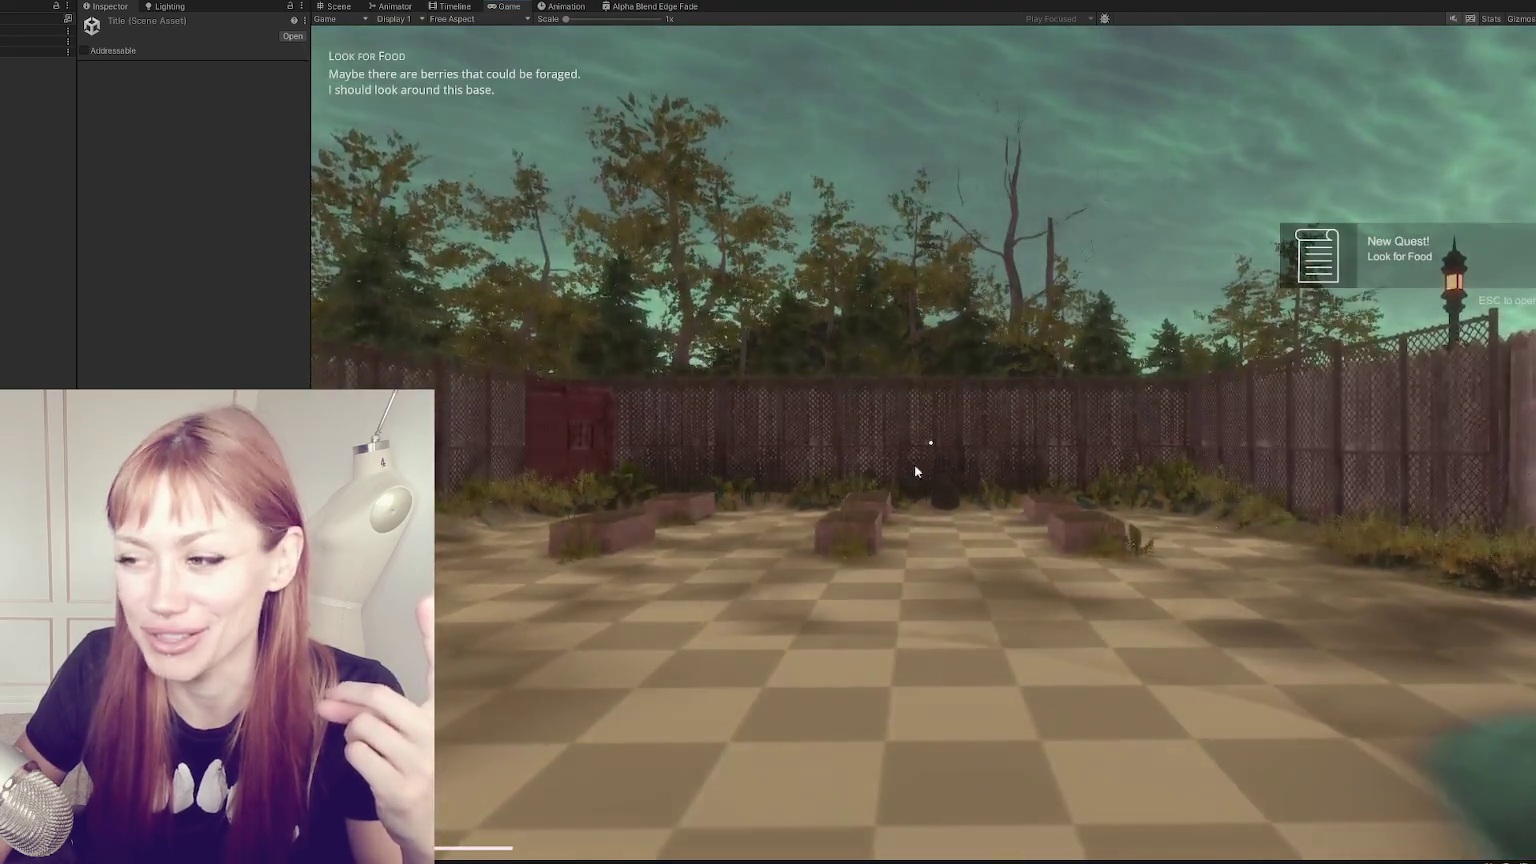
- Take control of the first-person player once the level has loaded
left_click(916, 471)
- Walk the player past the planters to the red door and enter the test area
key("w")
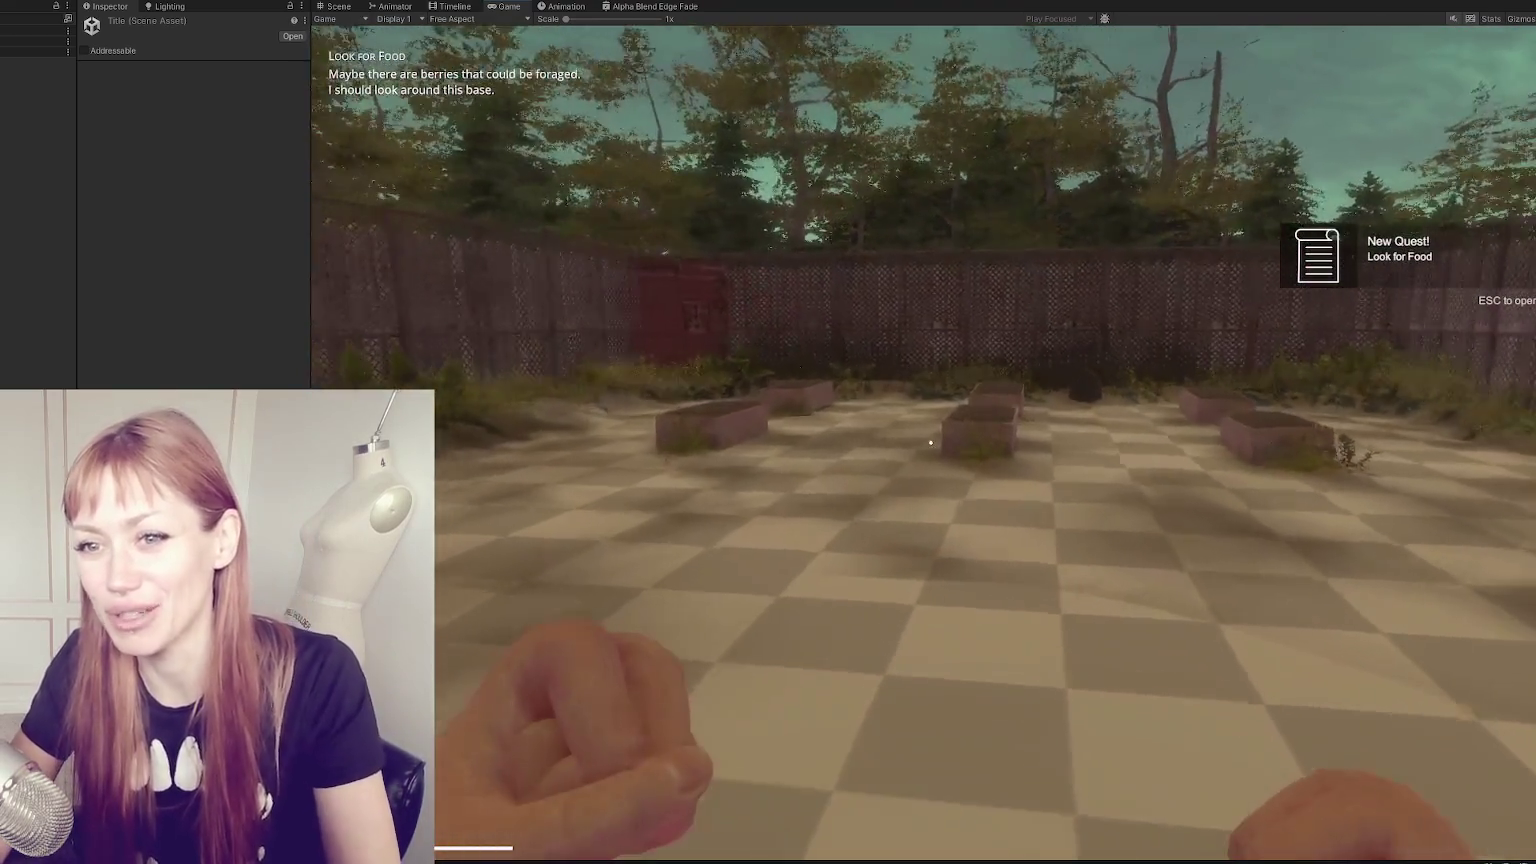
key("w")
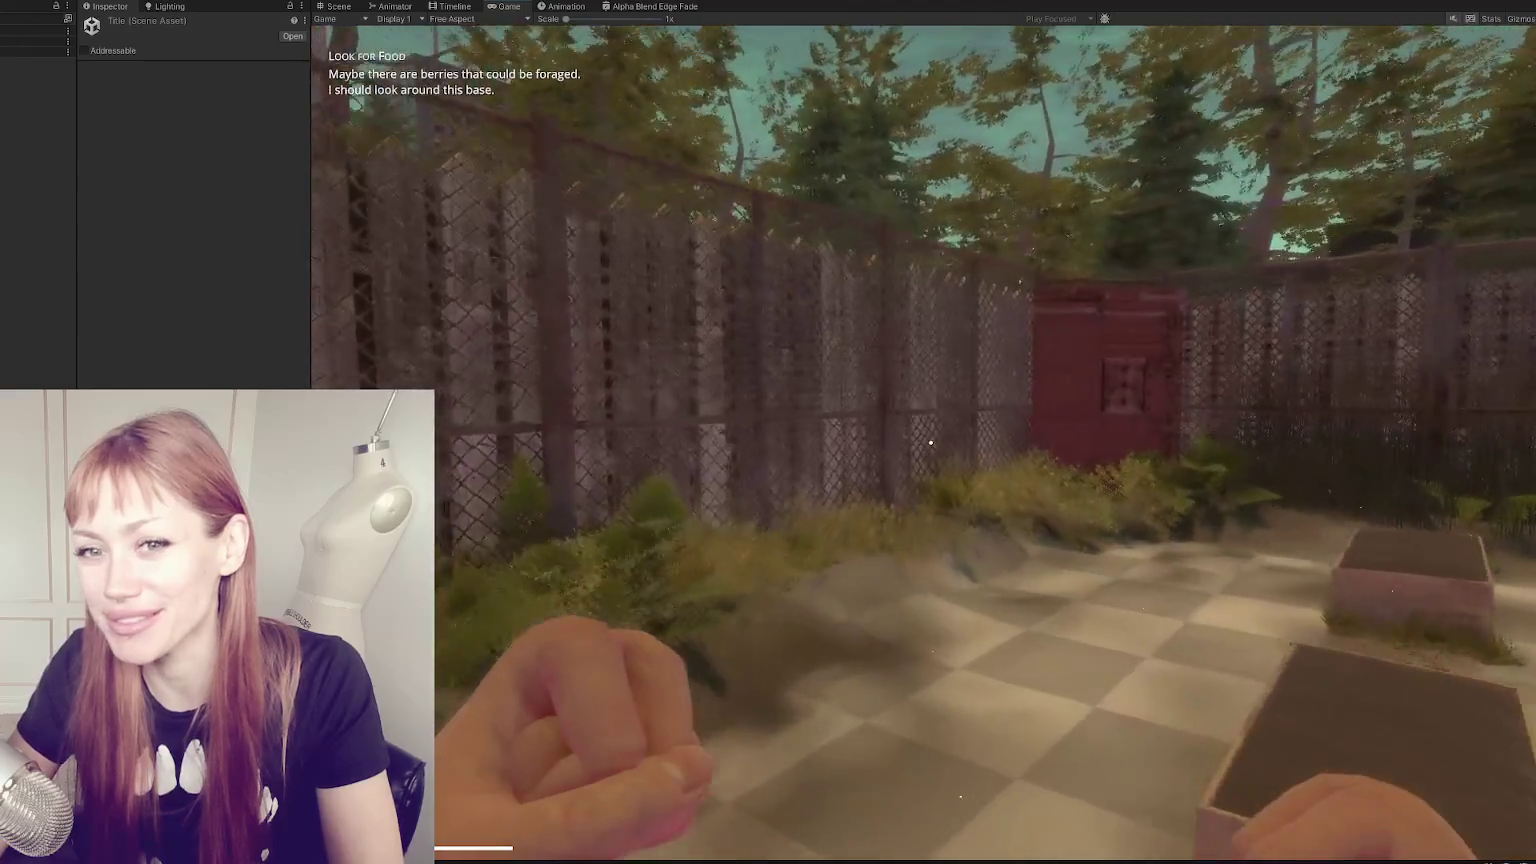
key("w")
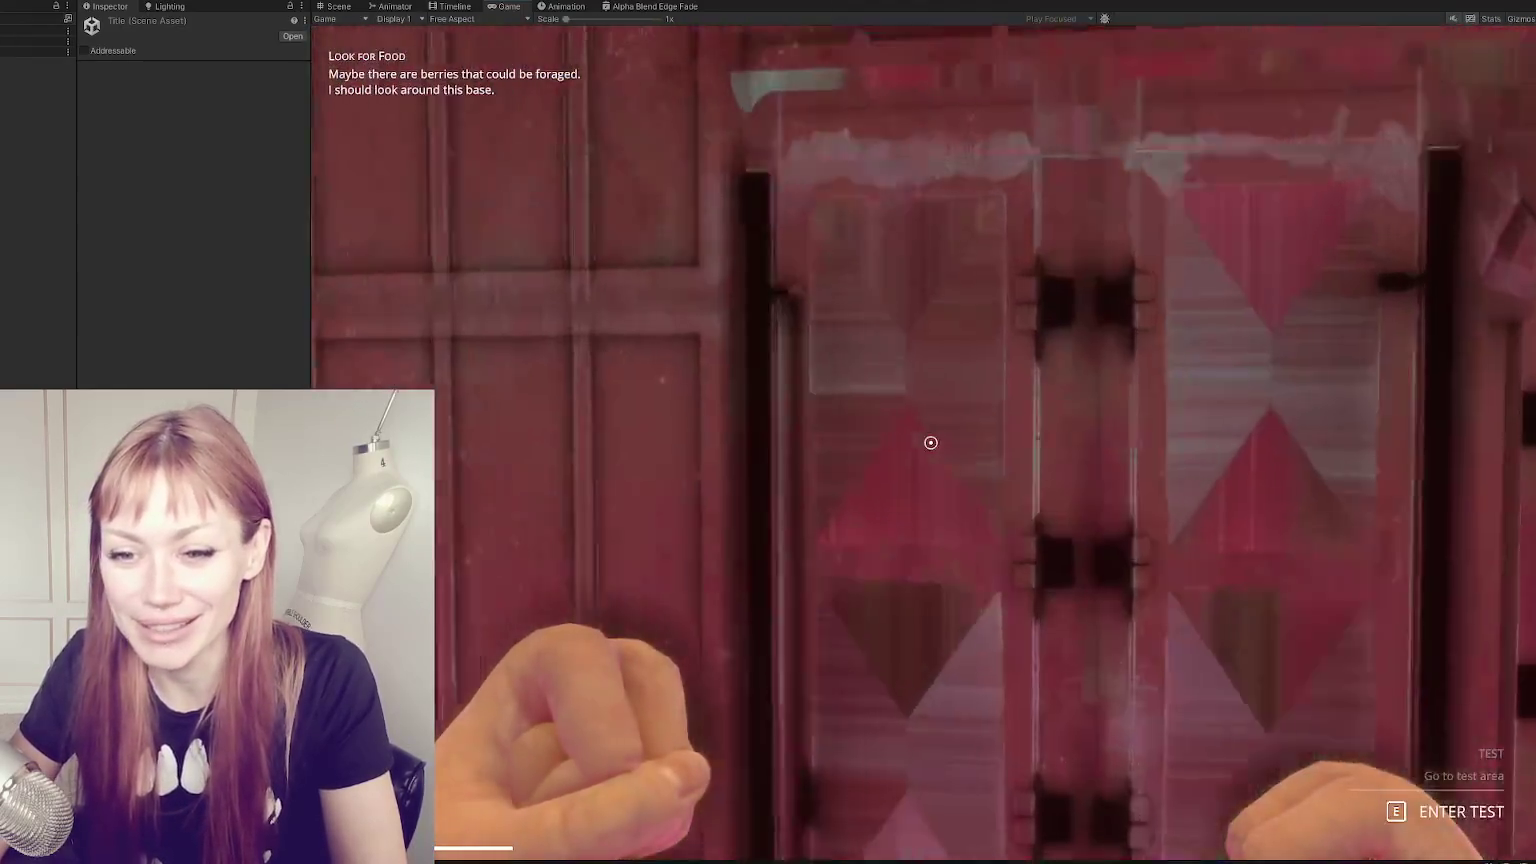
key("e")
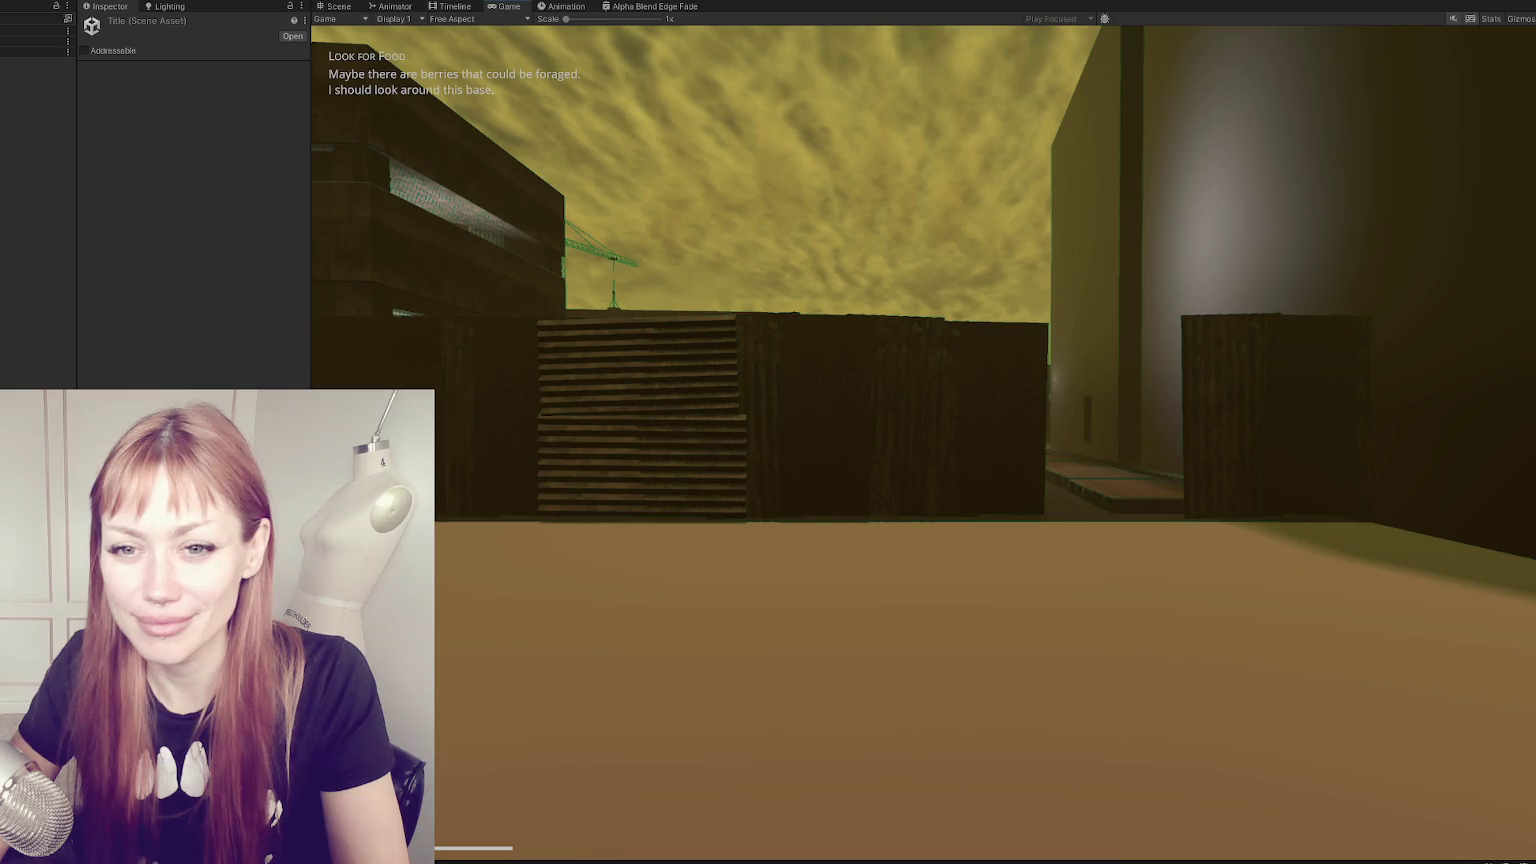
- Walk toward the wasteland buildings and fence, bring up the pause menu, then exit Play mode
key("w")
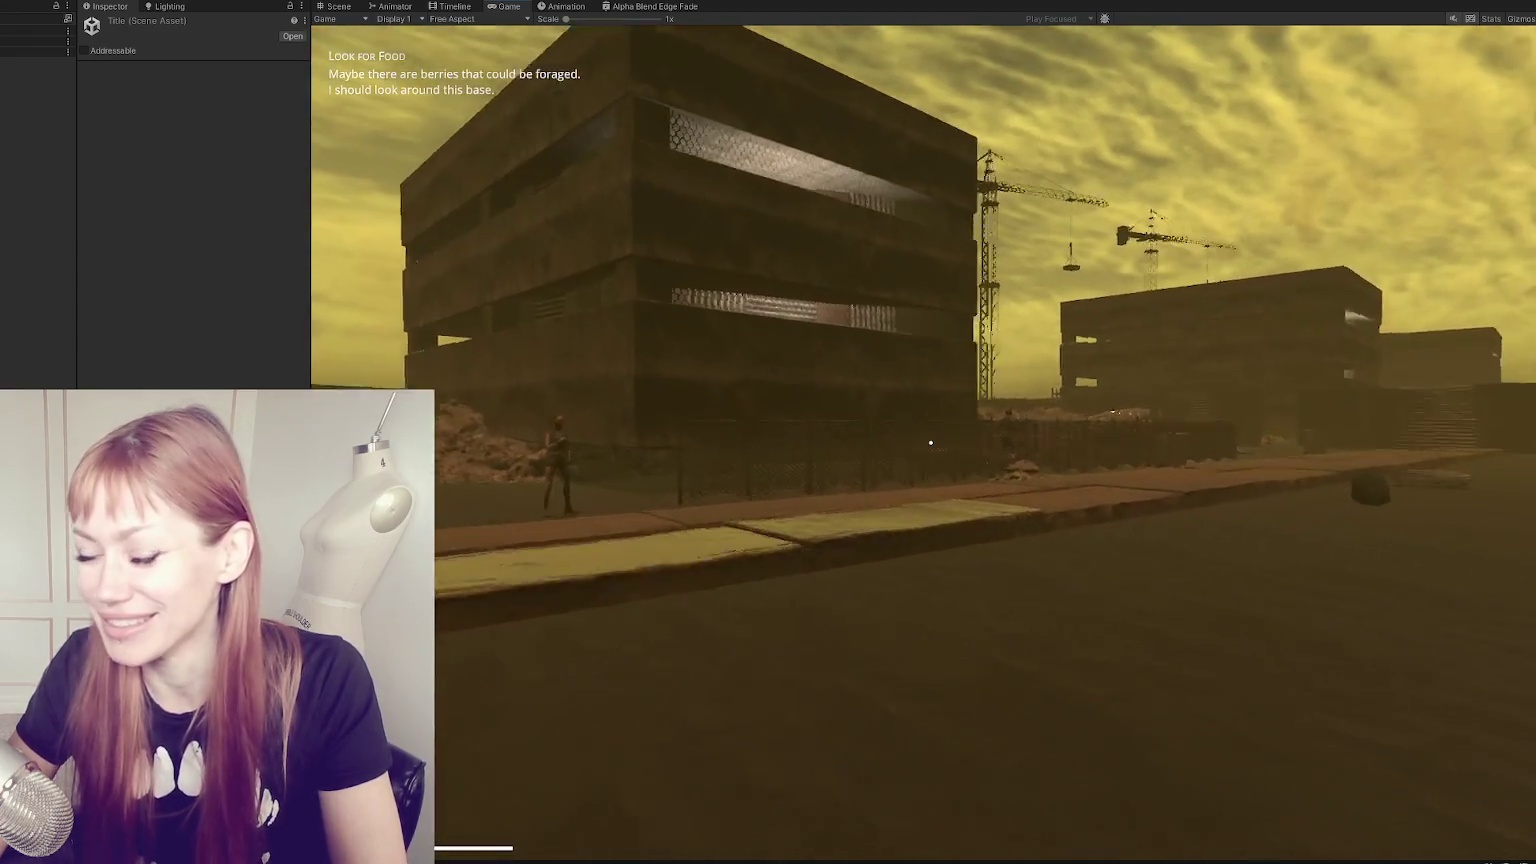
key("w")
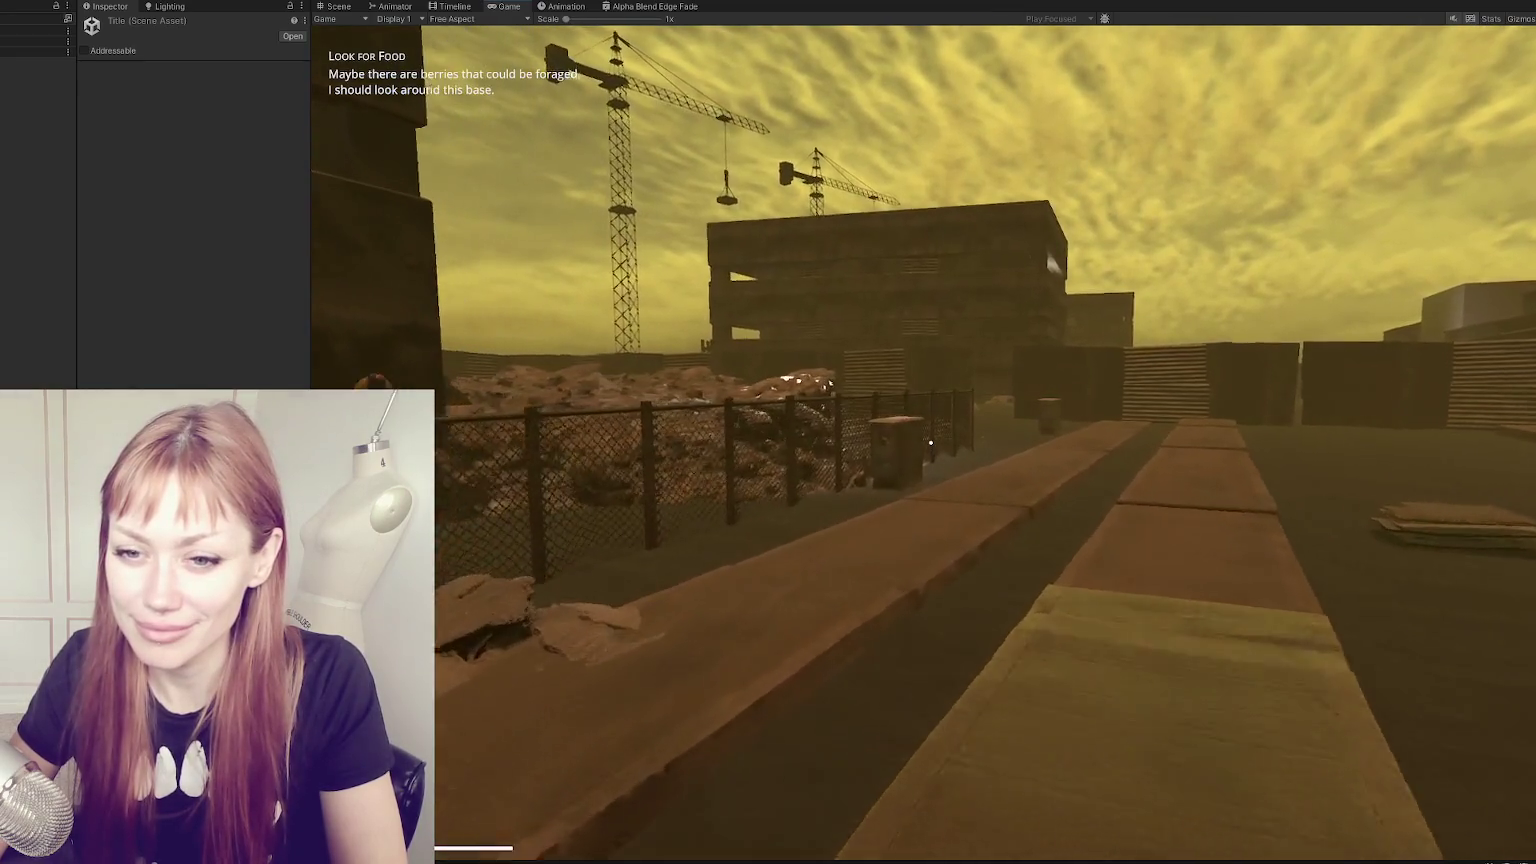
key("Escape")
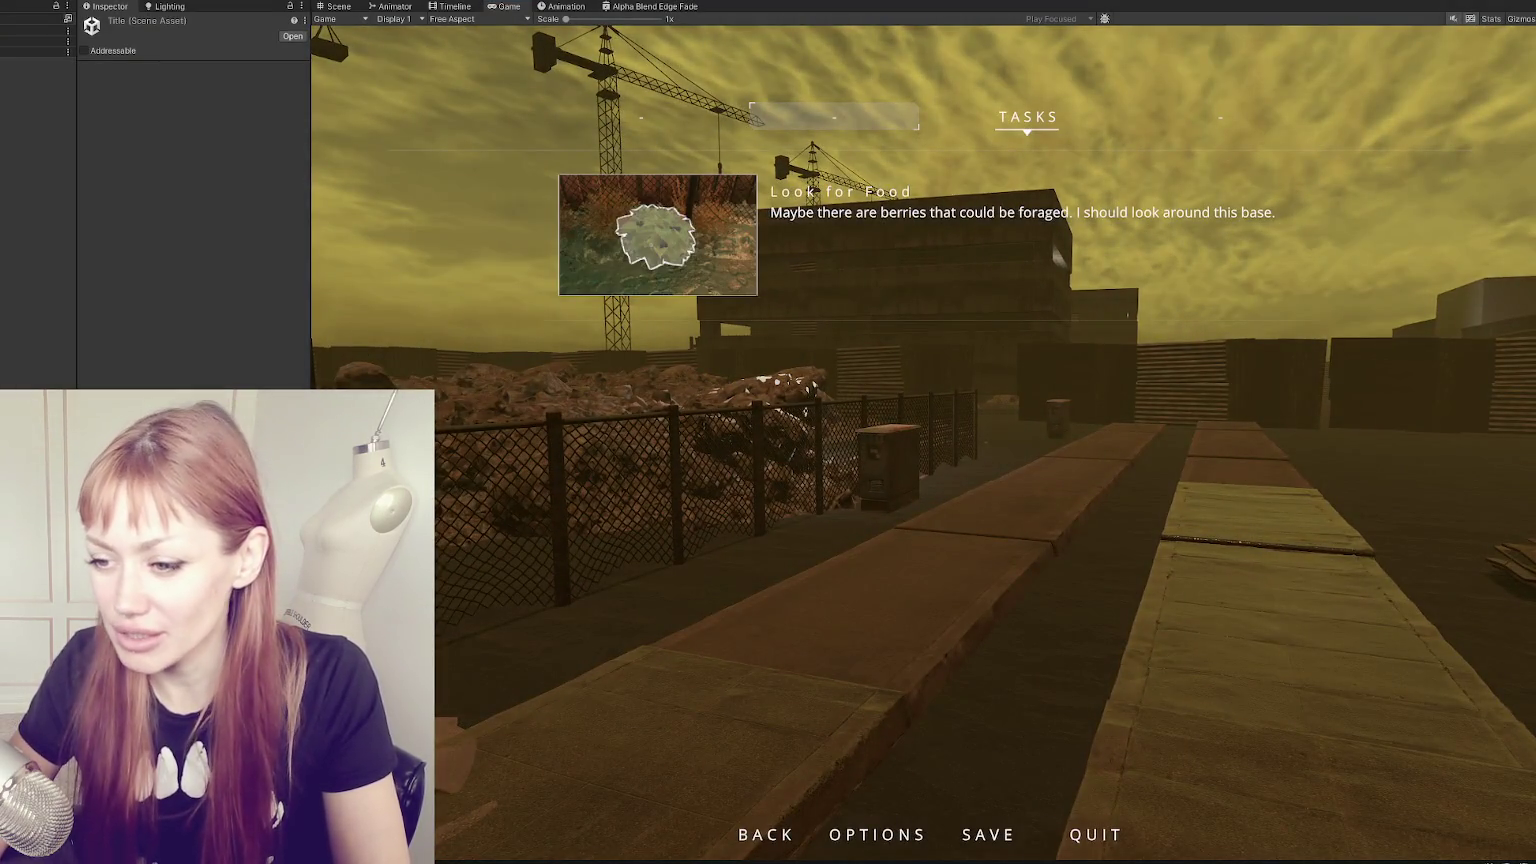
key("ctrl+p")
left_click_drag(310, 620, 459, 620)
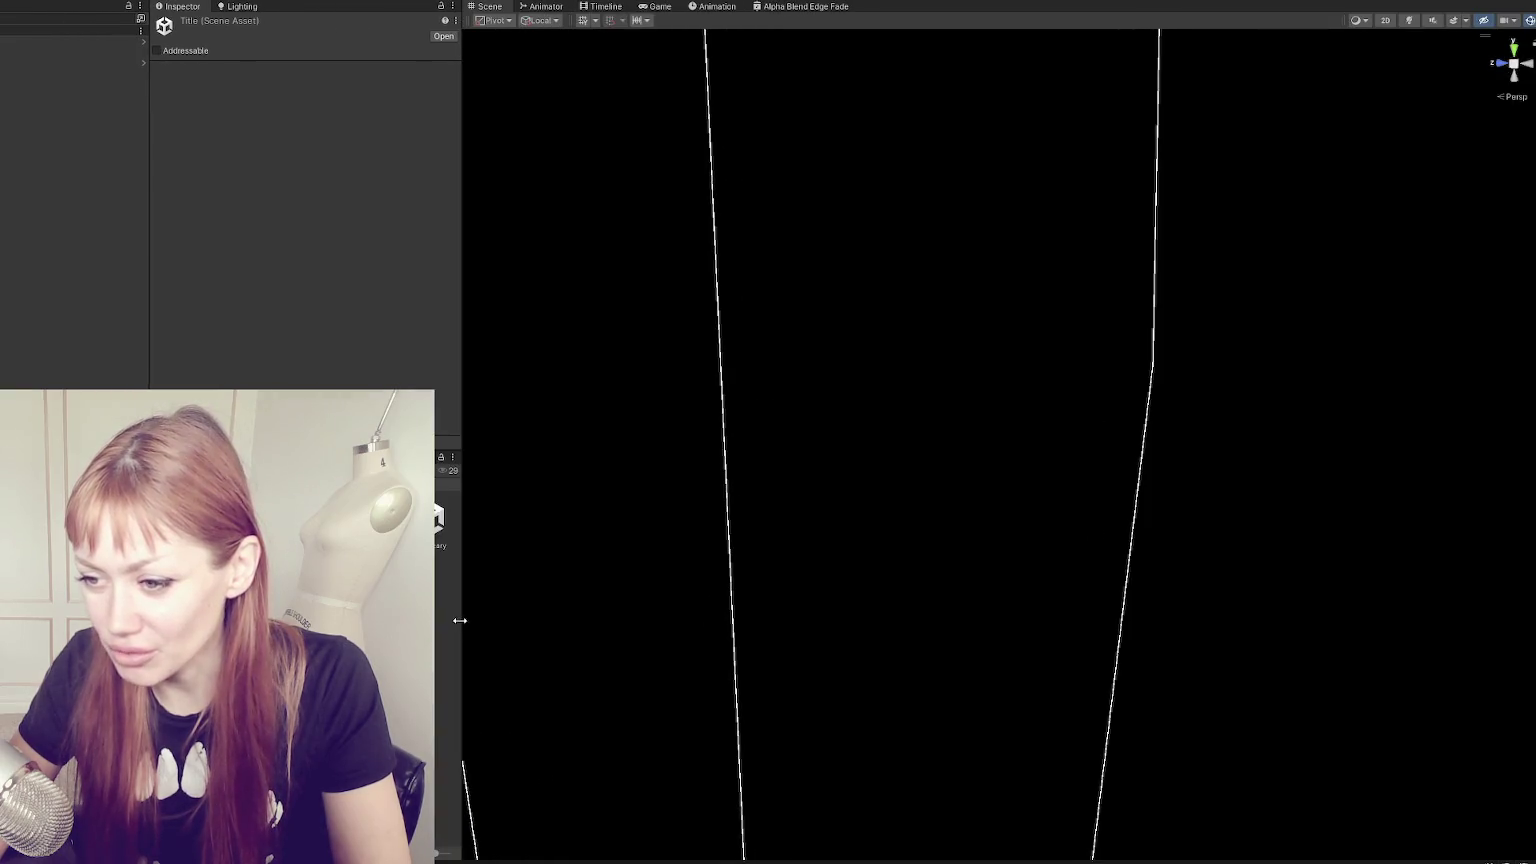
- Open the Main scene and select the Main object to inspect its components
double_click(199, 285)
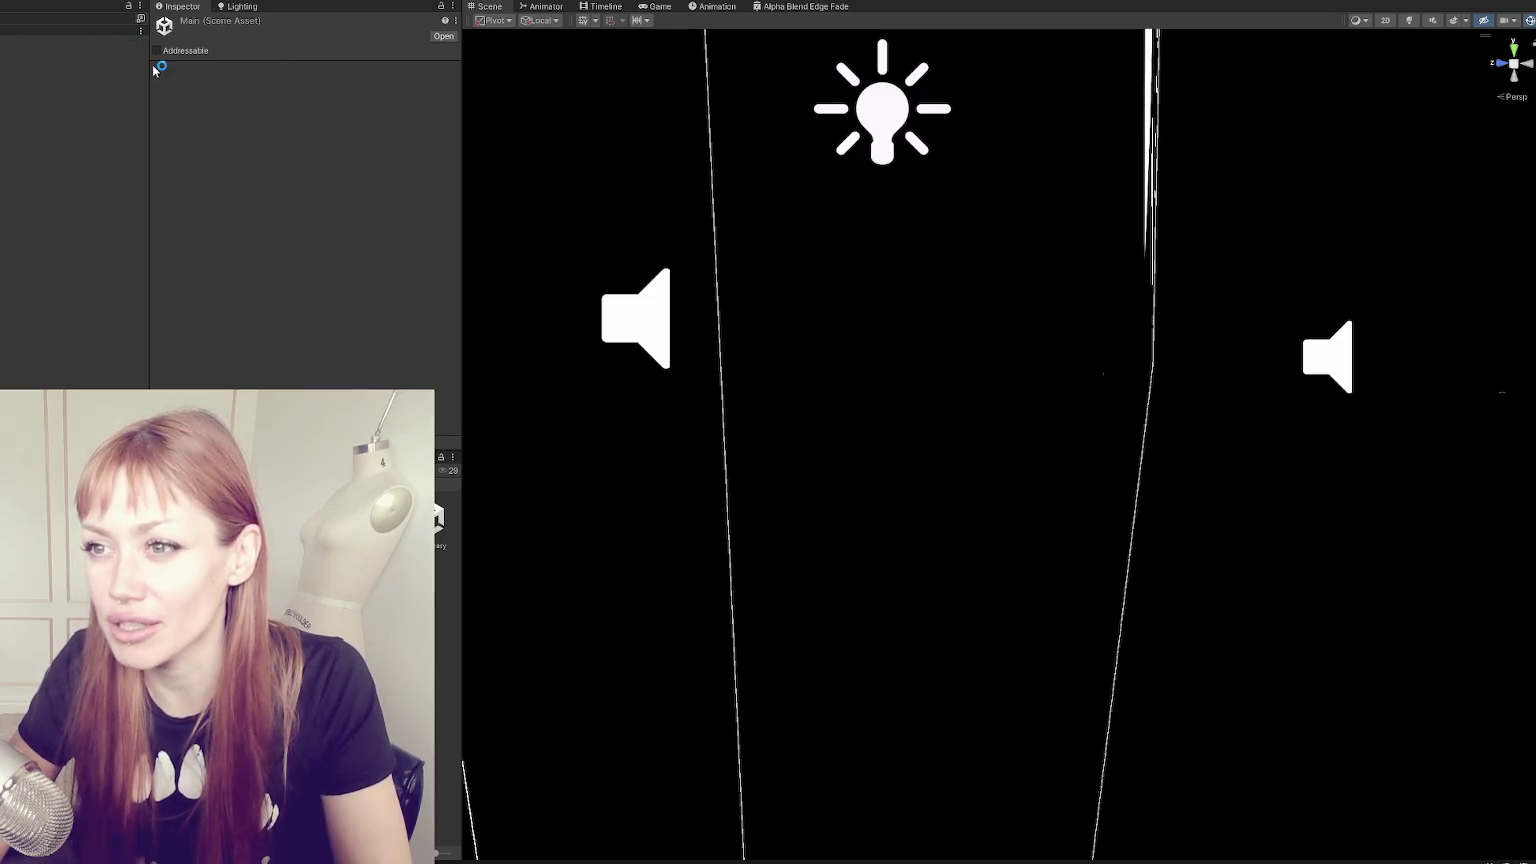
left_click_drag(150, 64, 82, 64)
left_click(35, 42)
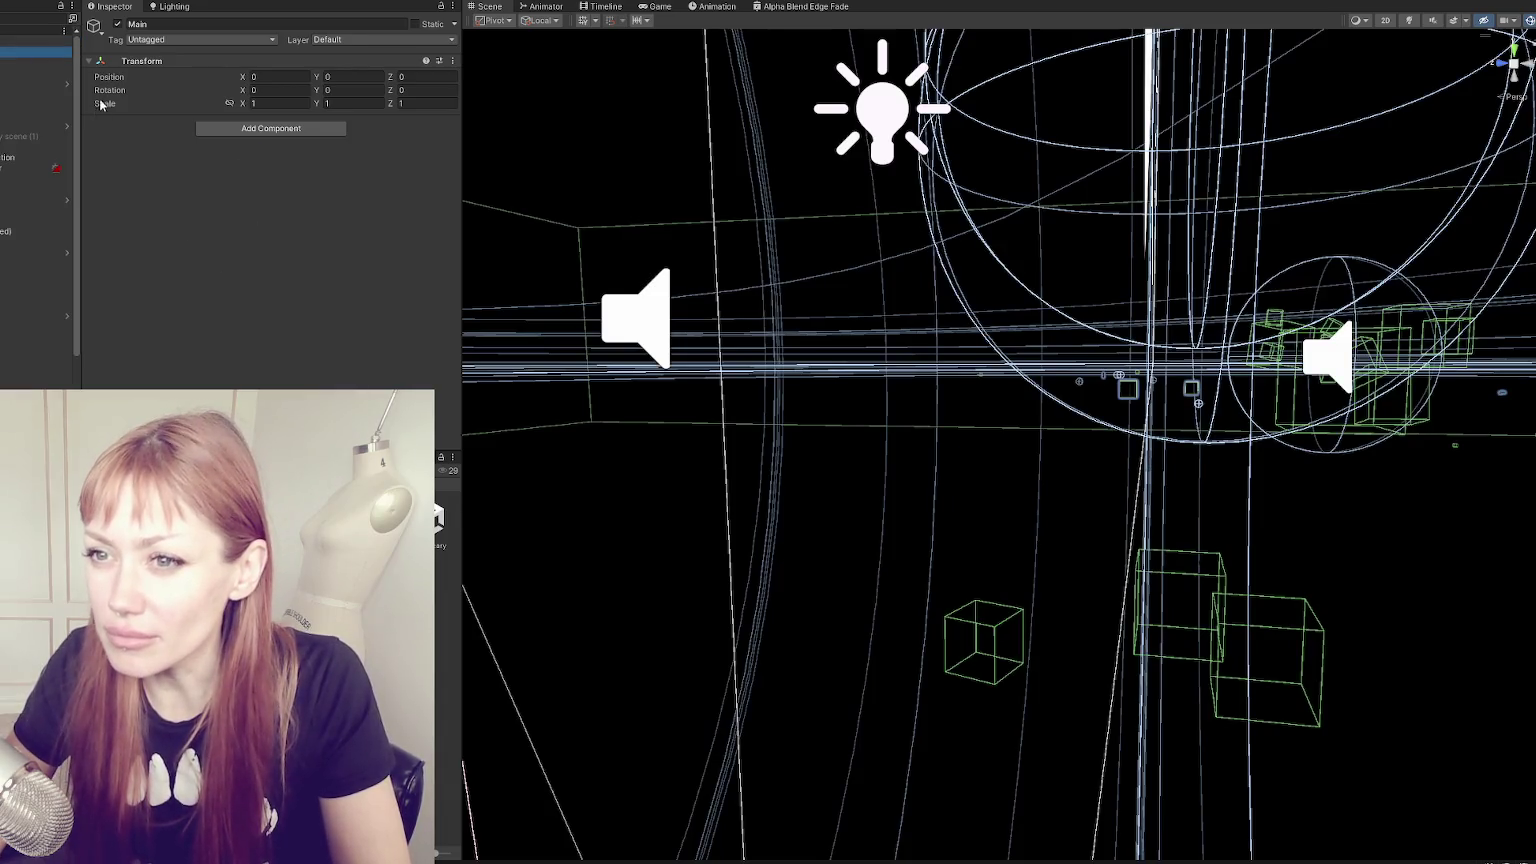
scroll(302, 144, "down", 5)
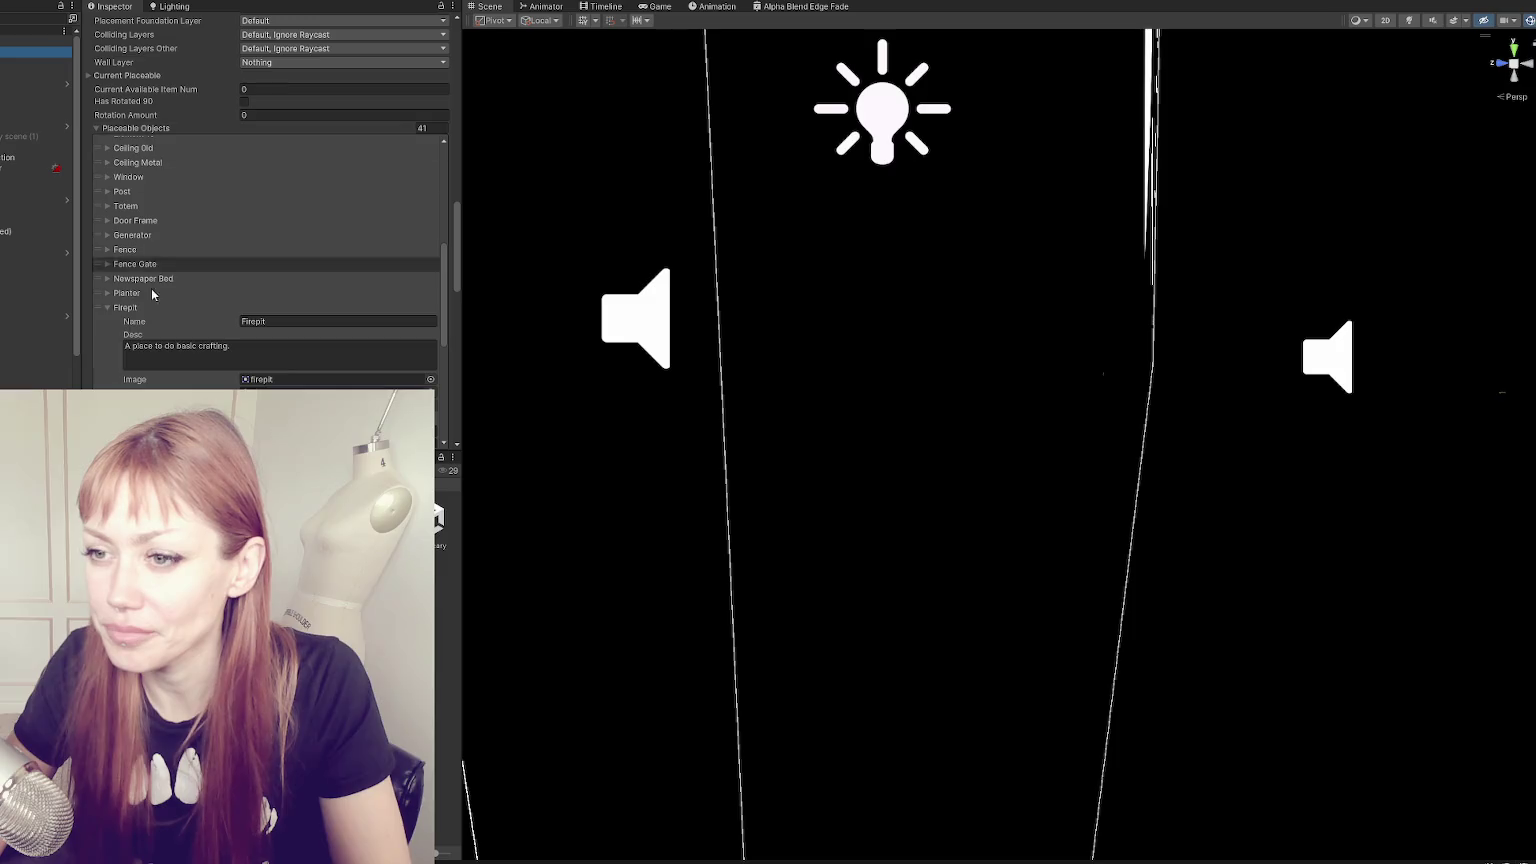
scroll(150, 298, "down", 3)
scroll(122, 119, "up", 3)
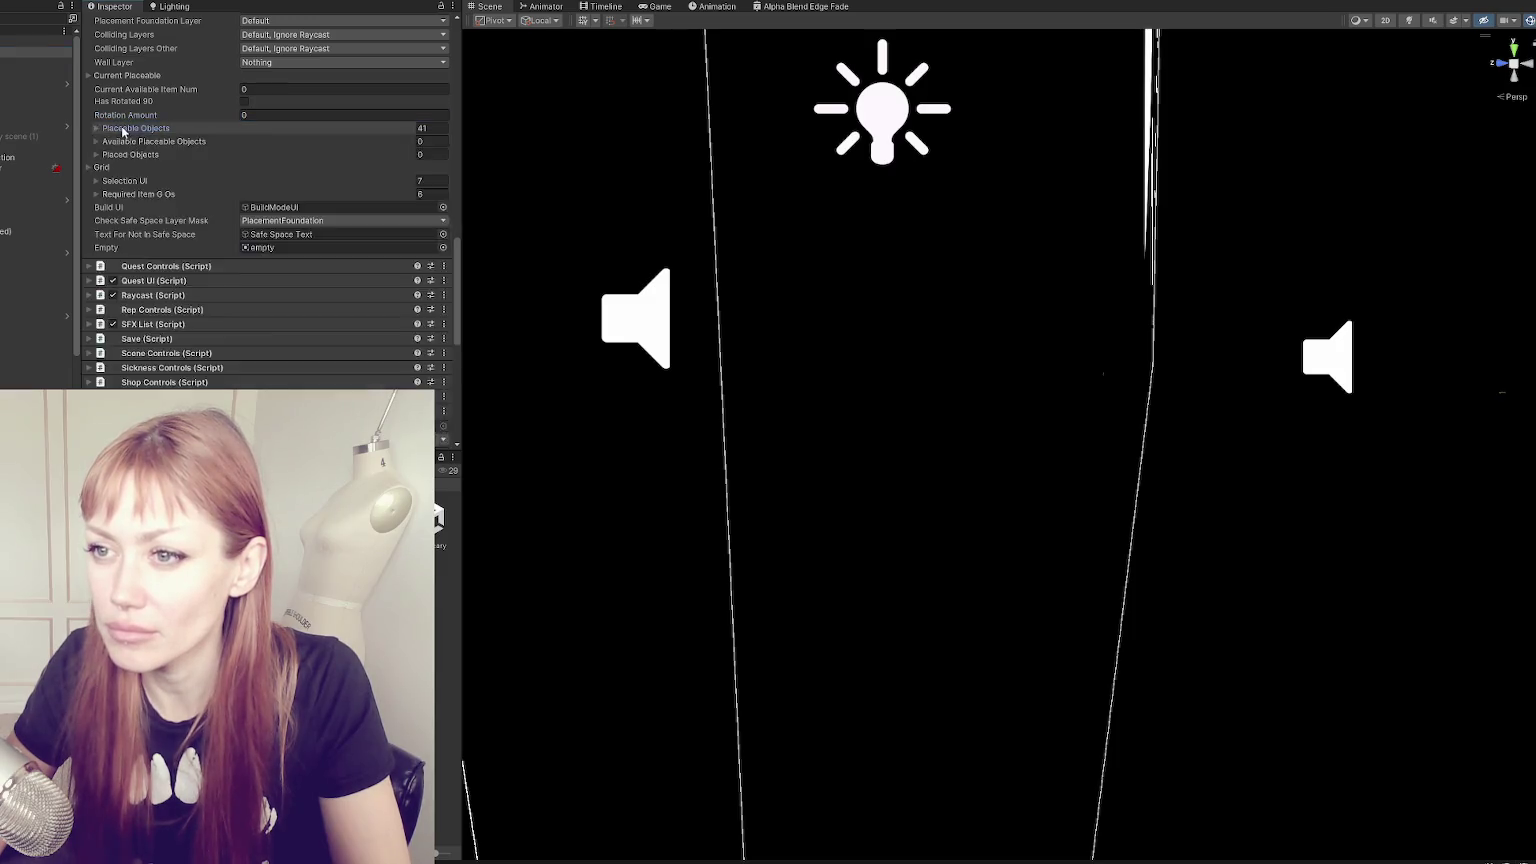
scroll(130, 128, "up", 3)
scroll(140, 135, "up", 3)
scroll(147, 141, "up", 3)
- Collapse the Placement Controls and Story Controls components
left_click(146, 168)
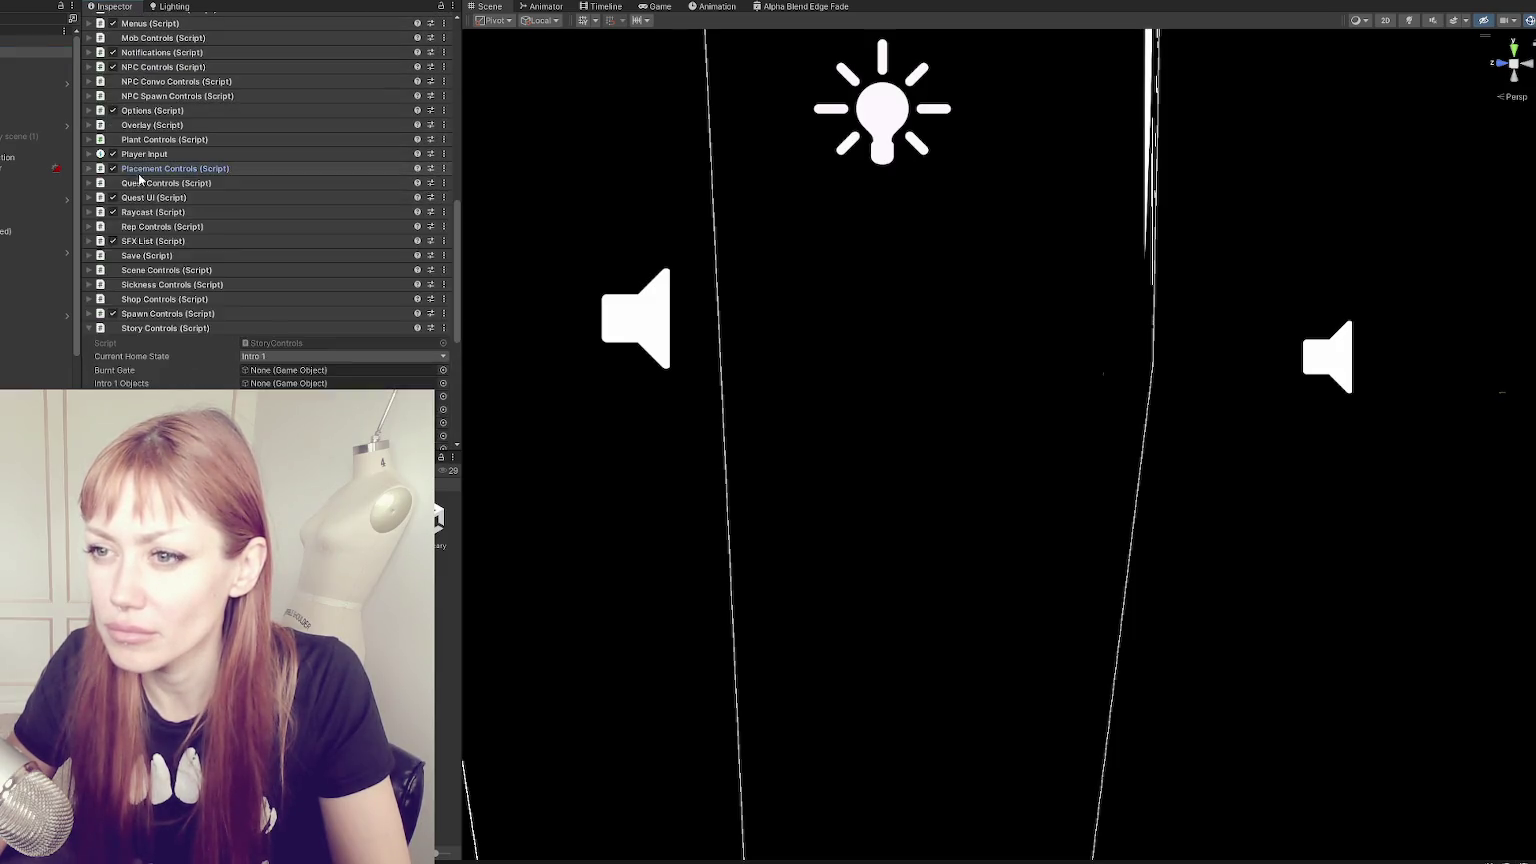
scroll(146, 180, "down", 5)
left_click(147, 117)
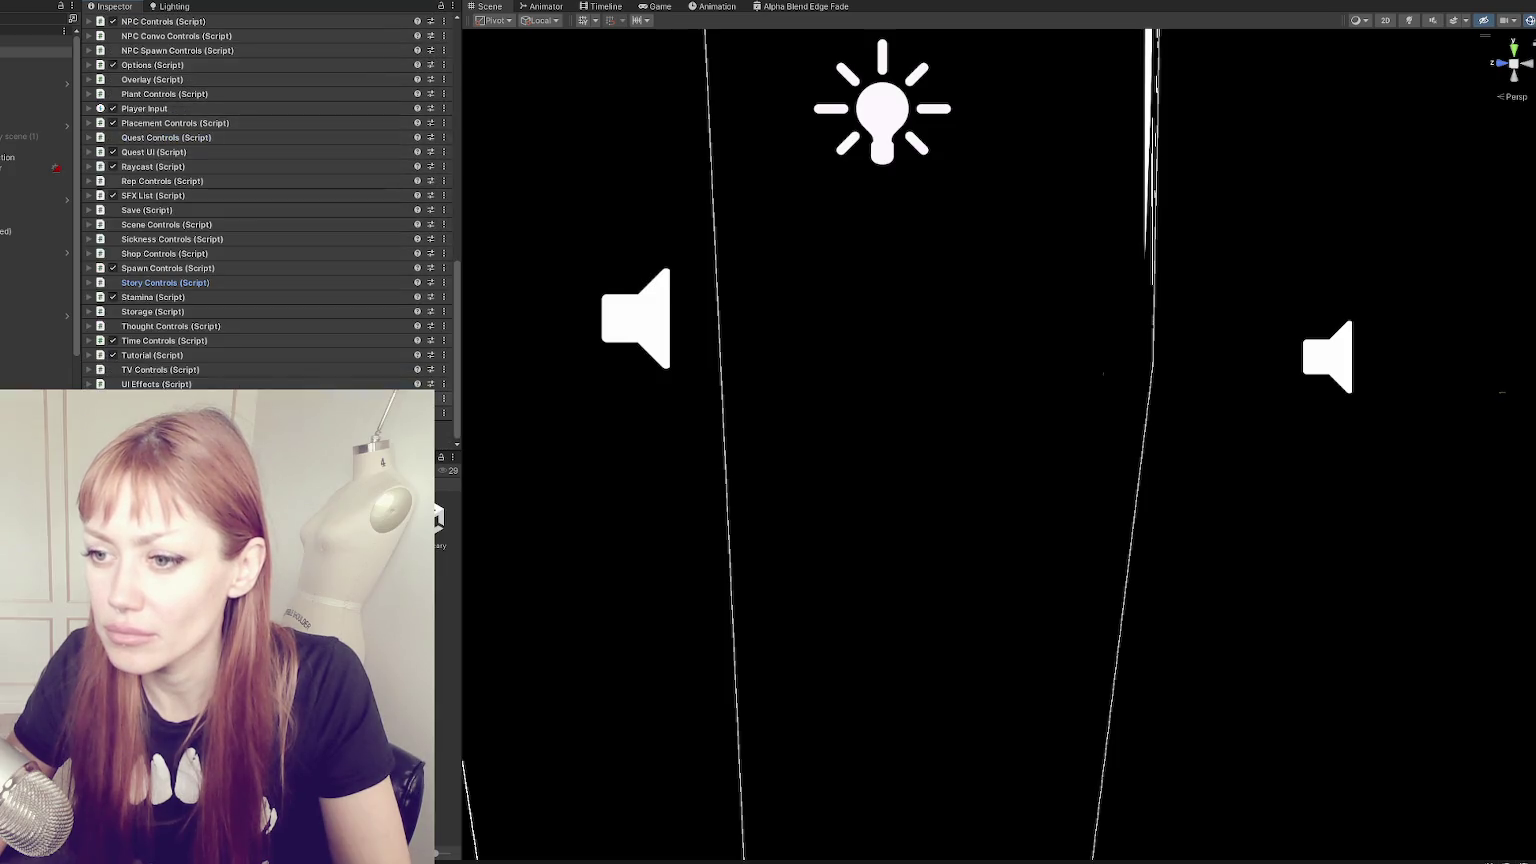
scroll(190, 346, "down", 3)
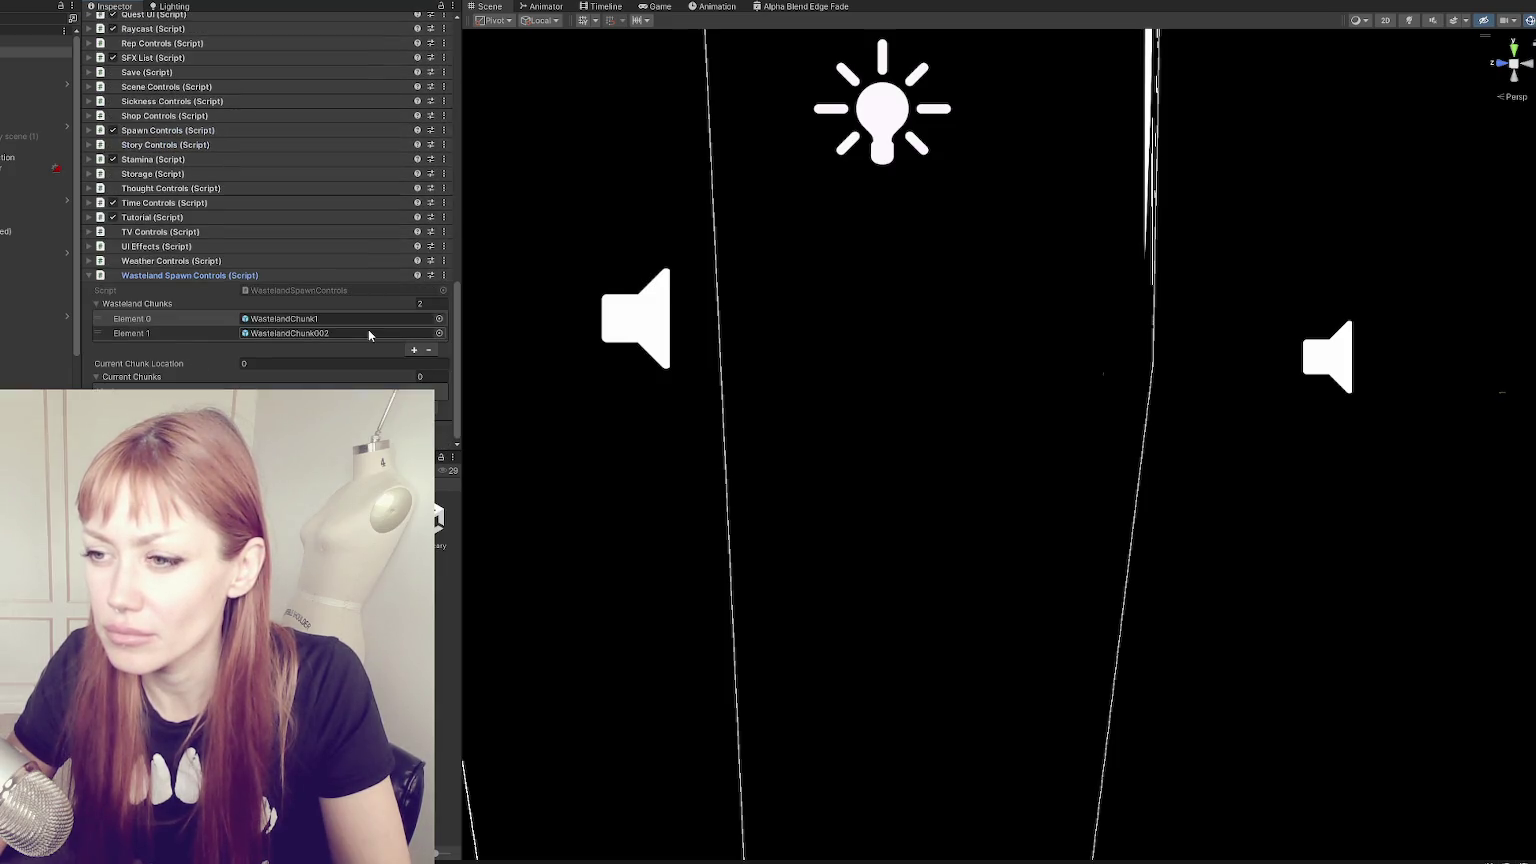
- Remove Element 0 from Wasteland Chunks, leaving WastelandChunk002, then return to the Title scene
left_click(152, 321)
left_click(428, 349)
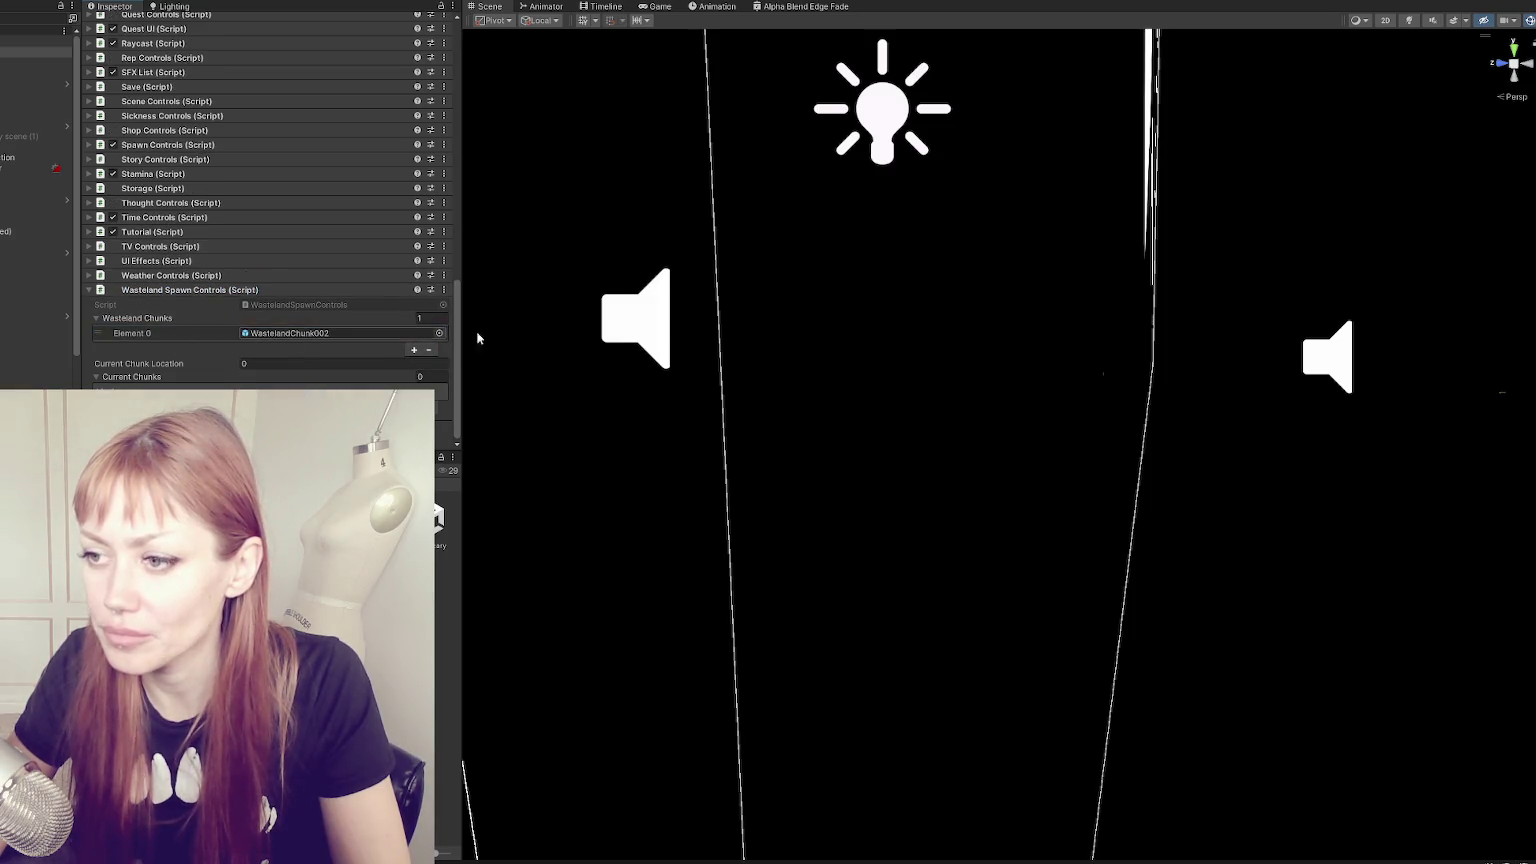
left_click(414, 349)
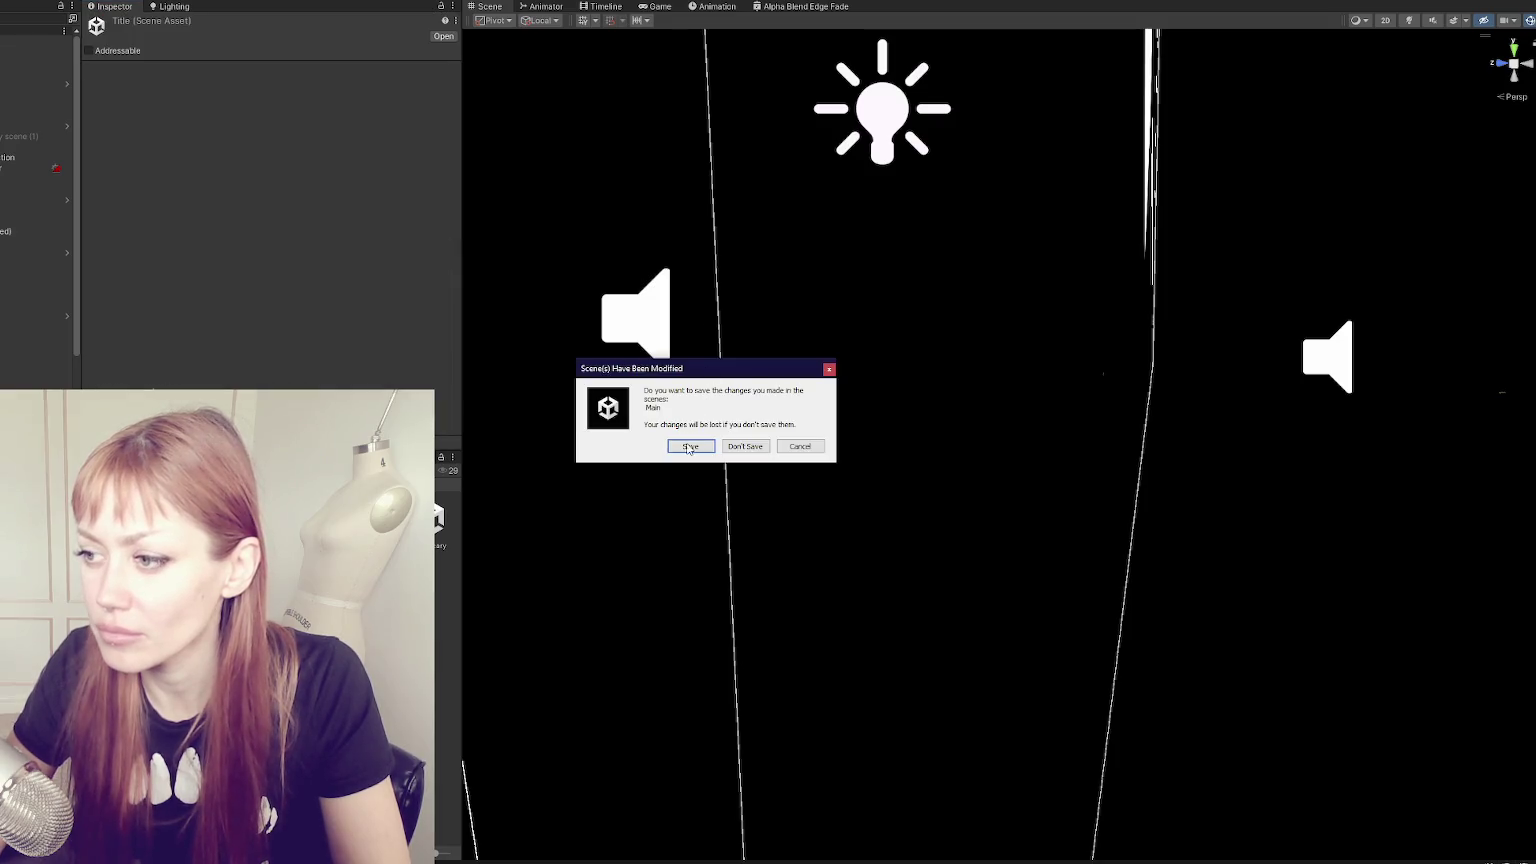
- Save the Main scene changes and relaunch the game in DEV MODE
left_click(690, 446)
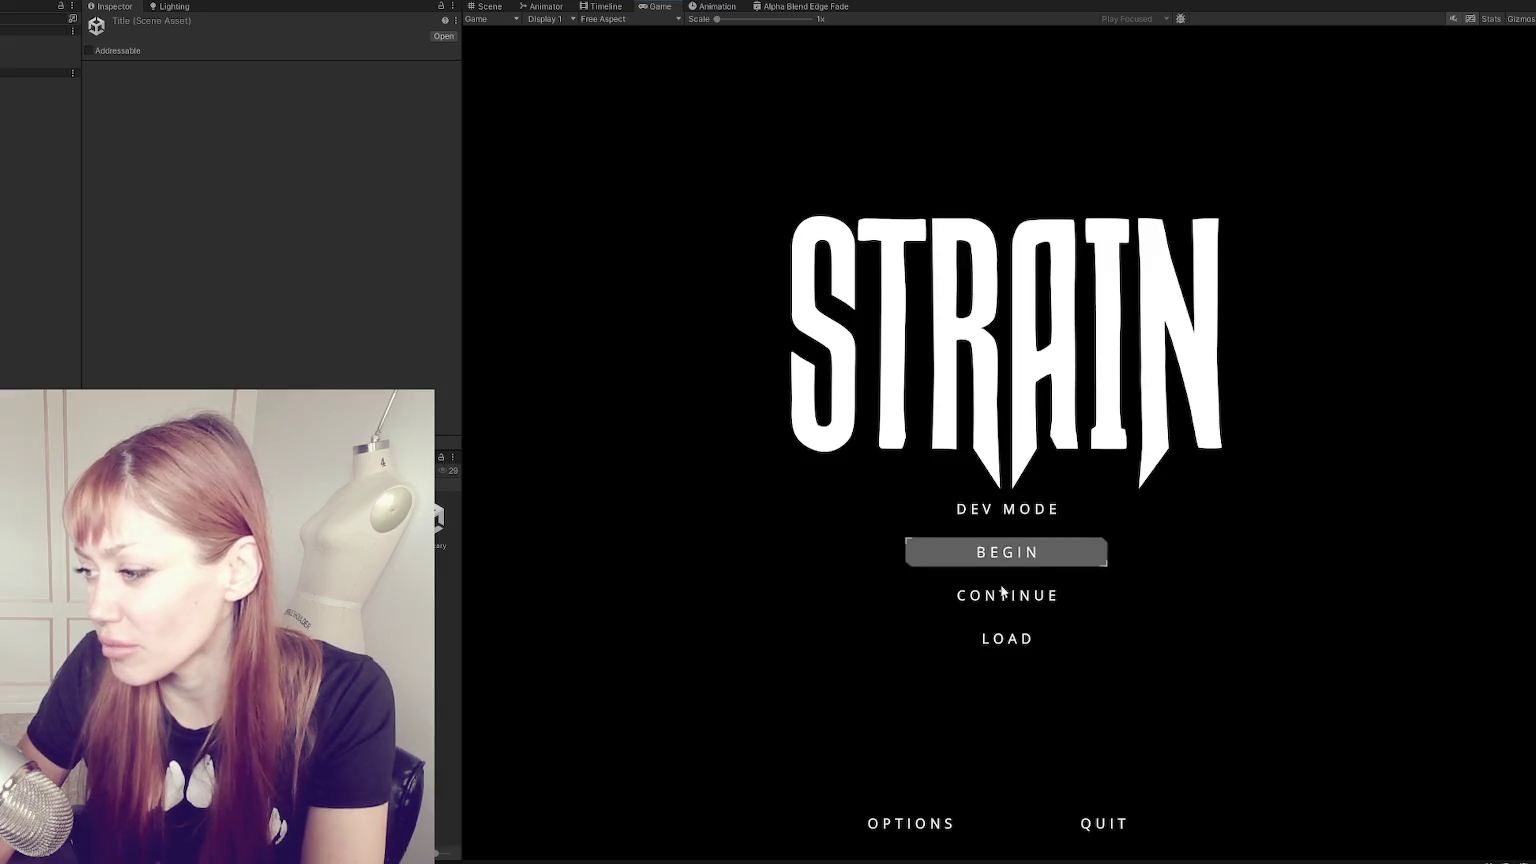
left_click(1008, 508)
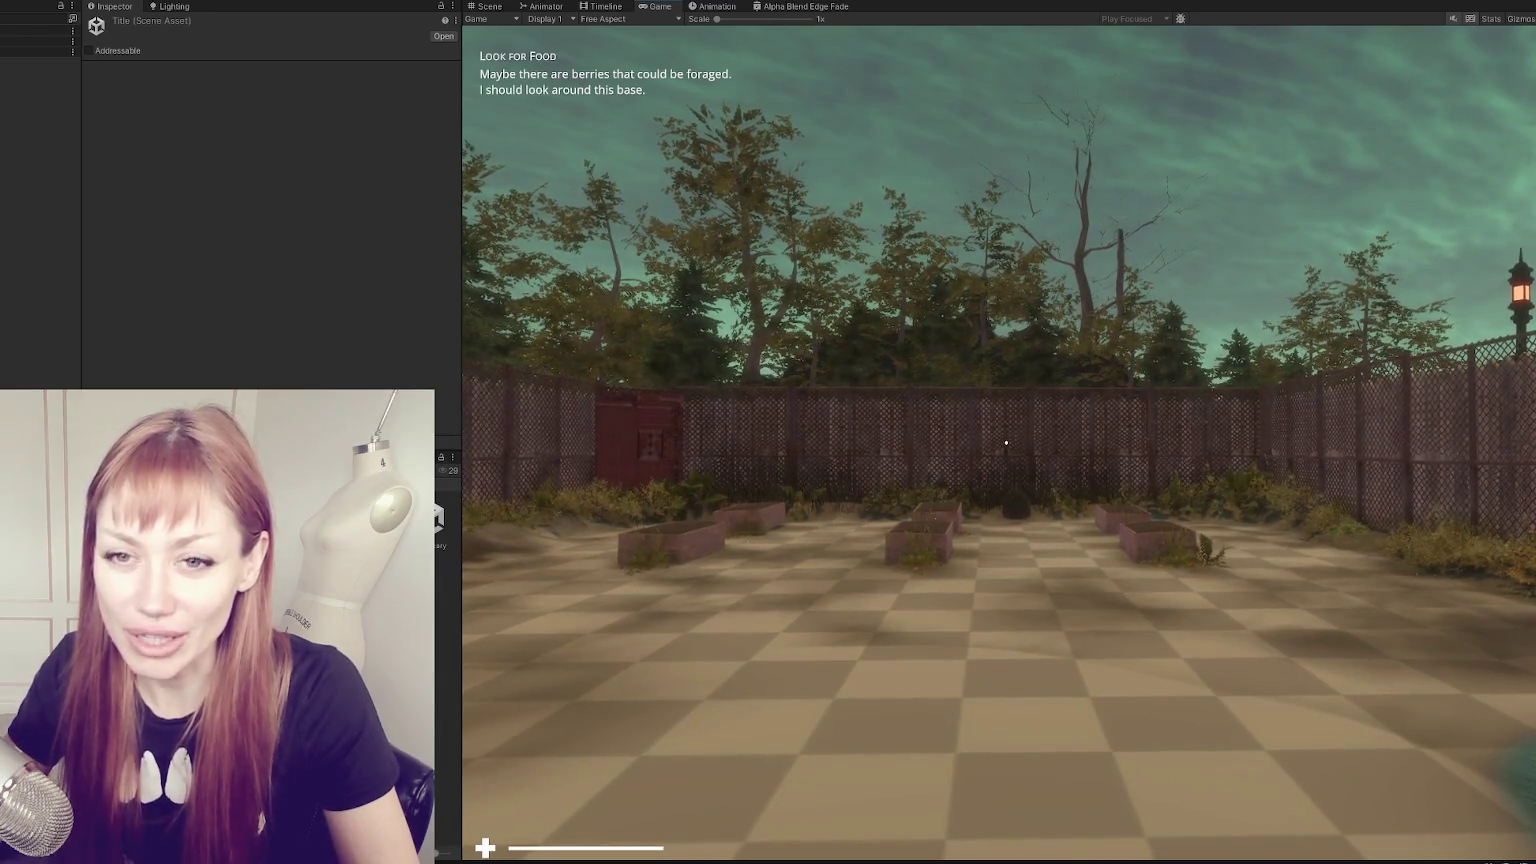
- Take control of the player and walk down the alley to the windowed building wall
left_click(740, 510)
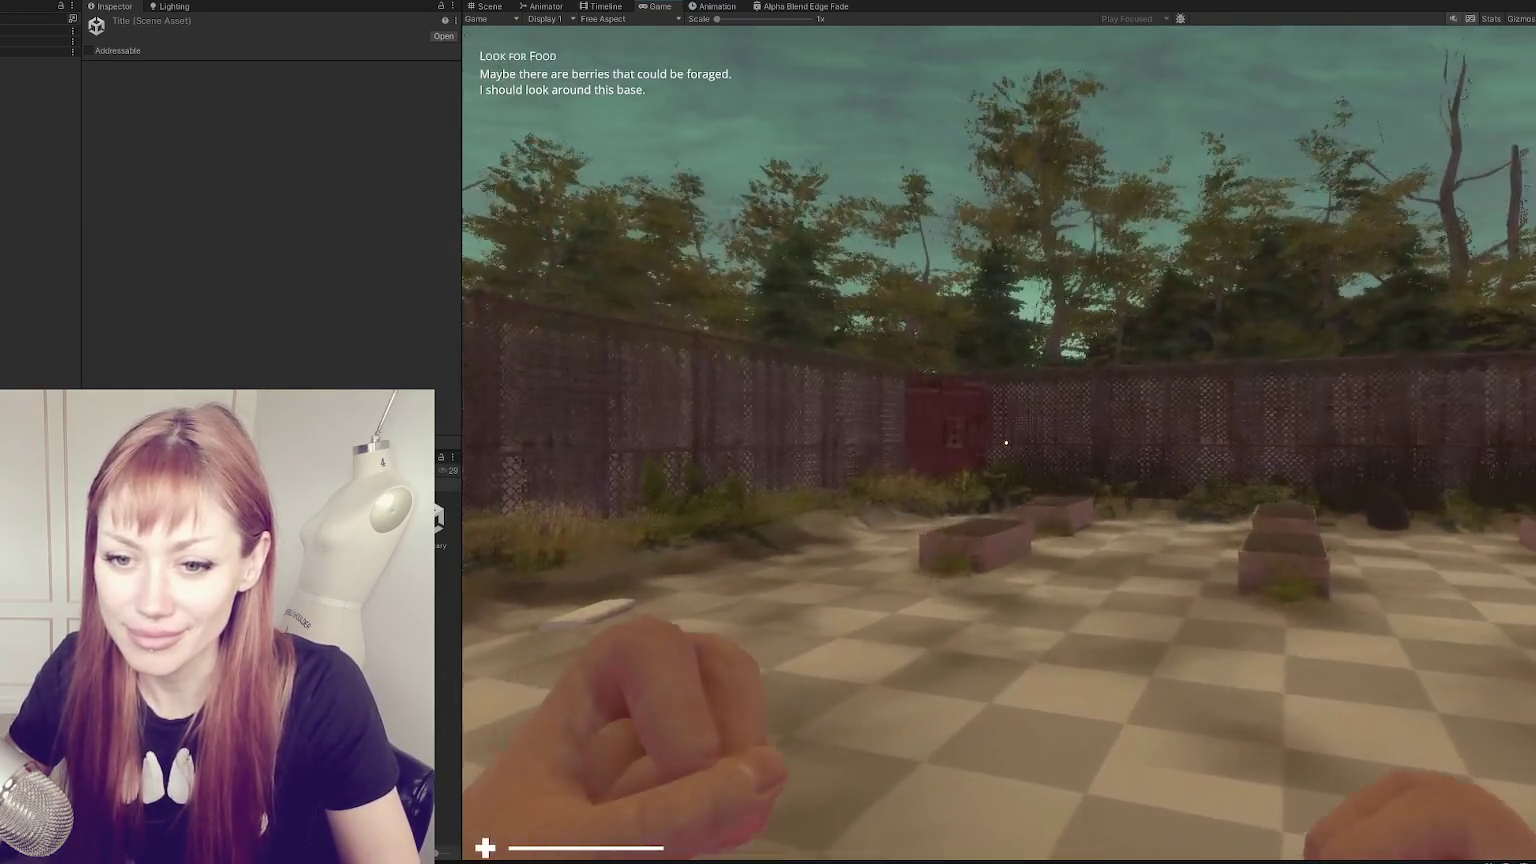
key("w")
key("w")
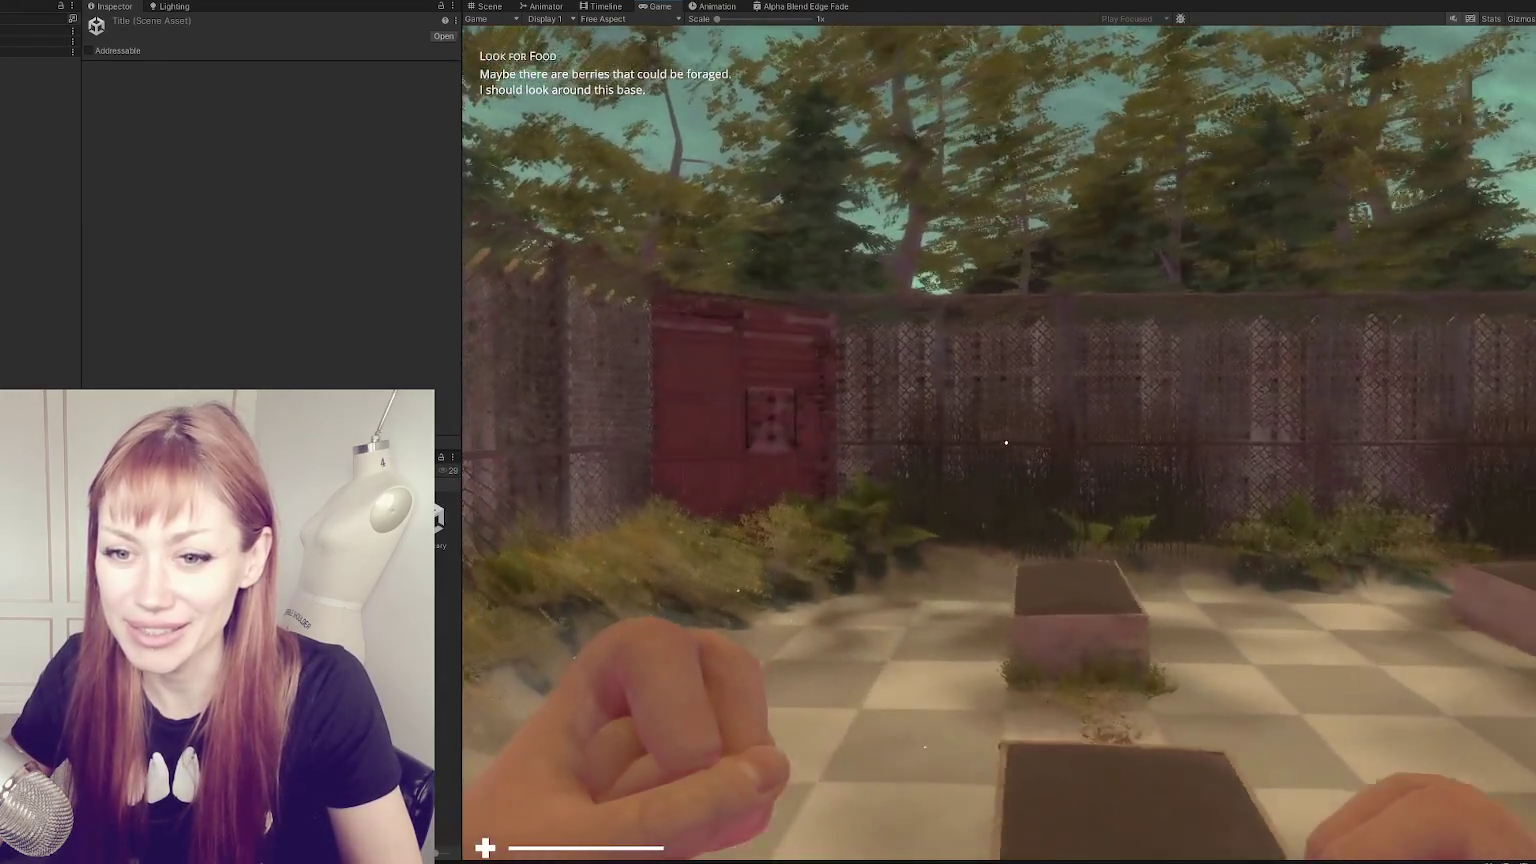
key("w")
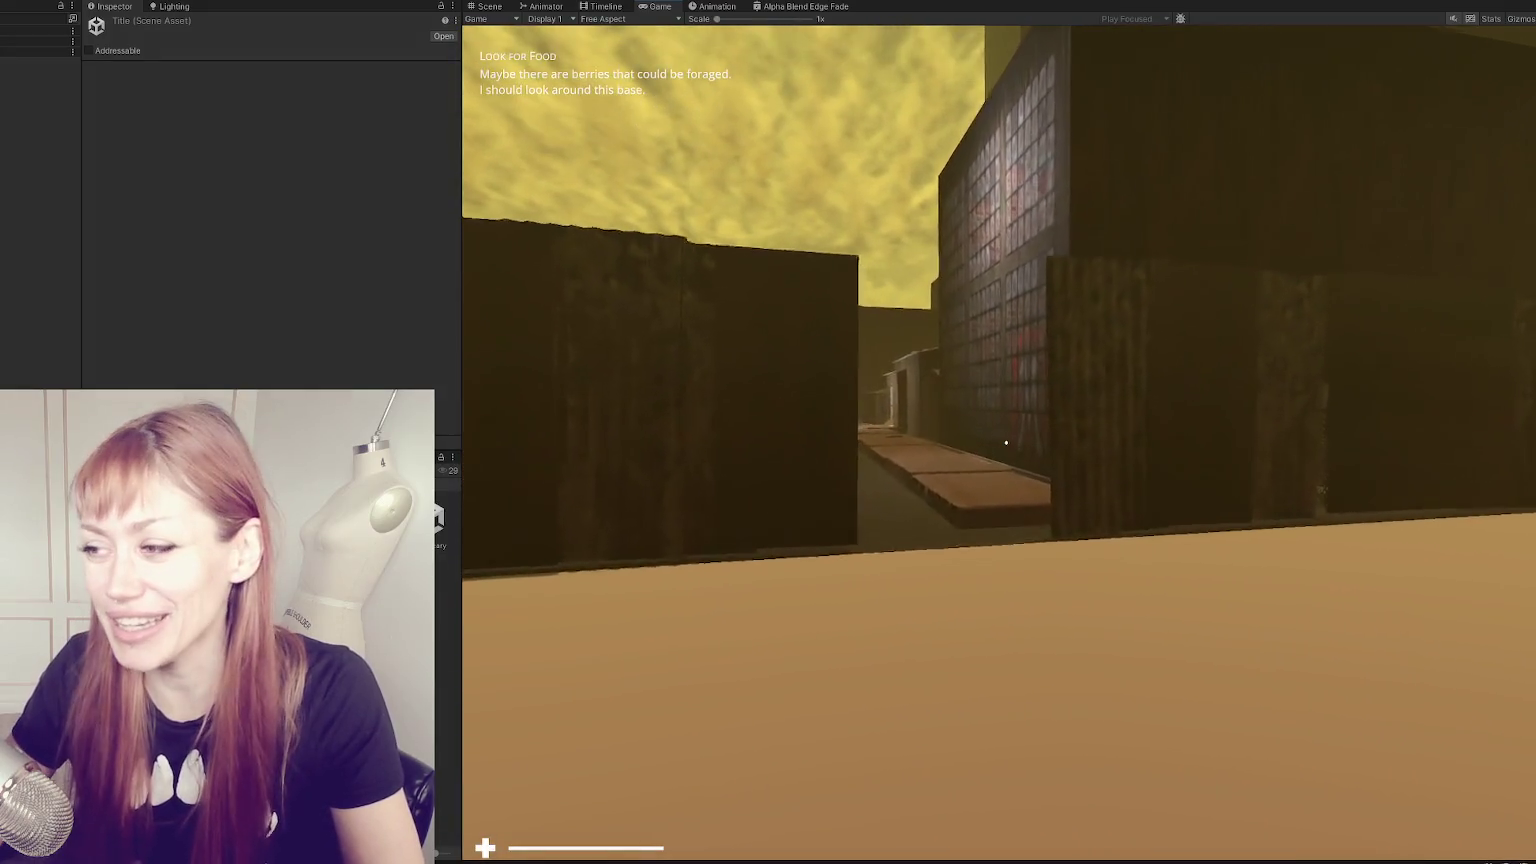
key("w")
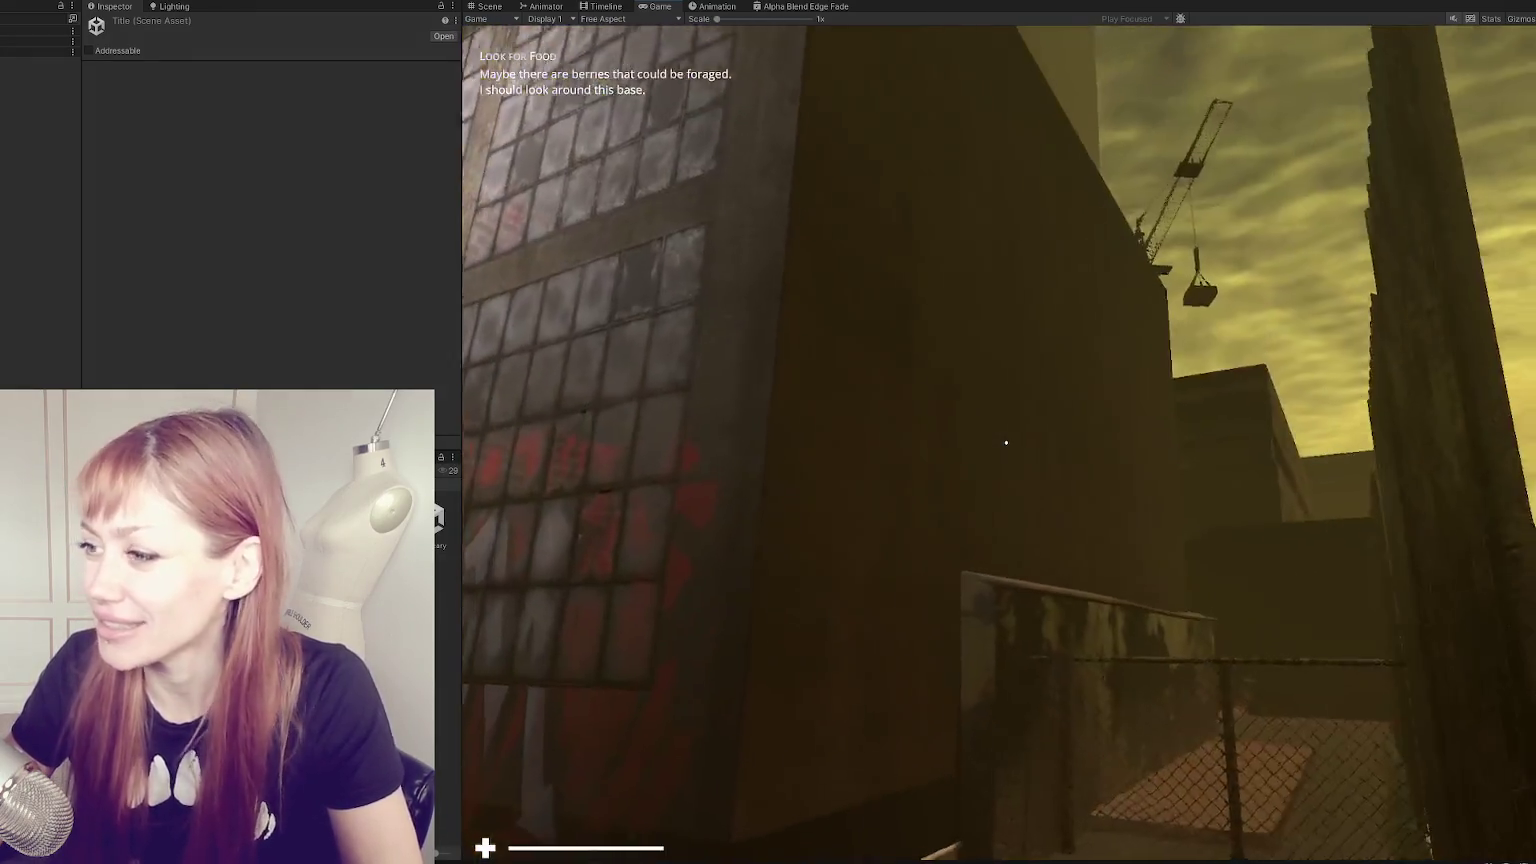
key("w")
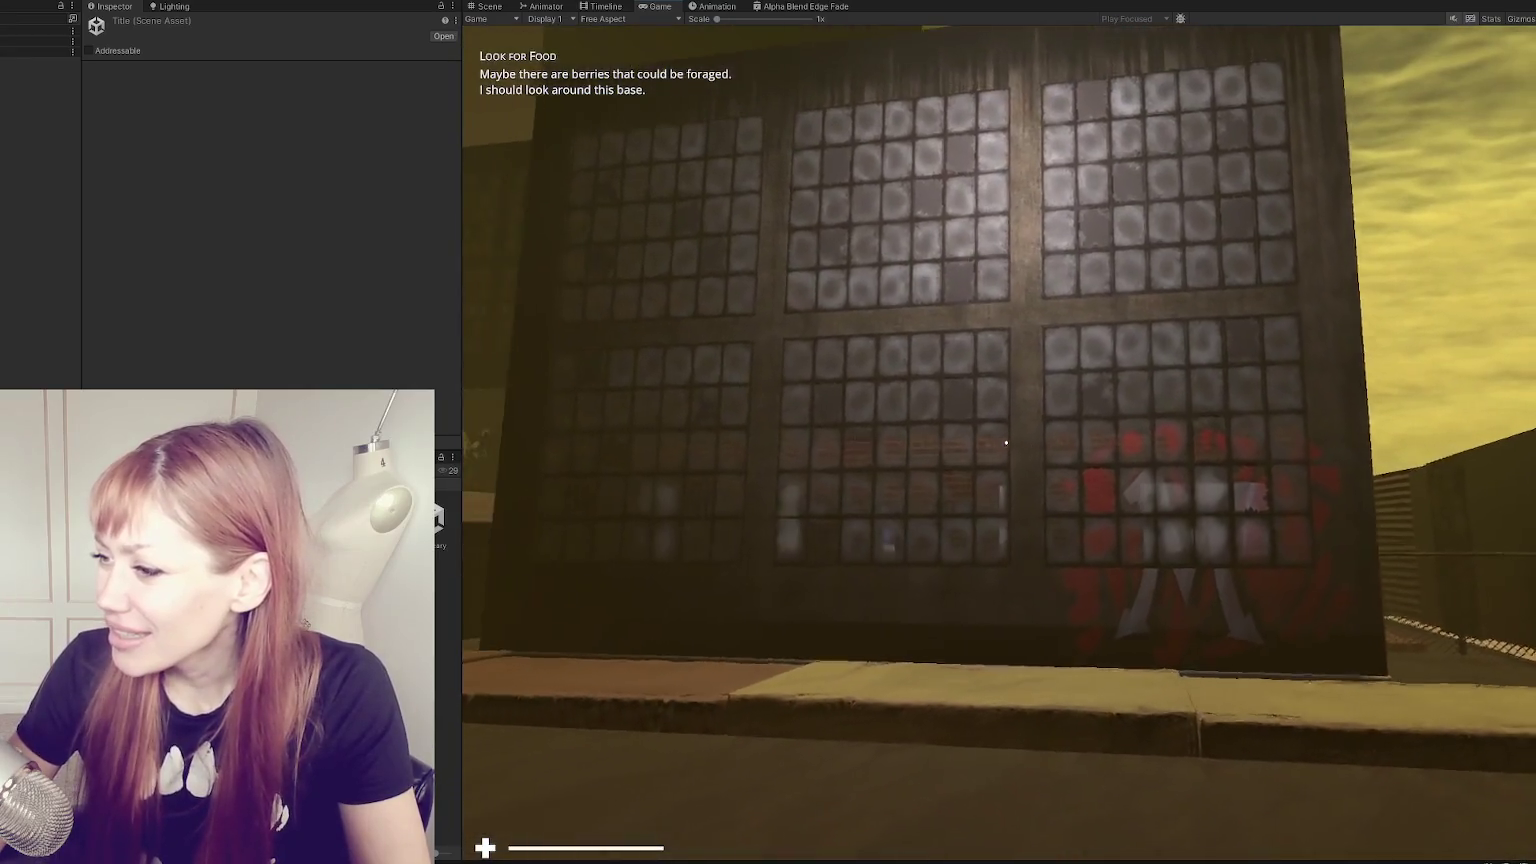
- Back away from and approach the windowed wall to view it from different distances
key("s")
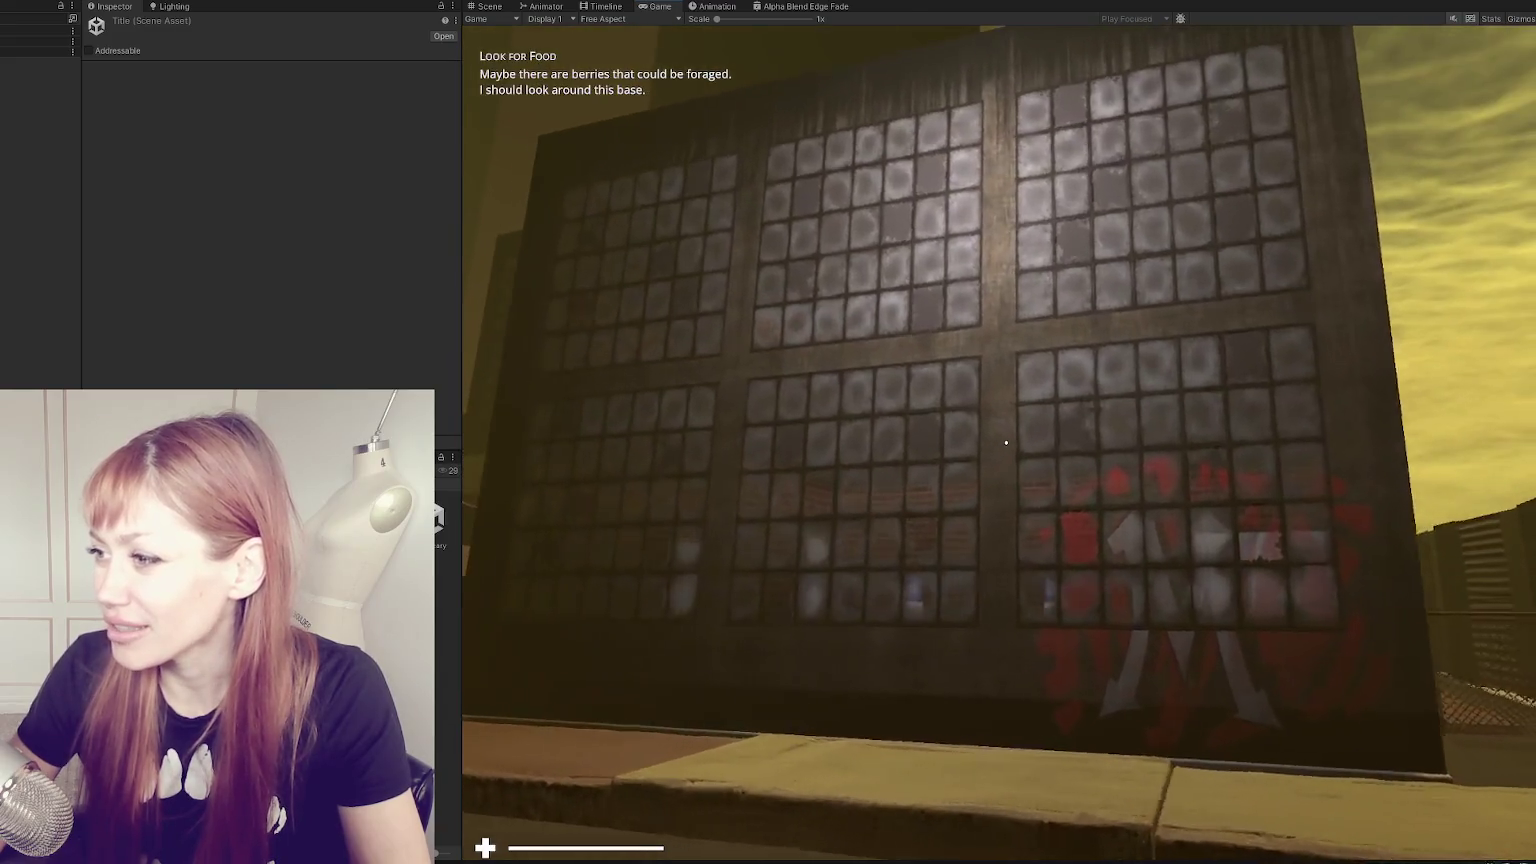
key("s")
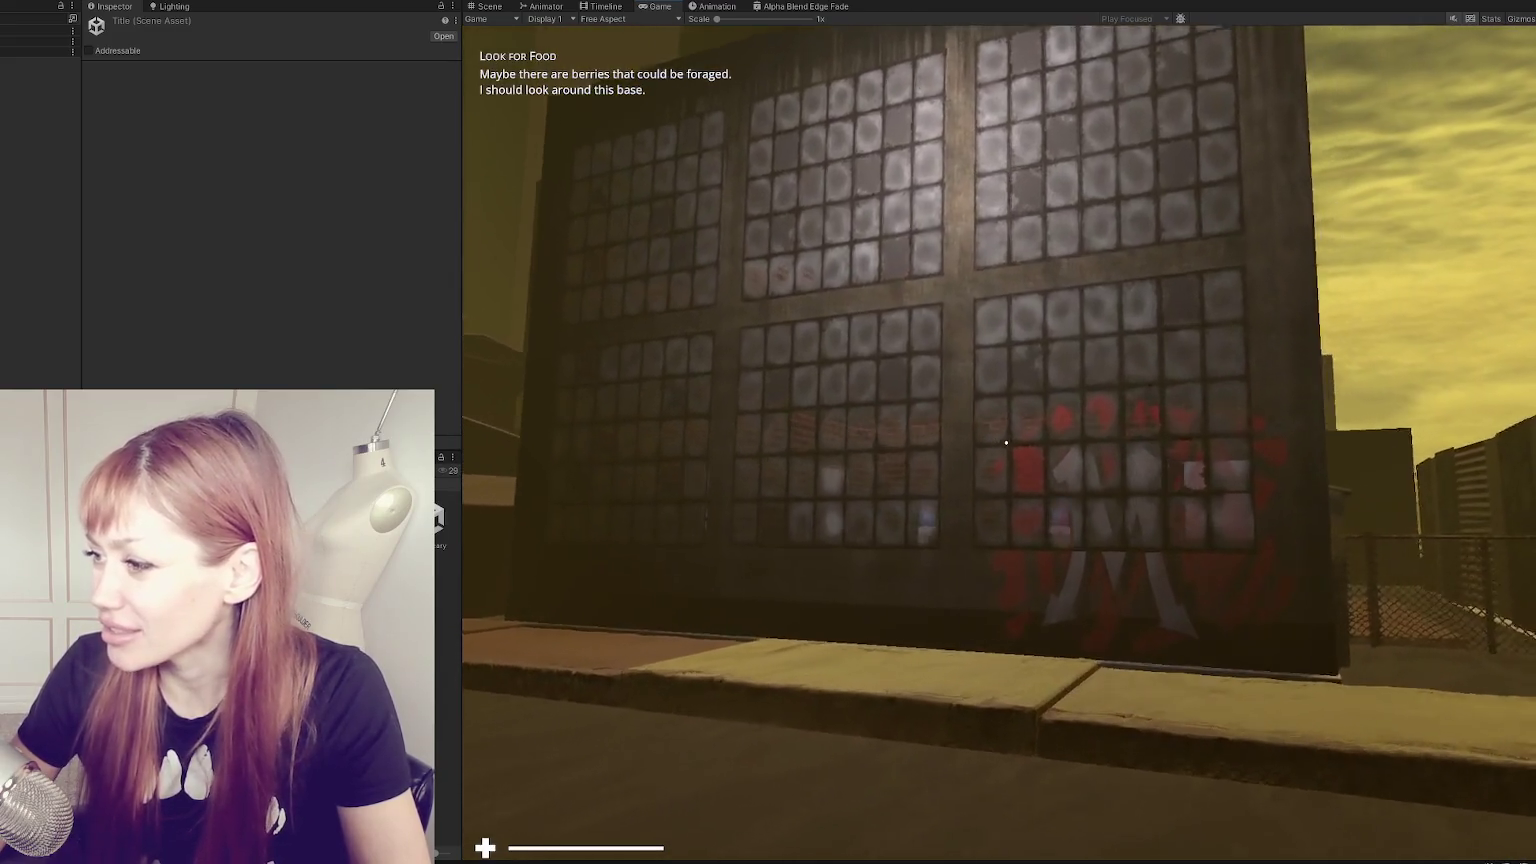
key("w")
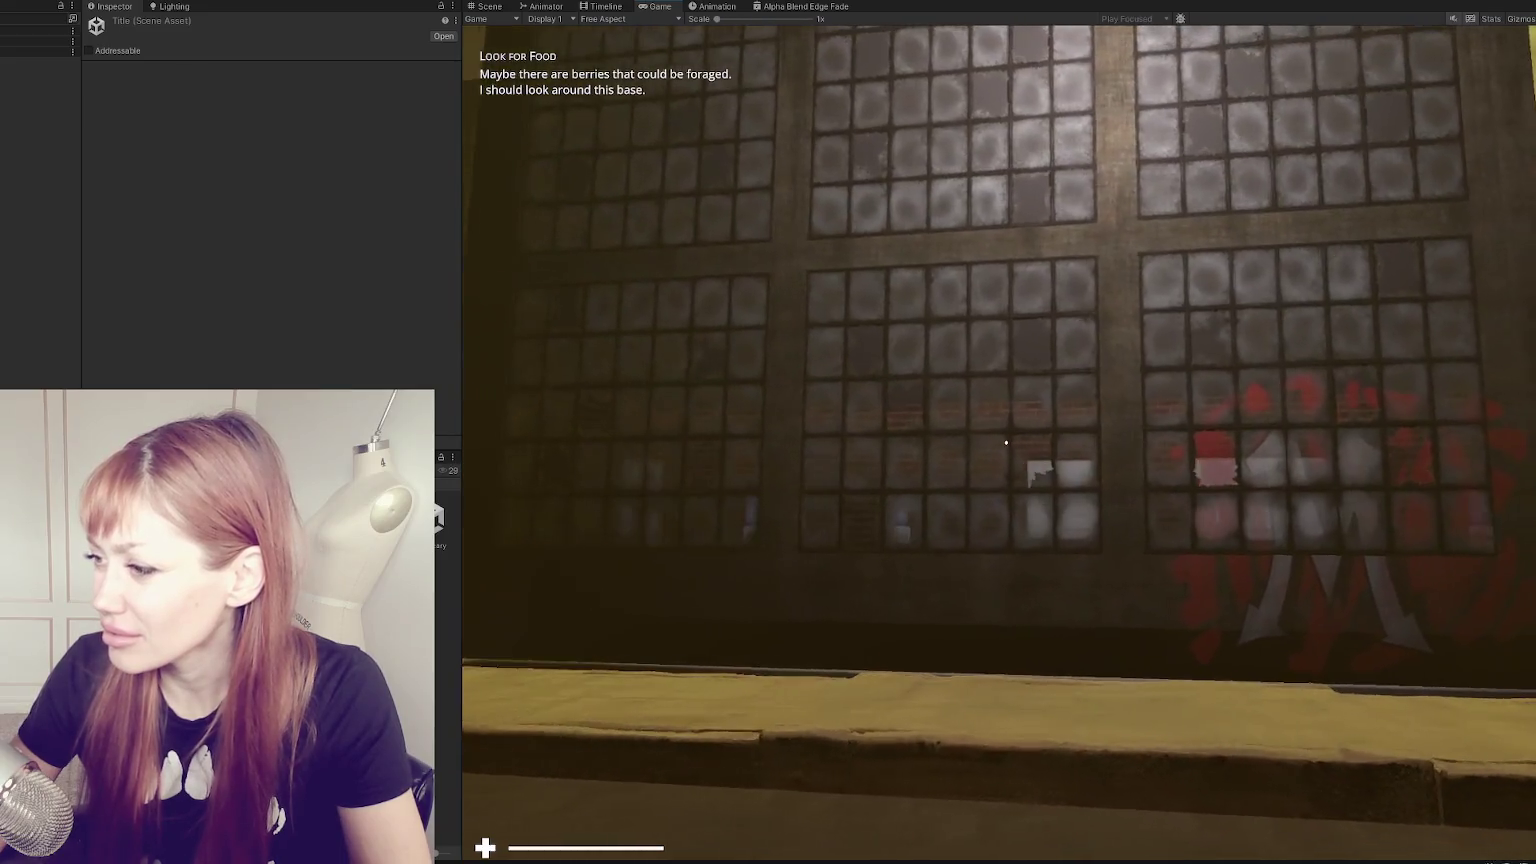
key("s")
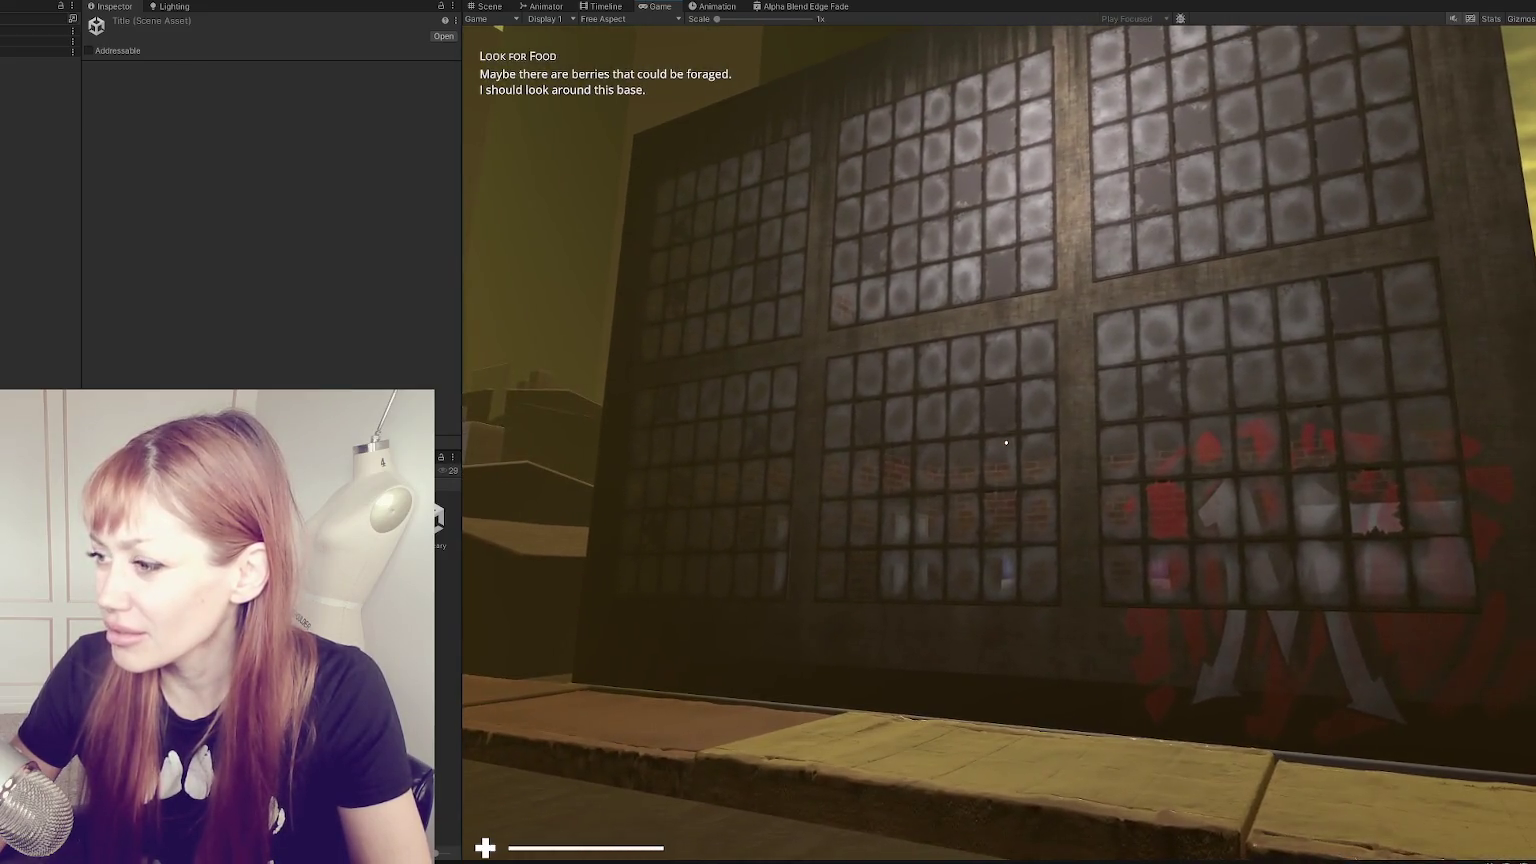
key("d")
key("w")
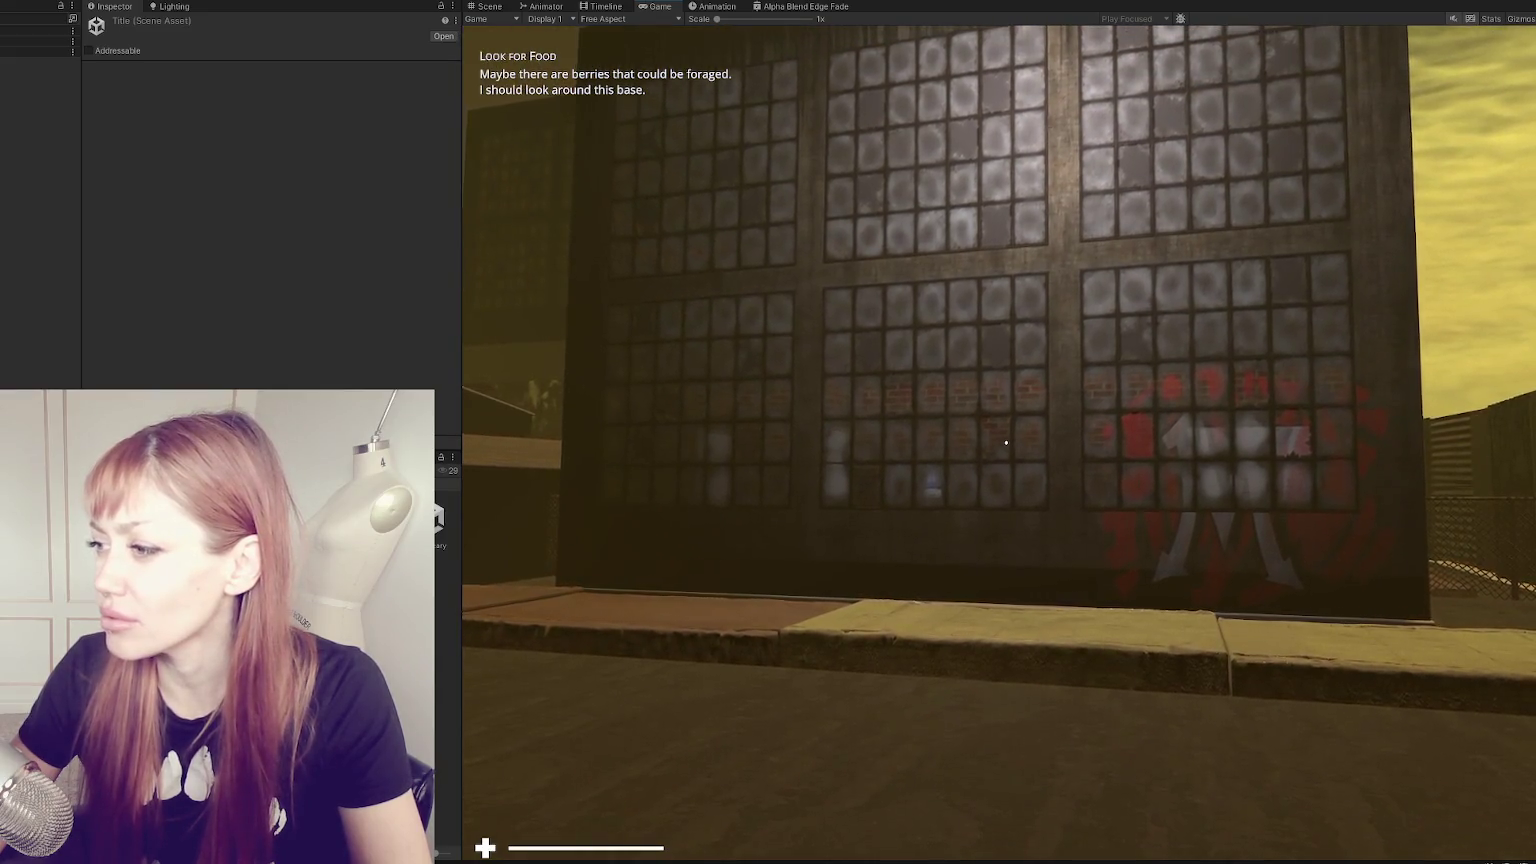
- Inspect the graffitied window wall up close and at an angle, then open the pause menu
key("w")
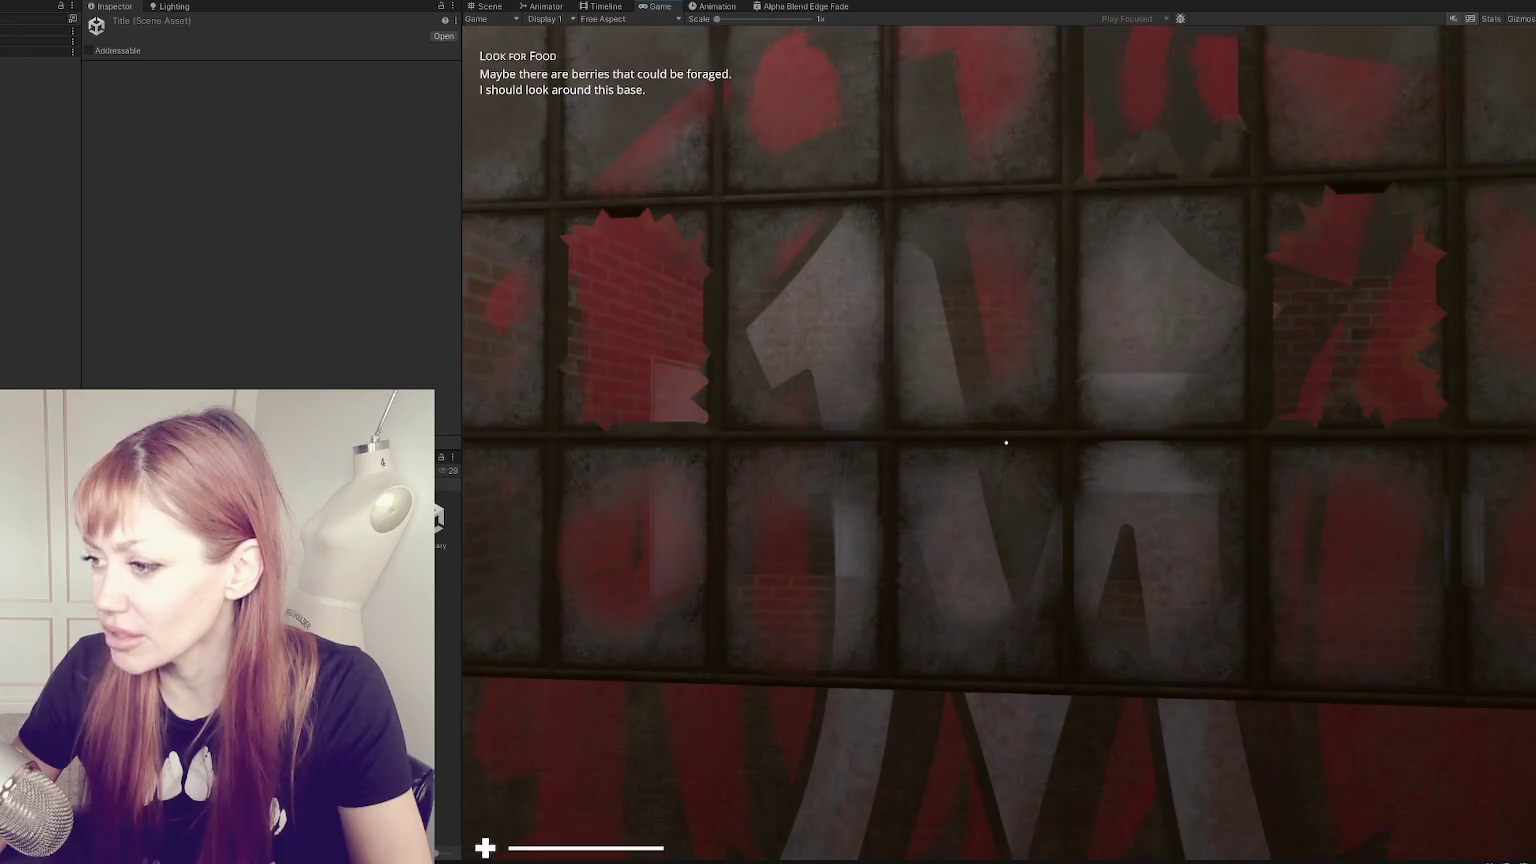
key("w")
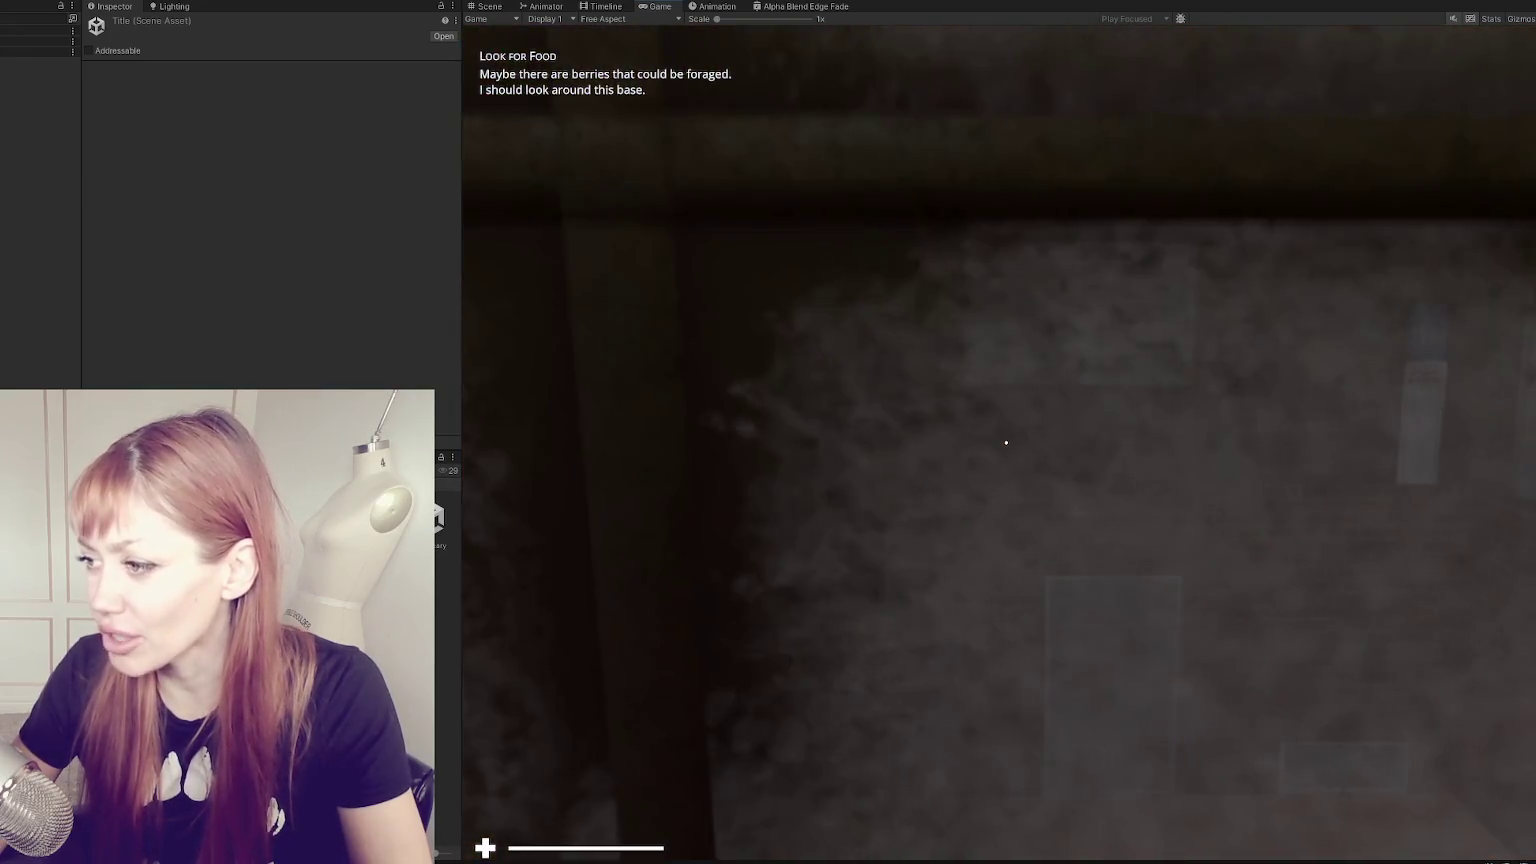
key("s")
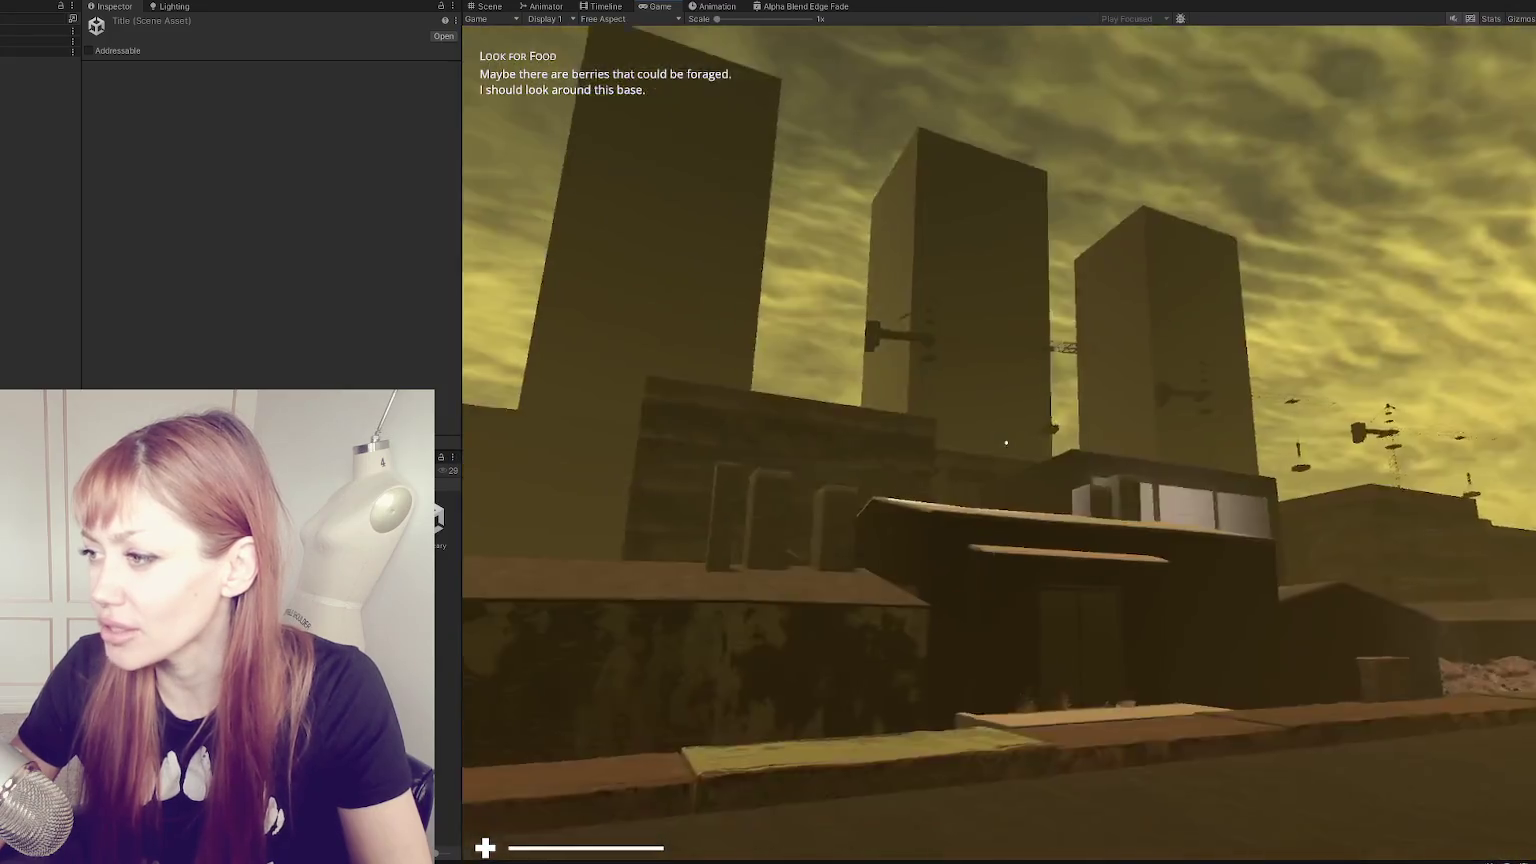
key("w")
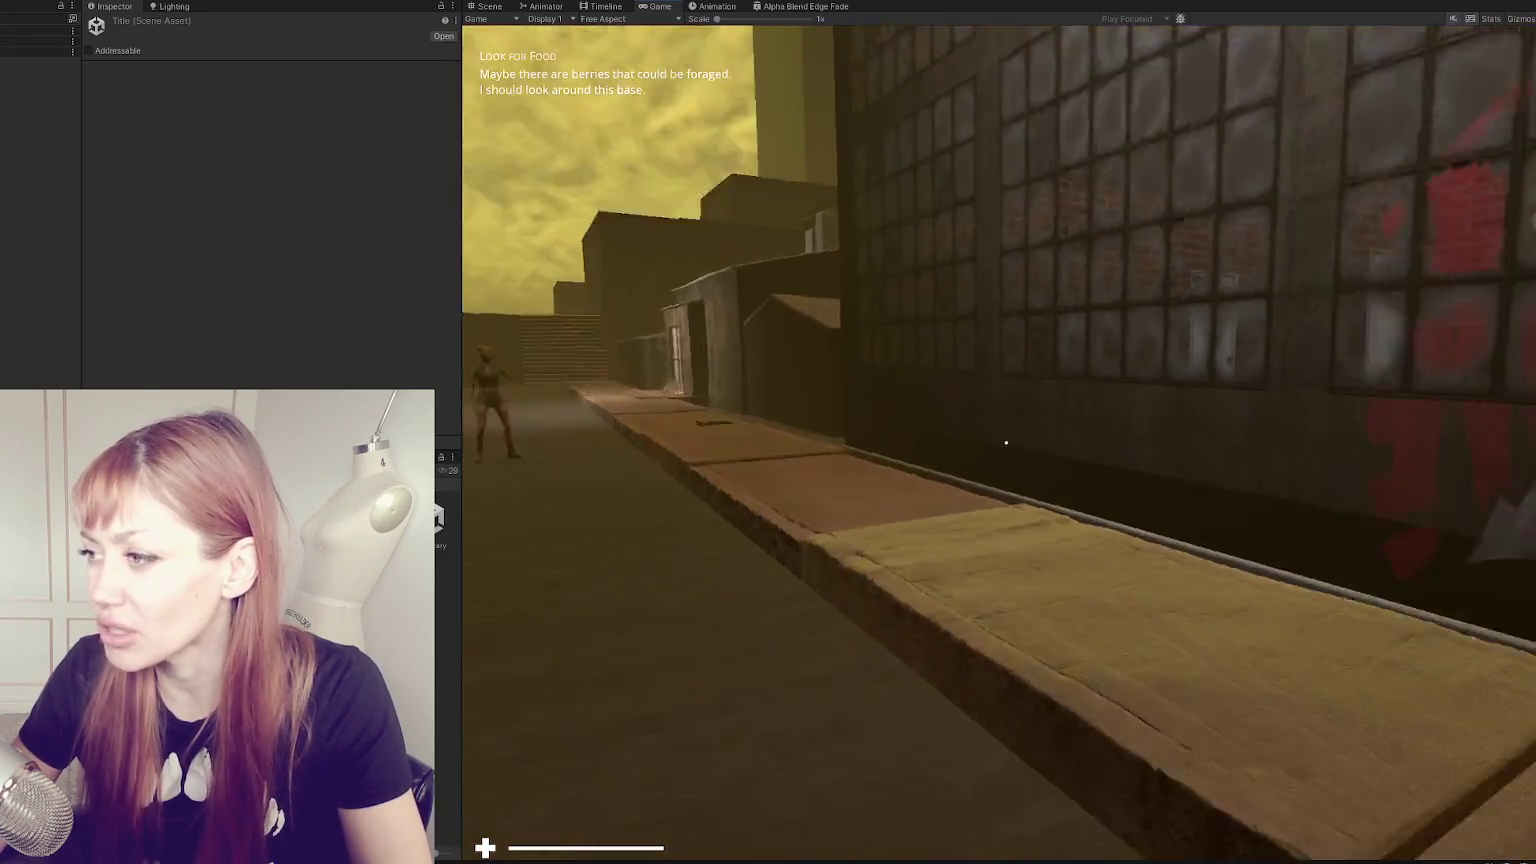
key("w")
key("s")
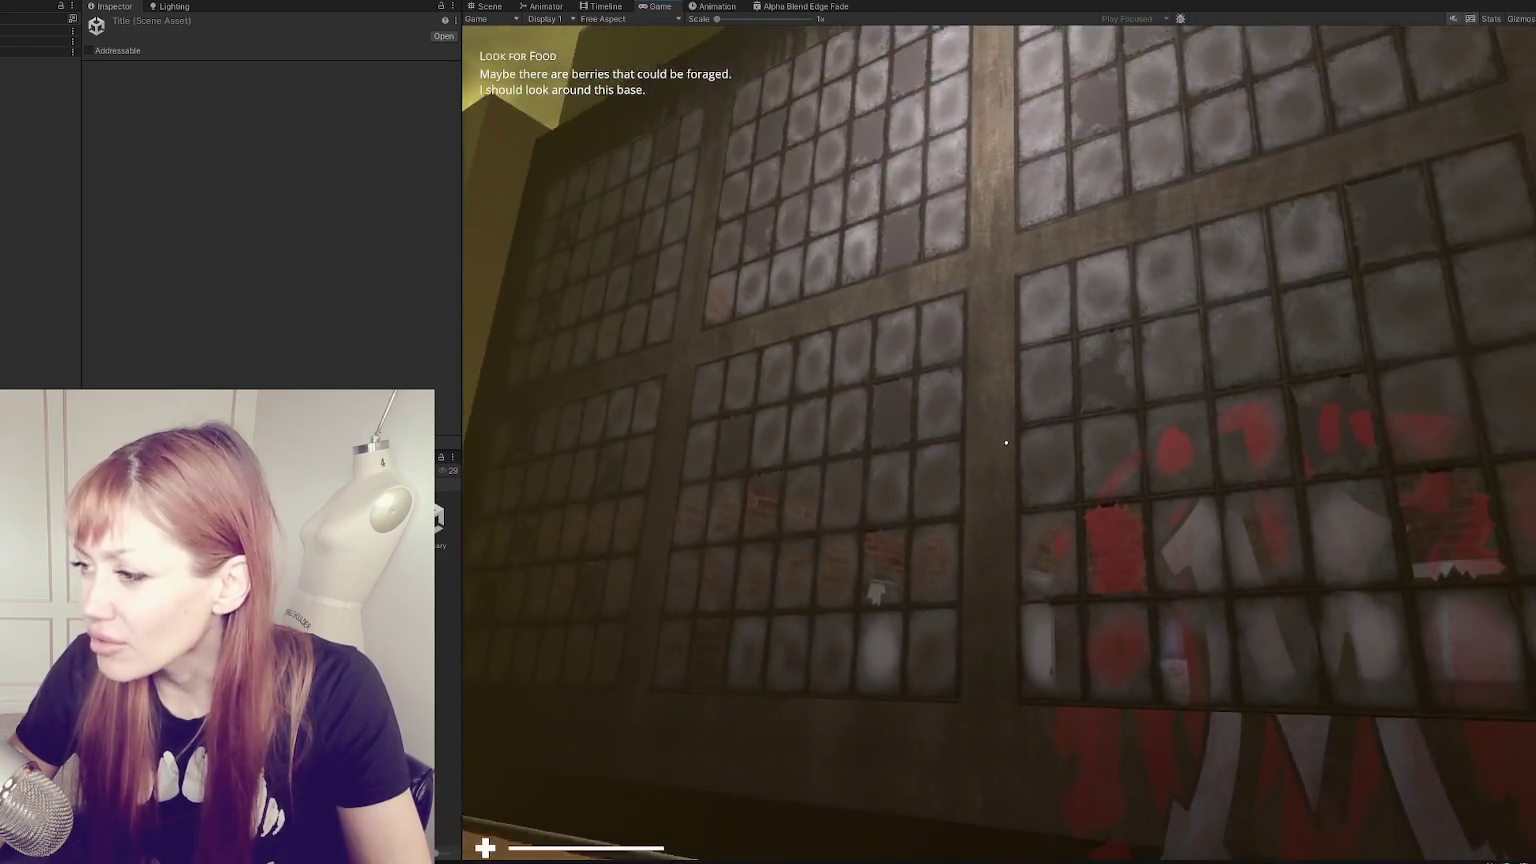
key("Escape")
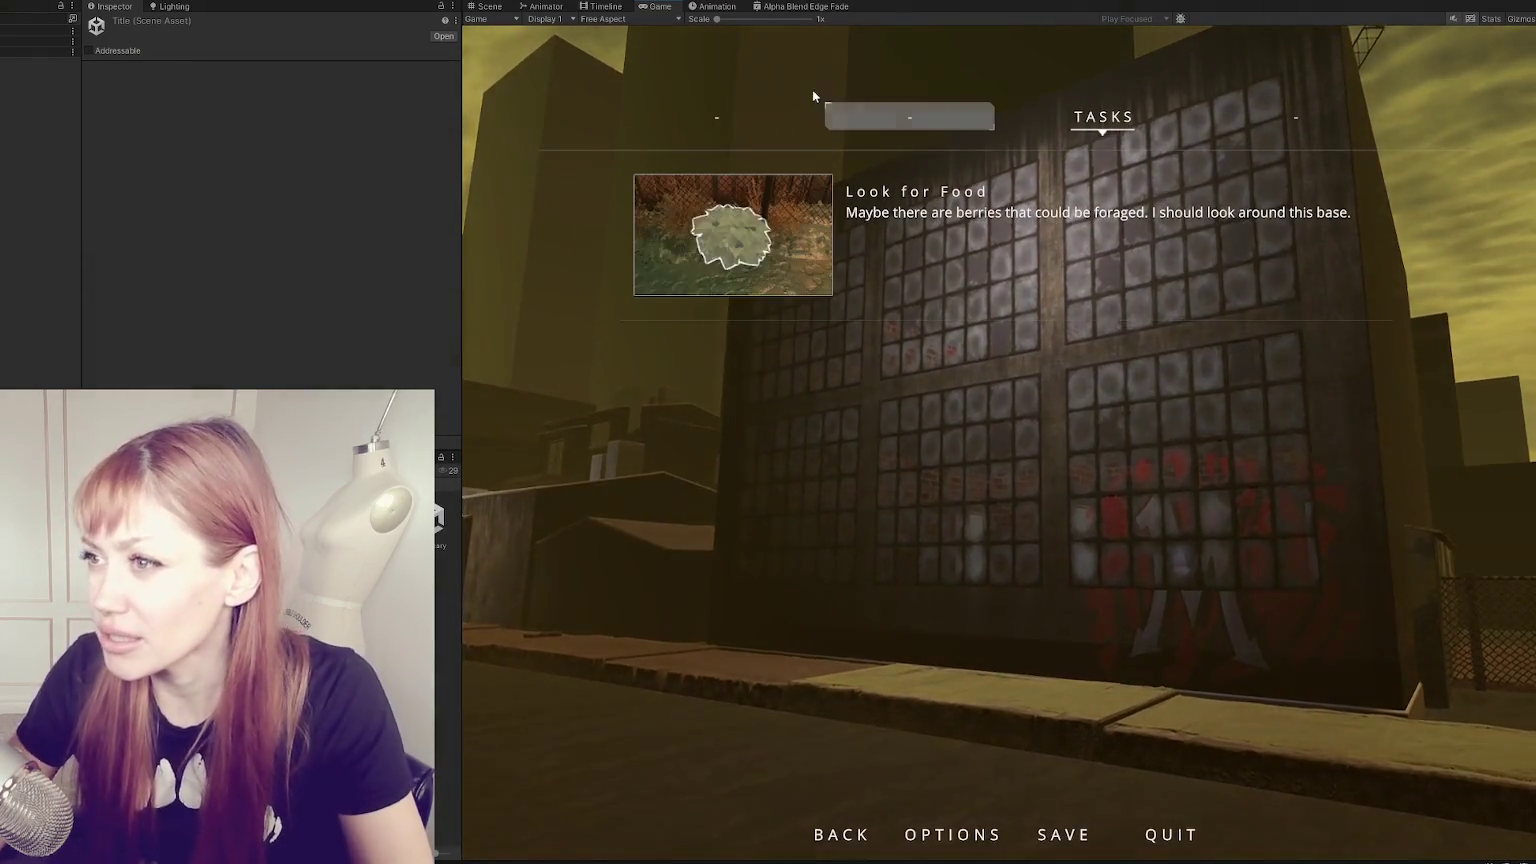
- Switch to the Scene view and select one of the cyan loft windows
left_click(492, 8)
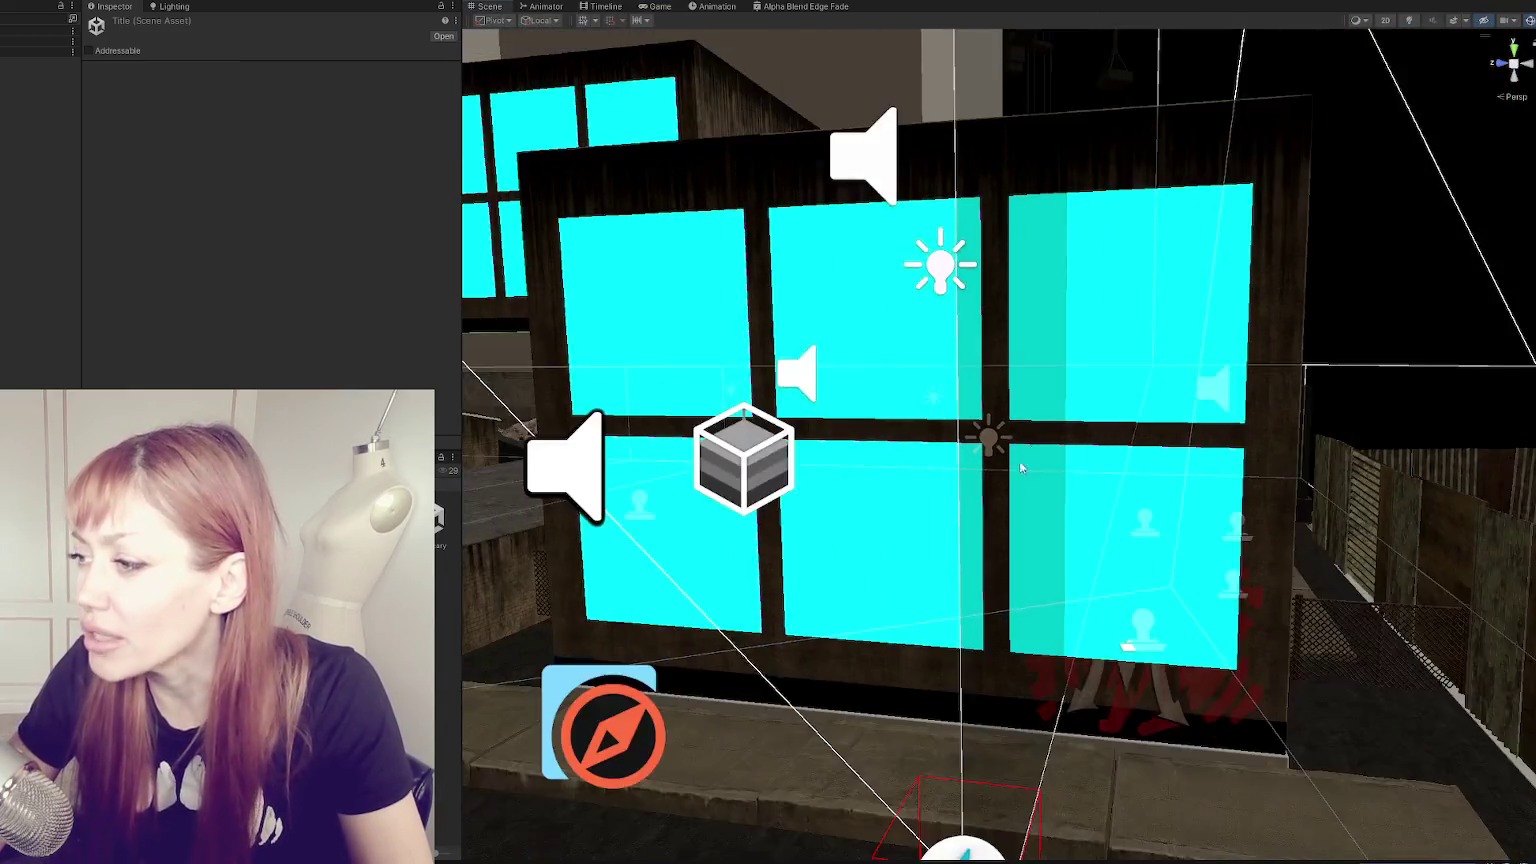
scroll(1036, 441, "down", 5)
scroll(1036, 441, "up", 5)
scroll(1060, 432, "up", 3)
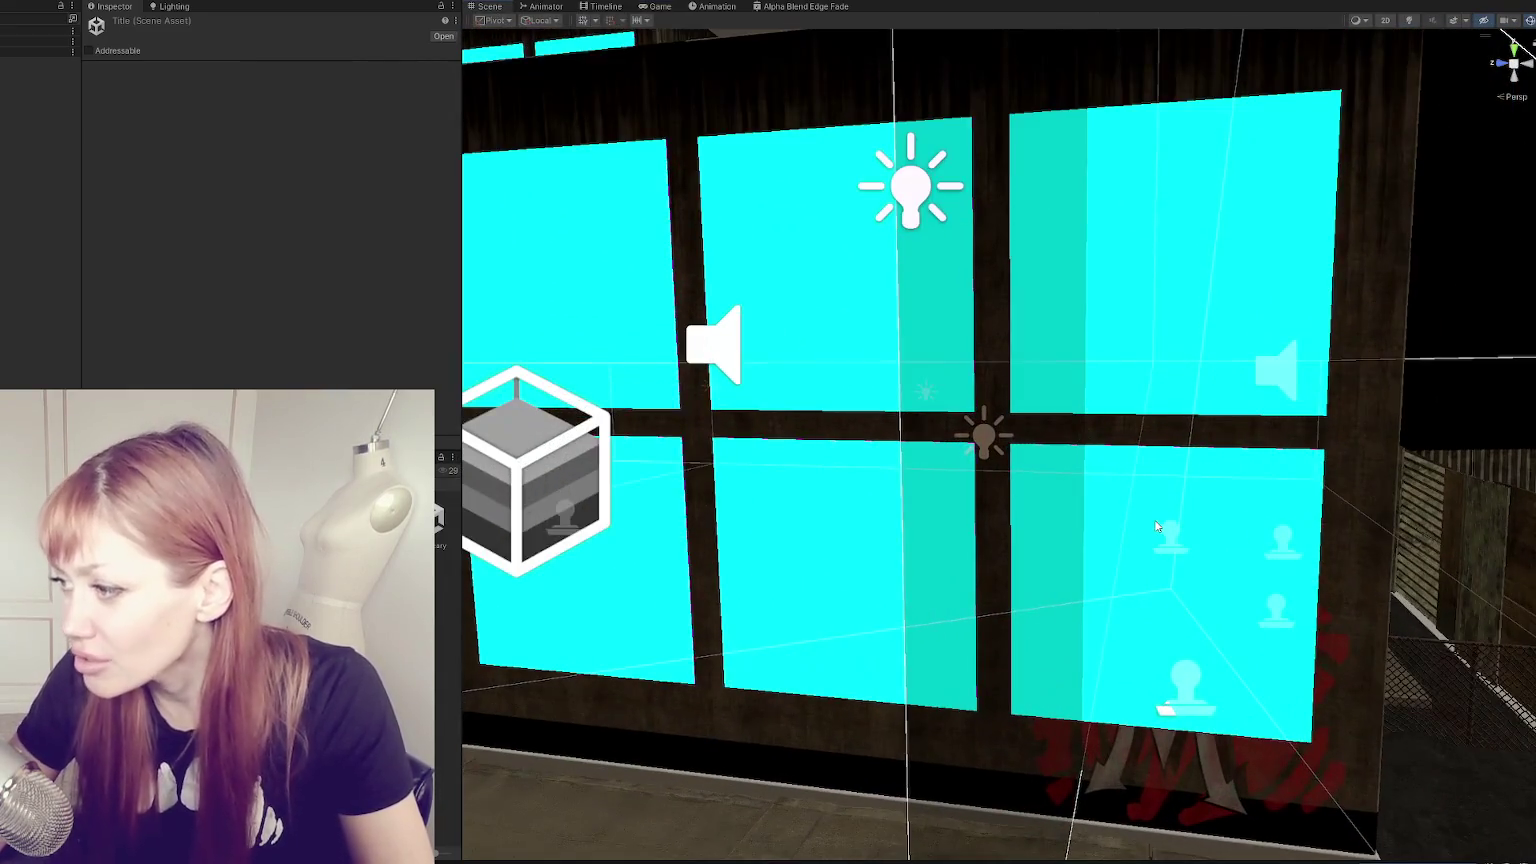
left_click(995, 440)
right_click_drag(995, 440, 1128, 577)
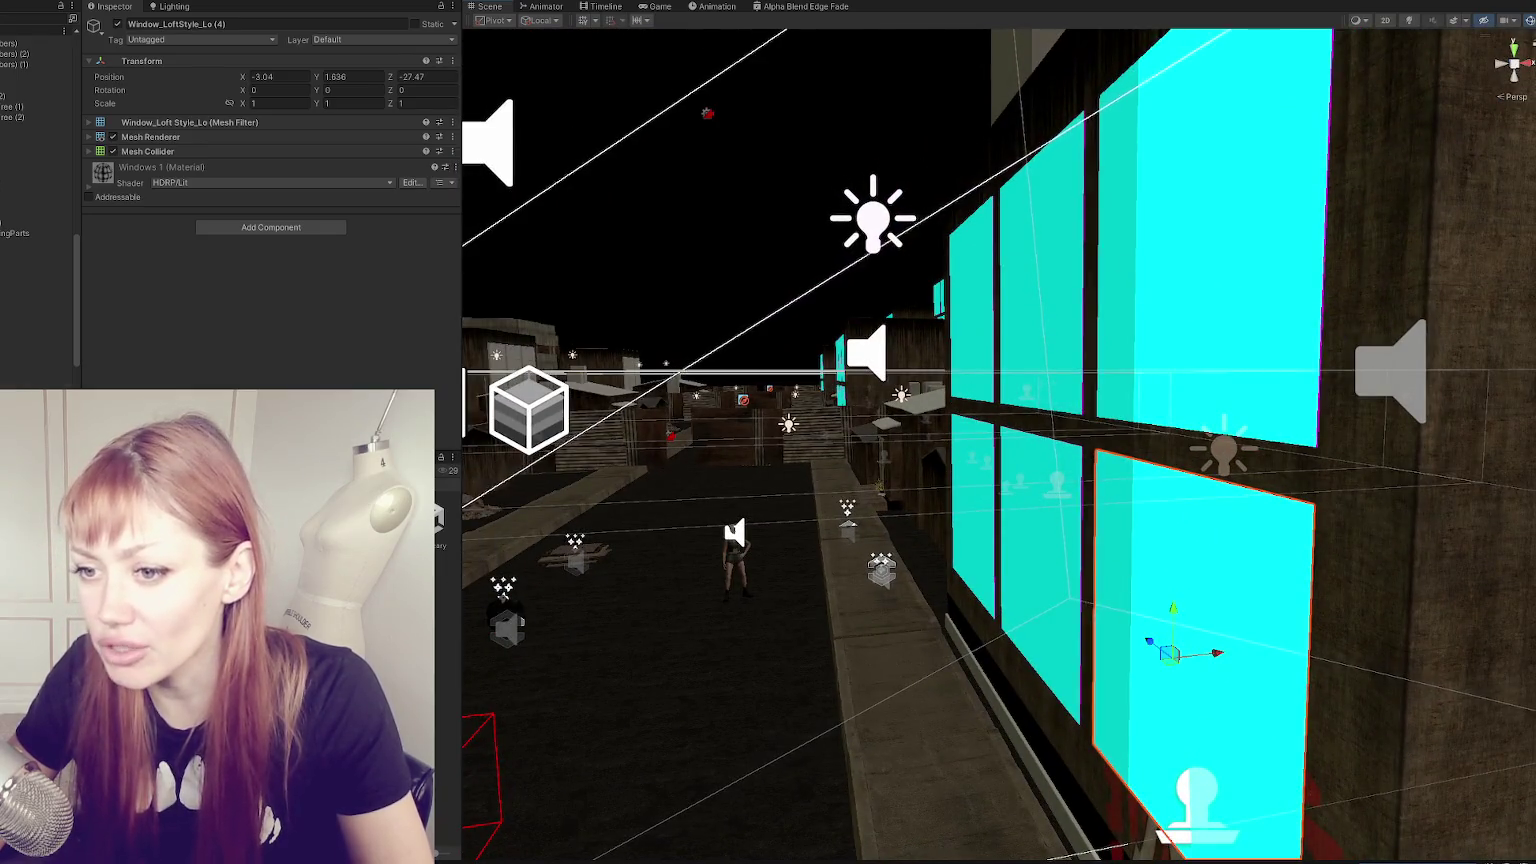
- Select all twelve Window_LoftStyle_Lo loft windows in the Hierarchy
left_click(22, 280)
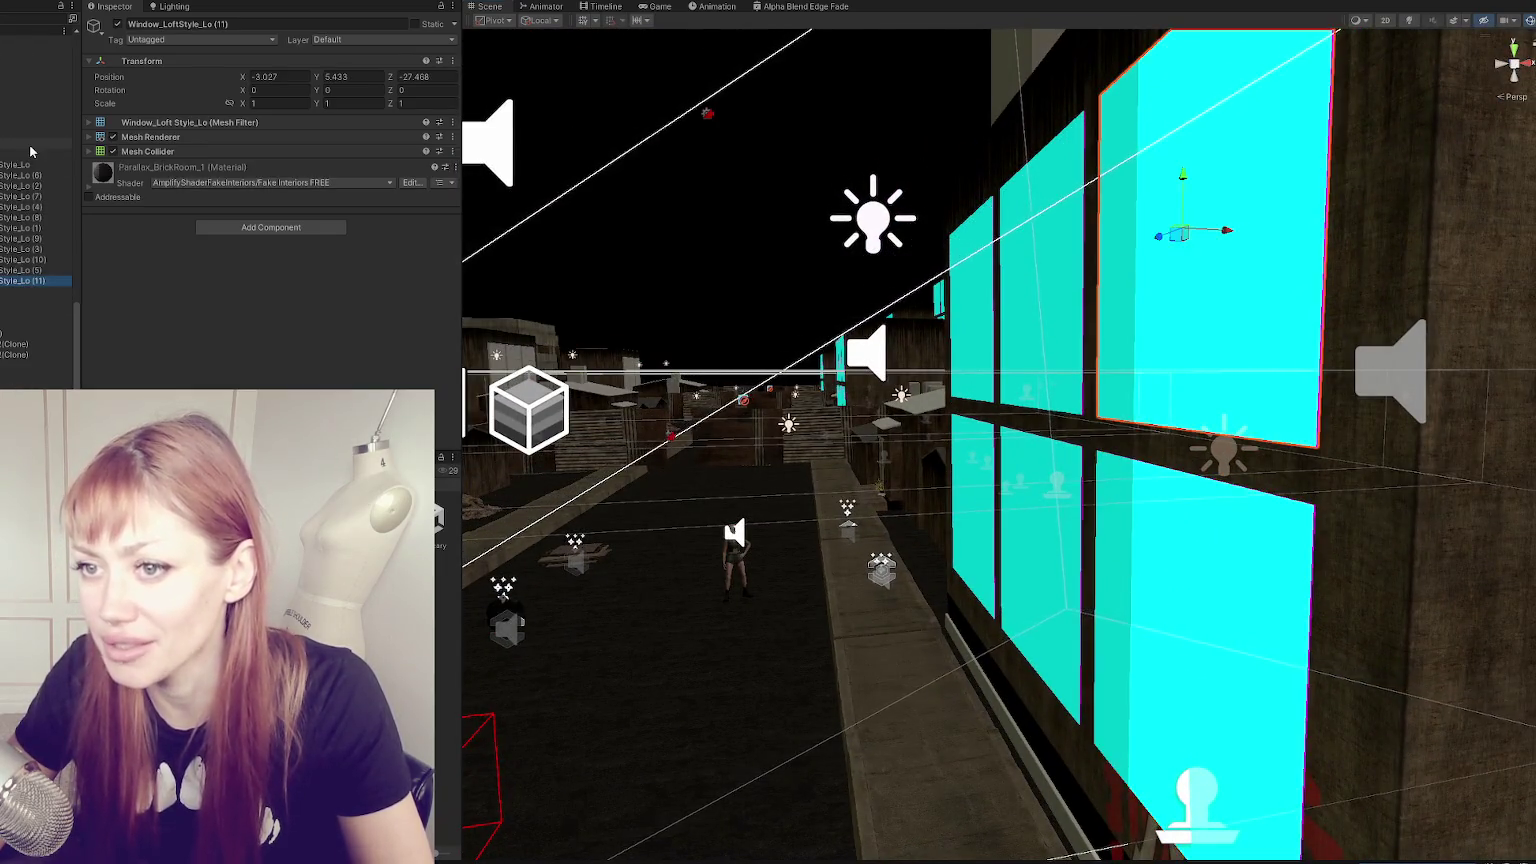
left_click(20, 164, "shift")
left_click(20, 164)
left_click(30, 280, "shift")
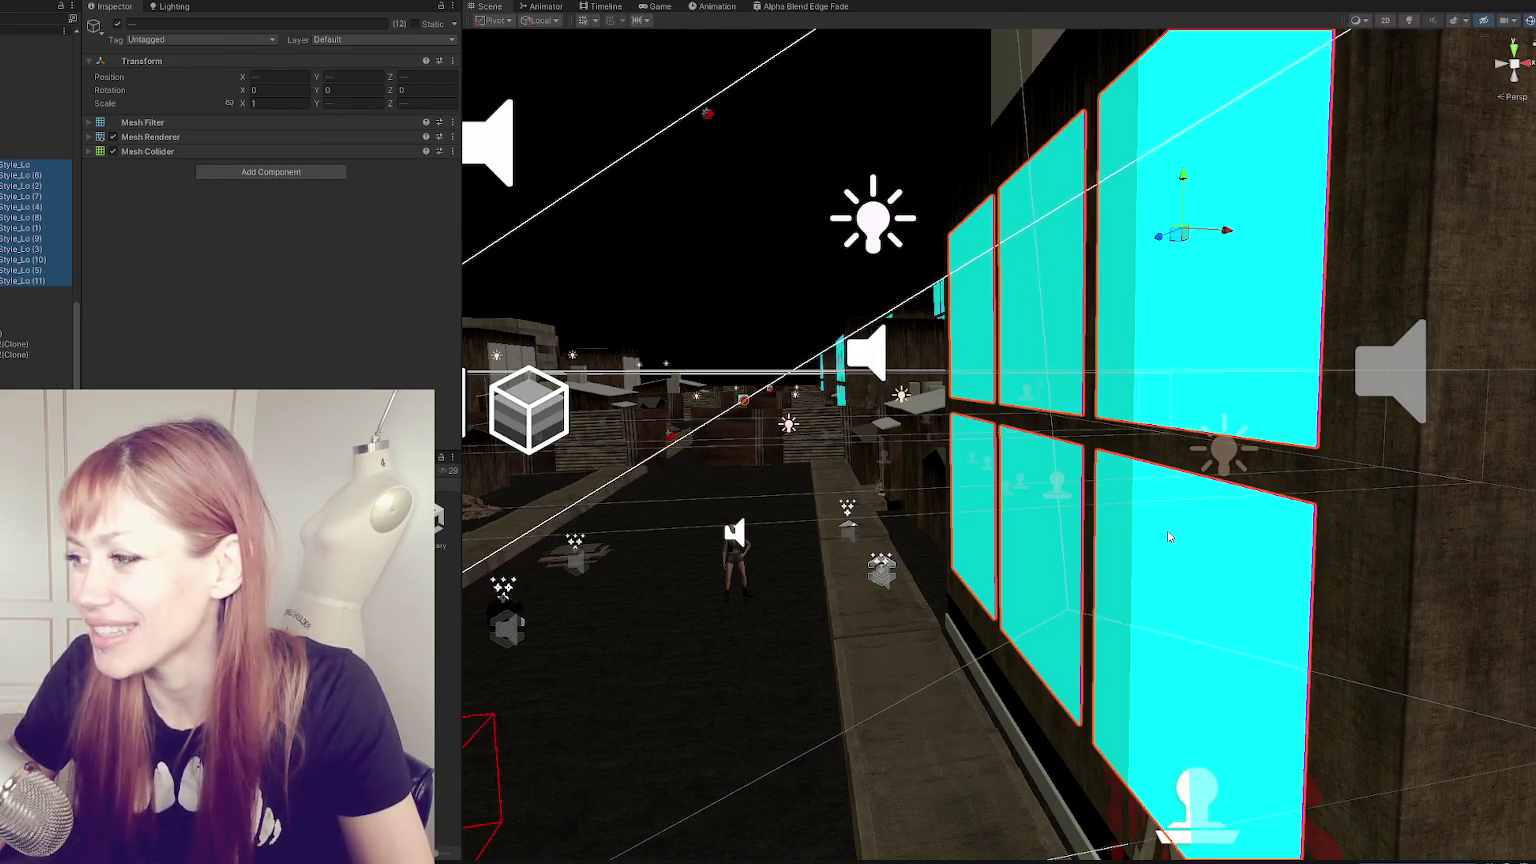
- Add the building to the selection and move it with the windows up and right
scroll(1168, 537, "down", 3)
left_click_drag(1168, 537, 1125, 389, "alt")
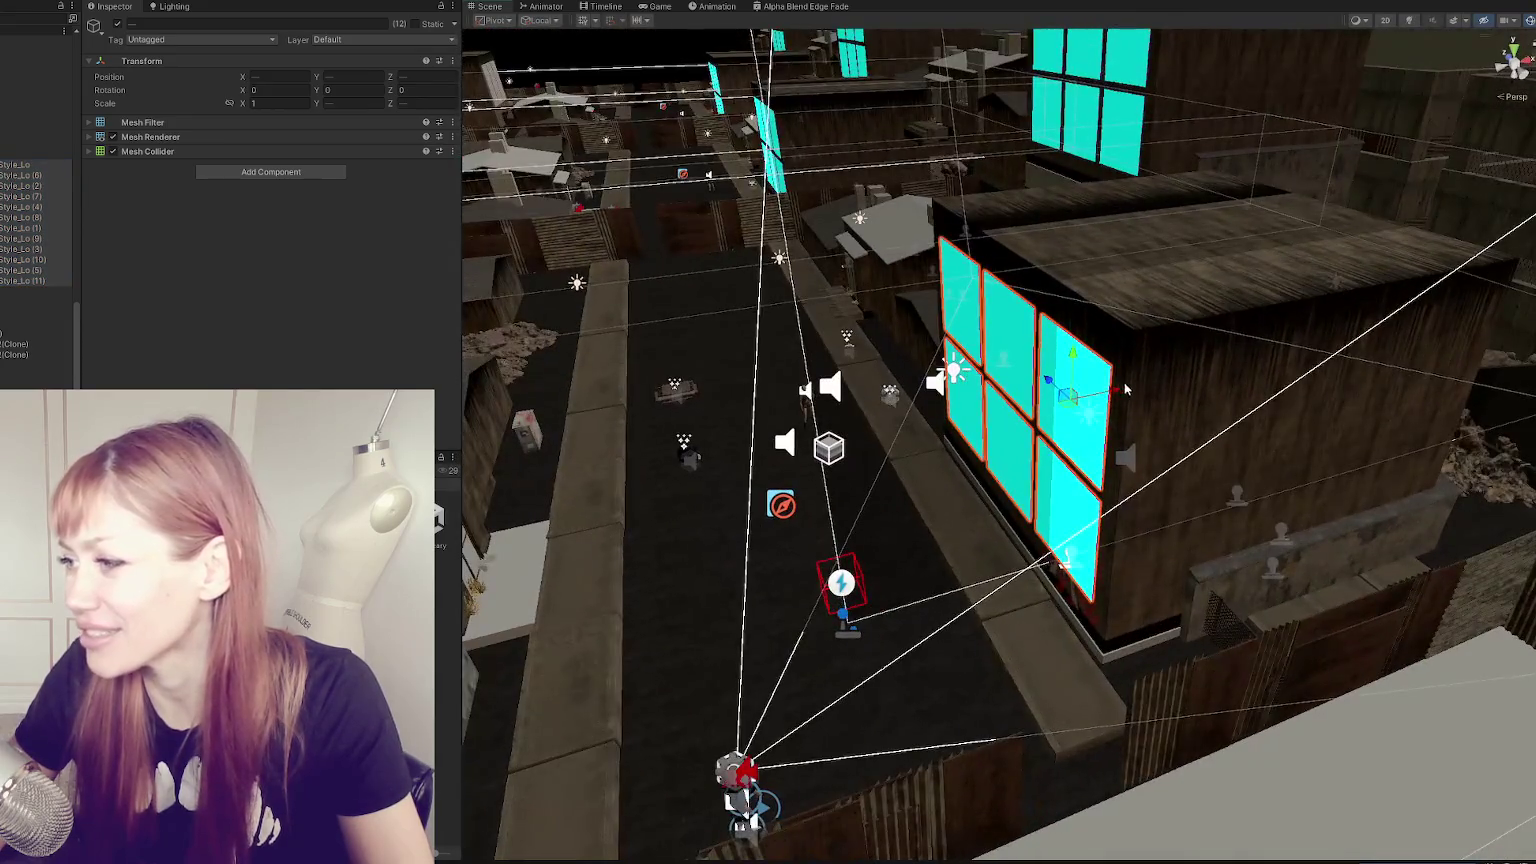
left_click(1131, 365, "shift")
mouse_move(1185, 383)
left_mouse_down()
mouse_move(1408, 275)
mouse_move(1428, 127)
left_mouse_up()
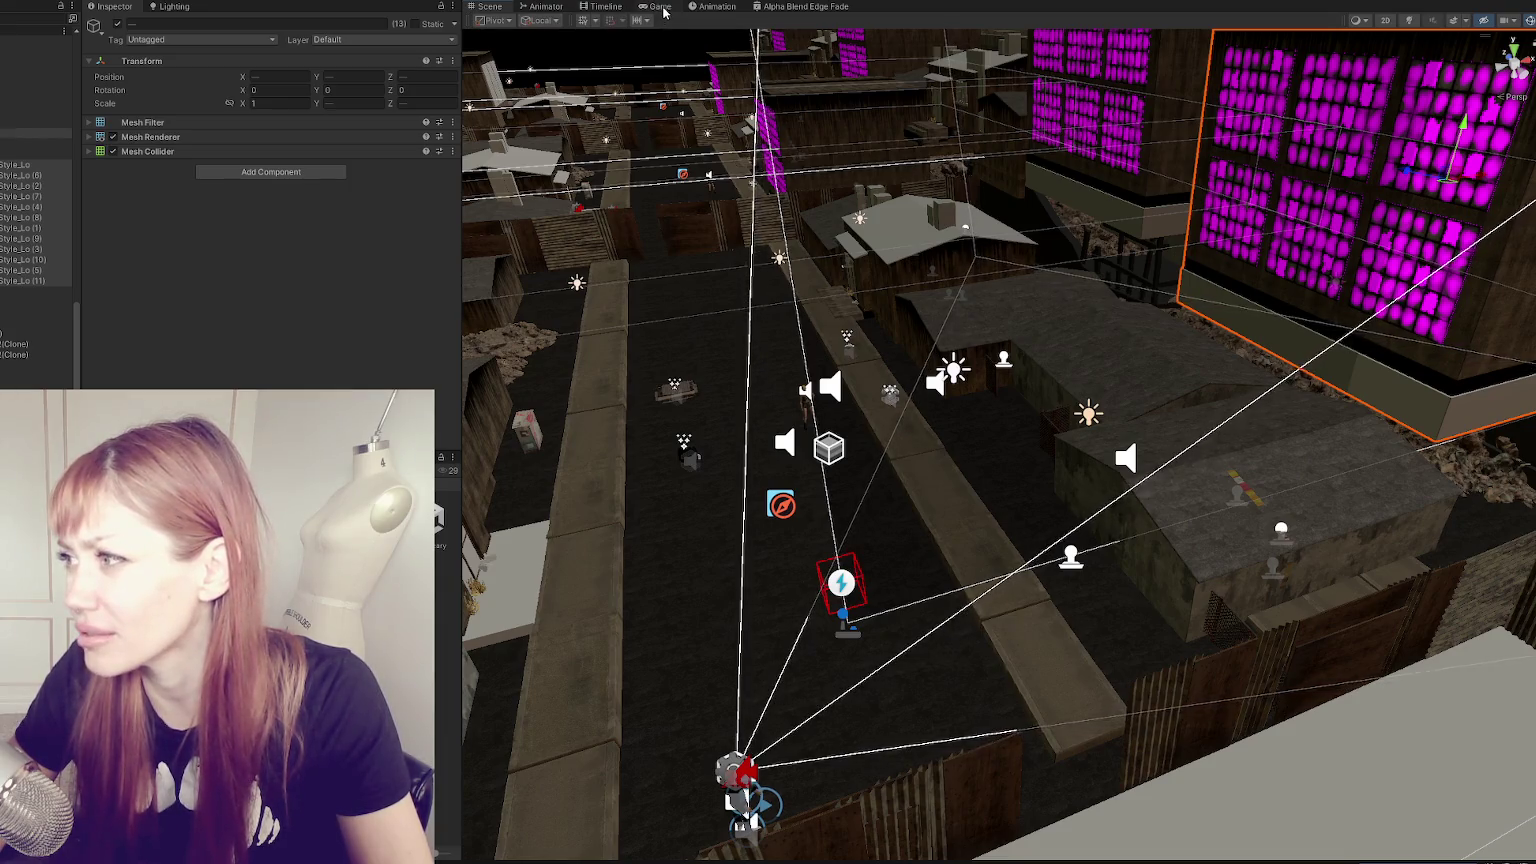
left_click(660, 7)
- Resume play, walk forward, and select the Global Volume object
left_click(1160, 247)
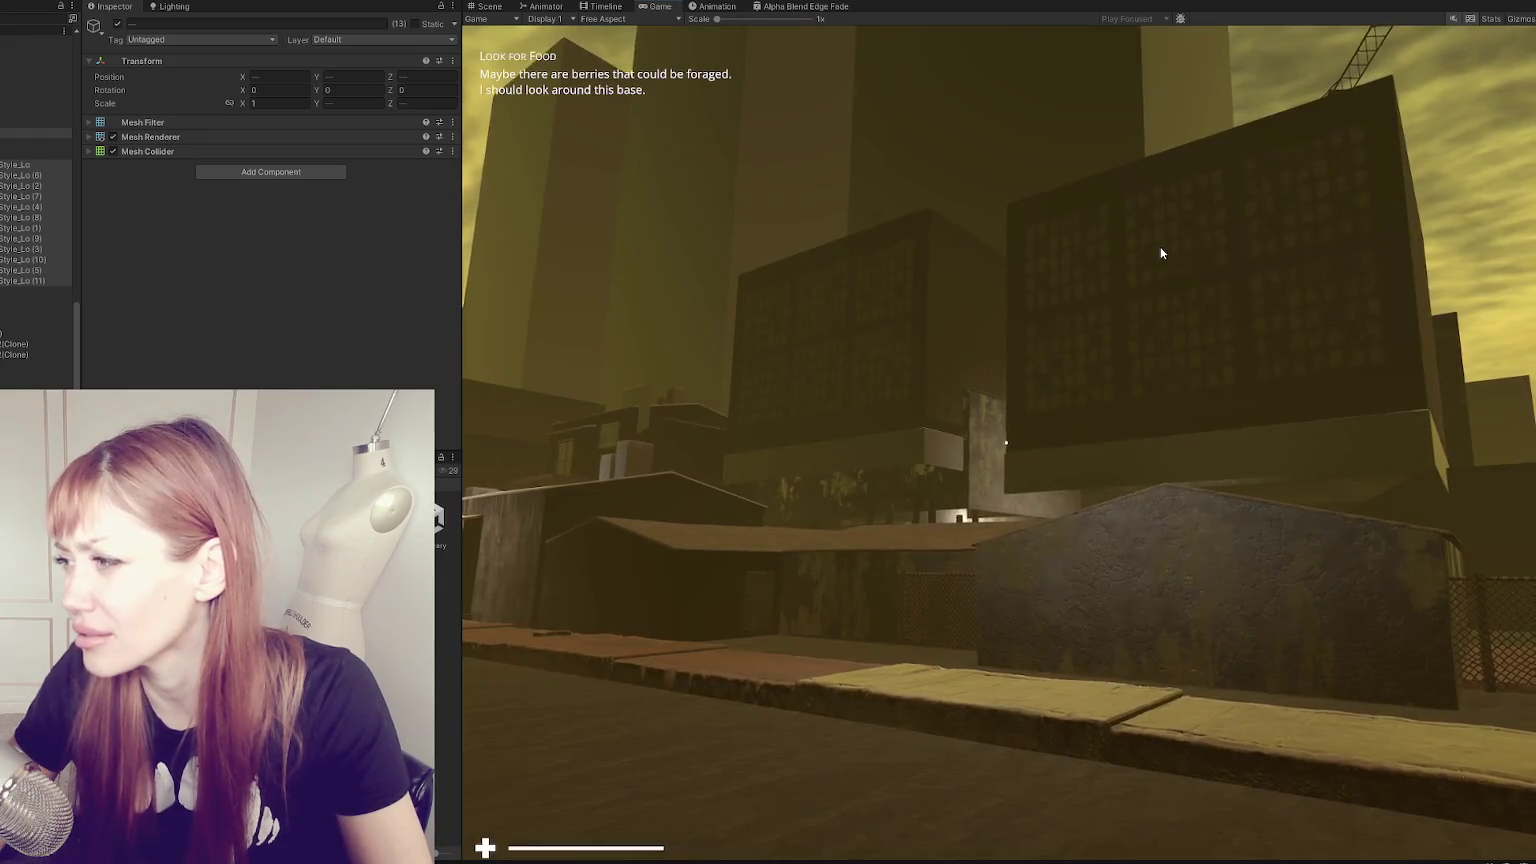
key("w")
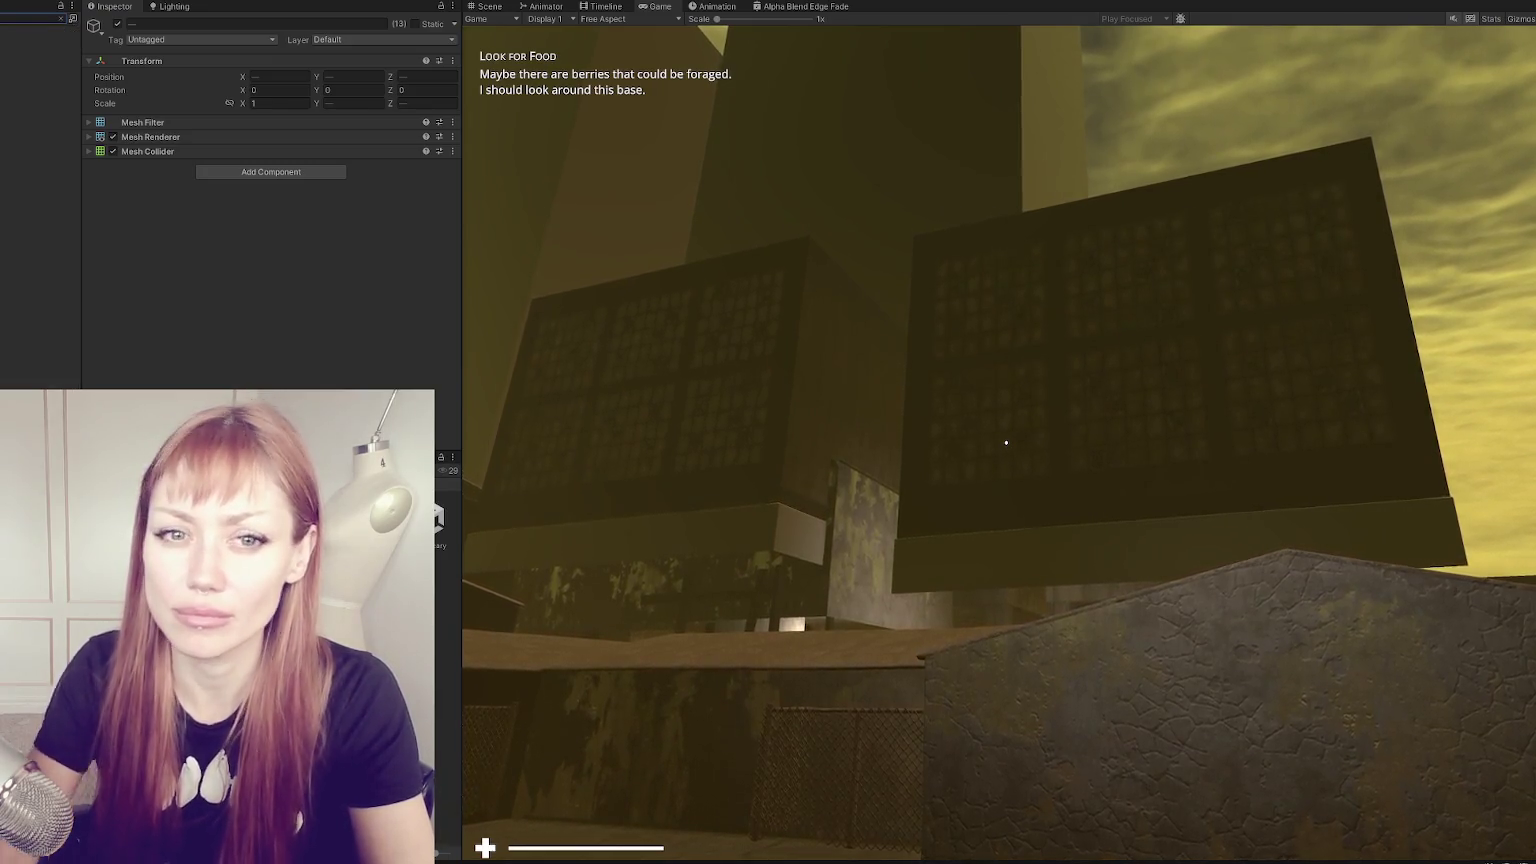
left_click(60, 168)
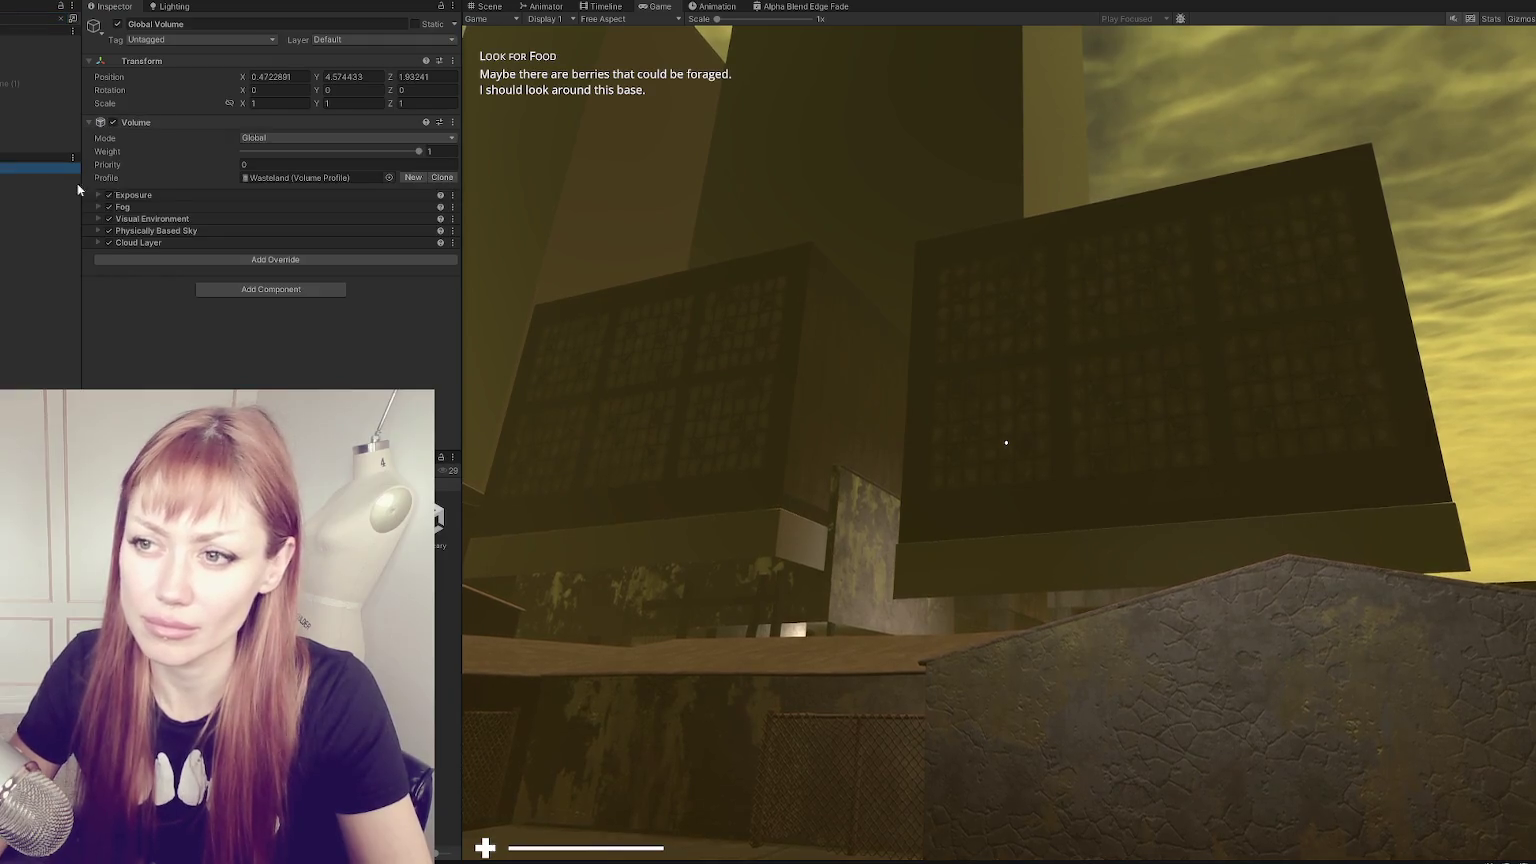
- Disable the Fog, Visual Environment, Physically Based Sky and Cloud Layer overrides
left_click(109, 207)
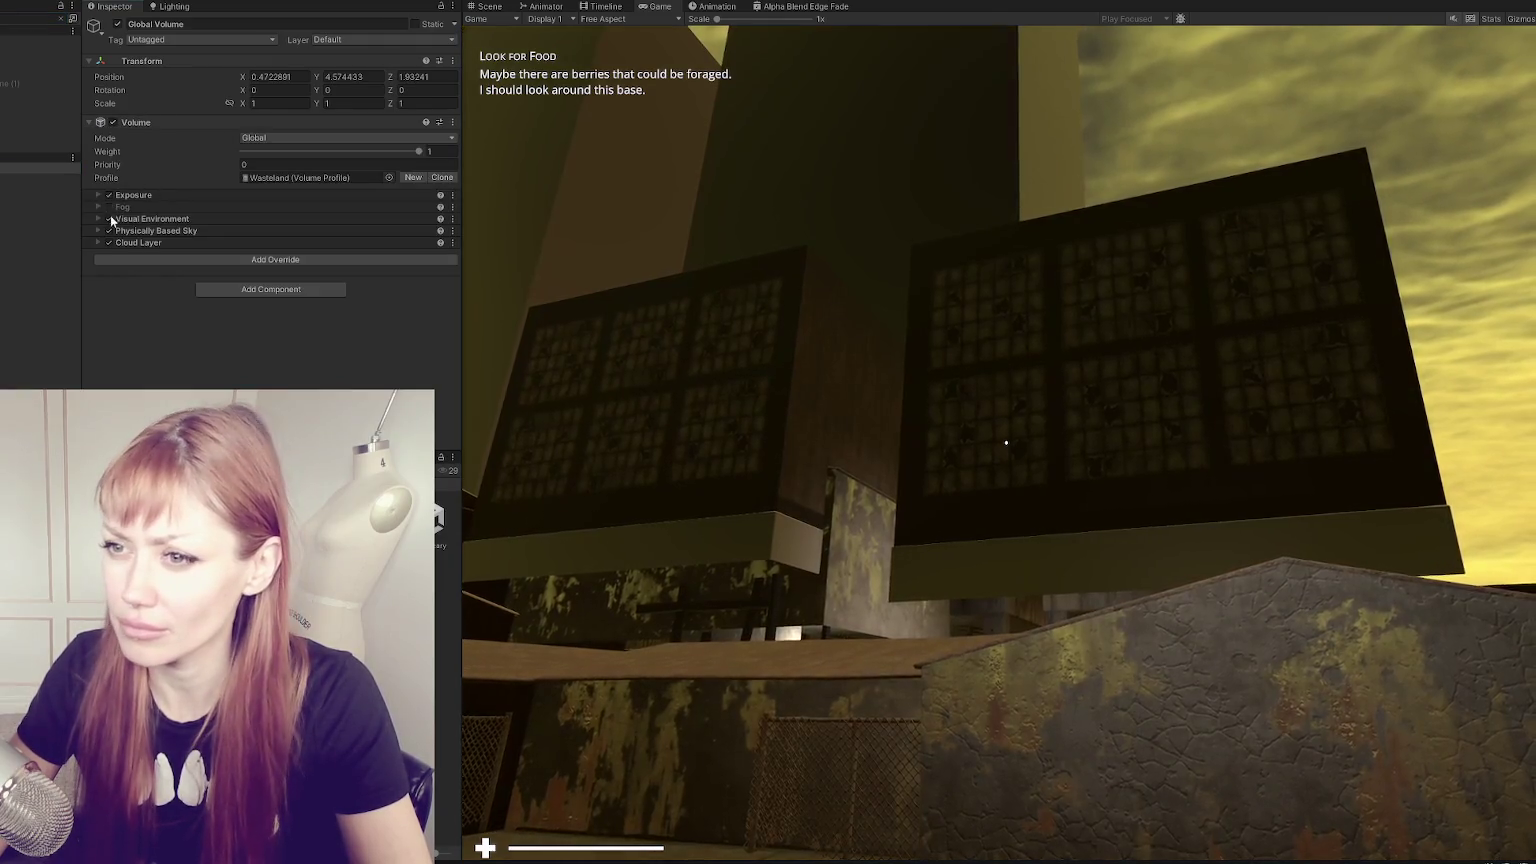
left_click(109, 242)
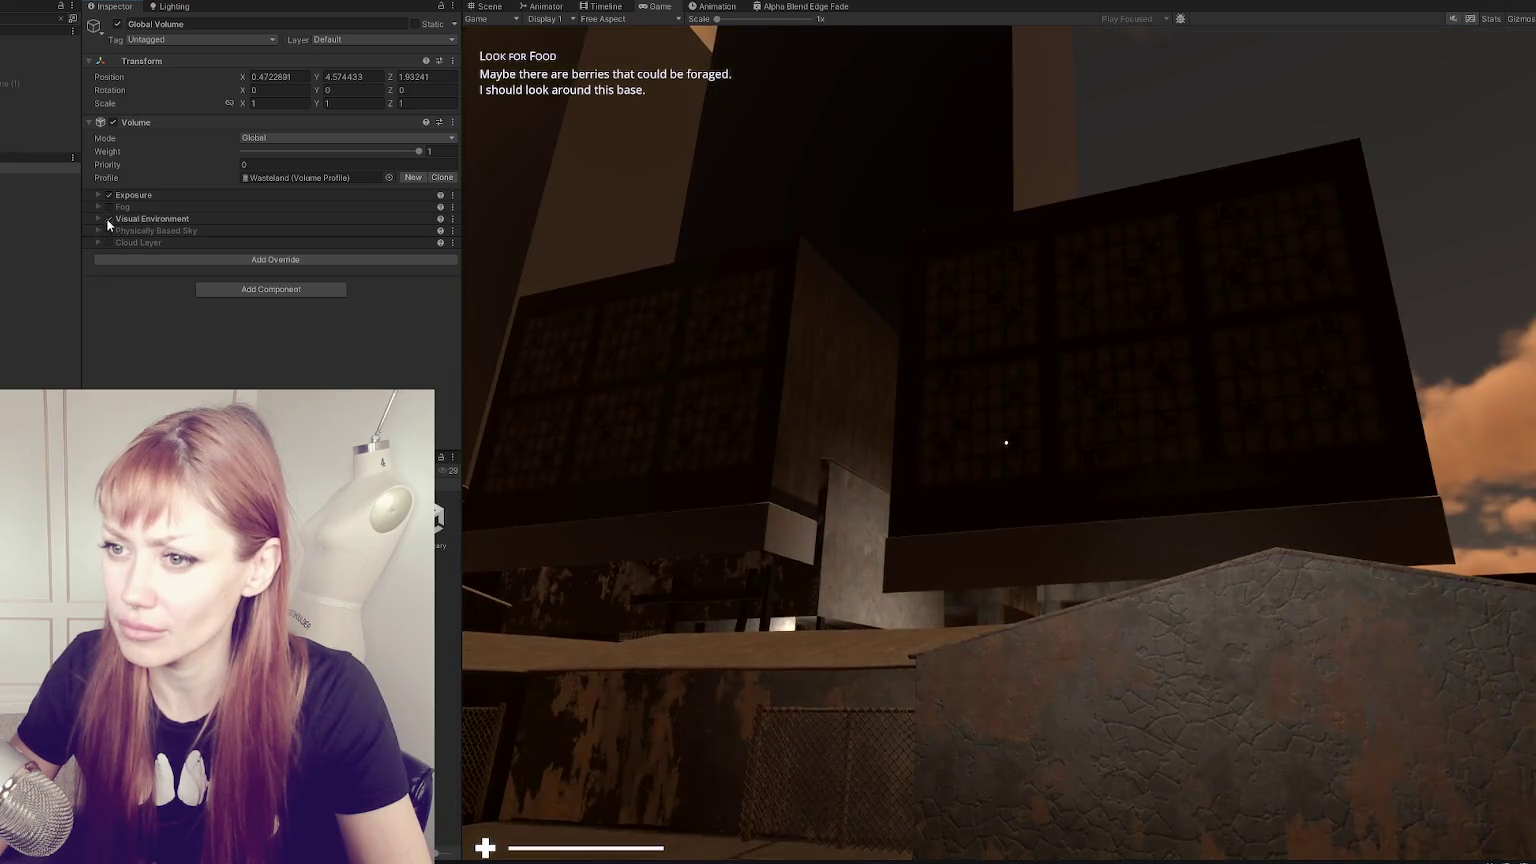
left_click(109, 230)
left_click(109, 218)
- Toggle the Exposure override off and on repeatedly to compare the lighting
left_click(108, 195)
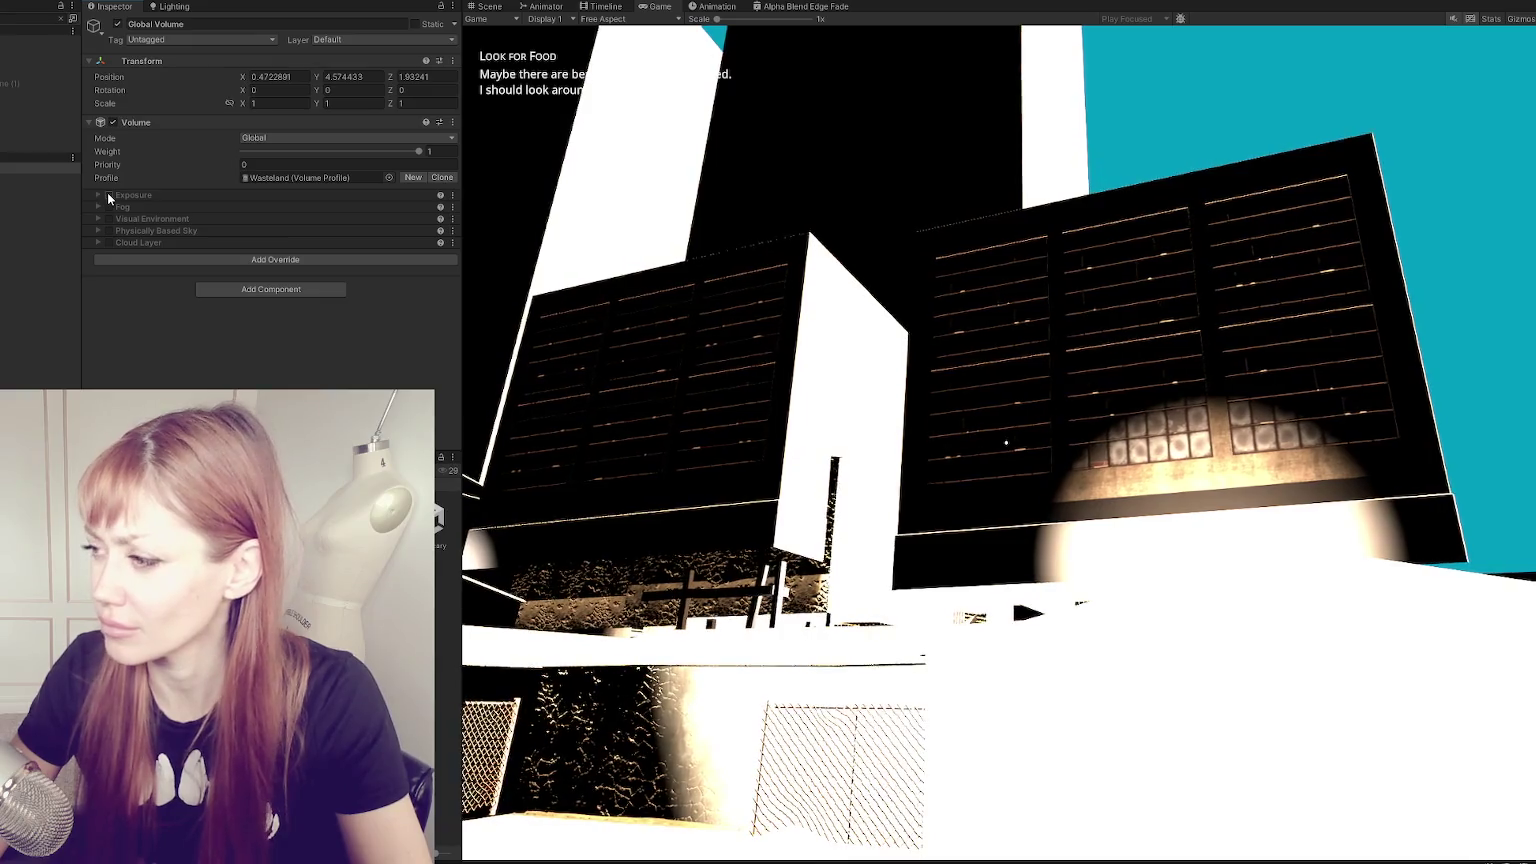
left_click(108, 195)
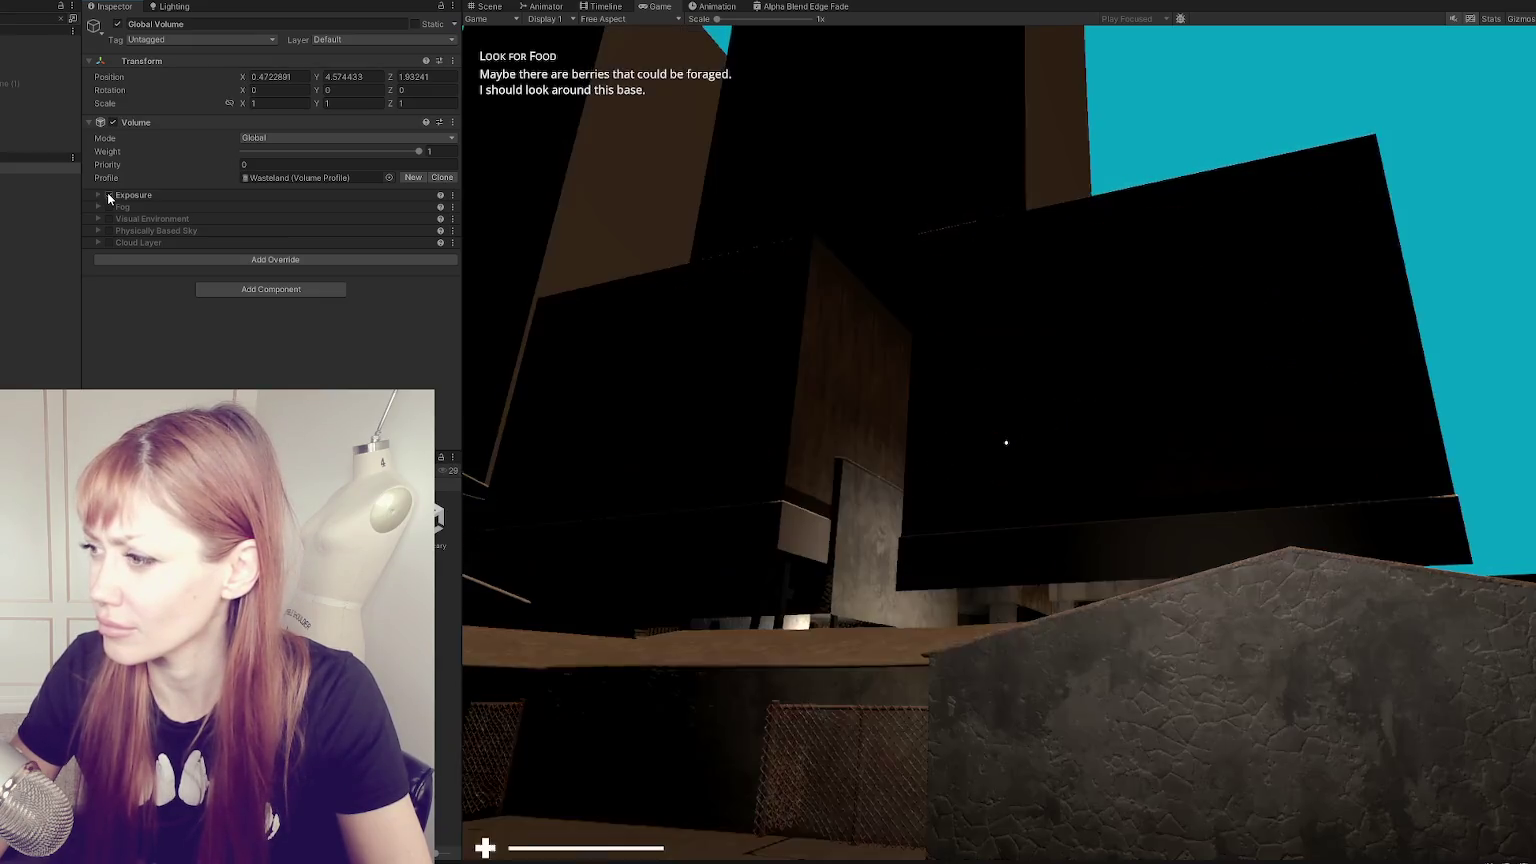
left_click(108, 195)
left_click(108, 195)
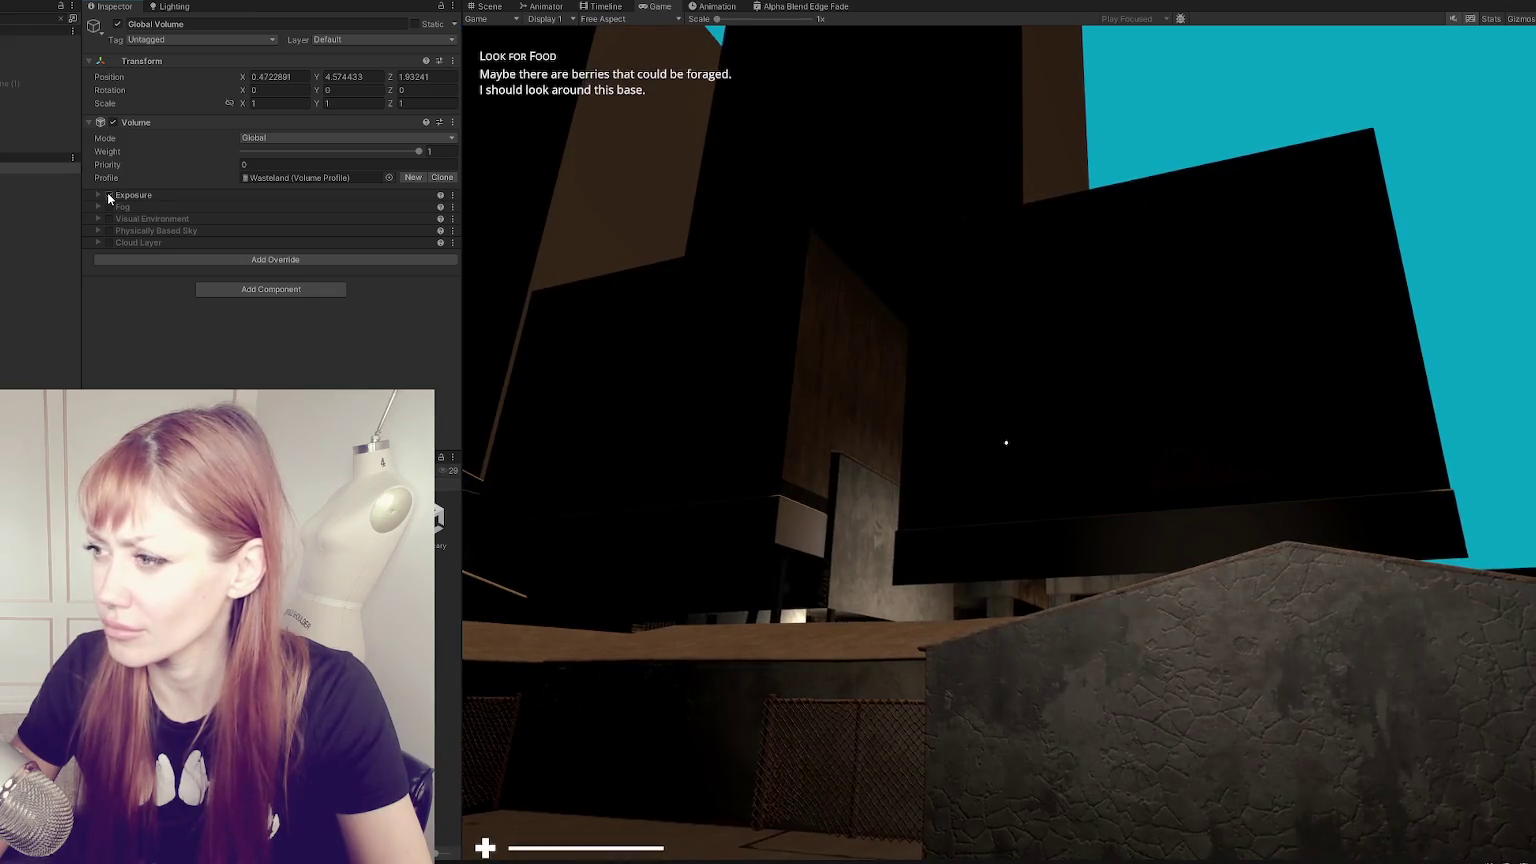
left_click(107, 196)
left_click(107, 197)
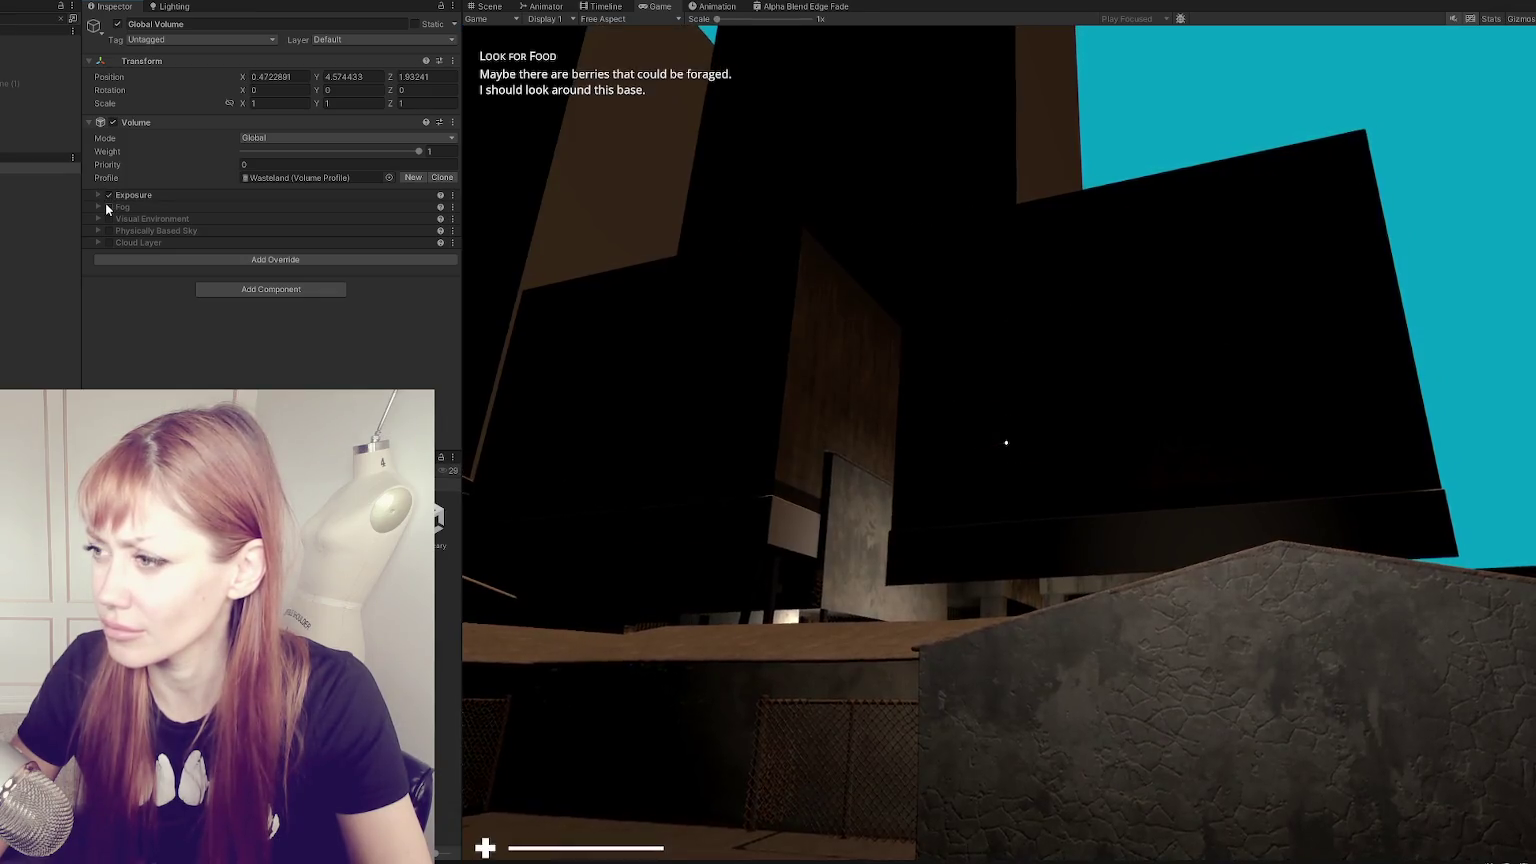
left_click(487, 6)
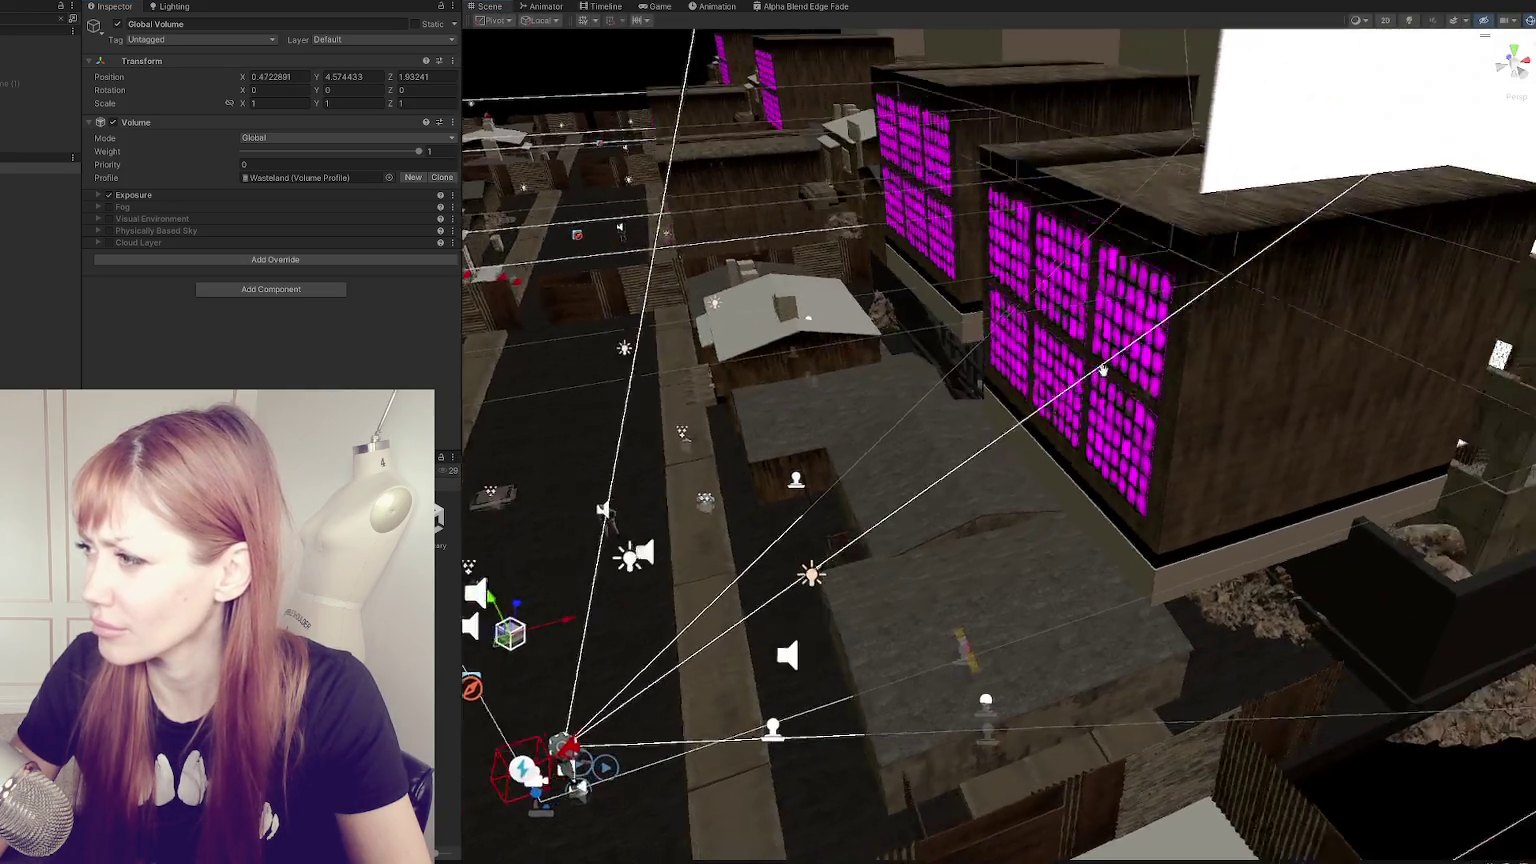
- Move Point Light (3) up and to the right in the scene
mouse_move(900, 450)
right_mouse_down()
mouse_move(1038, 329)
mouse_move(1025, 340)
right_mouse_up()
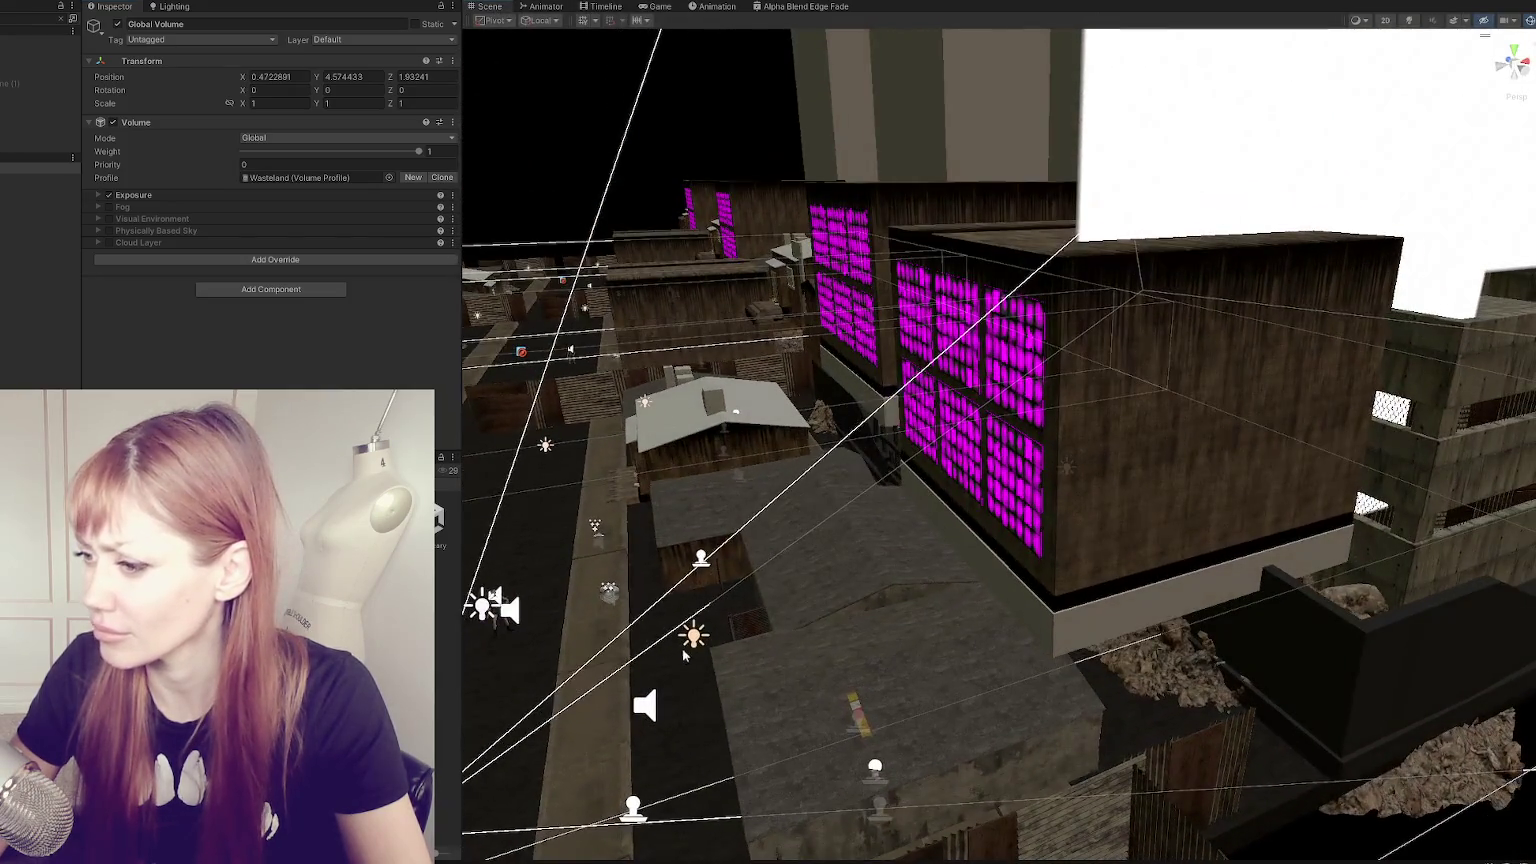
left_click(694, 635)
mouse_move(694, 630)
left_mouse_down()
mouse_move(1031, 387)
mouse_move(938, 394)
left_mouse_up()
left_click(645, 10)
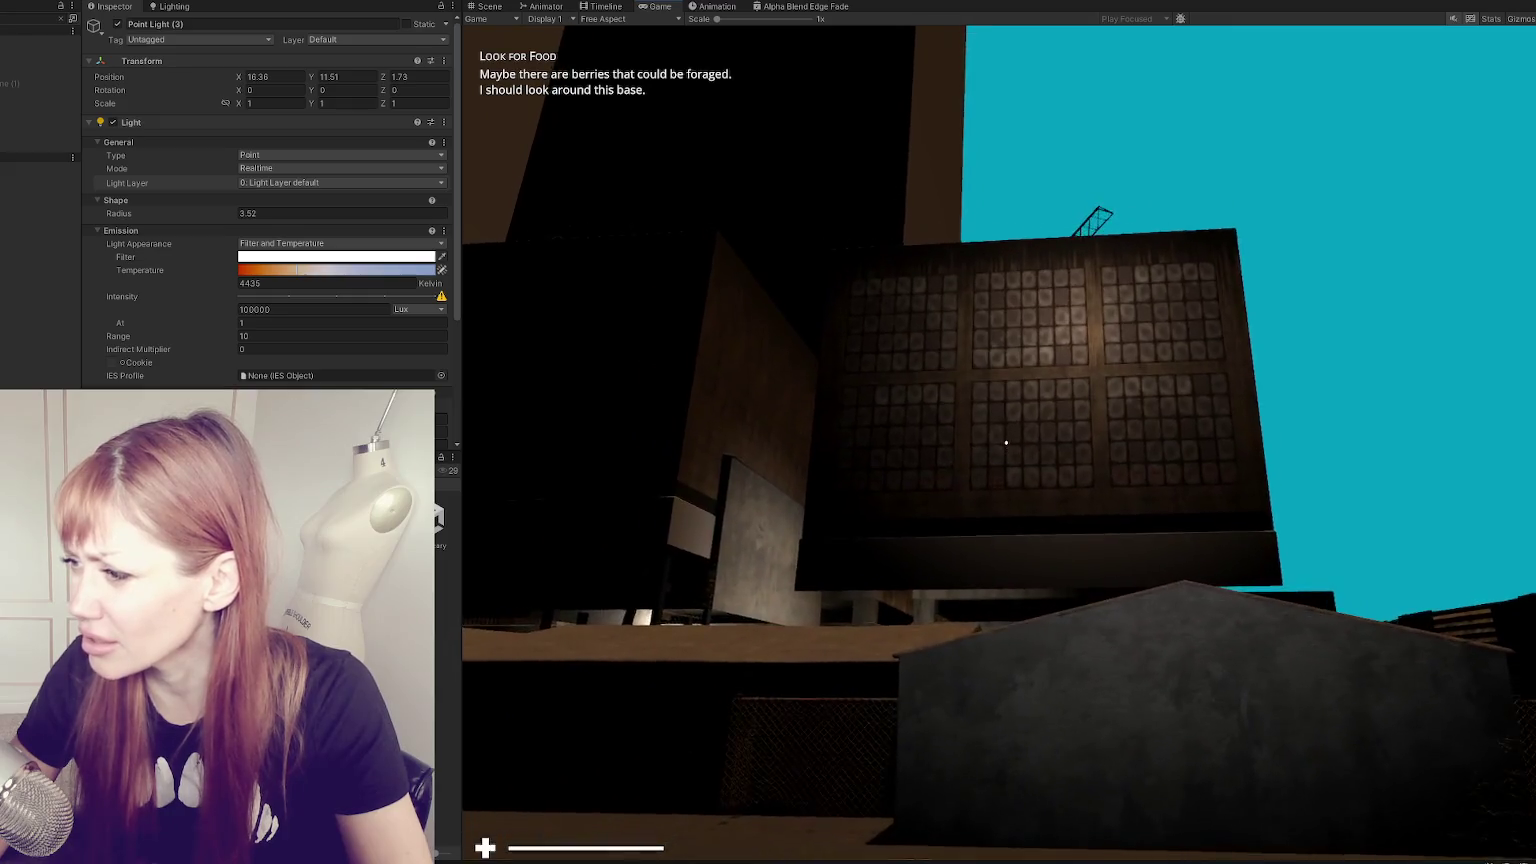
- Pause the game and fly the Scene view close to the magenta-windowed façade
key("Escape")
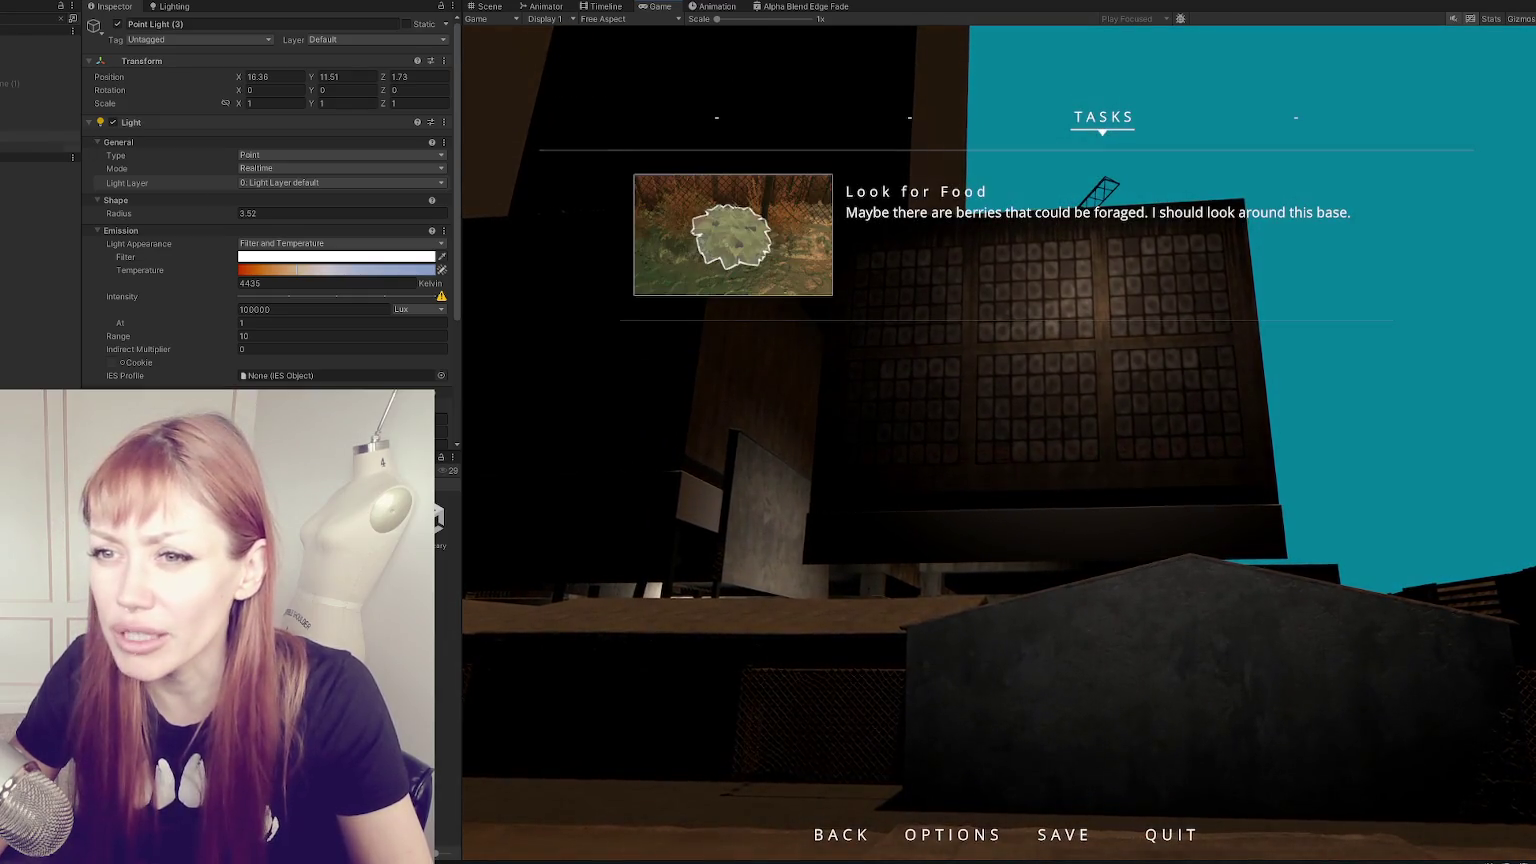
left_click(493, 17)
left_click(488, 7)
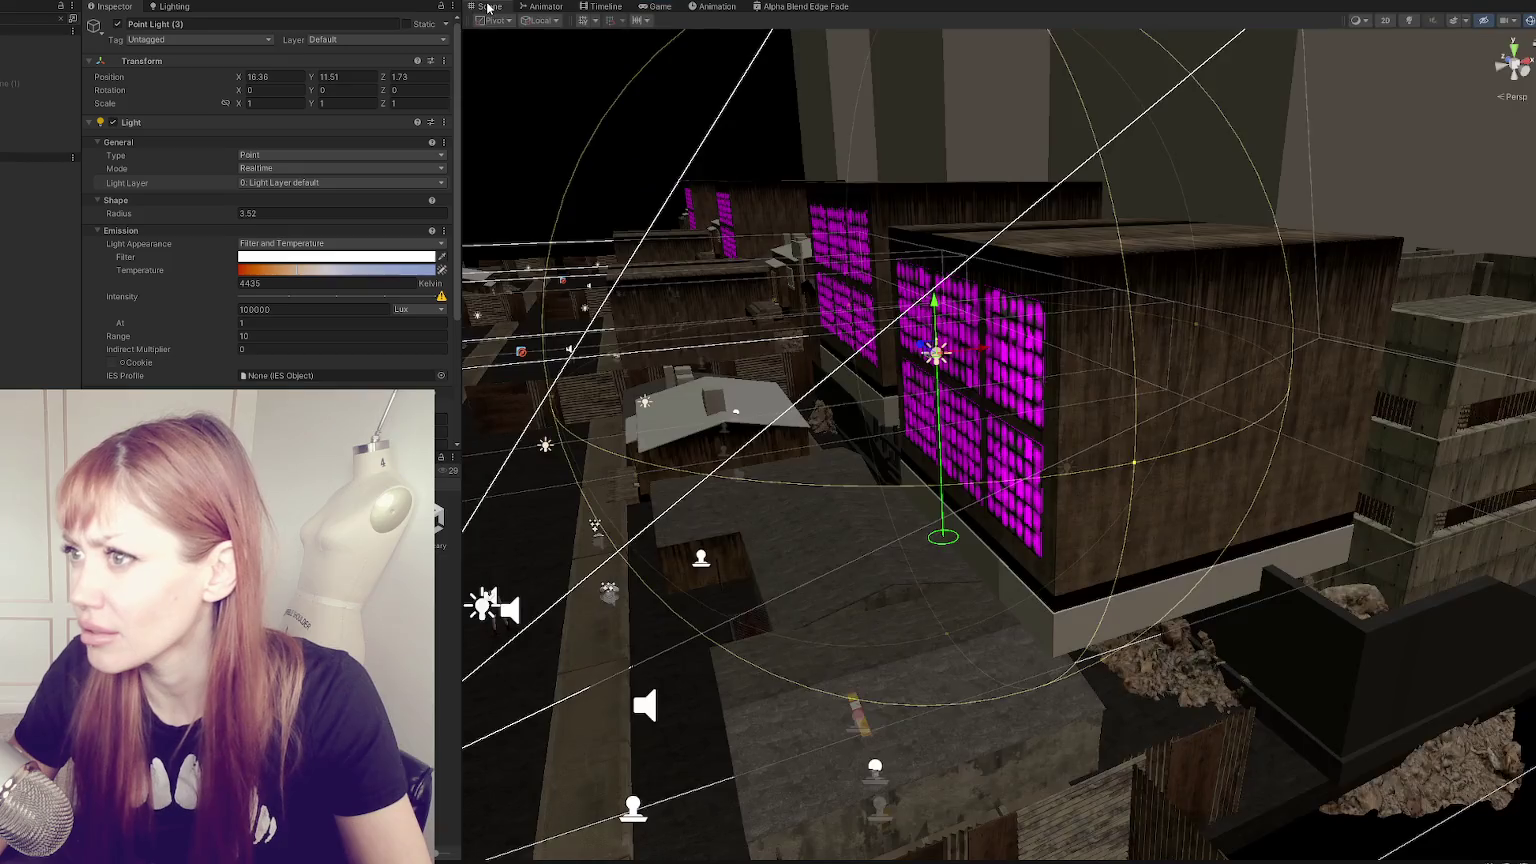
left_click(983, 455)
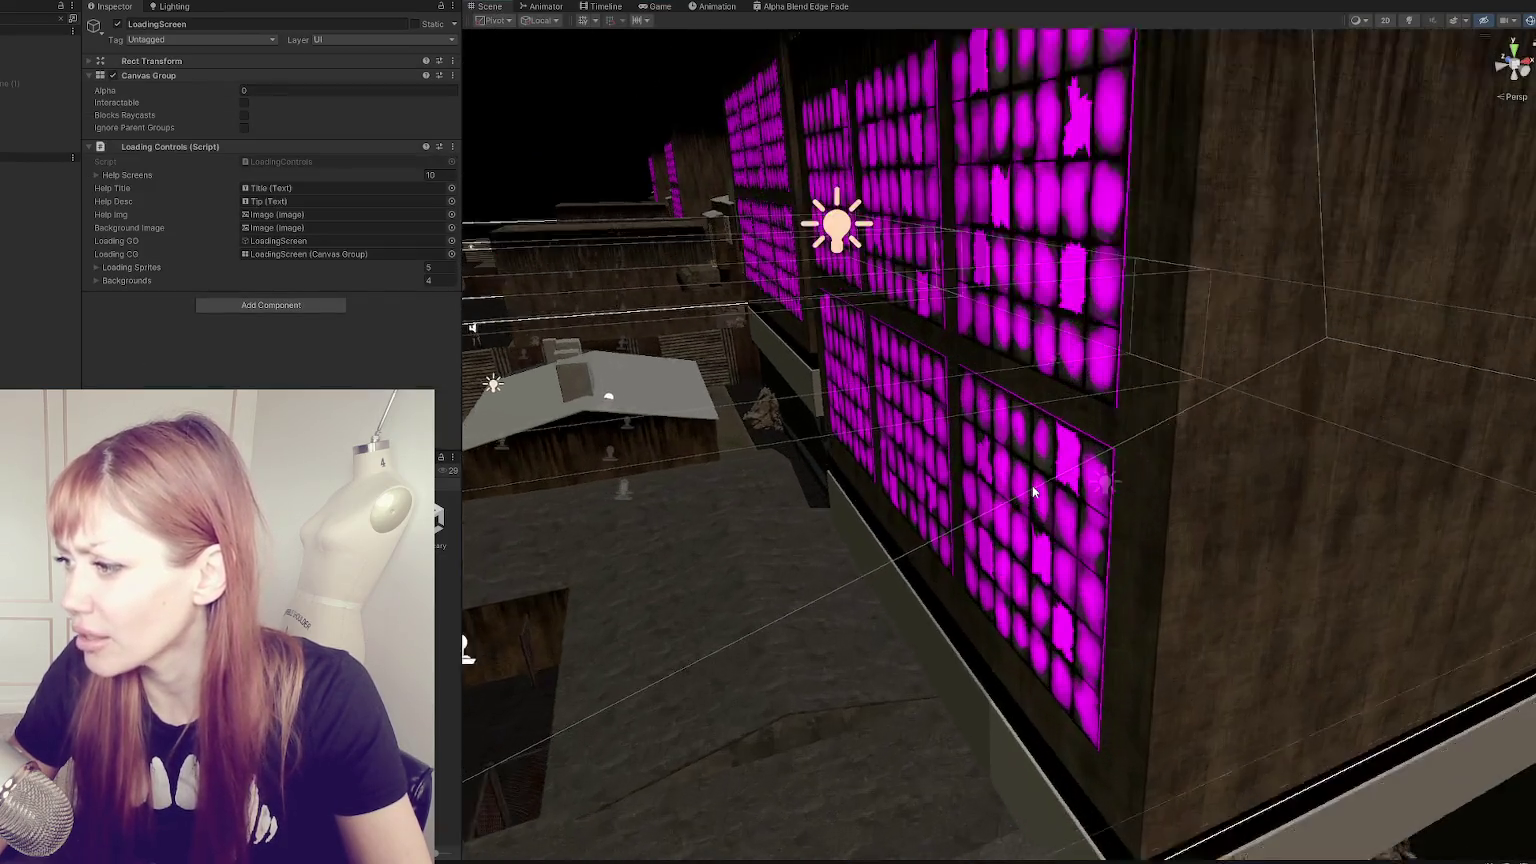
right_click_drag(983, 455, 1056, 511)
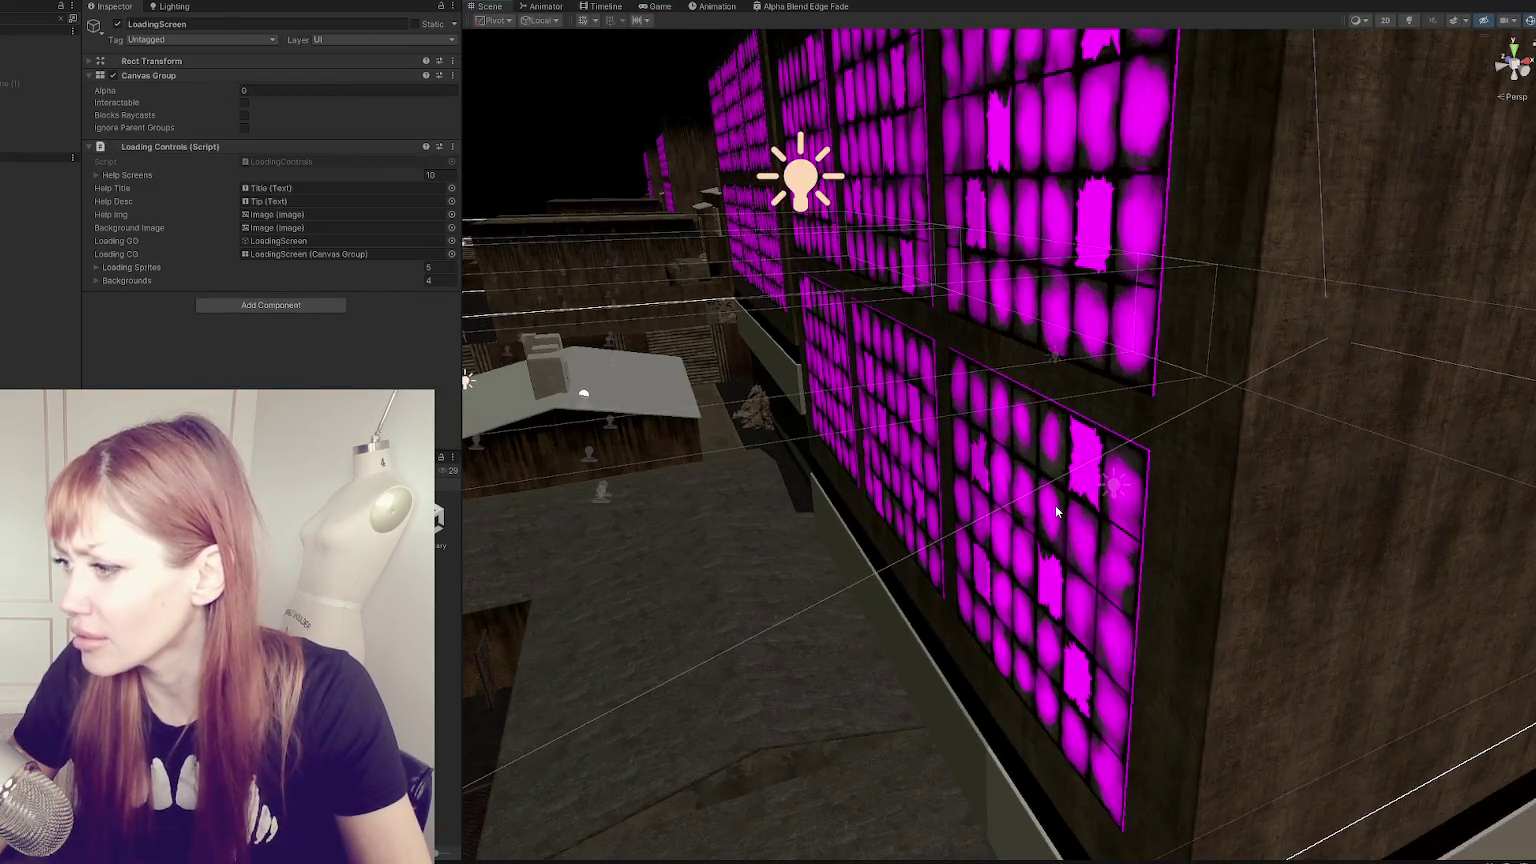
- Select a window panel and expand its Parallax material settings
left_click(1056, 511)
key("f")
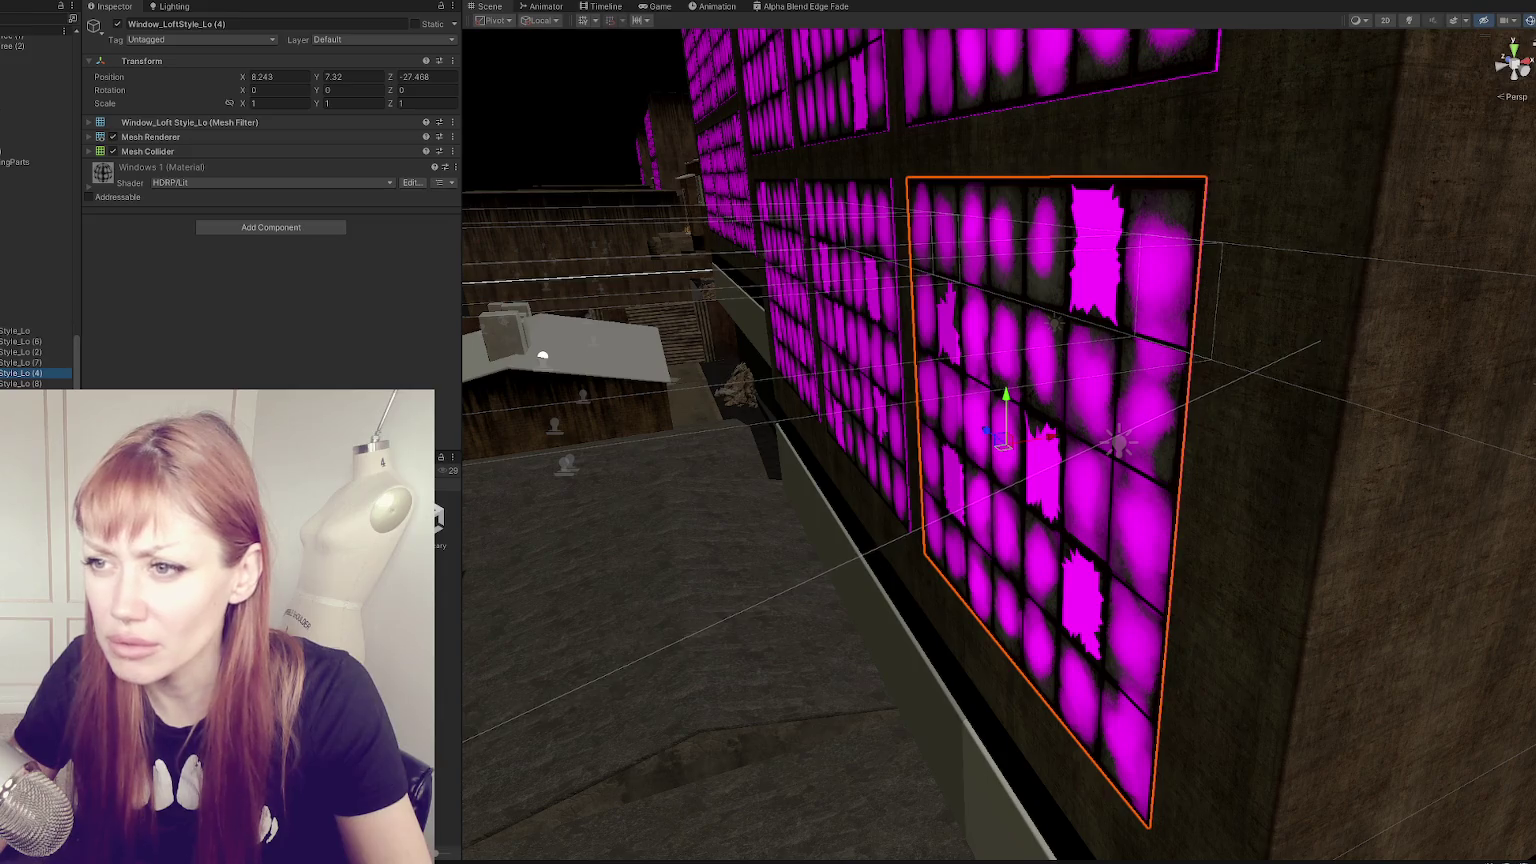
left_click(27, 384)
left_click(126, 185)
scroll(128, 190, "down", 5)
scroll(132, 208, "down", 5)
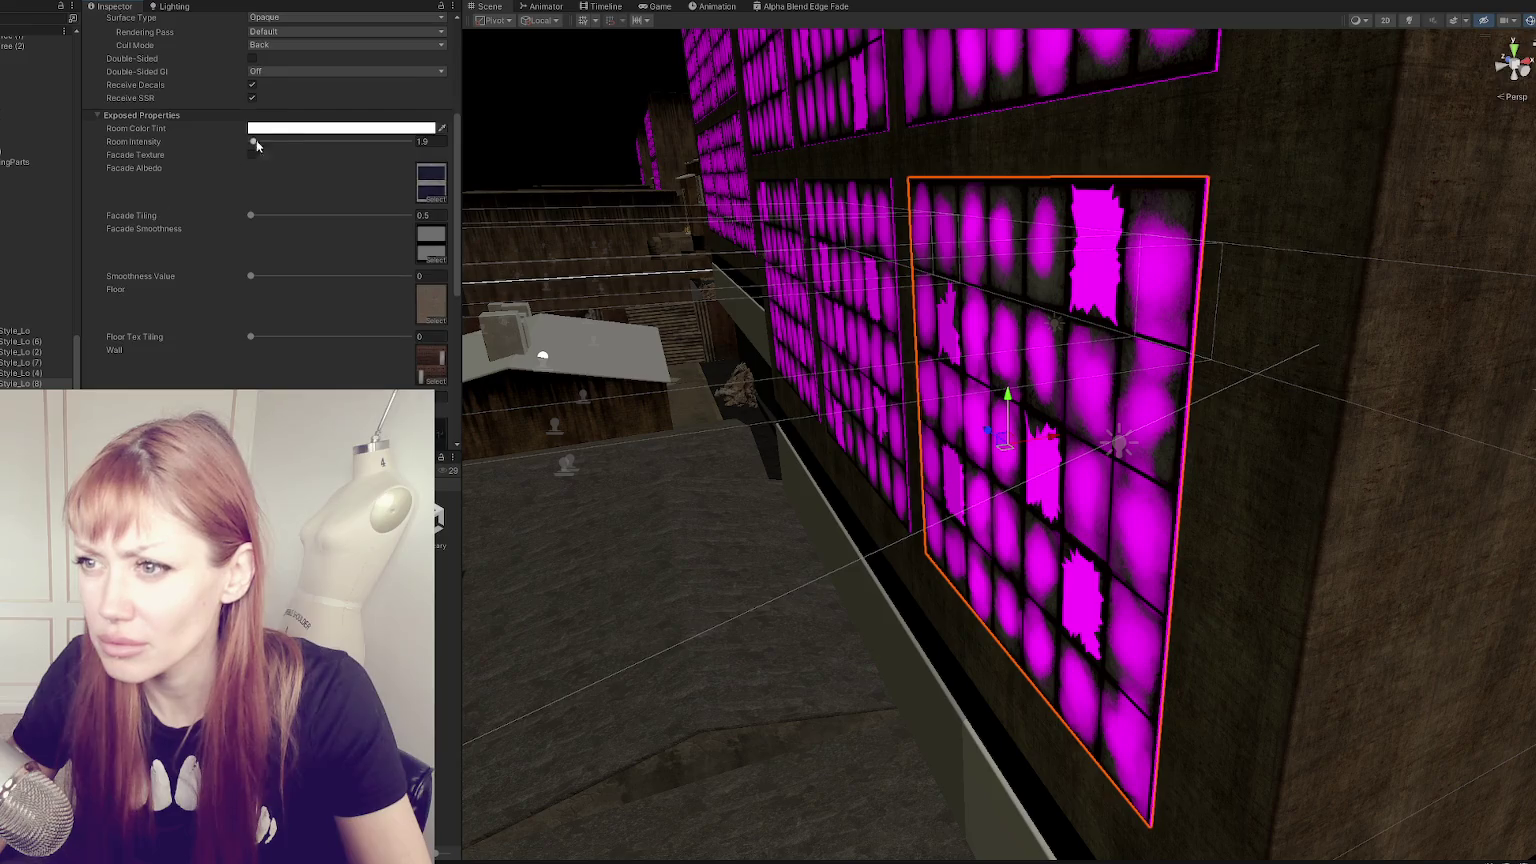
- Set Room Intensity to 10.5 while previewing the lit windows in the running game
left_click_drag(266, 140, 273, 141)
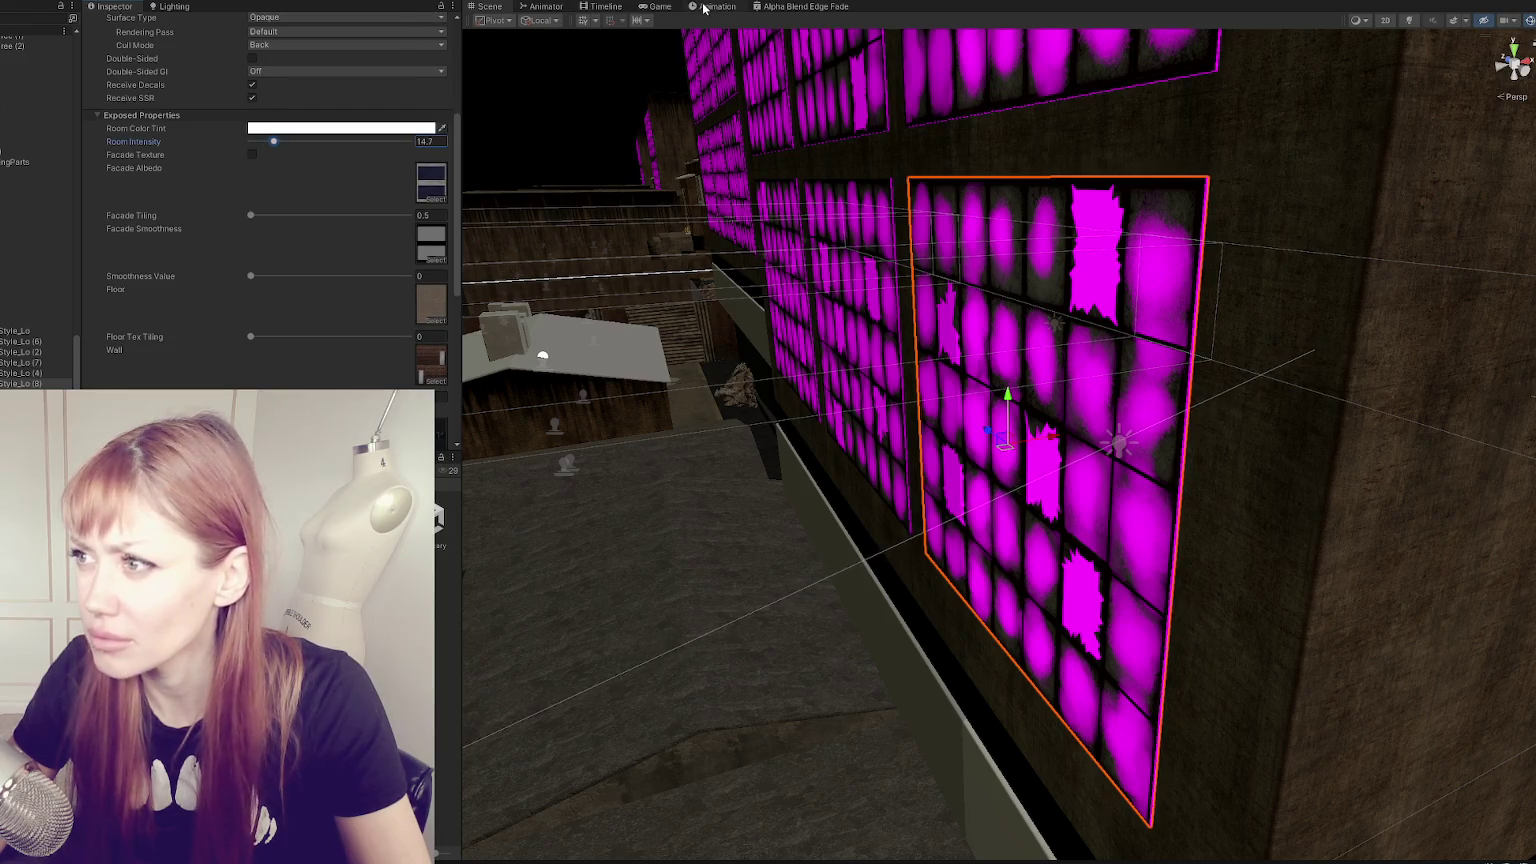
left_click(656, 6)
left_click(344, 142)
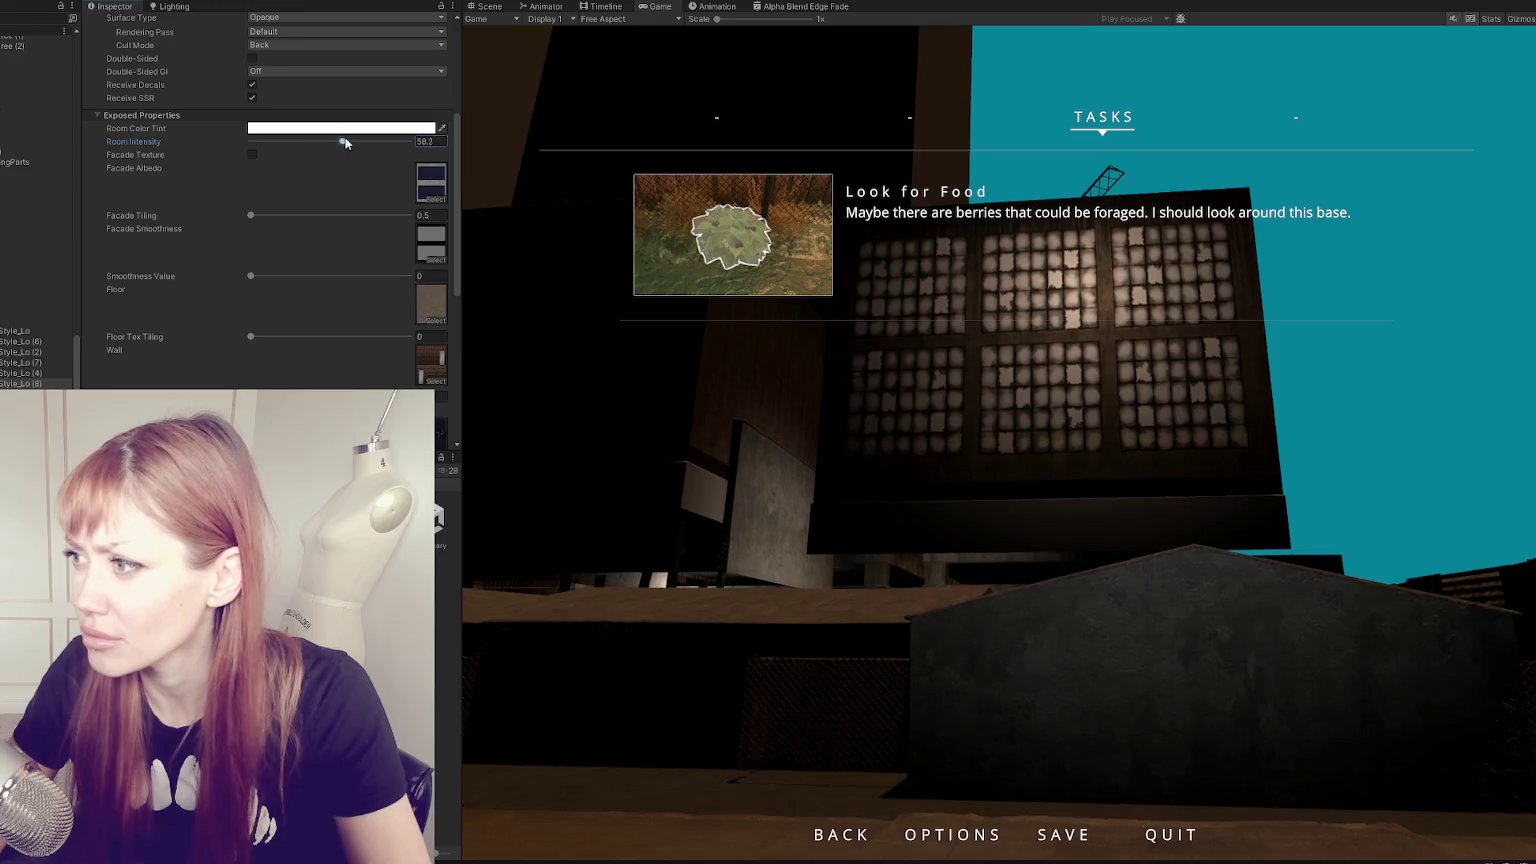
mouse_move(379, 145)
left_mouse_down()
mouse_move(208, 141)
mouse_move(306, 152)
mouse_move(266, 145)
left_mouse_up()
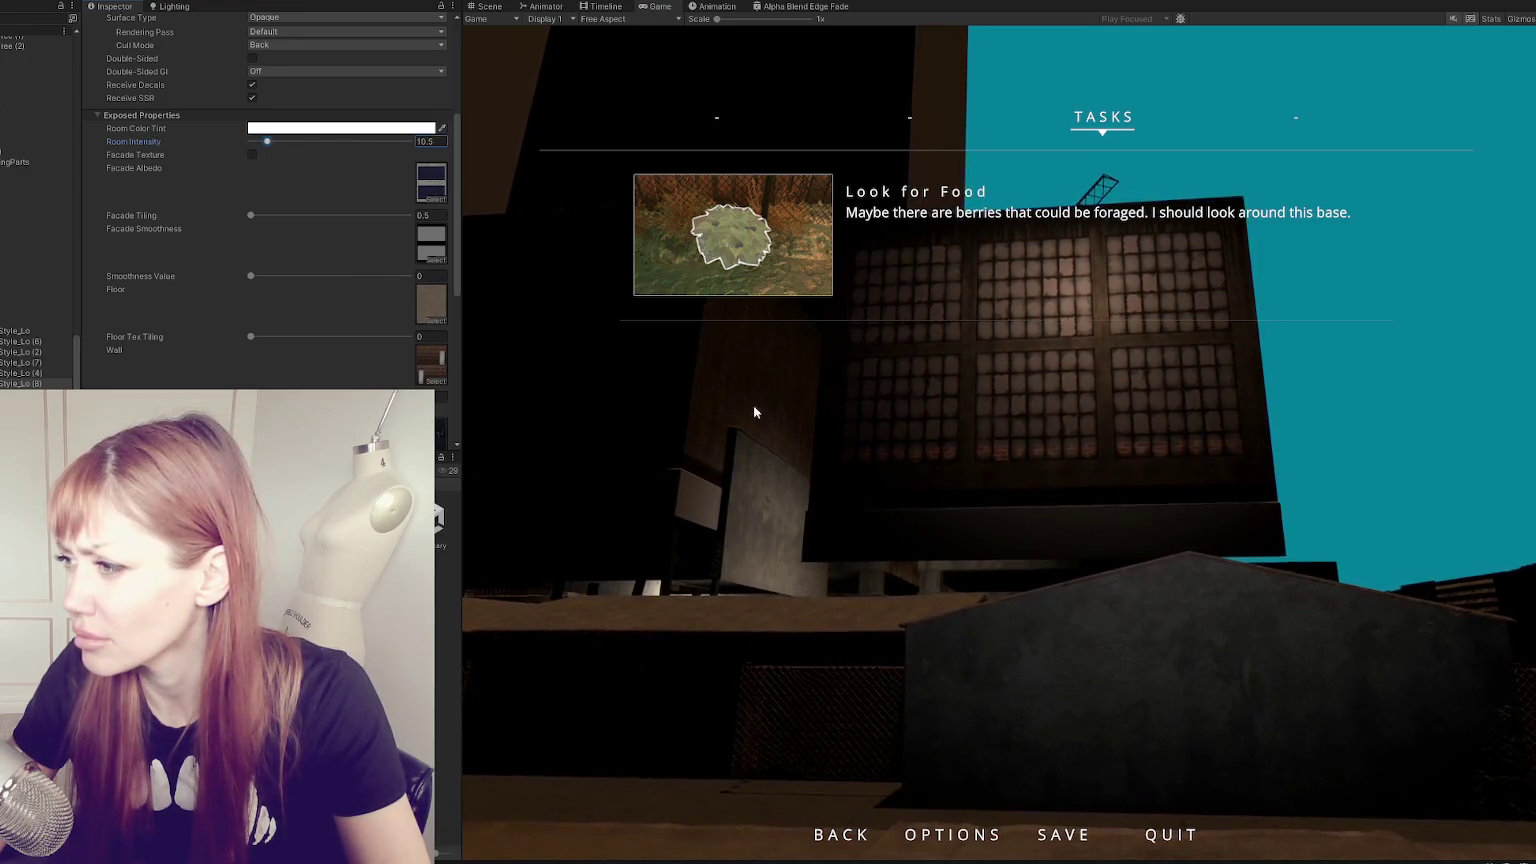
left_click(754, 411)
key("Escape")
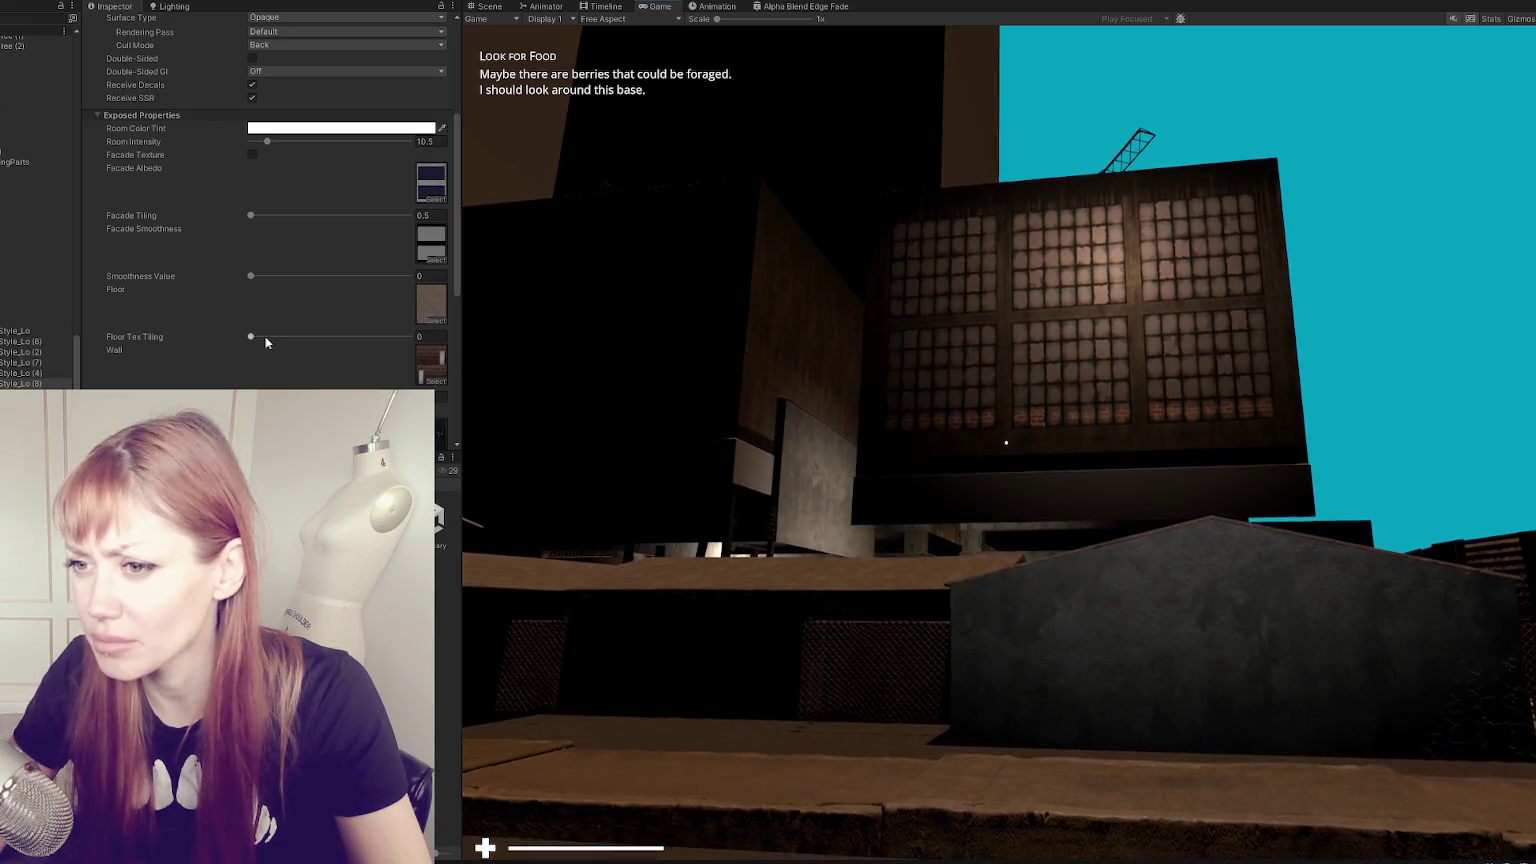
scroll(262, 334, "down", 3)
- Zero the rooms' vertical Position Offset and try different depth offsets
scroll(263, 340, "down", 4)
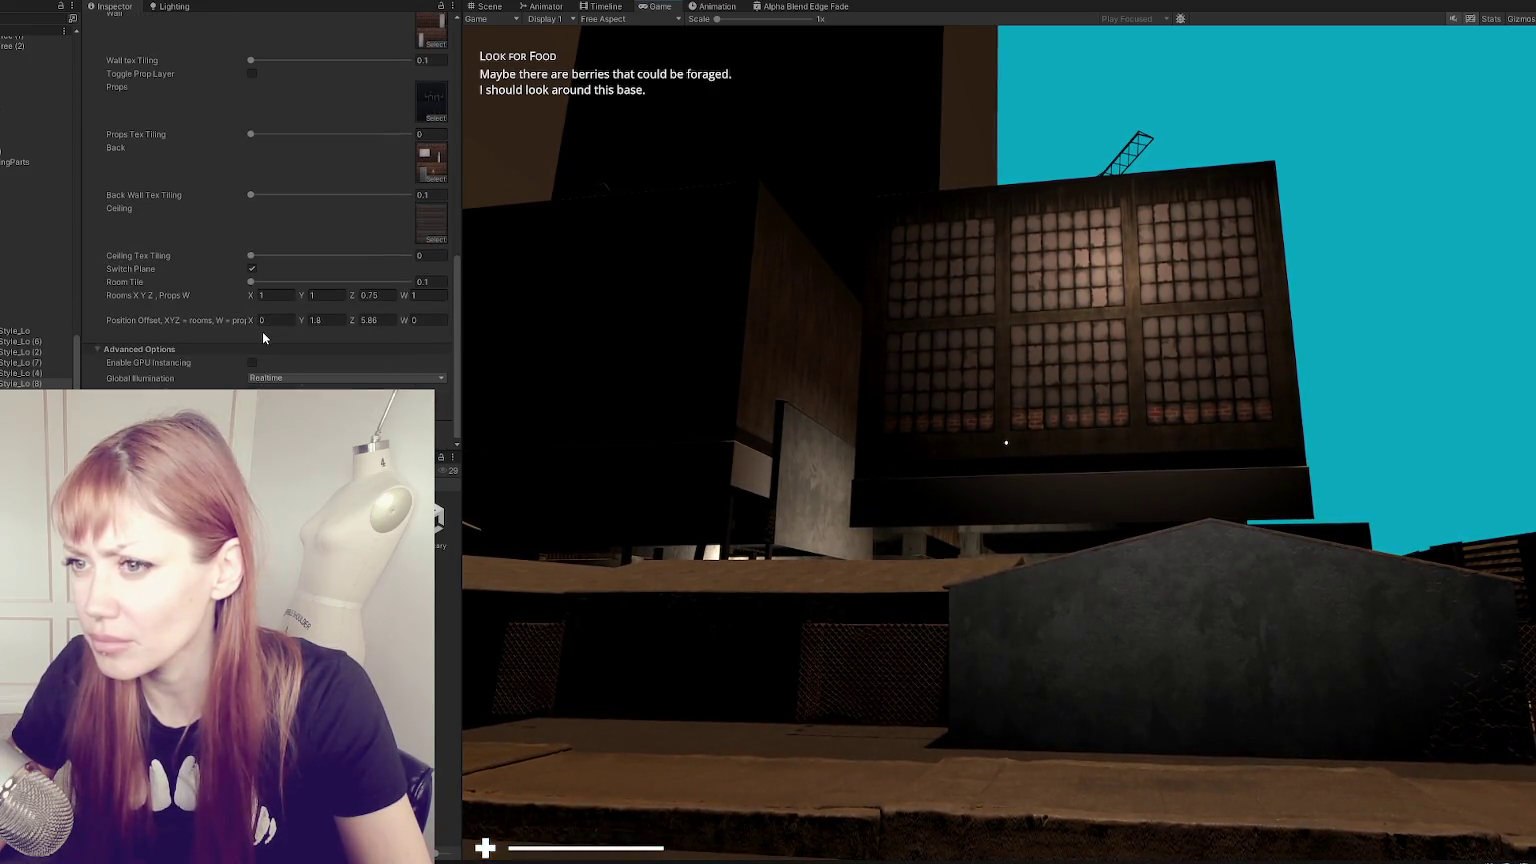
left_click(330, 320)
type("0")
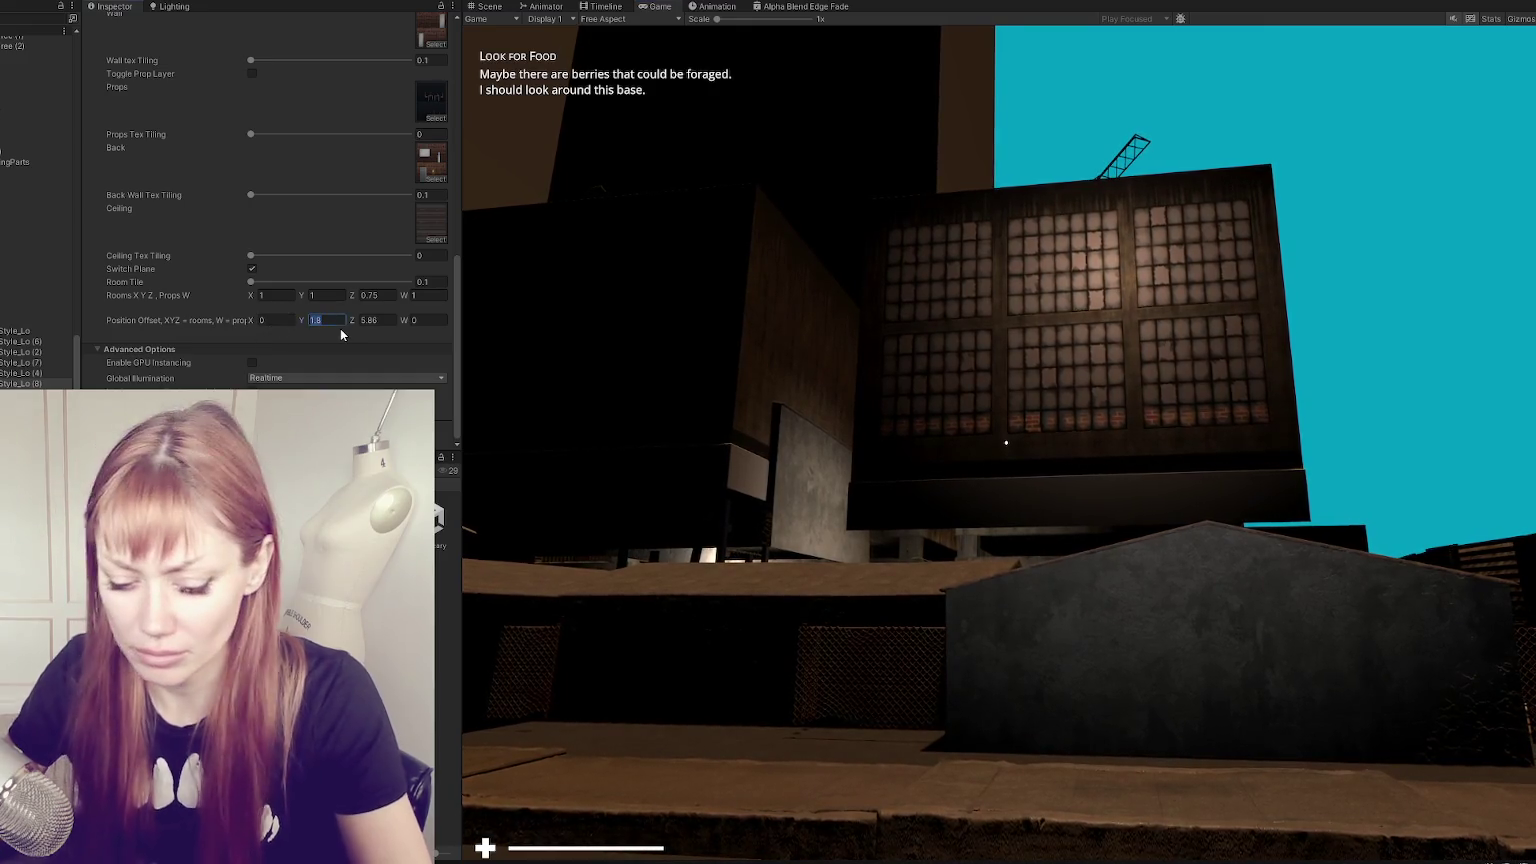
key("Tab")
type("0")
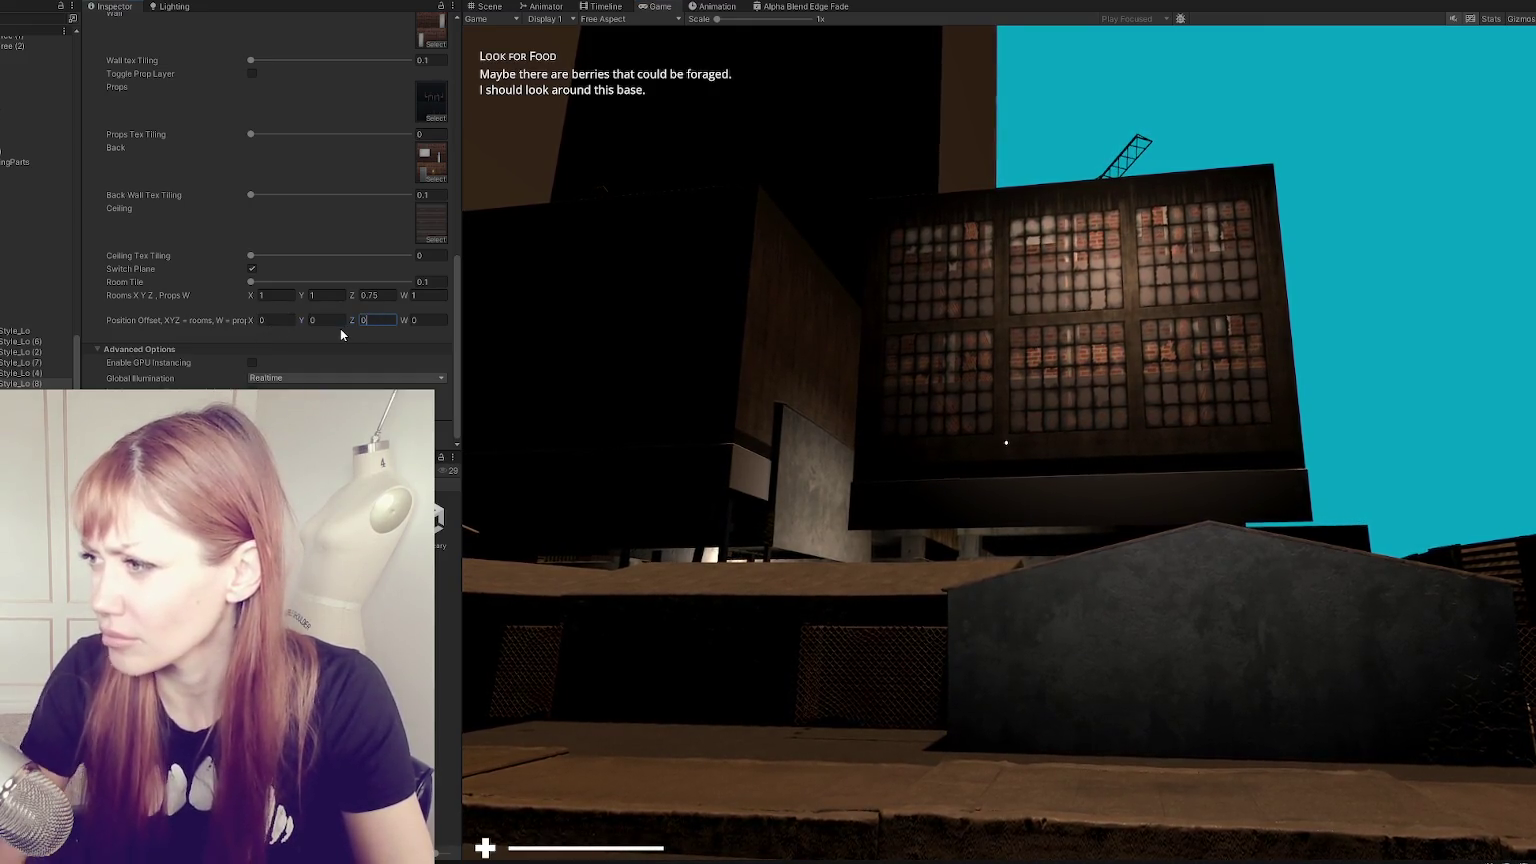
left_click_drag(350, 326, 374, 325)
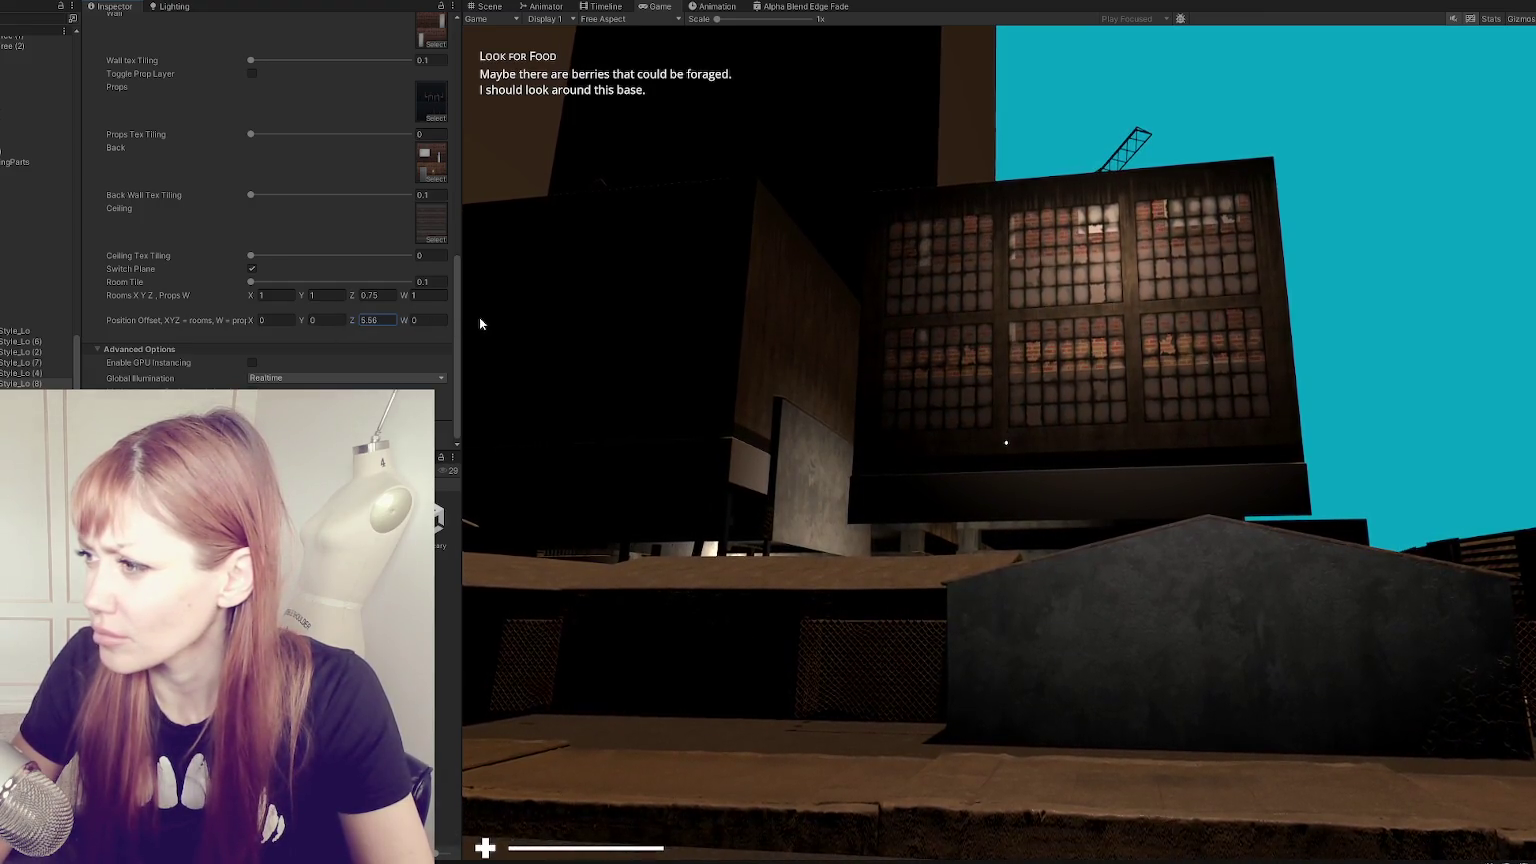
mouse_move(479, 323)
left_mouse_down()
mouse_move(565, 309)
mouse_move(526, 306)
left_mouse_up()
left_click_drag(352, 296, 375, 297)
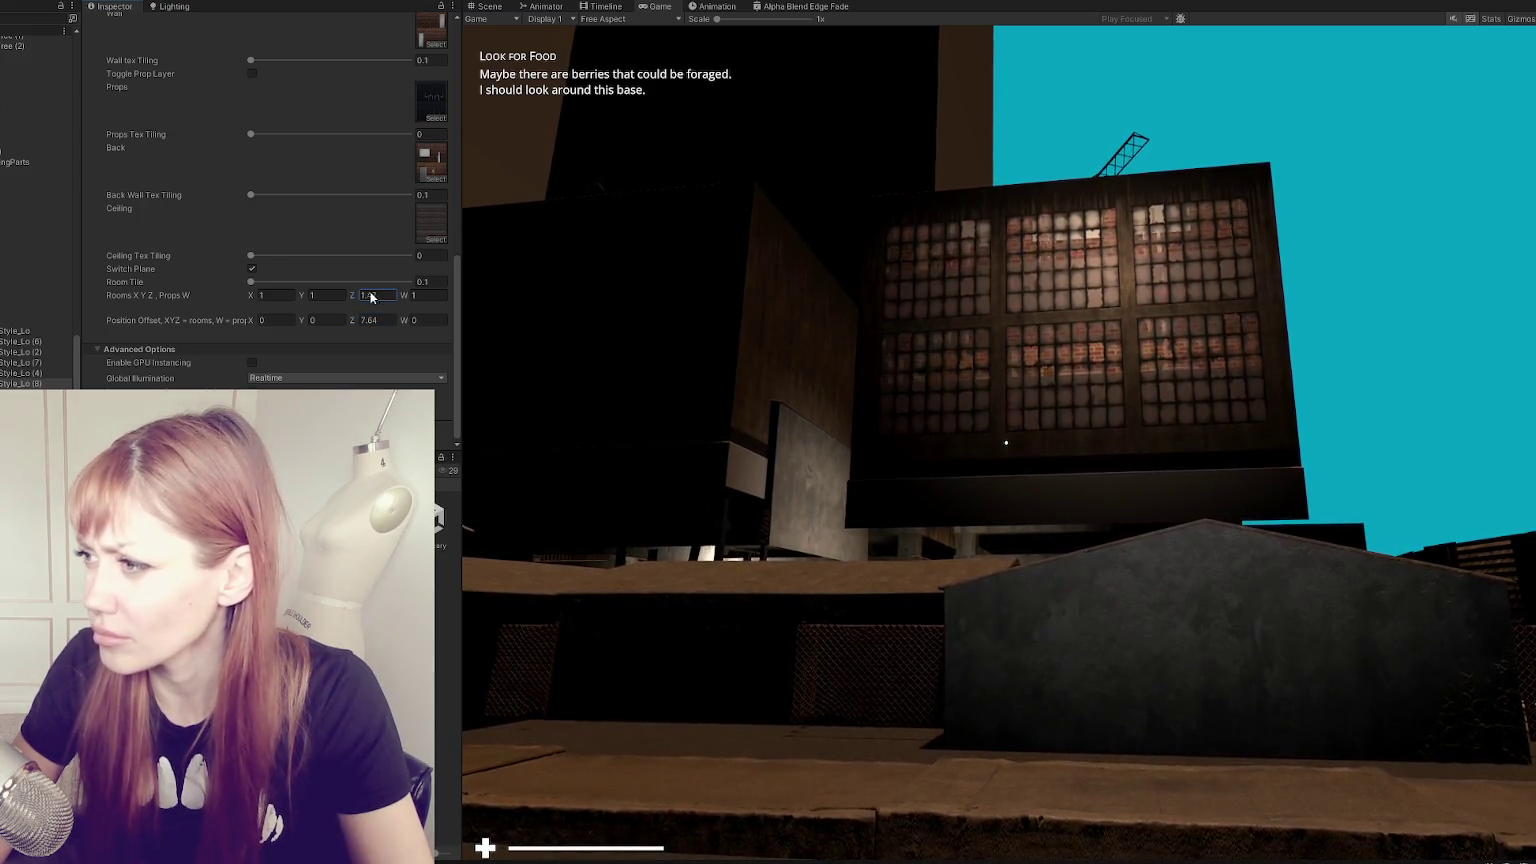
- Set Rooms X, Y and Z to 1 and the depth offset to 0
type("0")
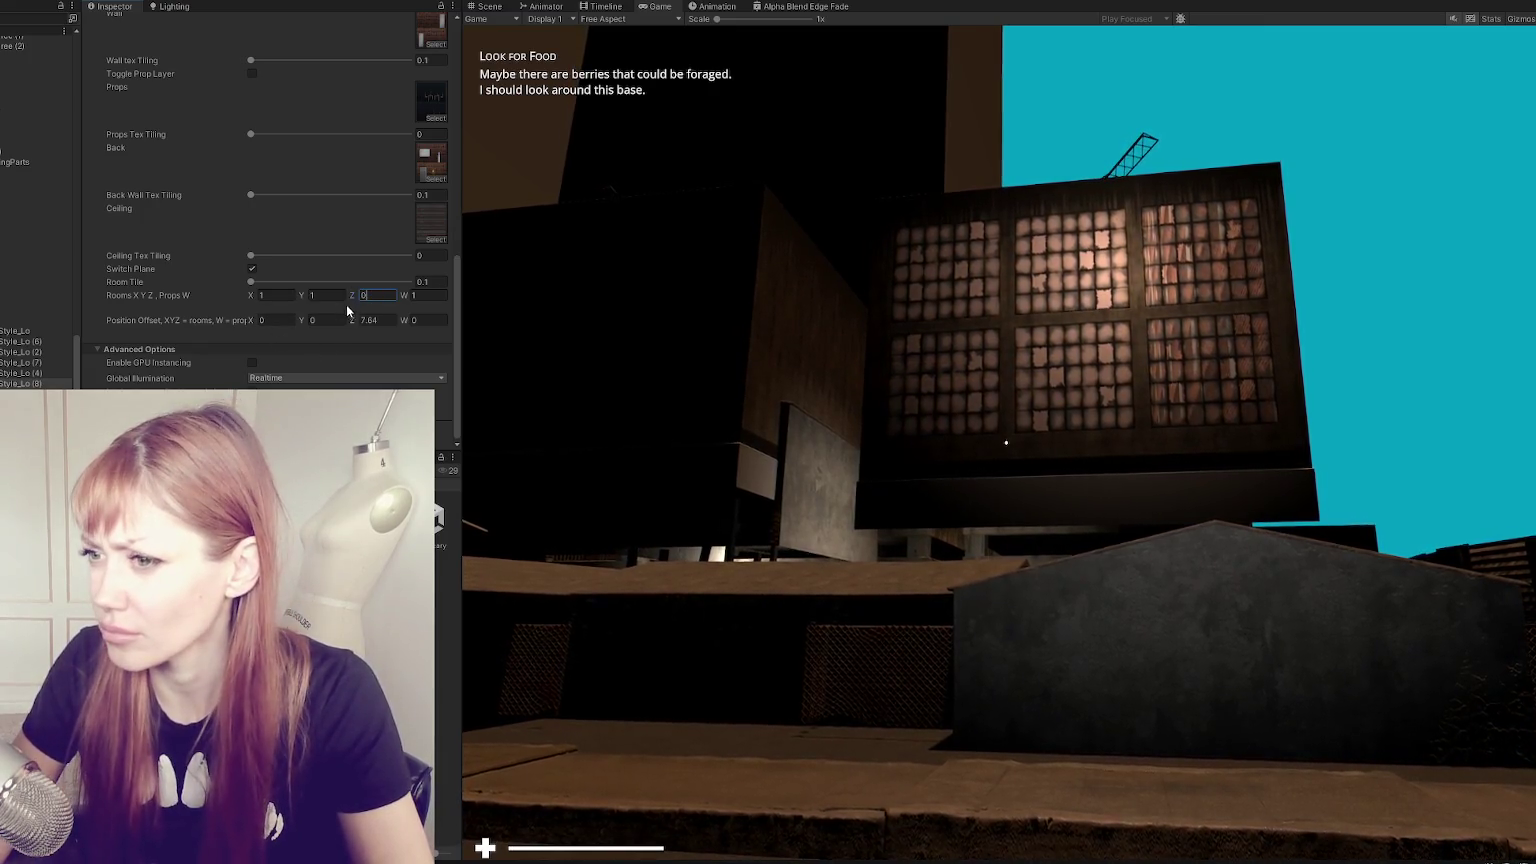
key("BackSpace")
type("1")
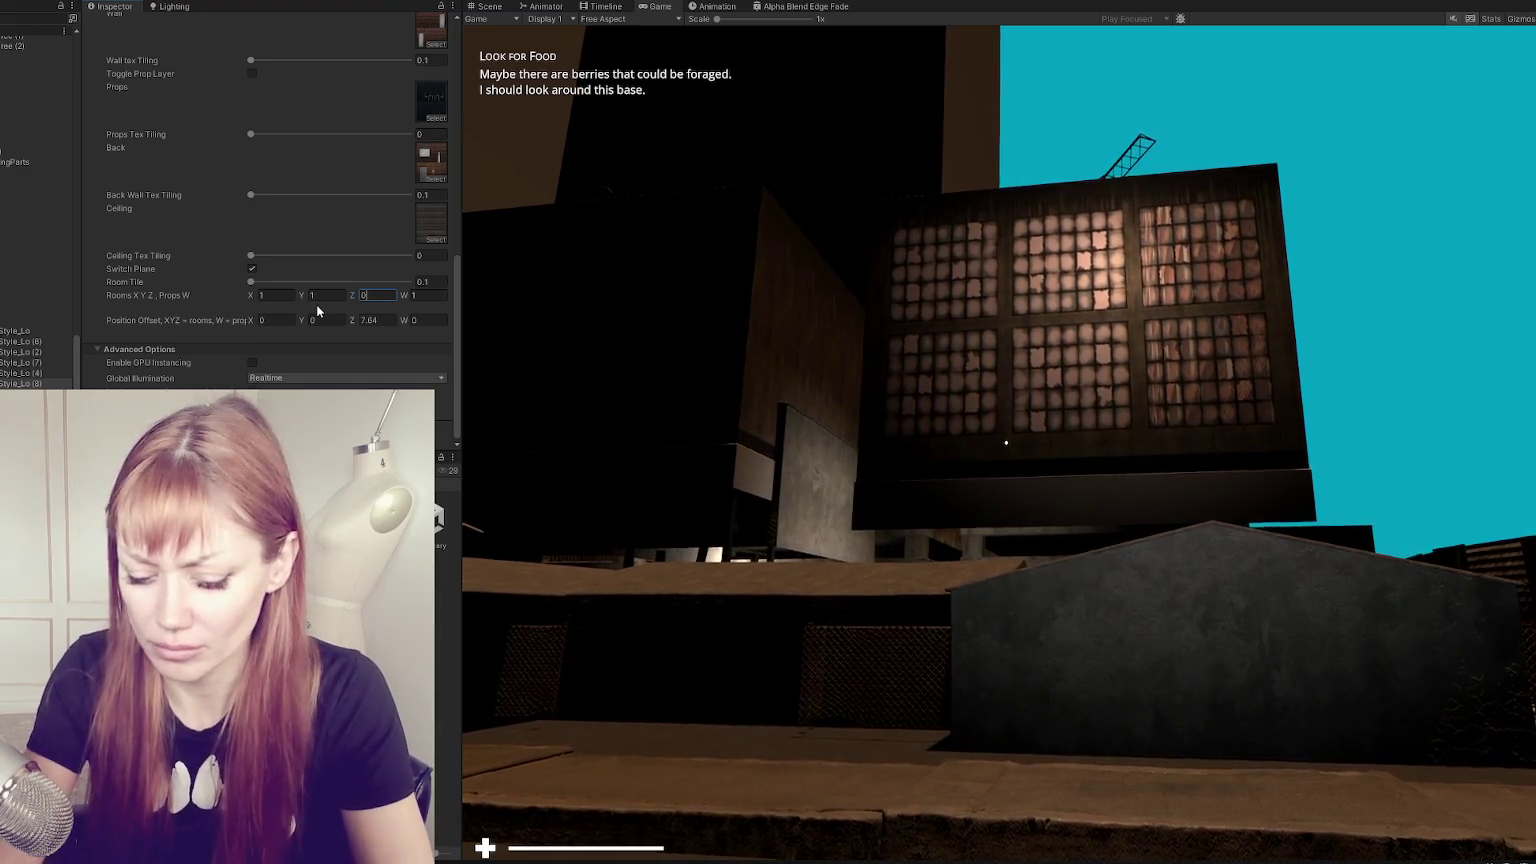
key("BackSpace")
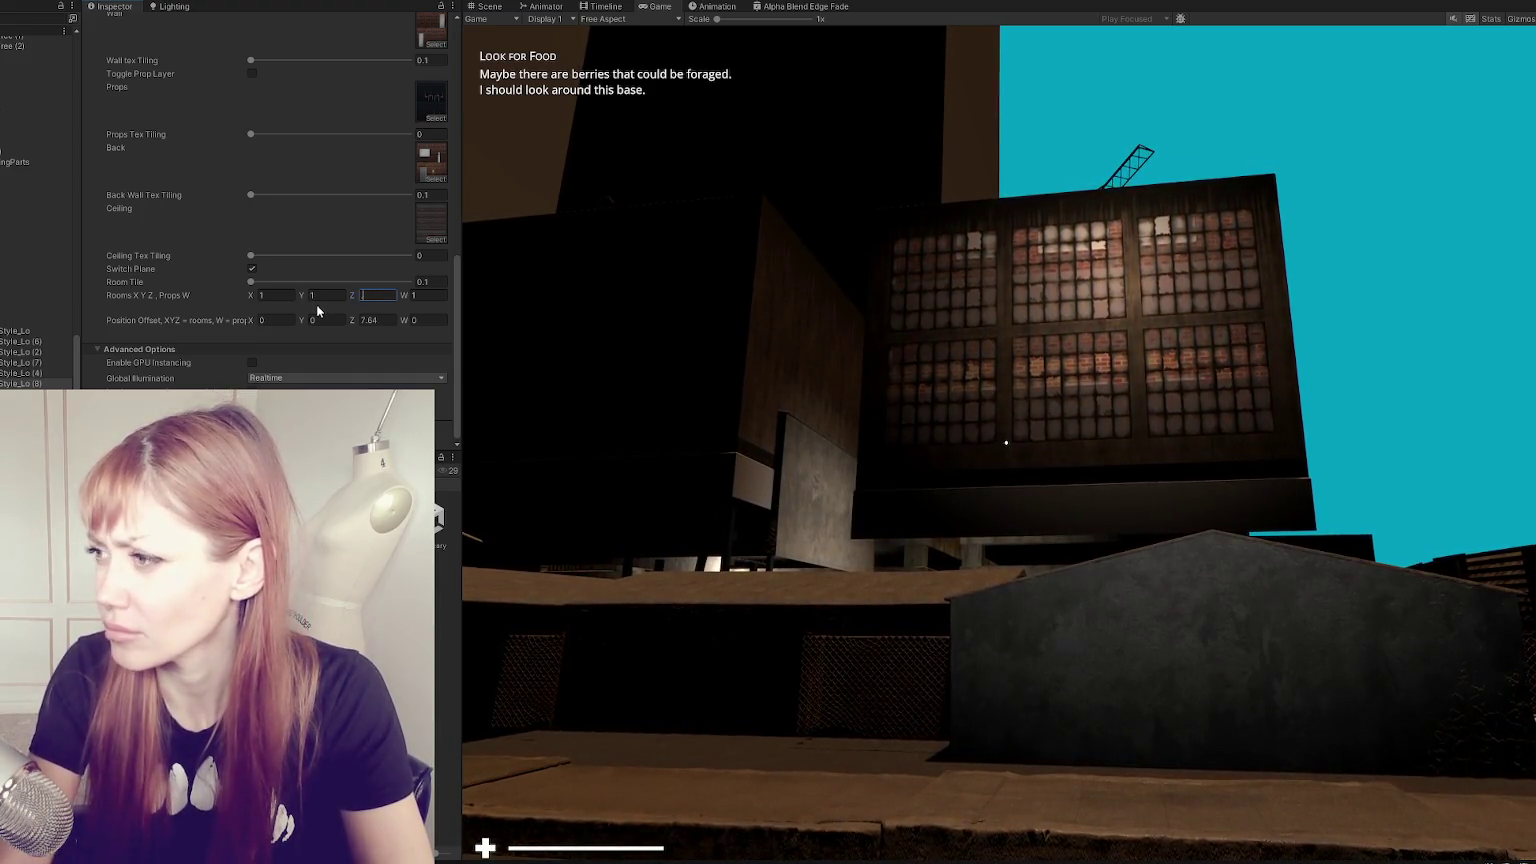
type(".01")
key("shift+Tab")
key("shift+Tab")
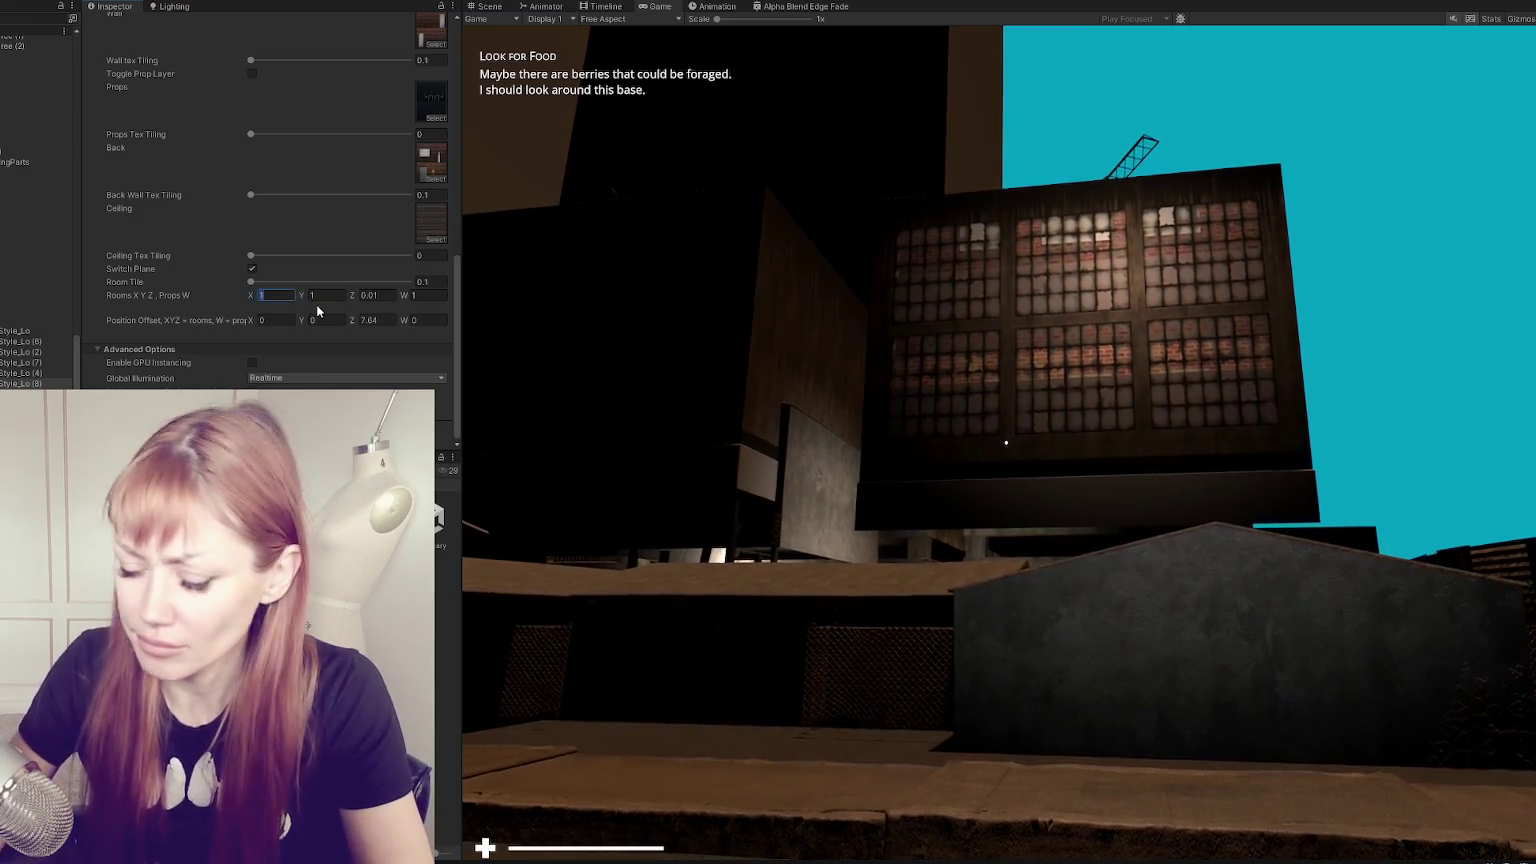
key("BackSpace")
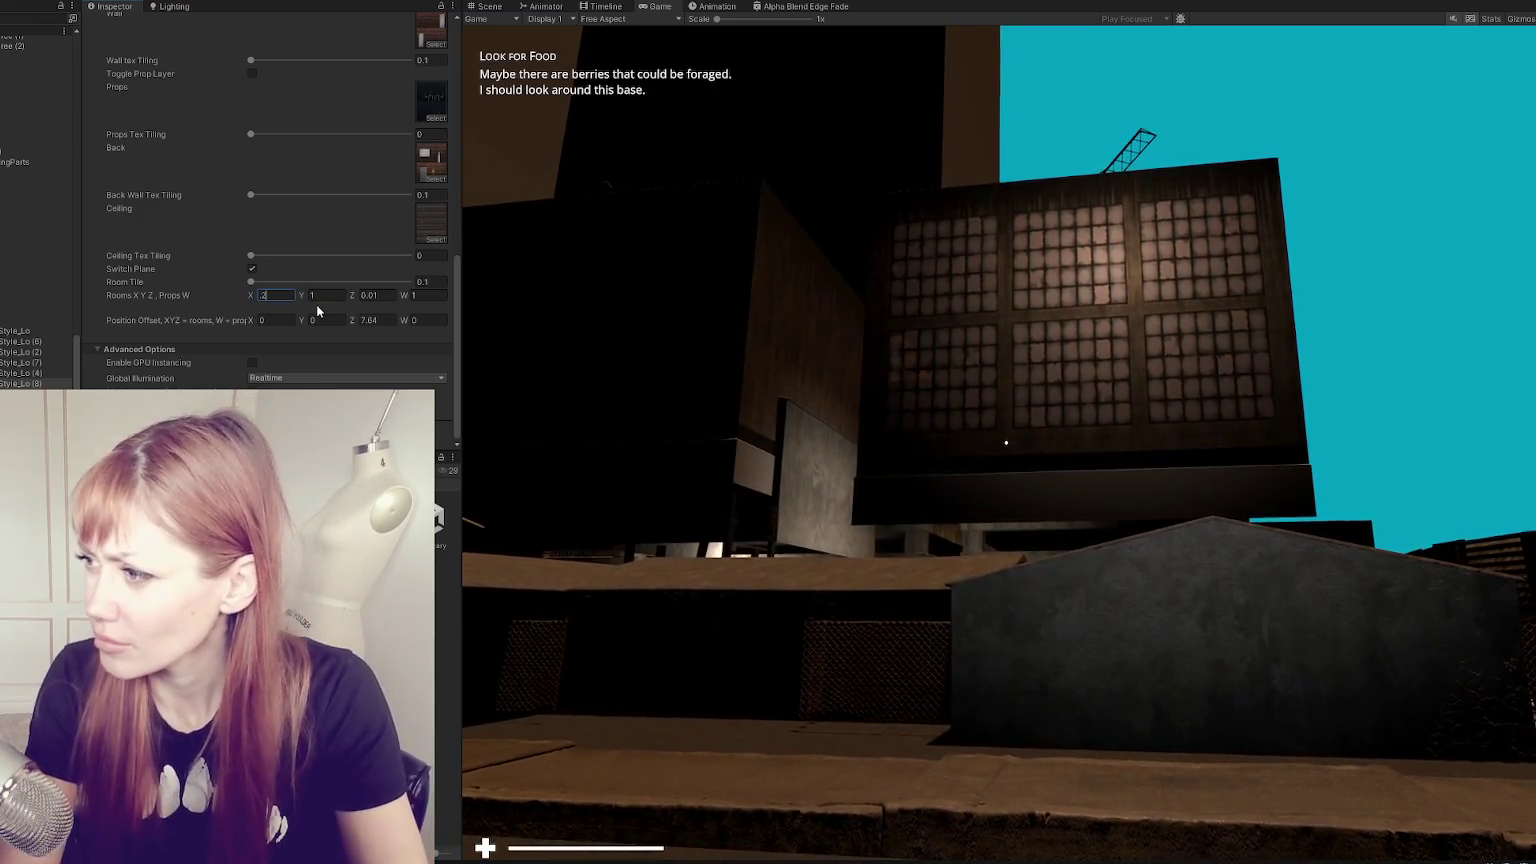
type("1")
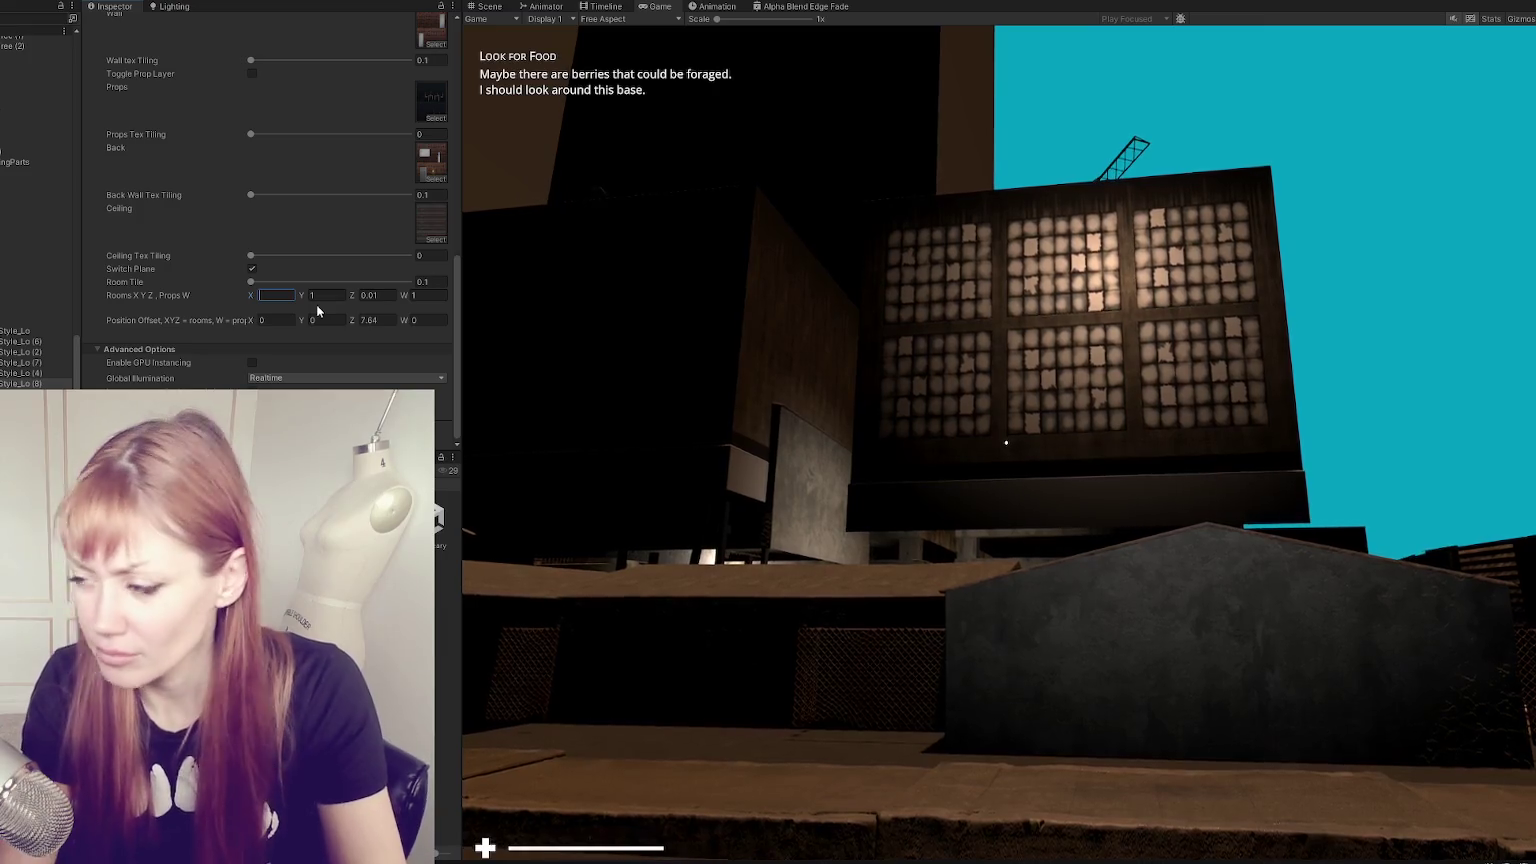
type("5")
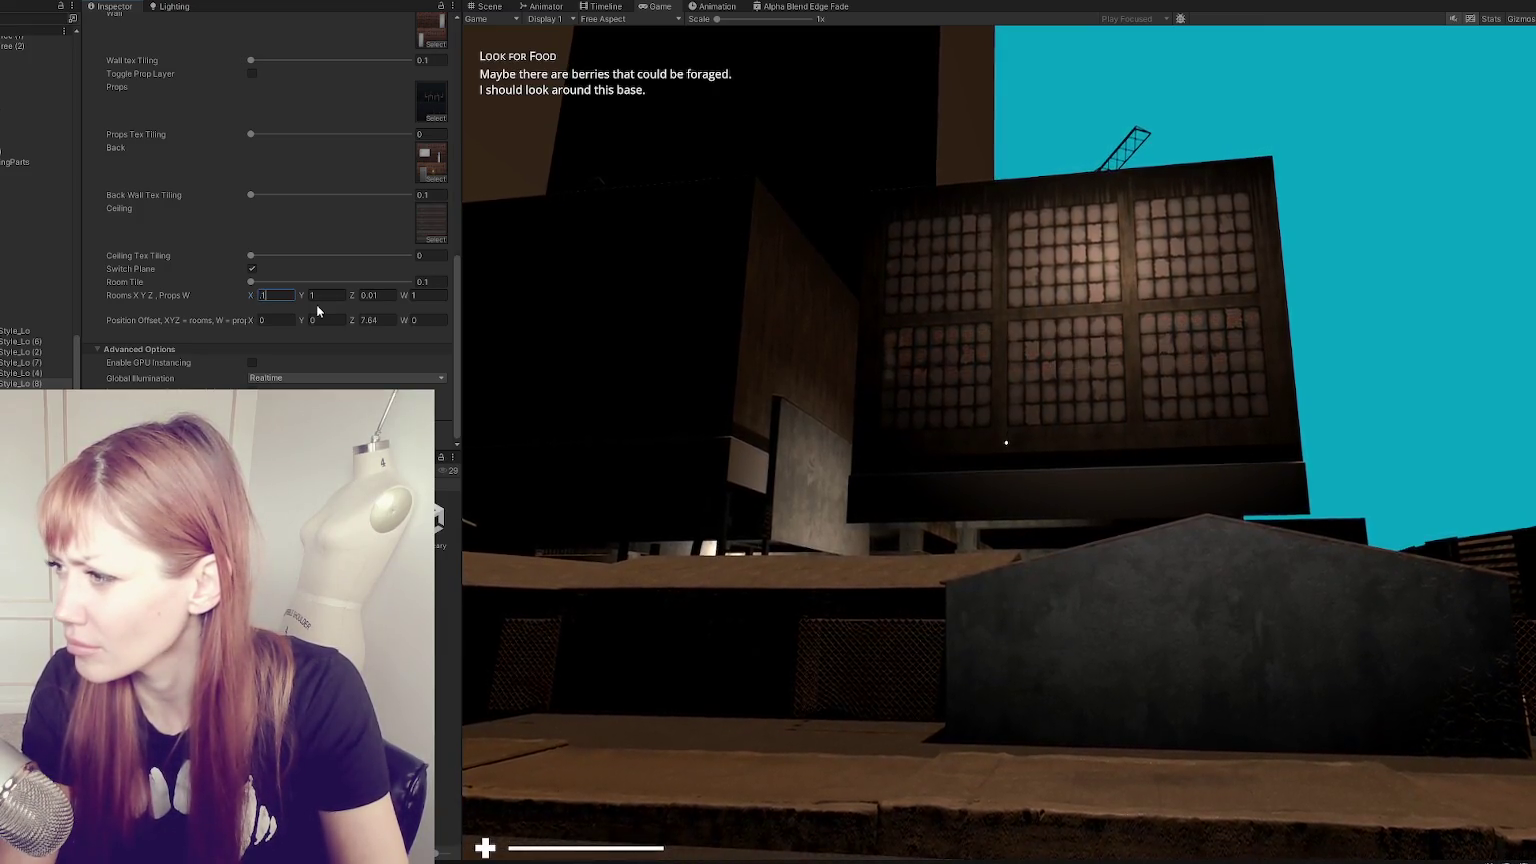
key("Tab")
type("2")
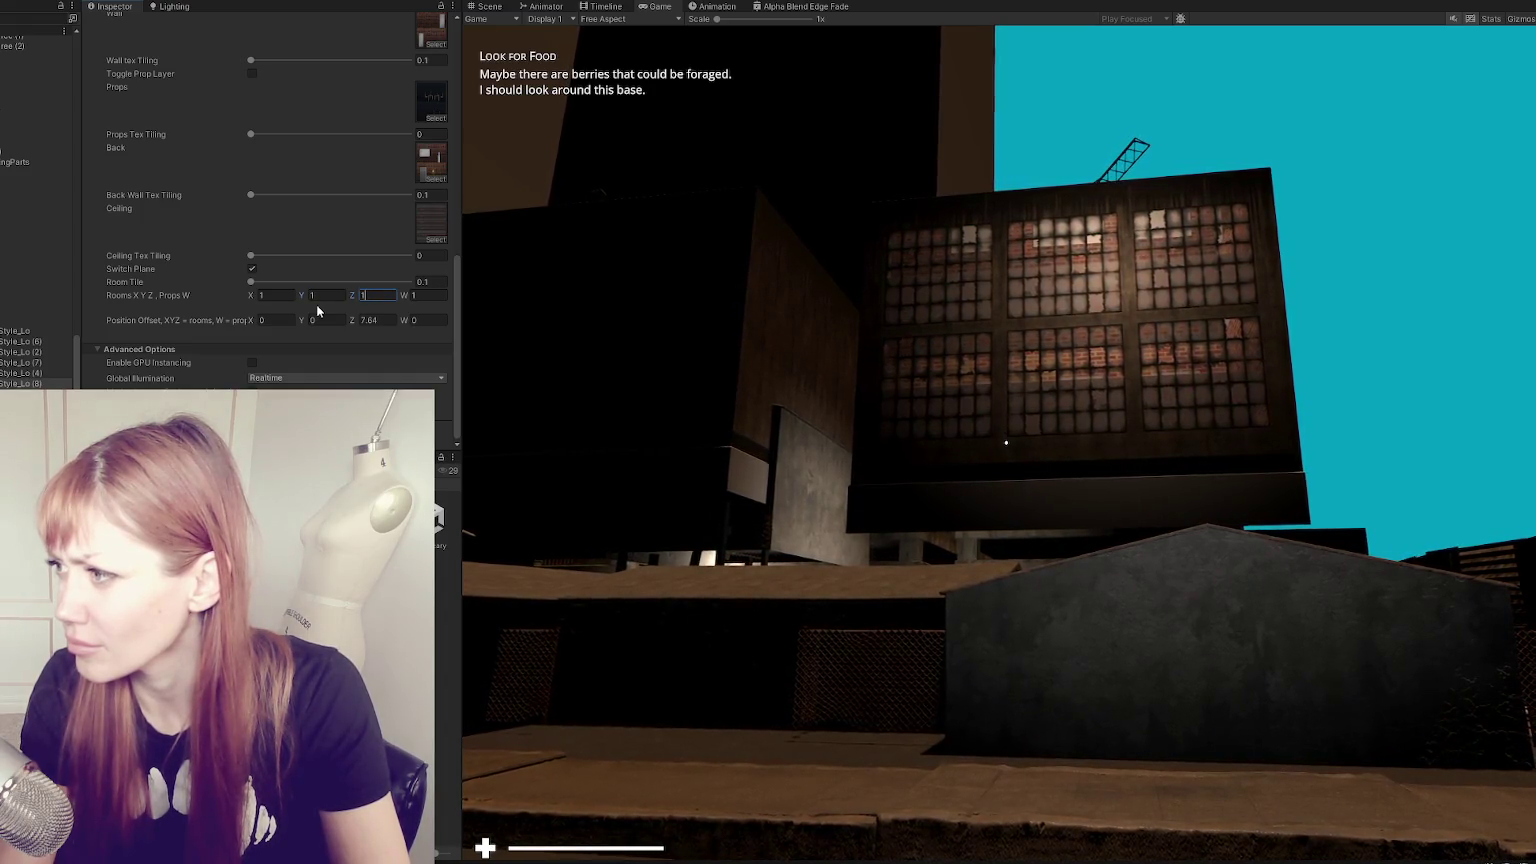
key("BackSpace")
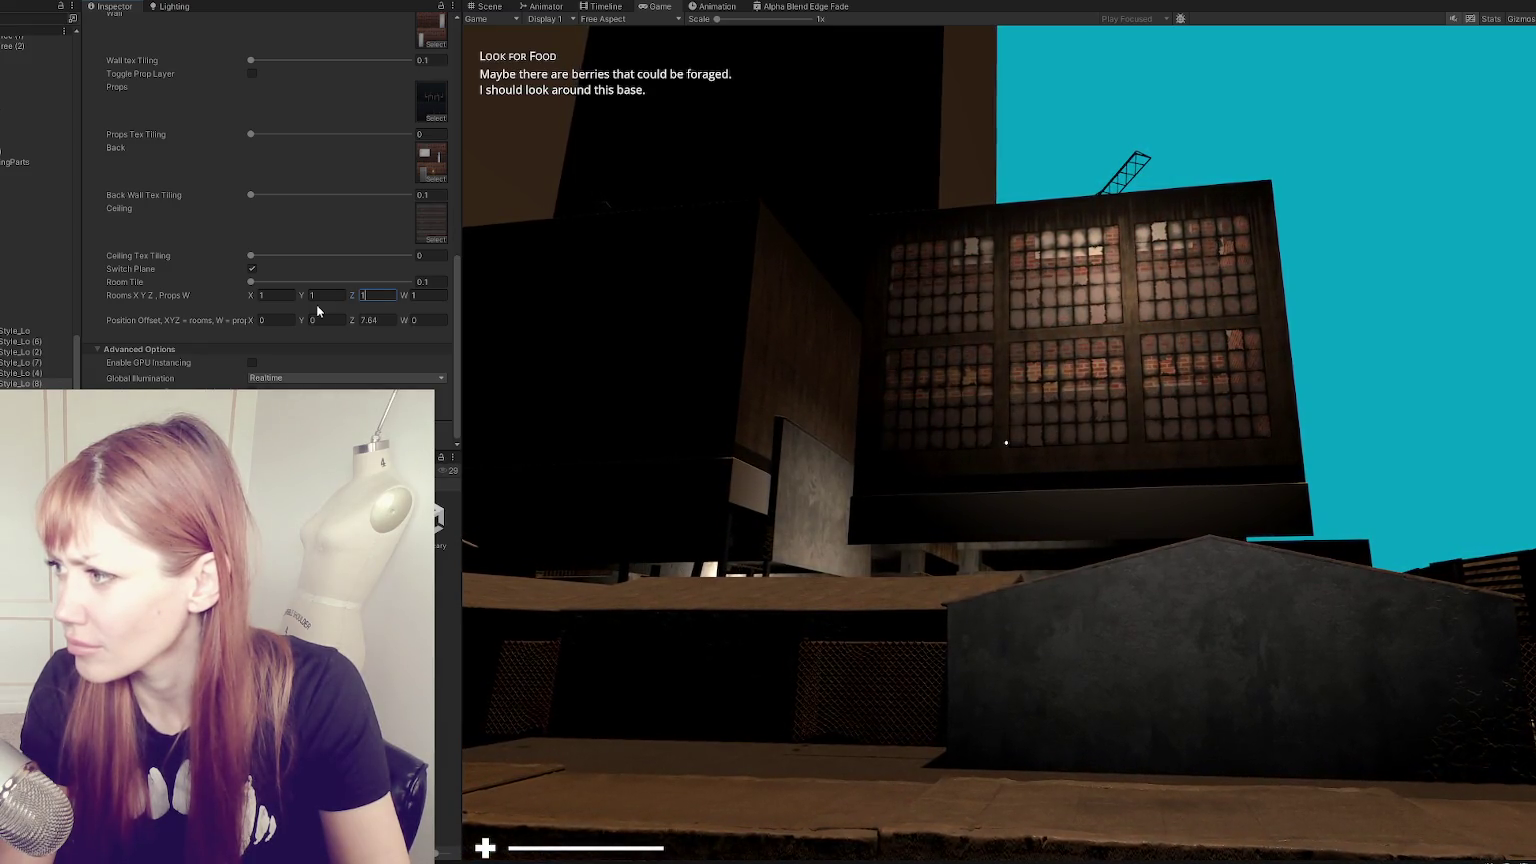
key("Tab")
key("Tab")
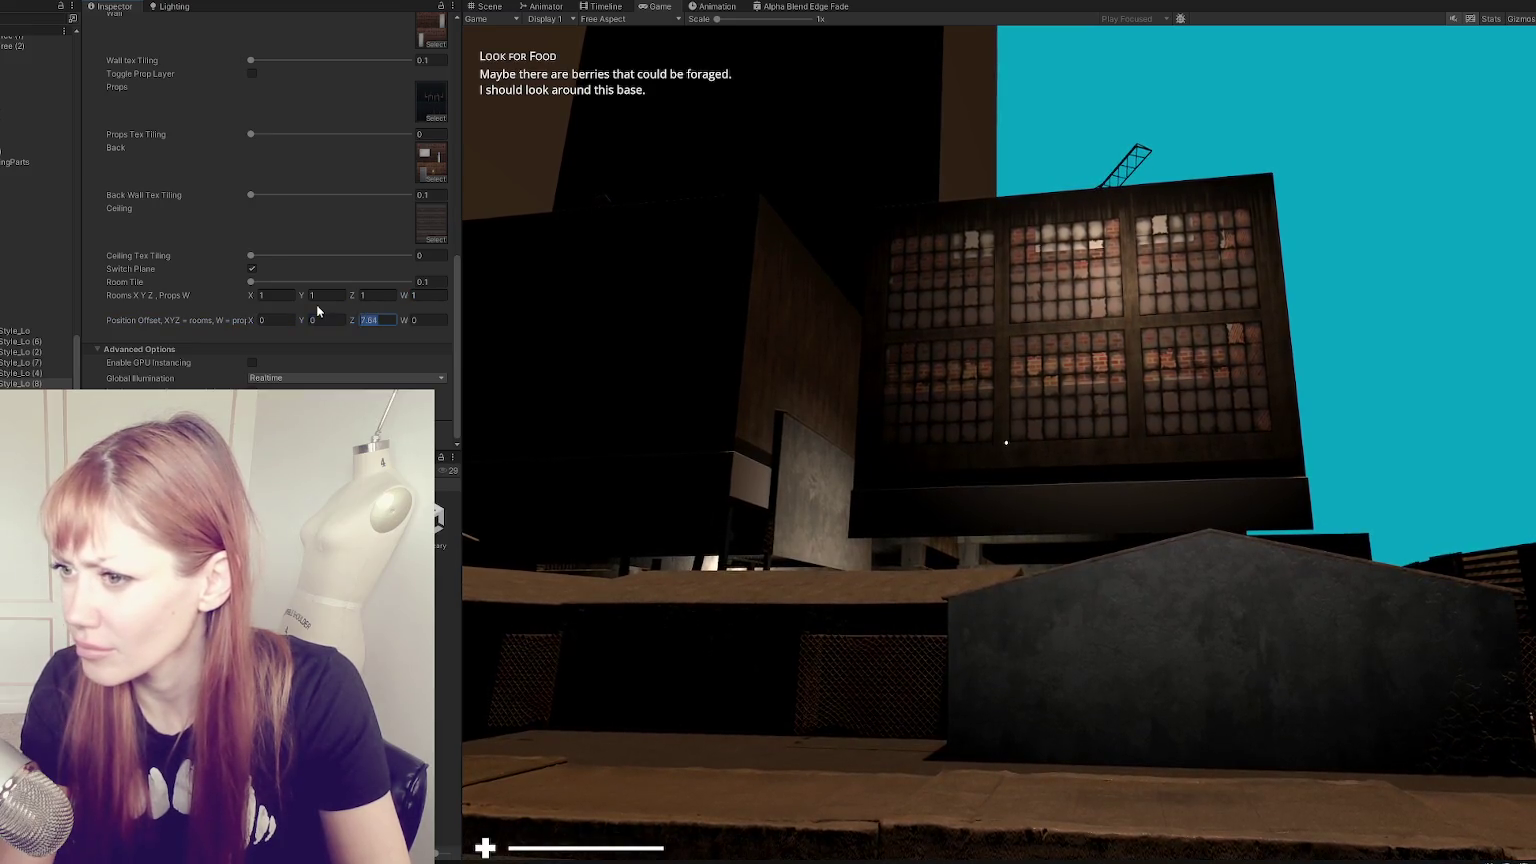
type("0")
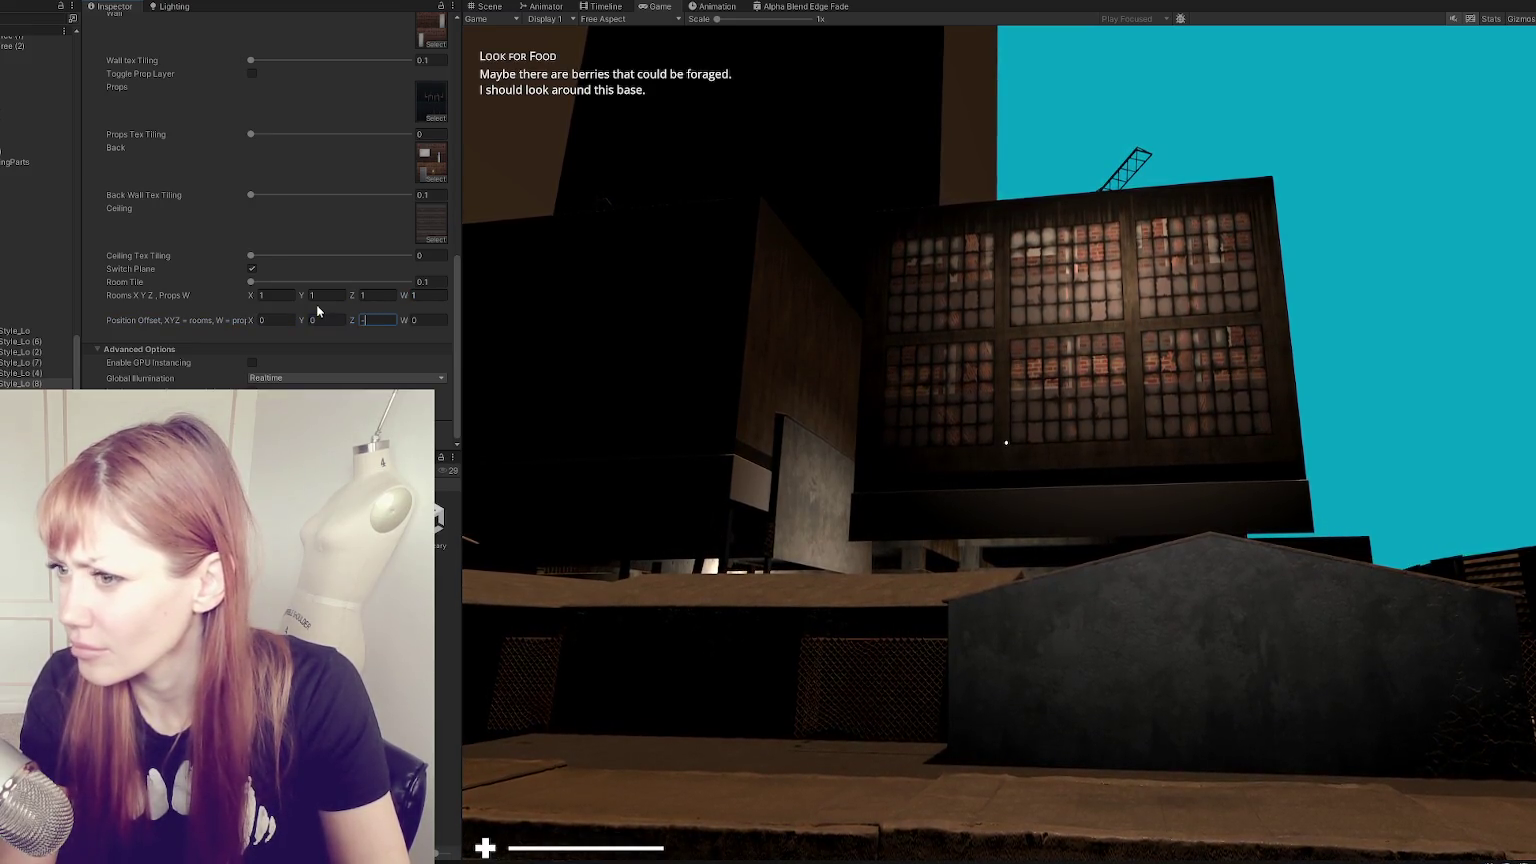
key("Tab")
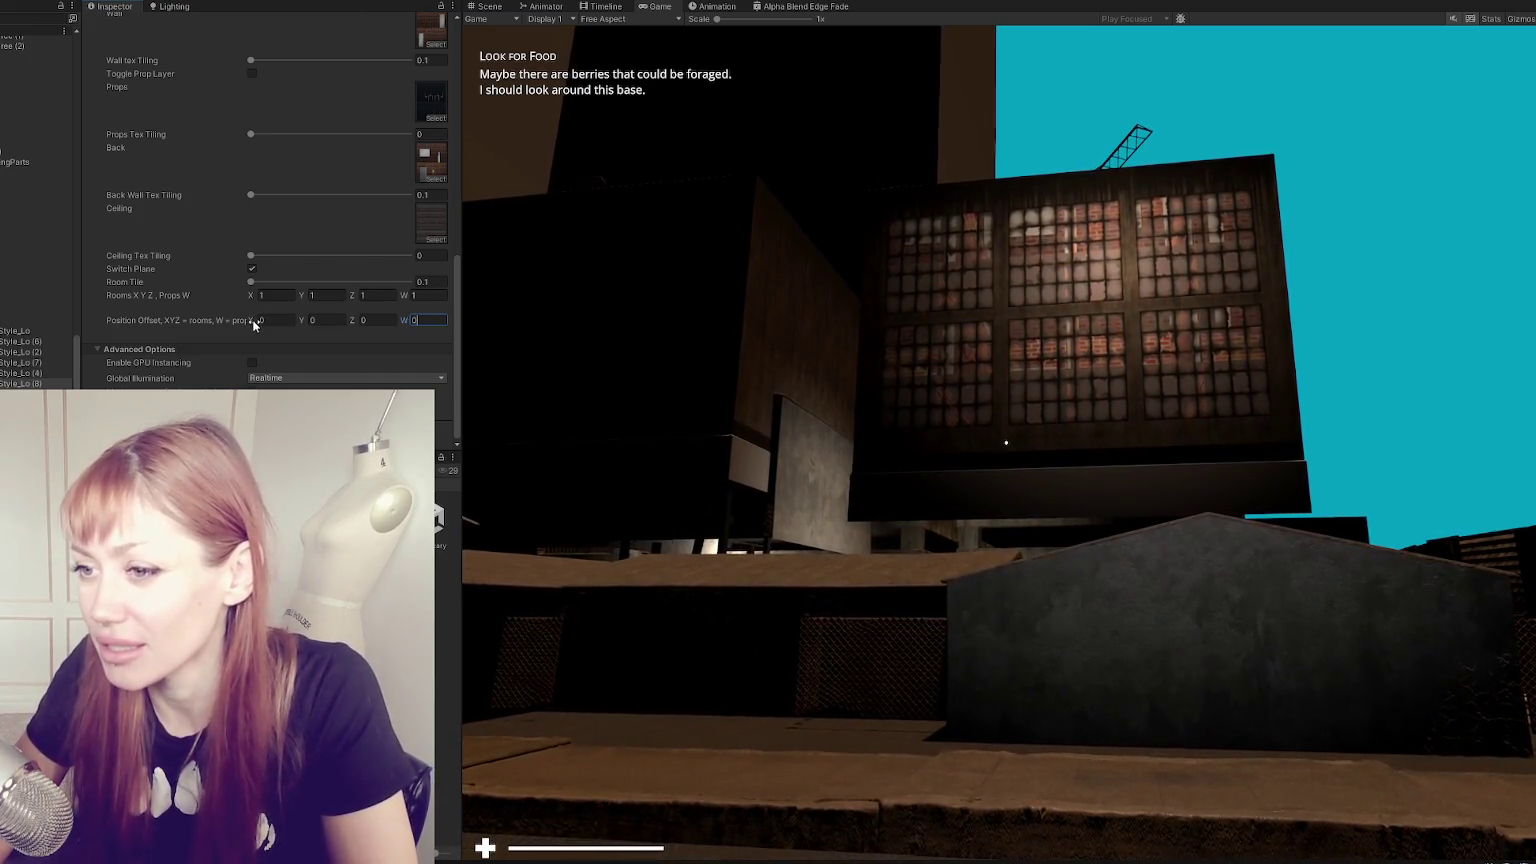
- Adjust the rooms' Position Offset to X 7.05, Y -2.16, Z 2.08, W 0
type("1.06")
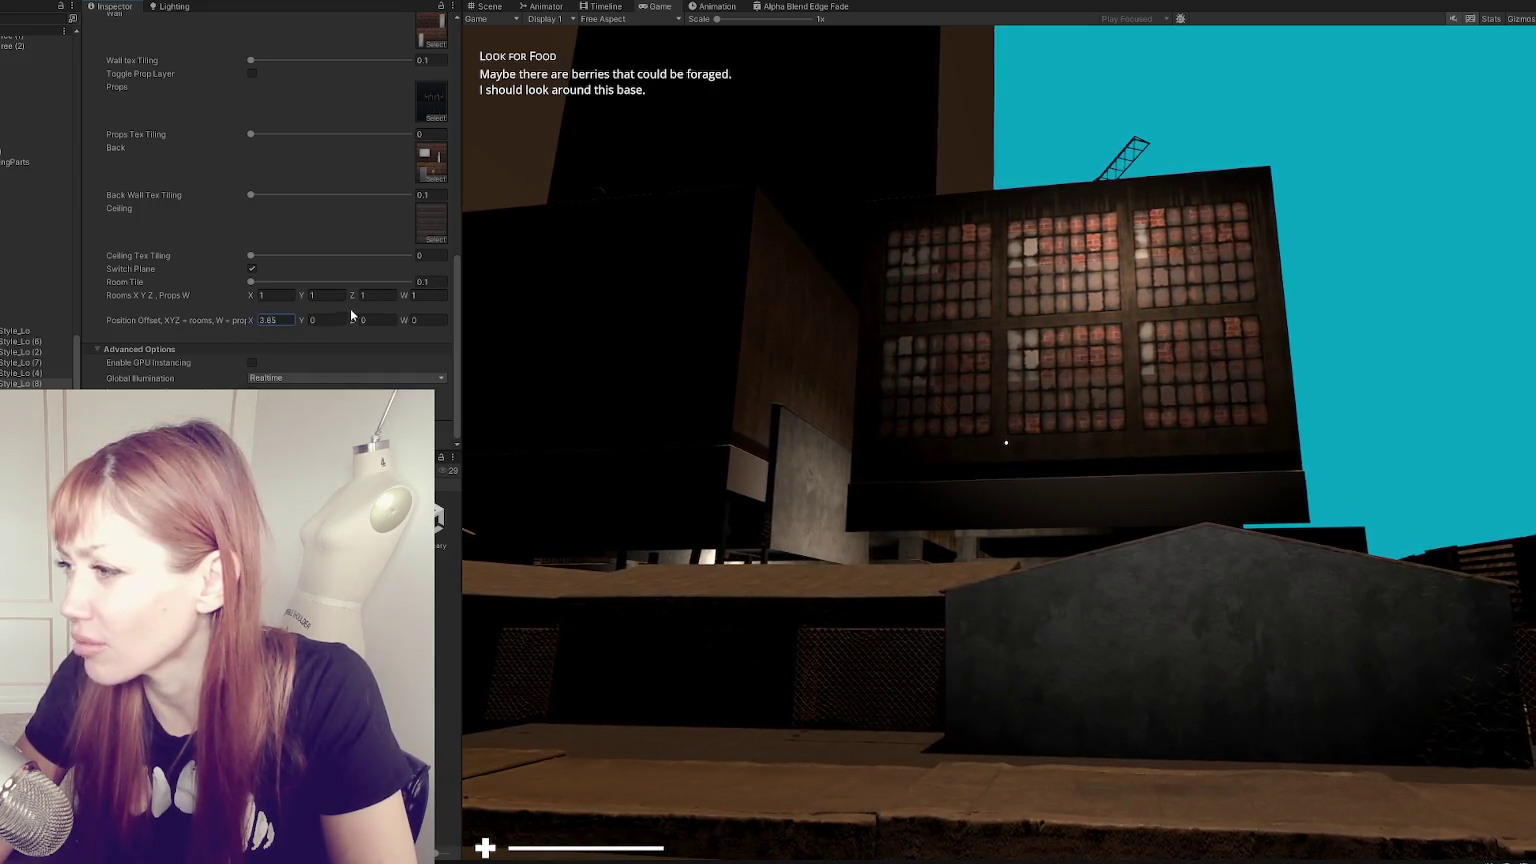
left_click_drag(281, 316, 251, 314)
type("0")
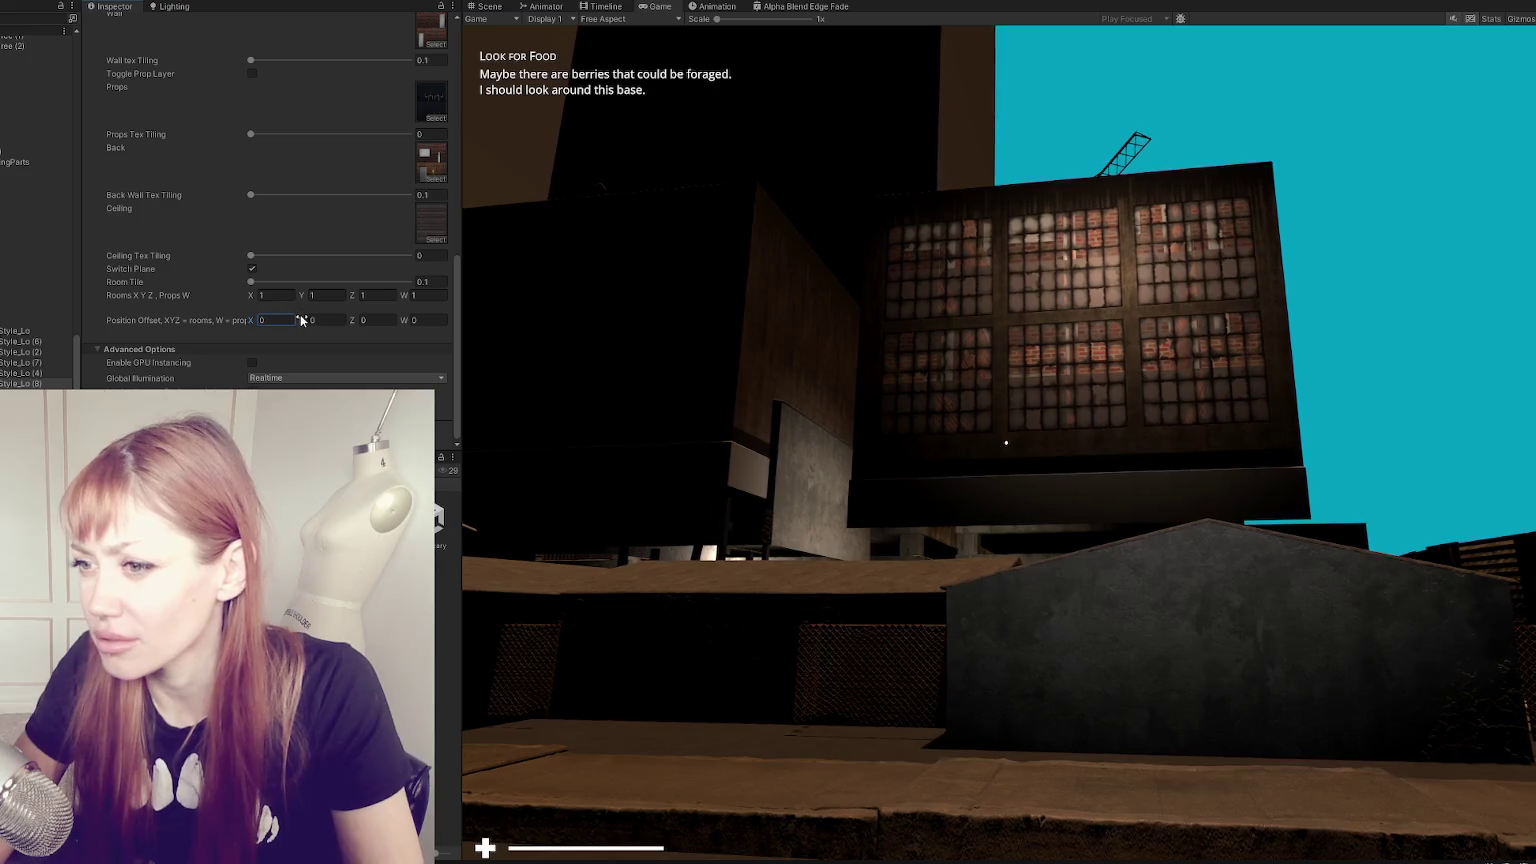
left_click_drag(301, 320, 261, 319)
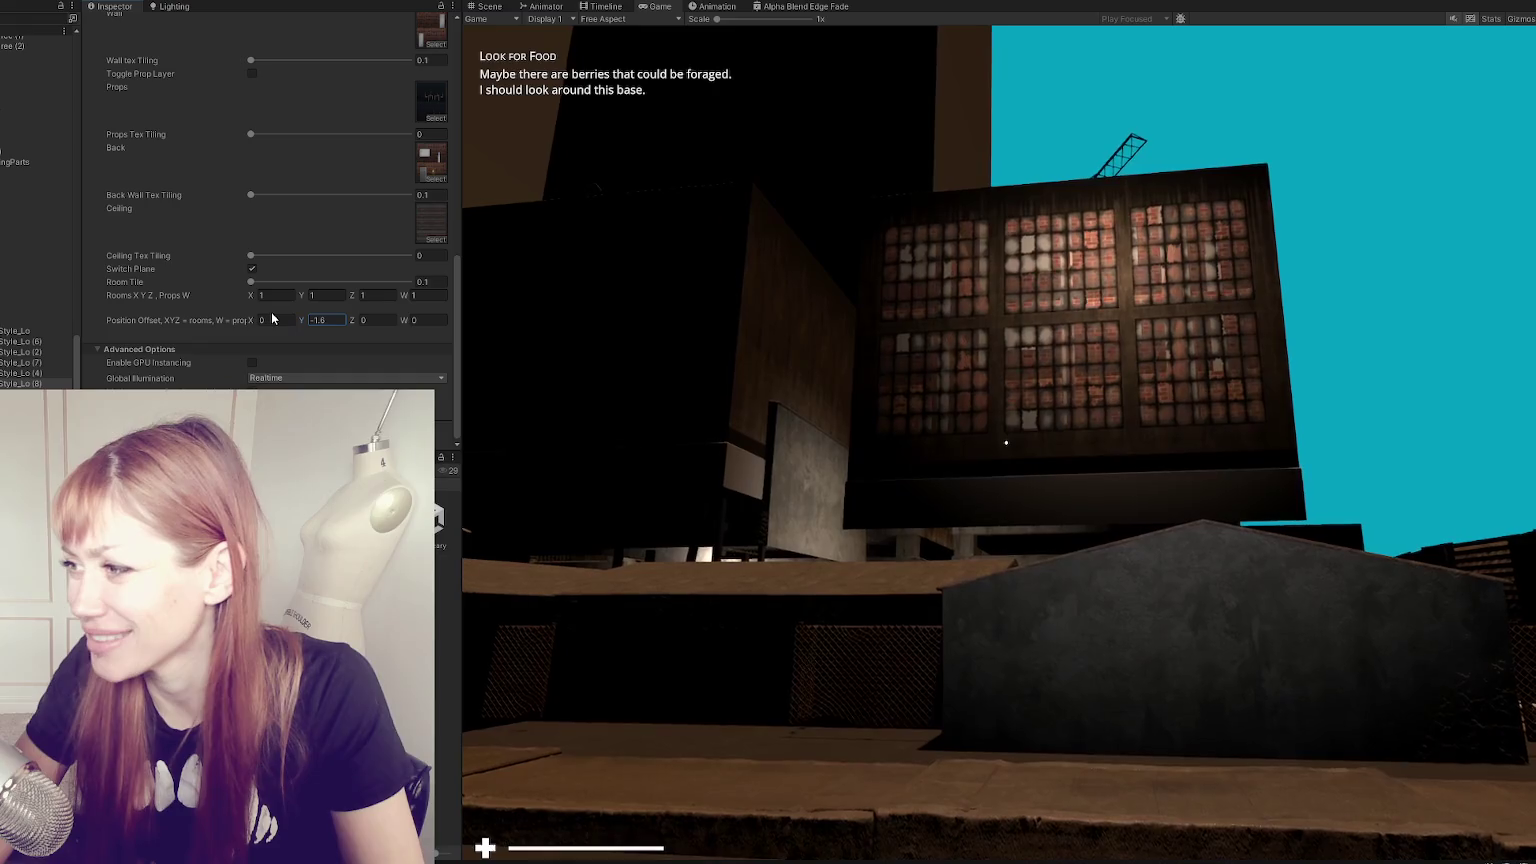
mouse_move(352, 320)
left_mouse_down()
mouse_move(367, 322)
mouse_move(258, 322)
mouse_move(390, 330)
left_mouse_up()
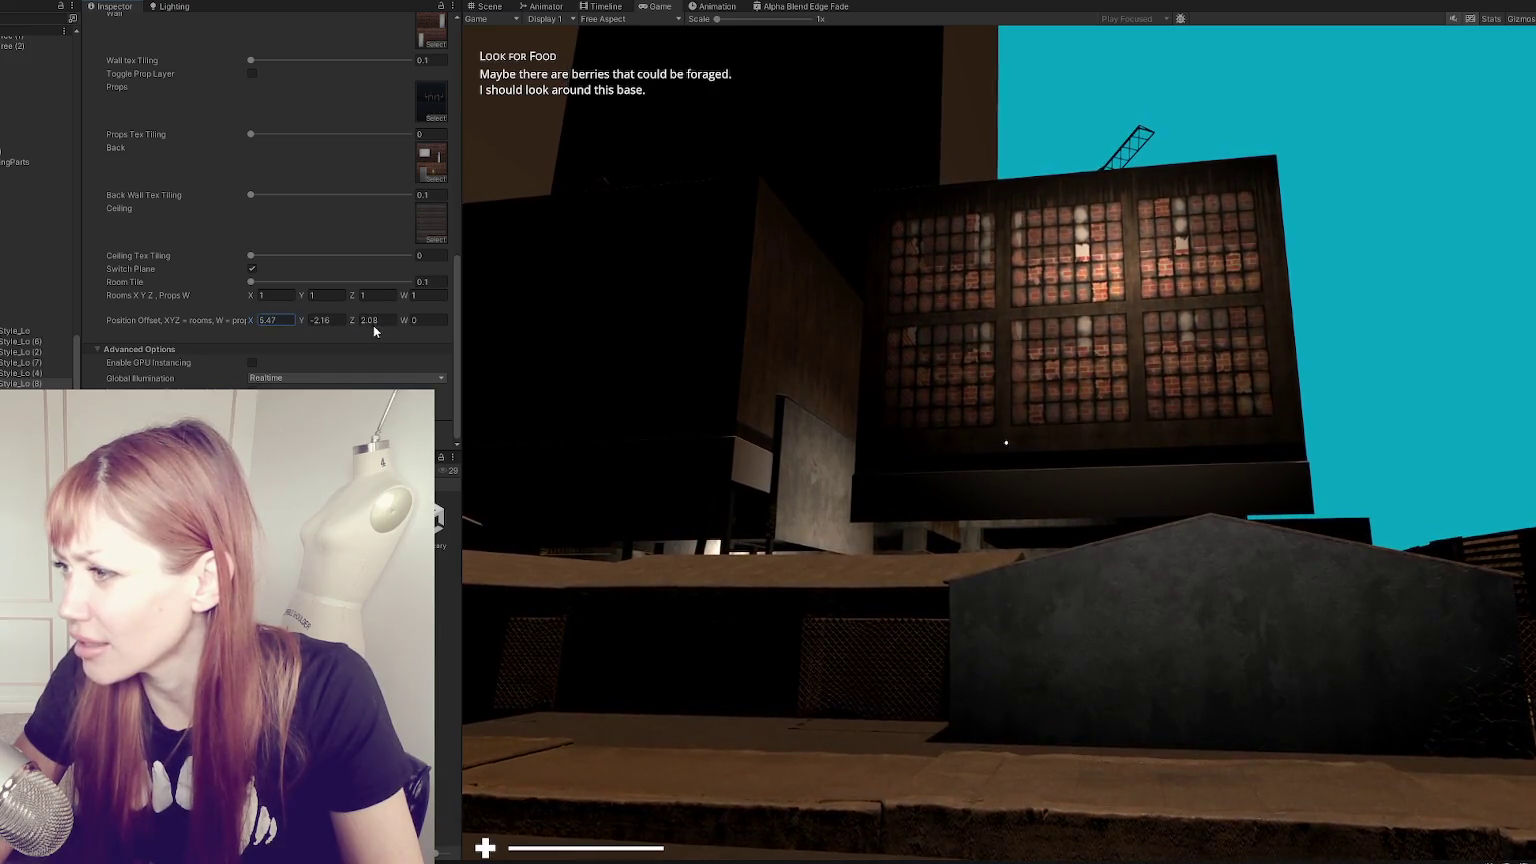
left_click_drag(390, 330, 434, 320)
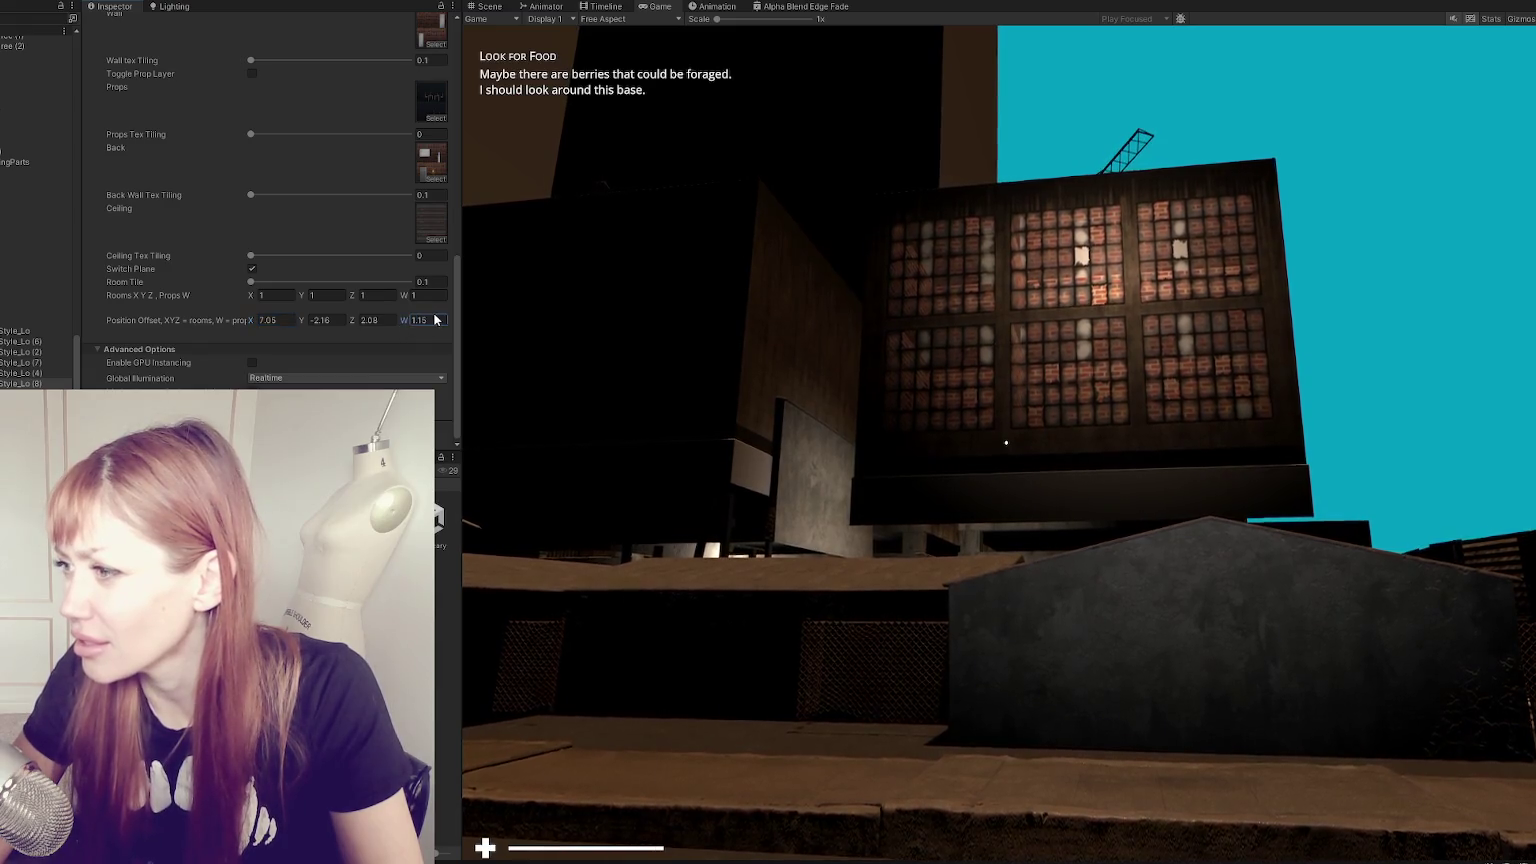
type("0")
left_click(881, 418)
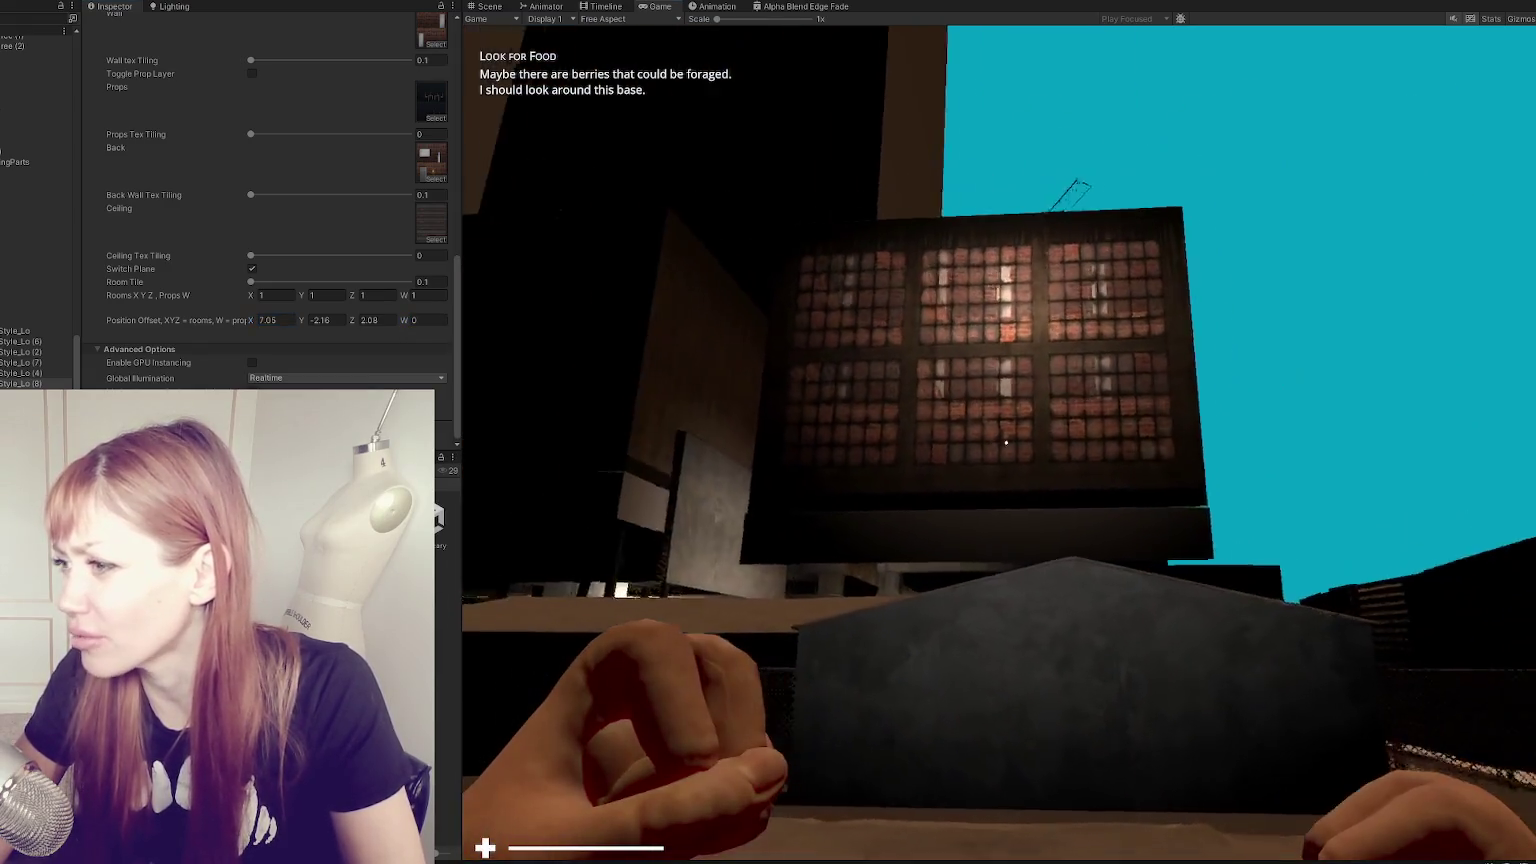
- Walk toward the brick building in Play mode and pause on the Tasks menu
key("w")
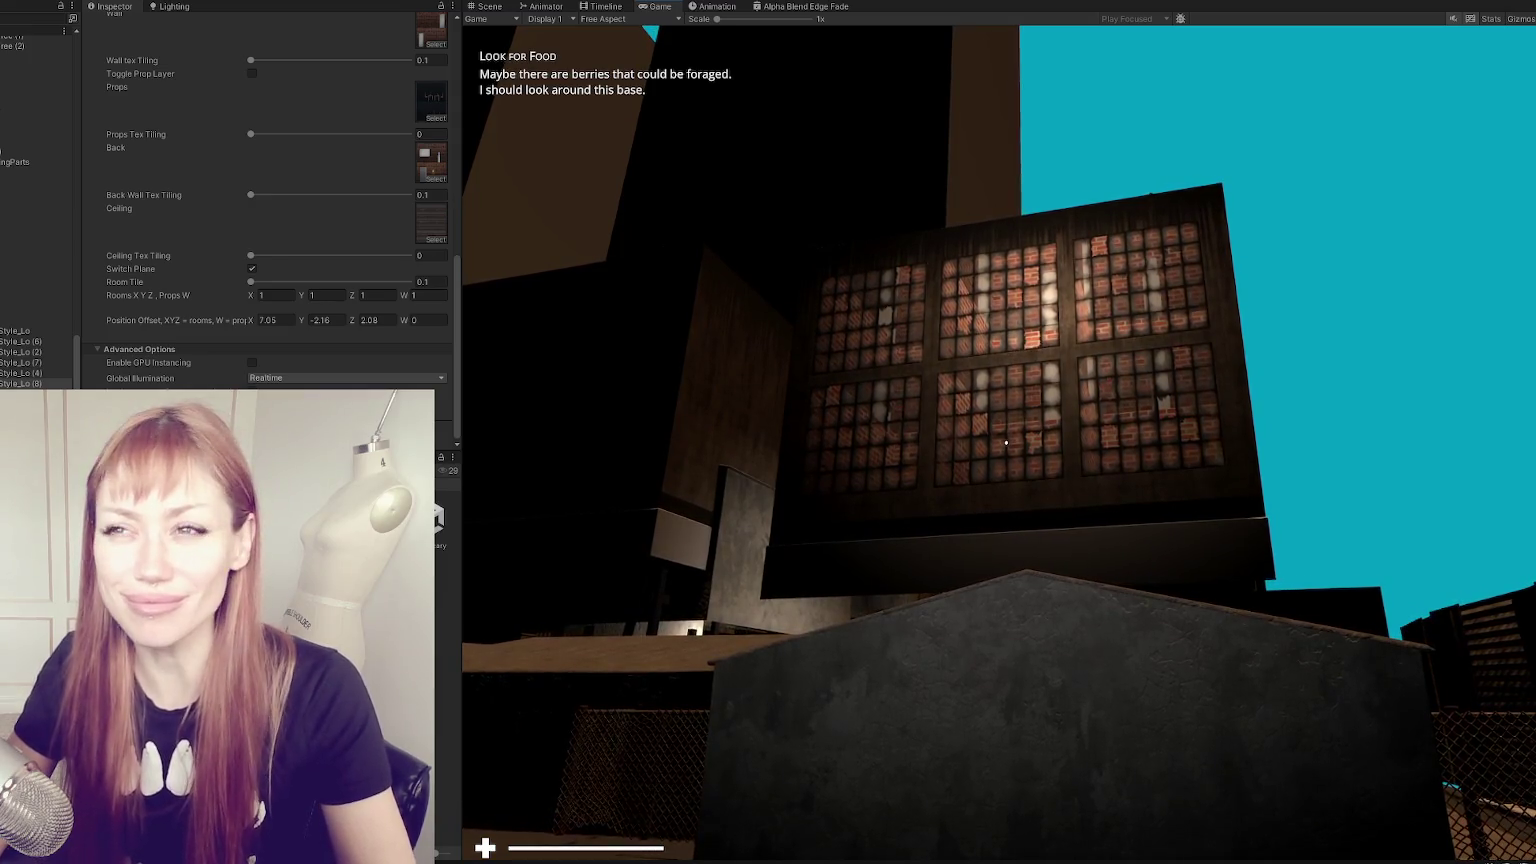
key("Escape")
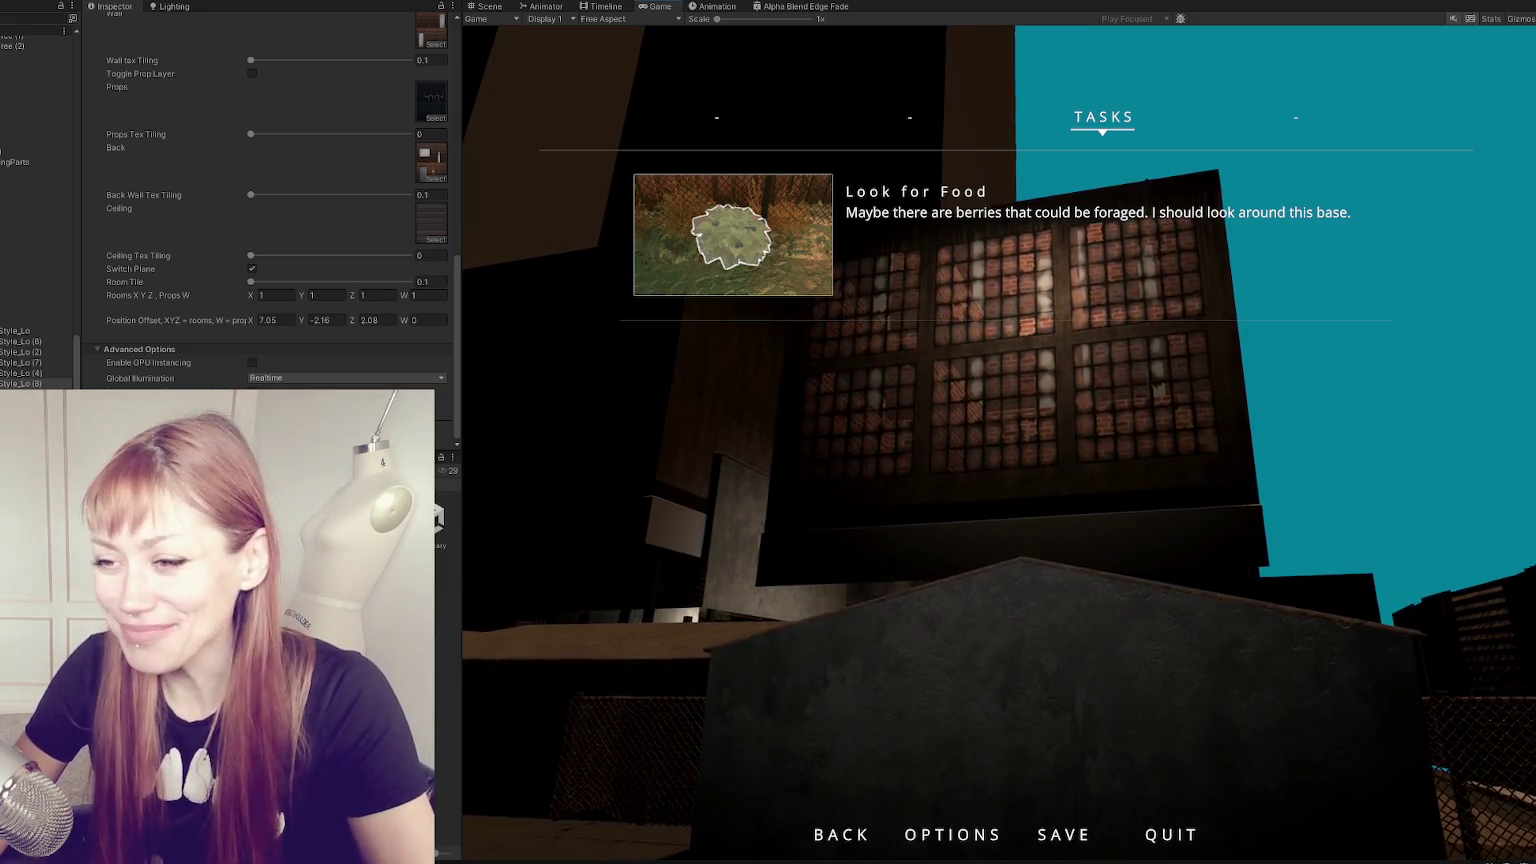
- Scroll up to Parallax_BrickRoom_1's Exposed Properties and lower the Room Intensity
scroll(35, 200, "up", 3)
scroll(35, 200, "up", 3)
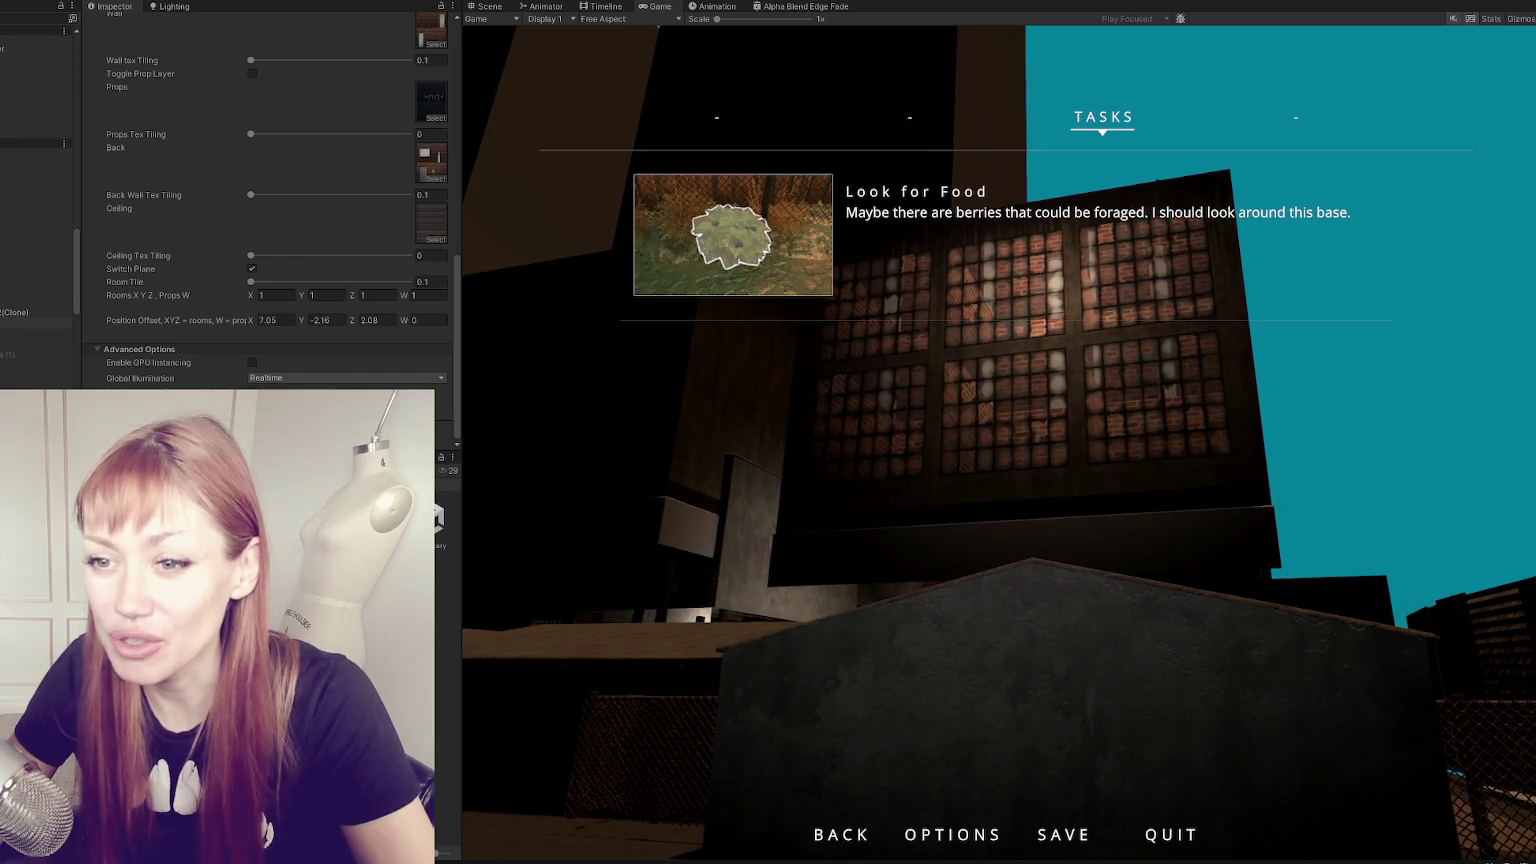
scroll(35, 200, "up", 3)
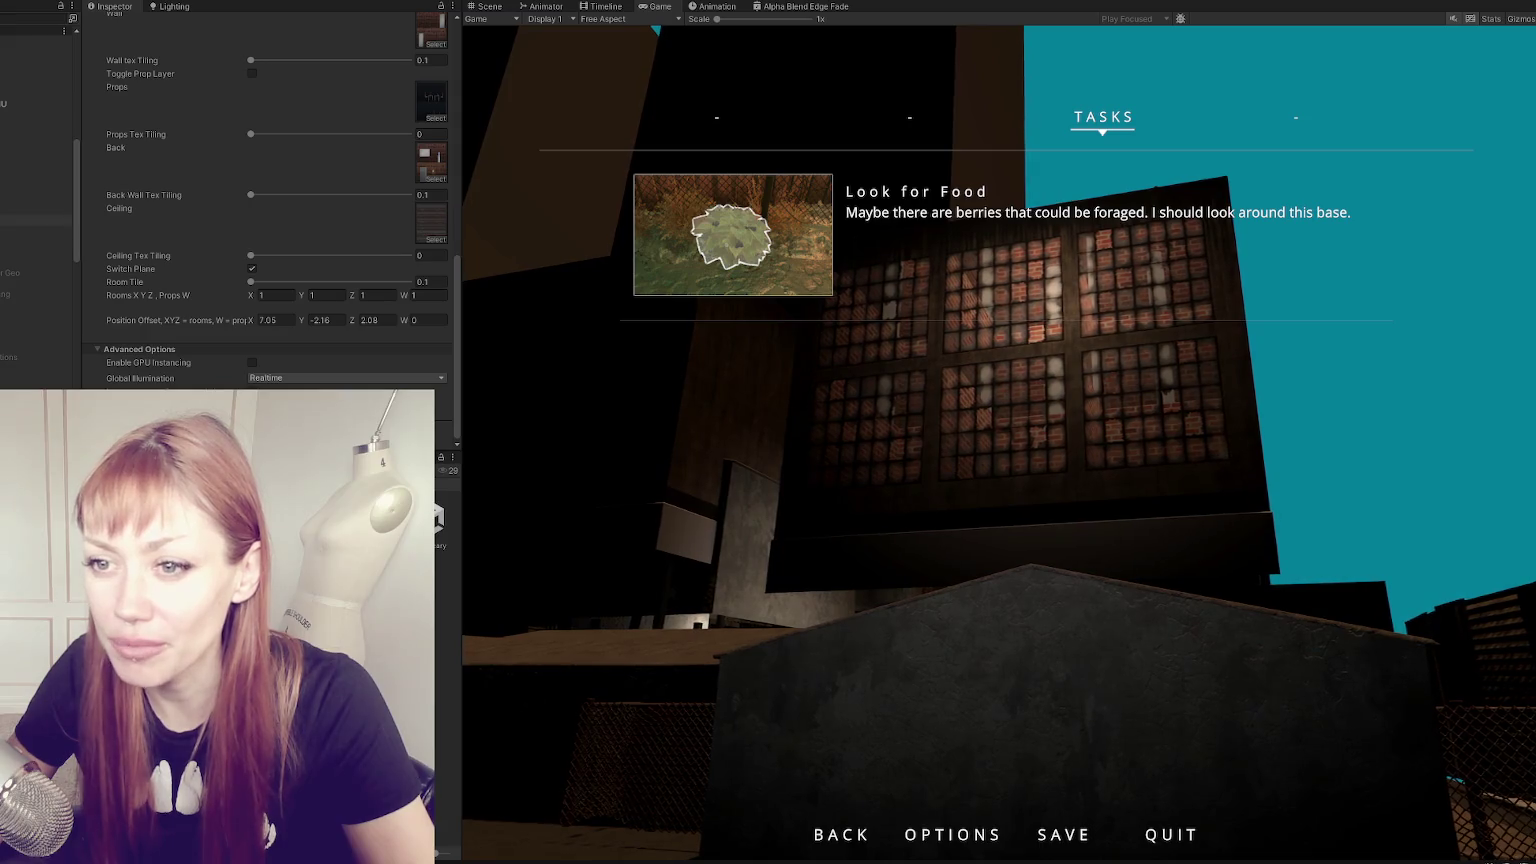
scroll(35, 200, "up", 3)
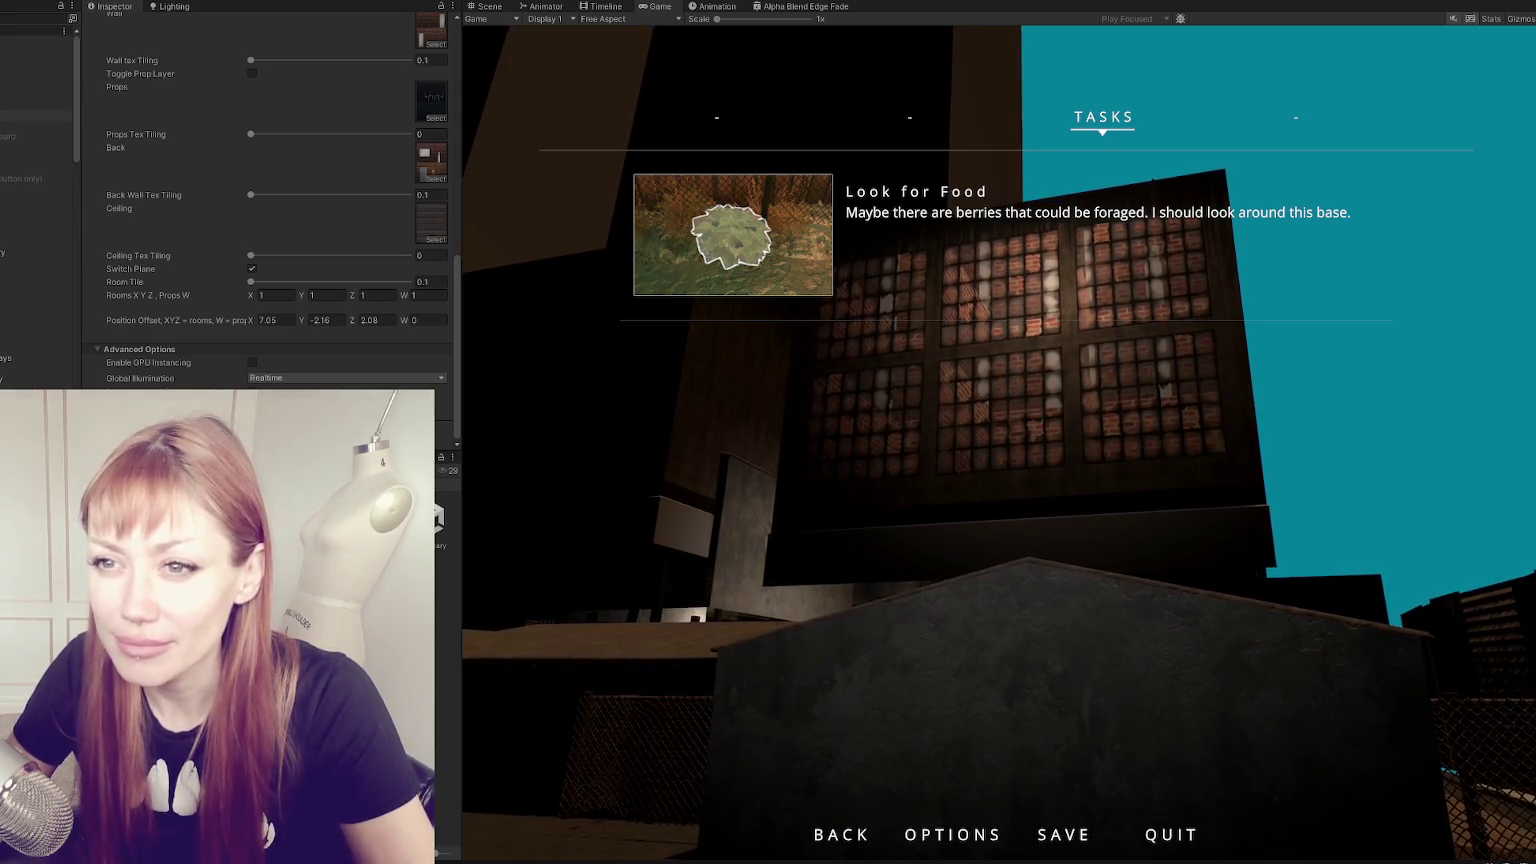
scroll(35, 200, "up", 3)
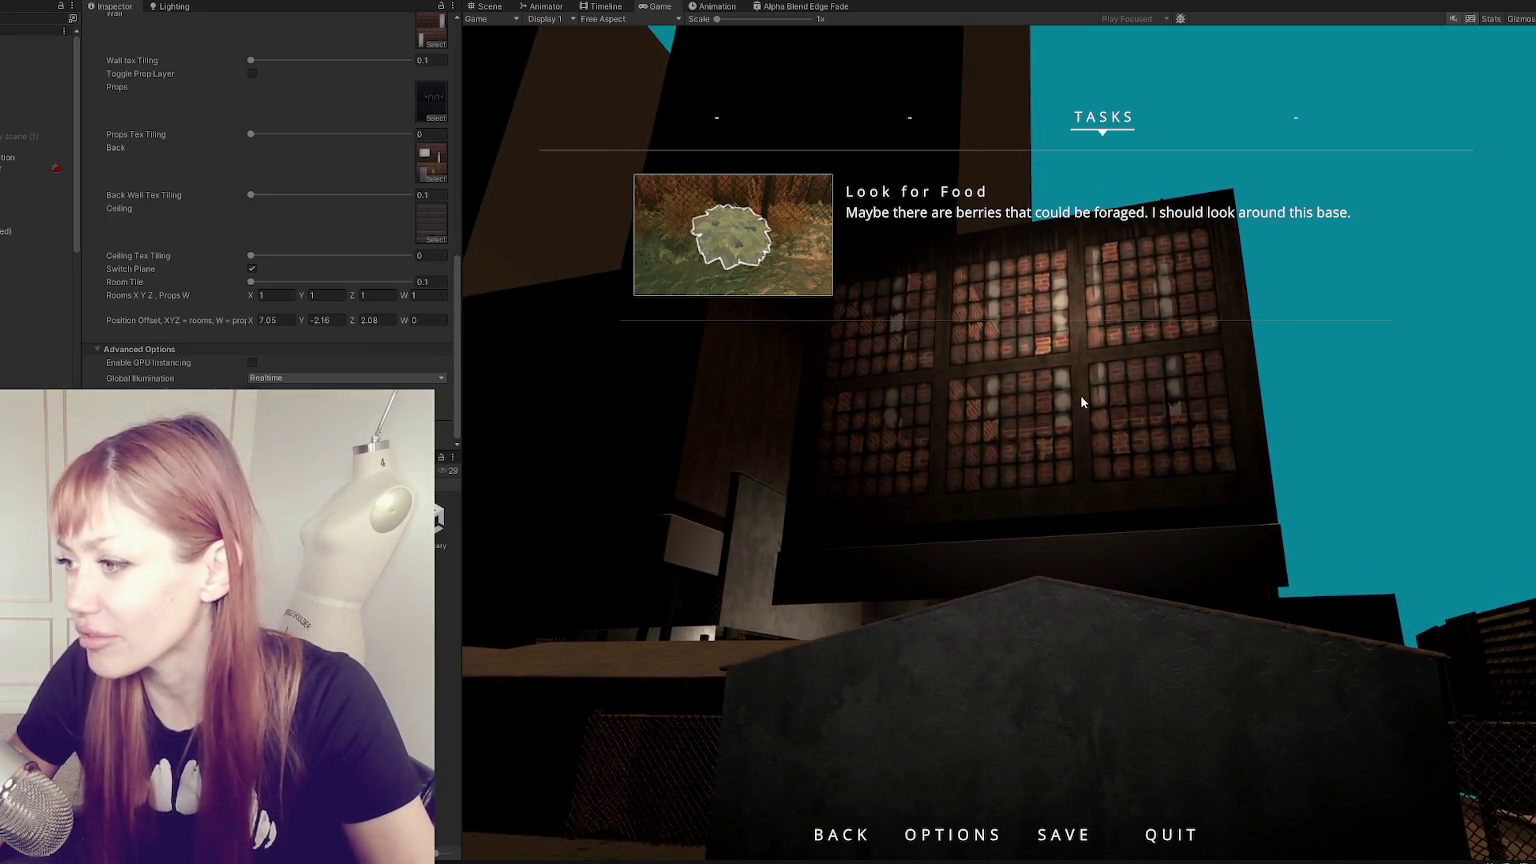
scroll(320, 130, "up", 5)
scroll(330, 200, "up", 5)
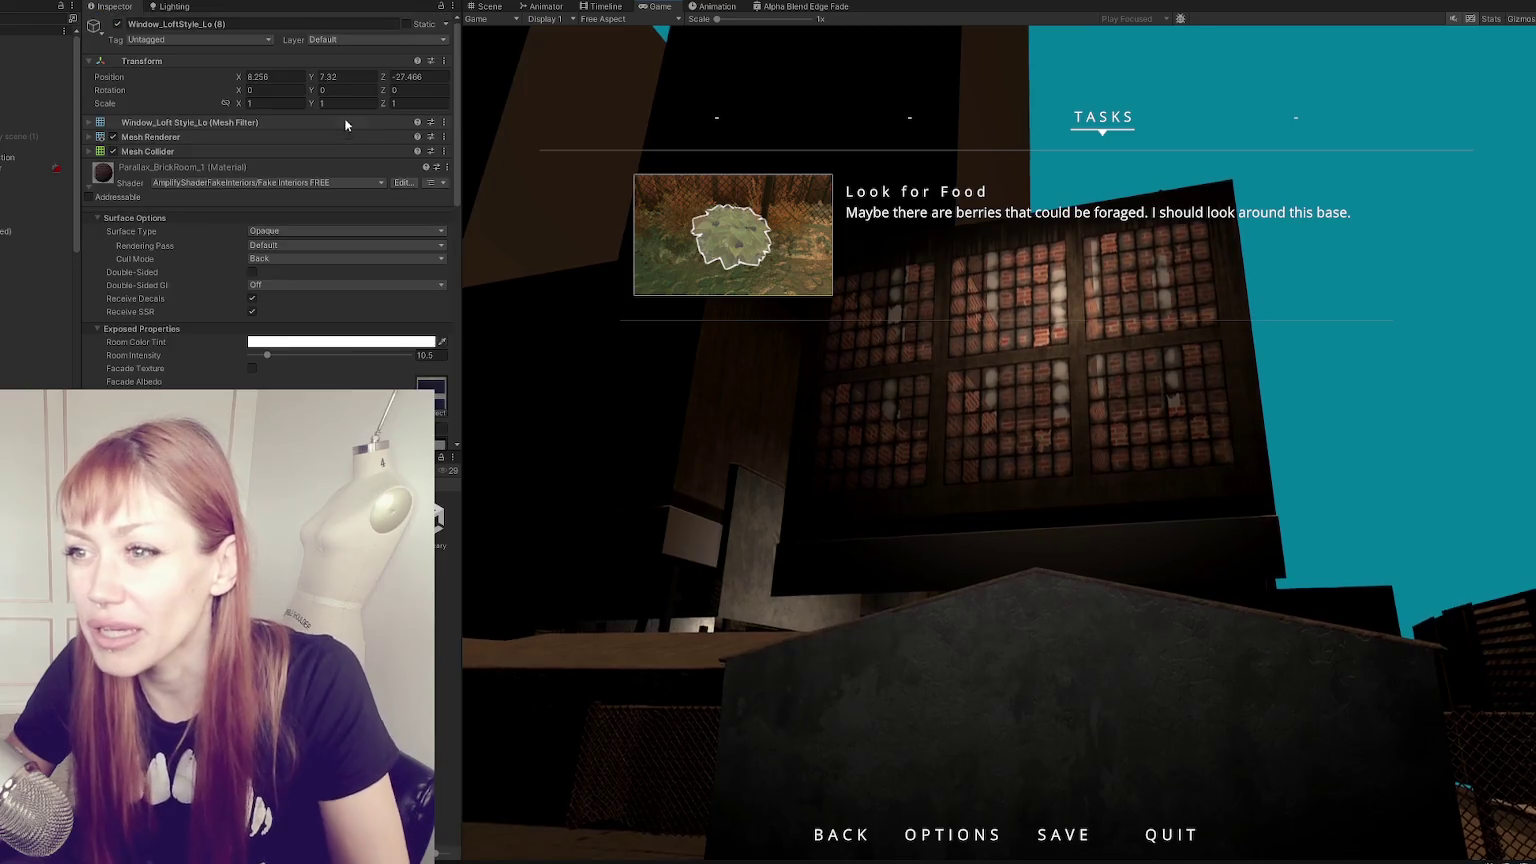
scroll(320, 250, "down", 3)
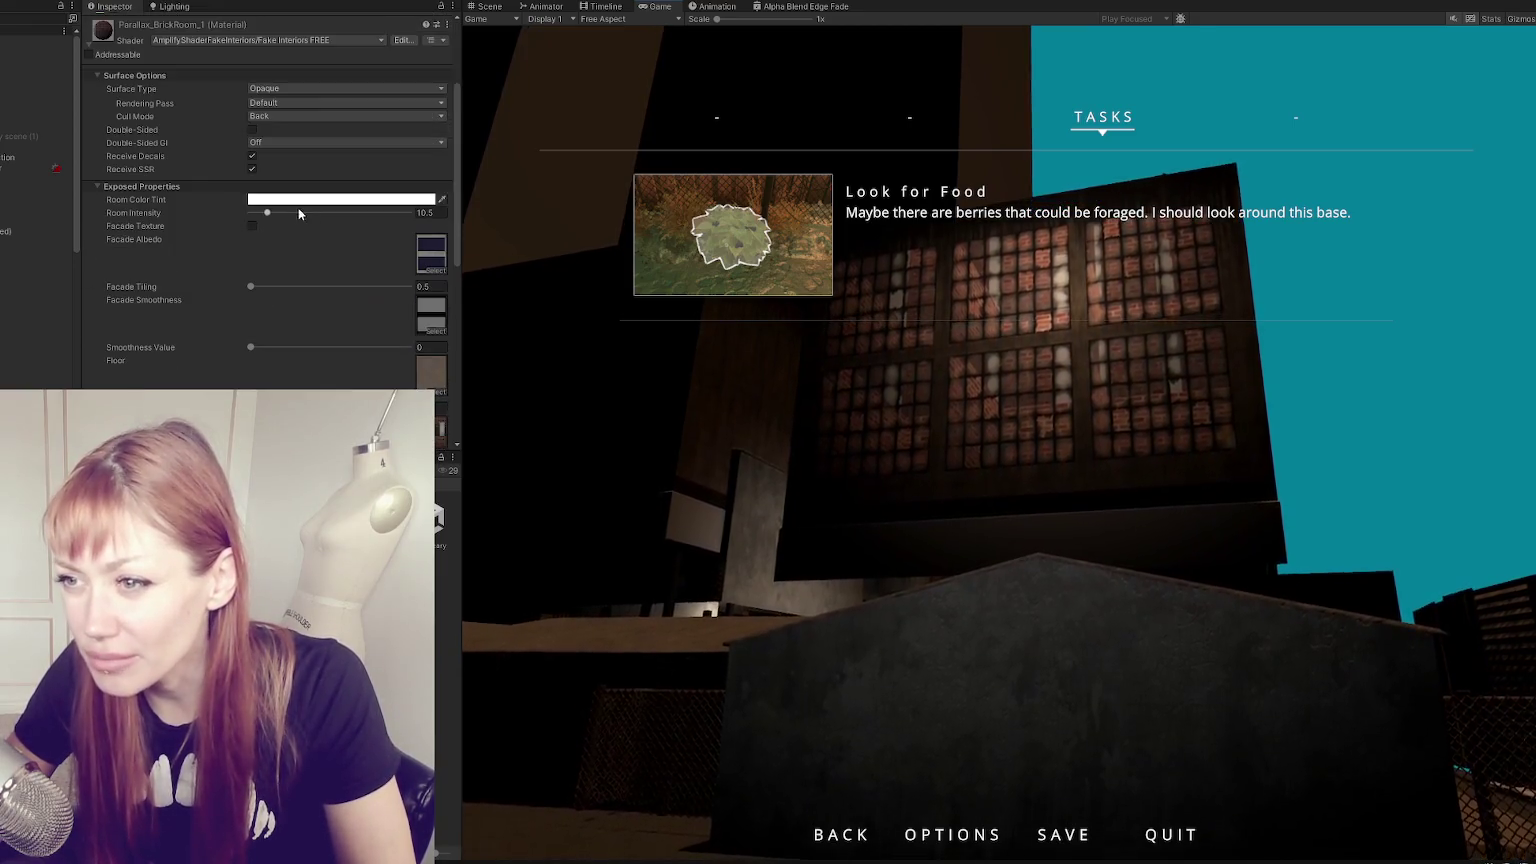
left_click_drag(268, 215, 253, 216)
- Resume the game and walk forward, left and back to view the dimmed windows
left_click(1512, 446)
key("Escape")
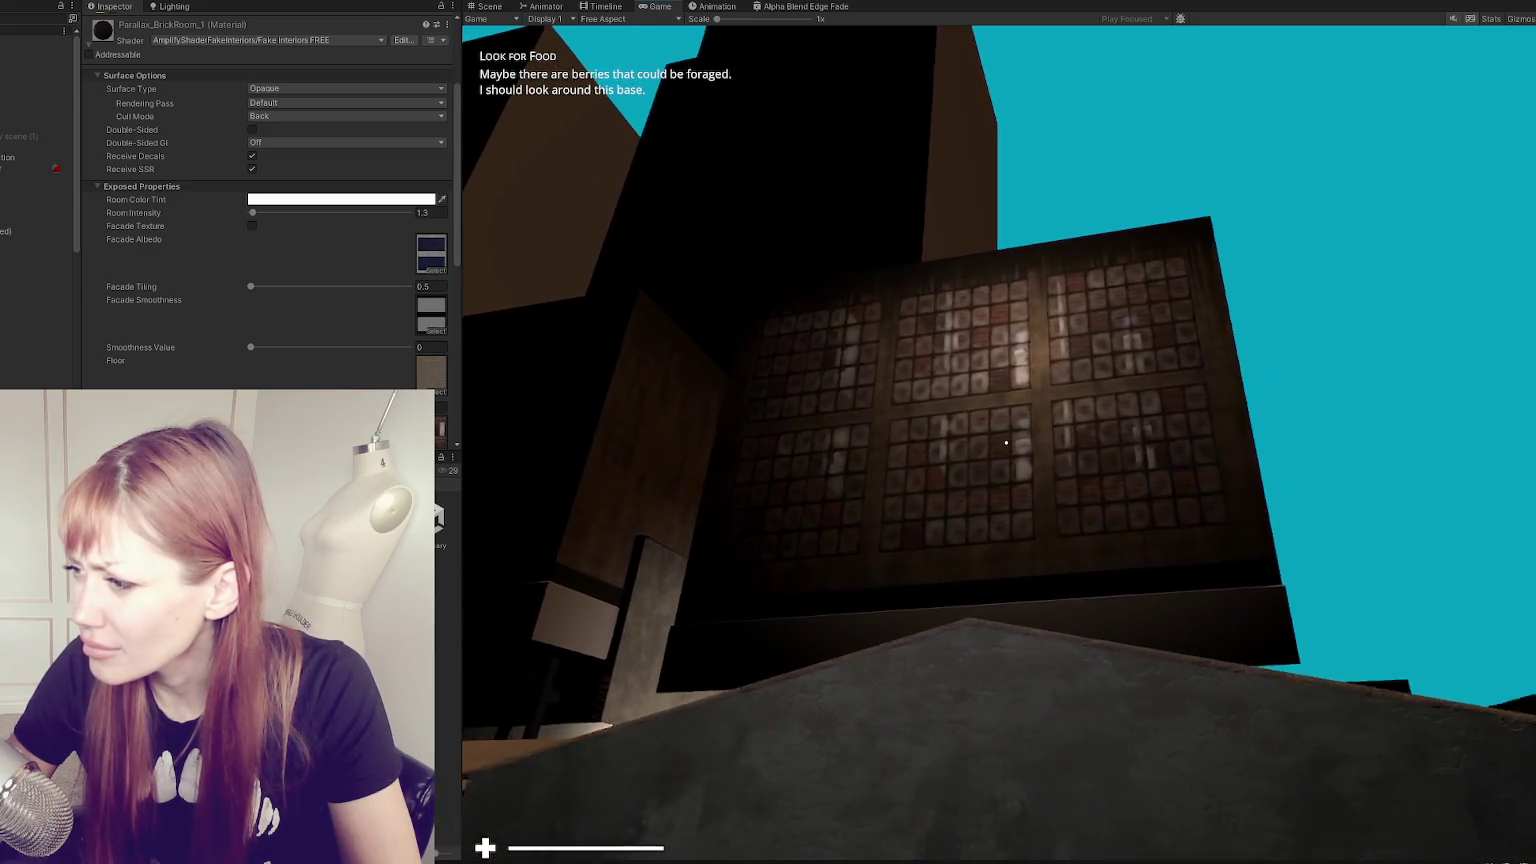
key("w")
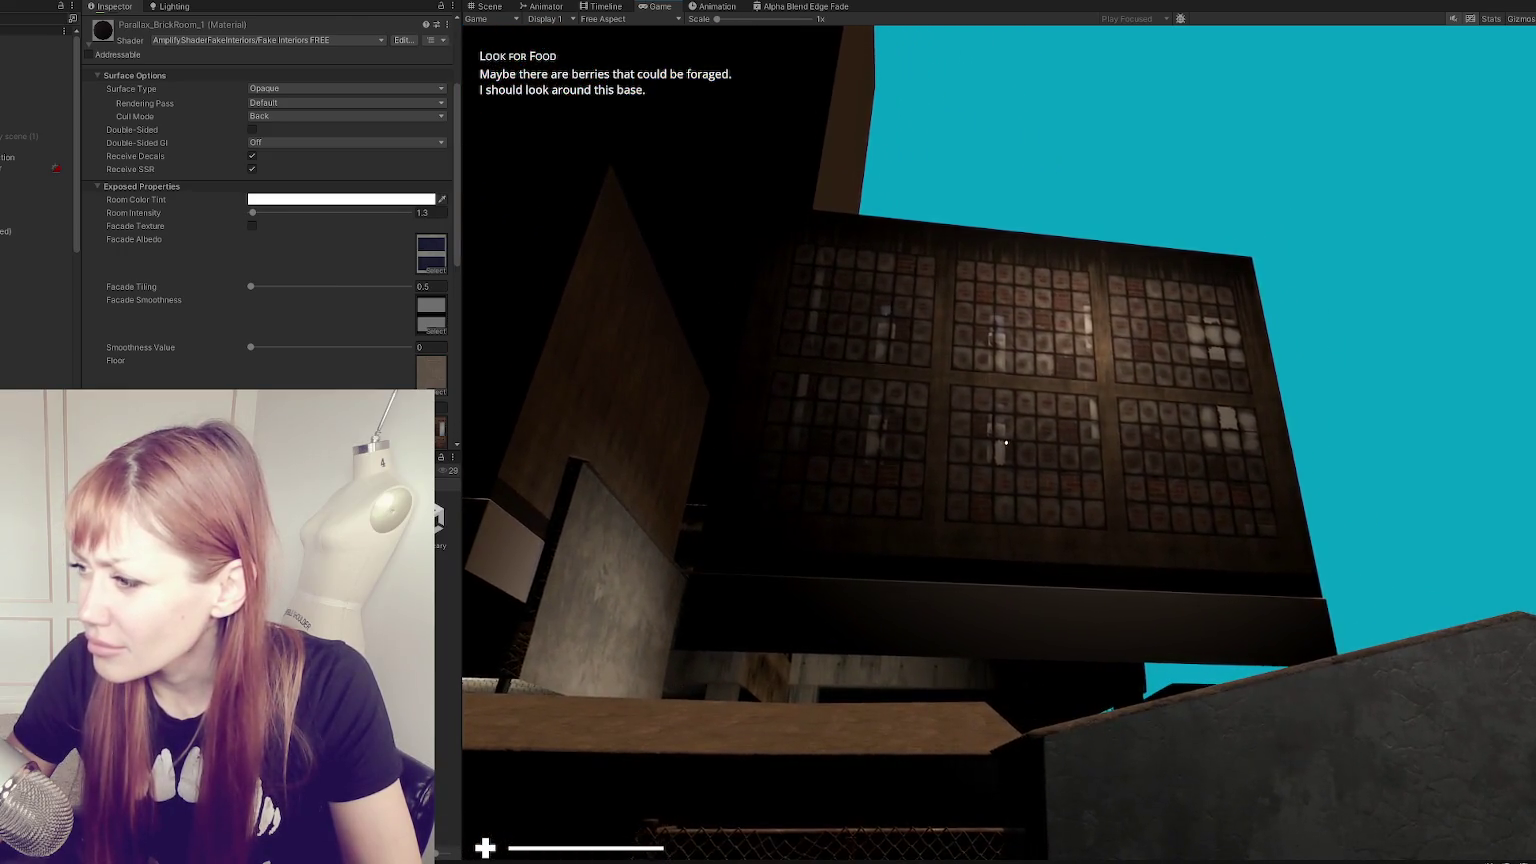
key("a")
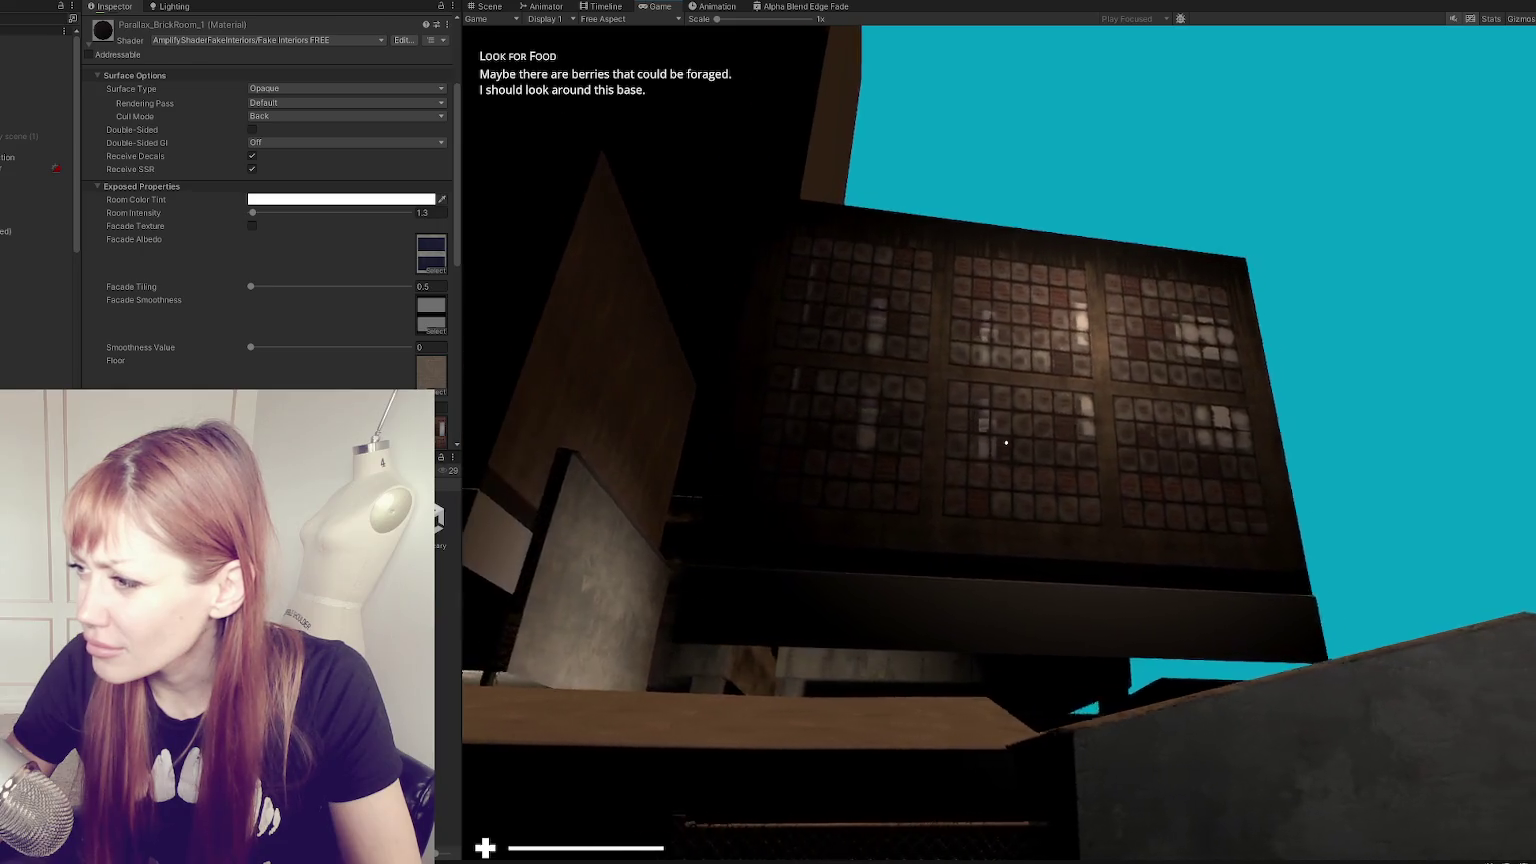
key("s")
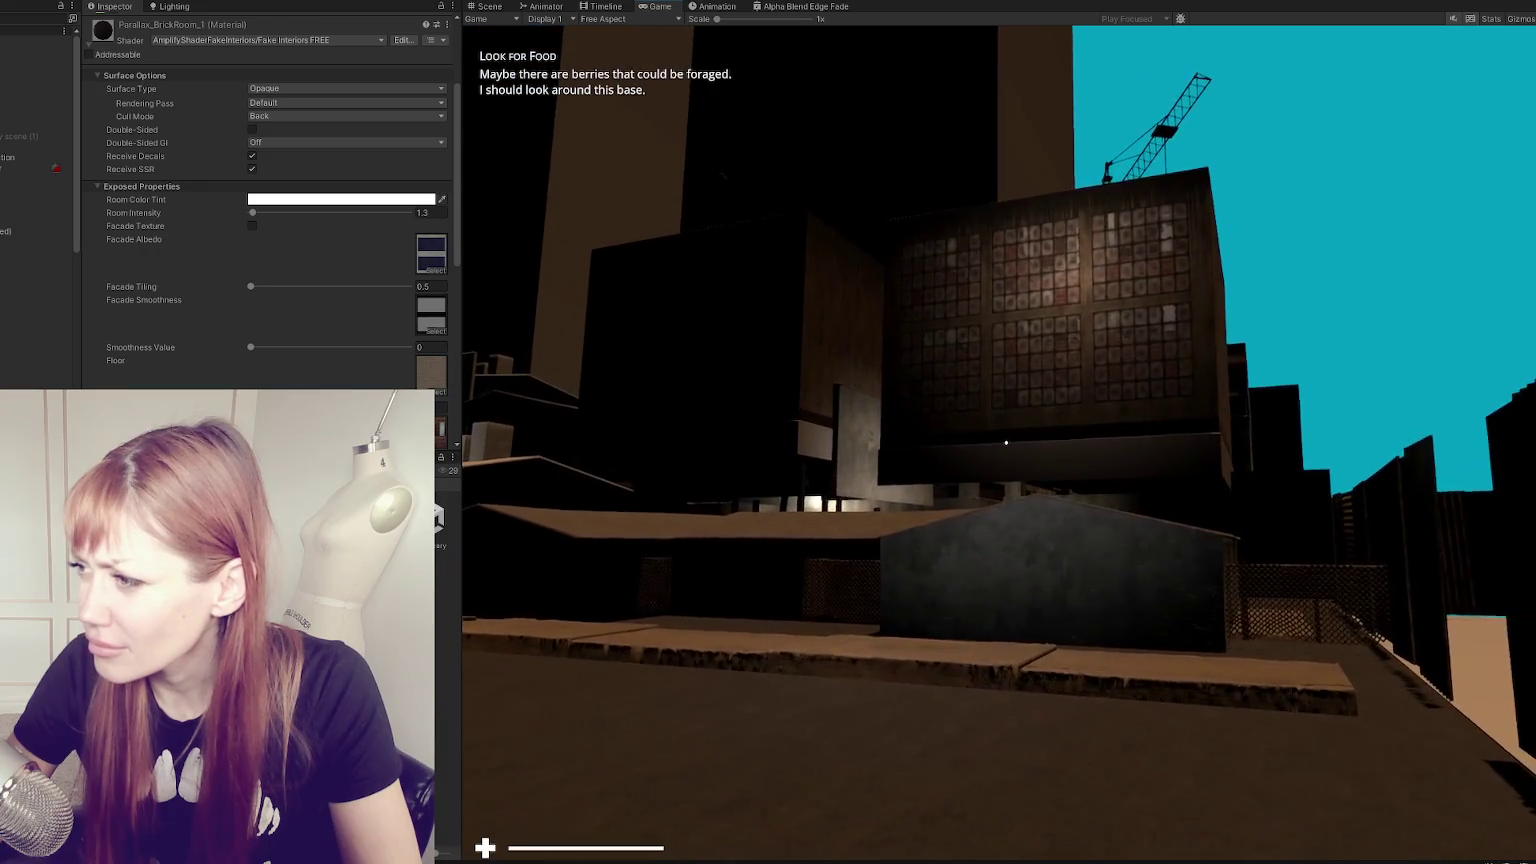
- Briefly open the room tint picker, then resume and walk around the building
left_click(336, 199)
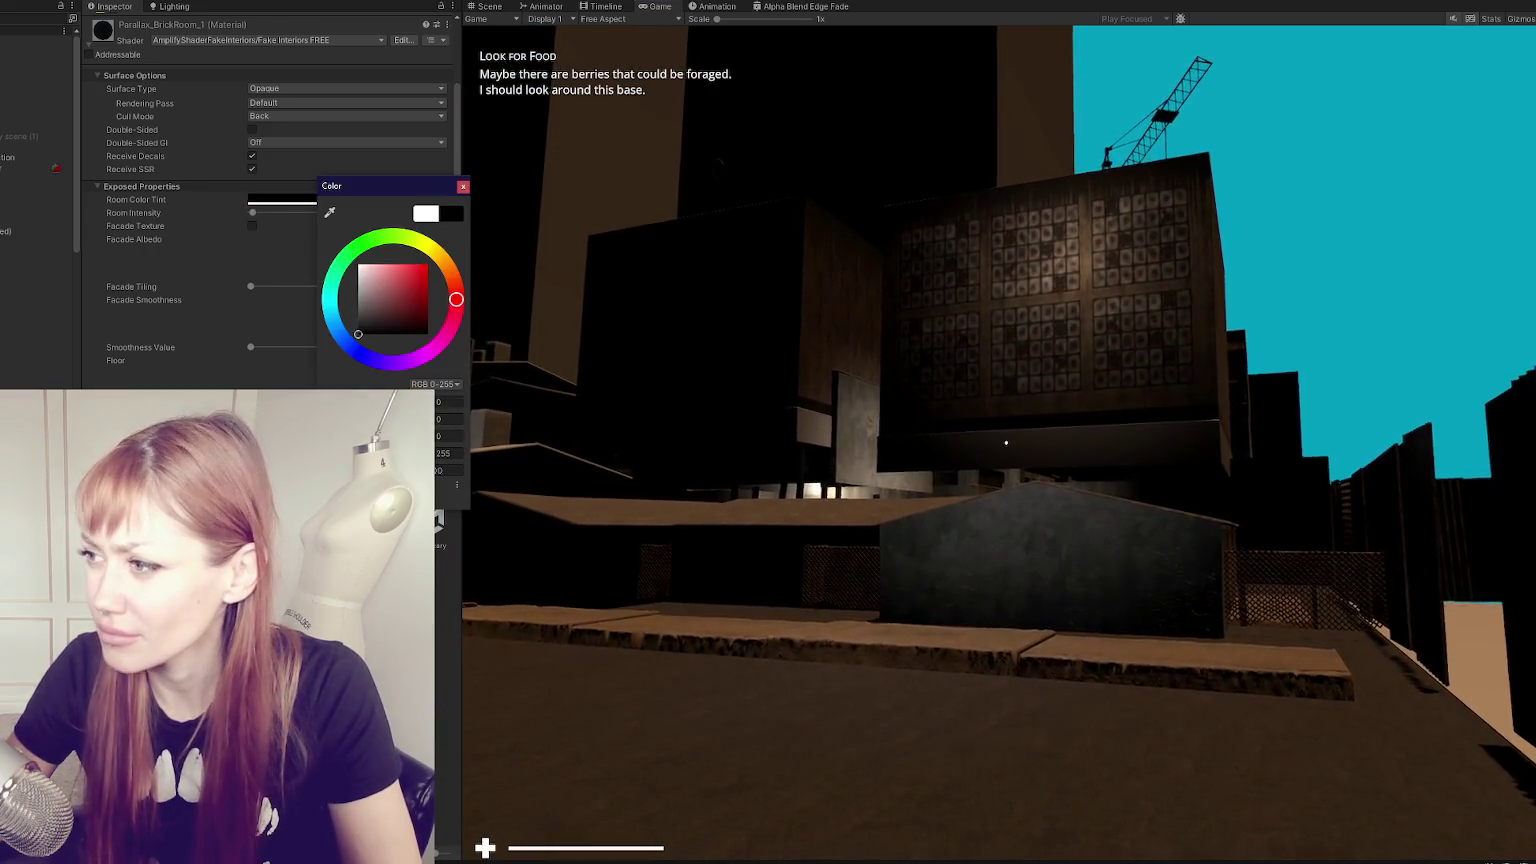
left_click(1006, 442)
key("Tab")
key("Tab")
key("w")
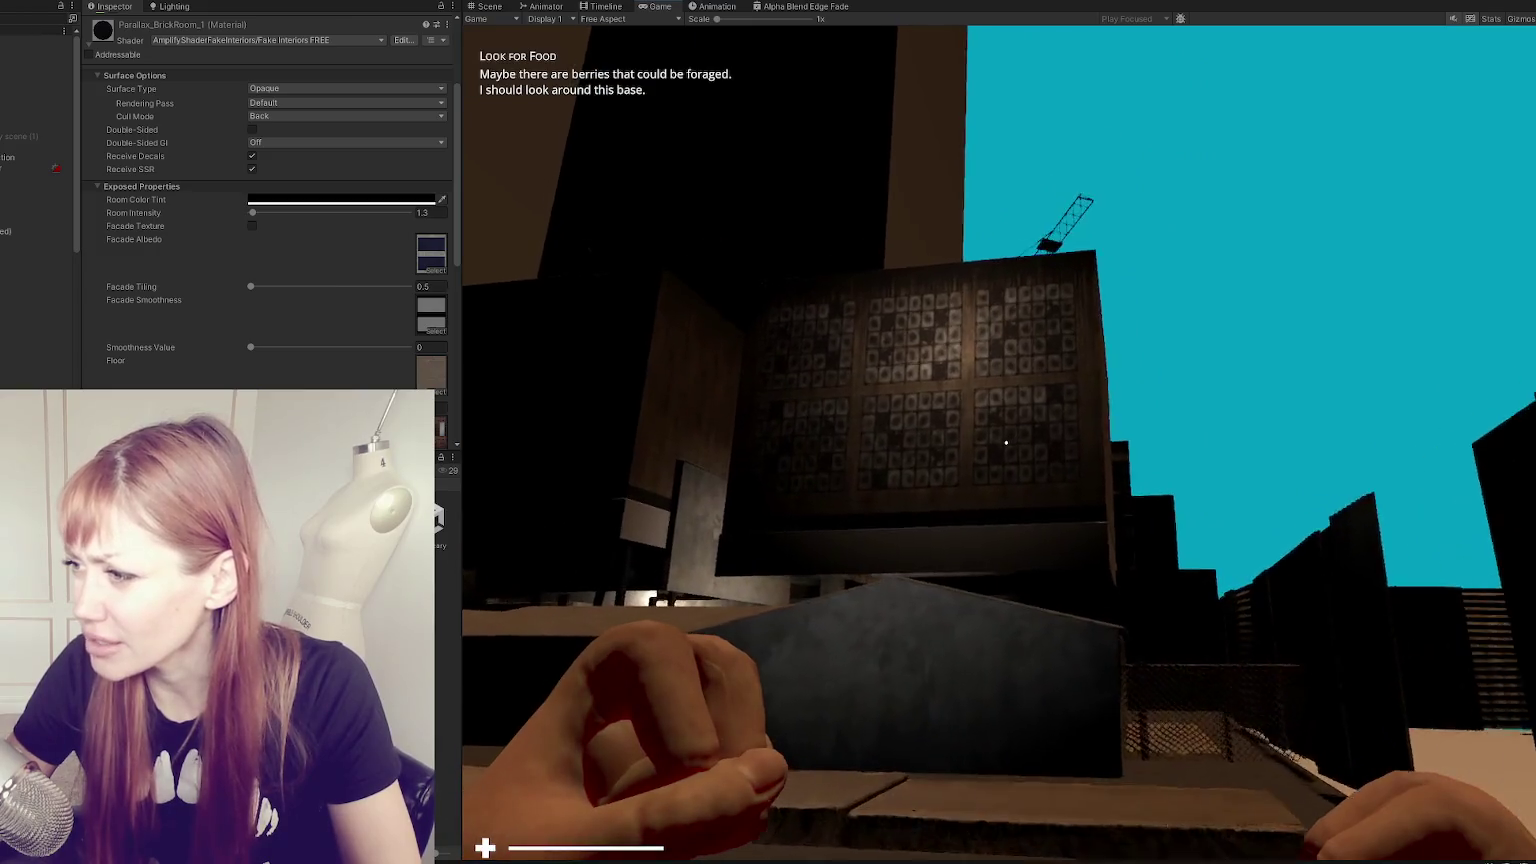
key("w")
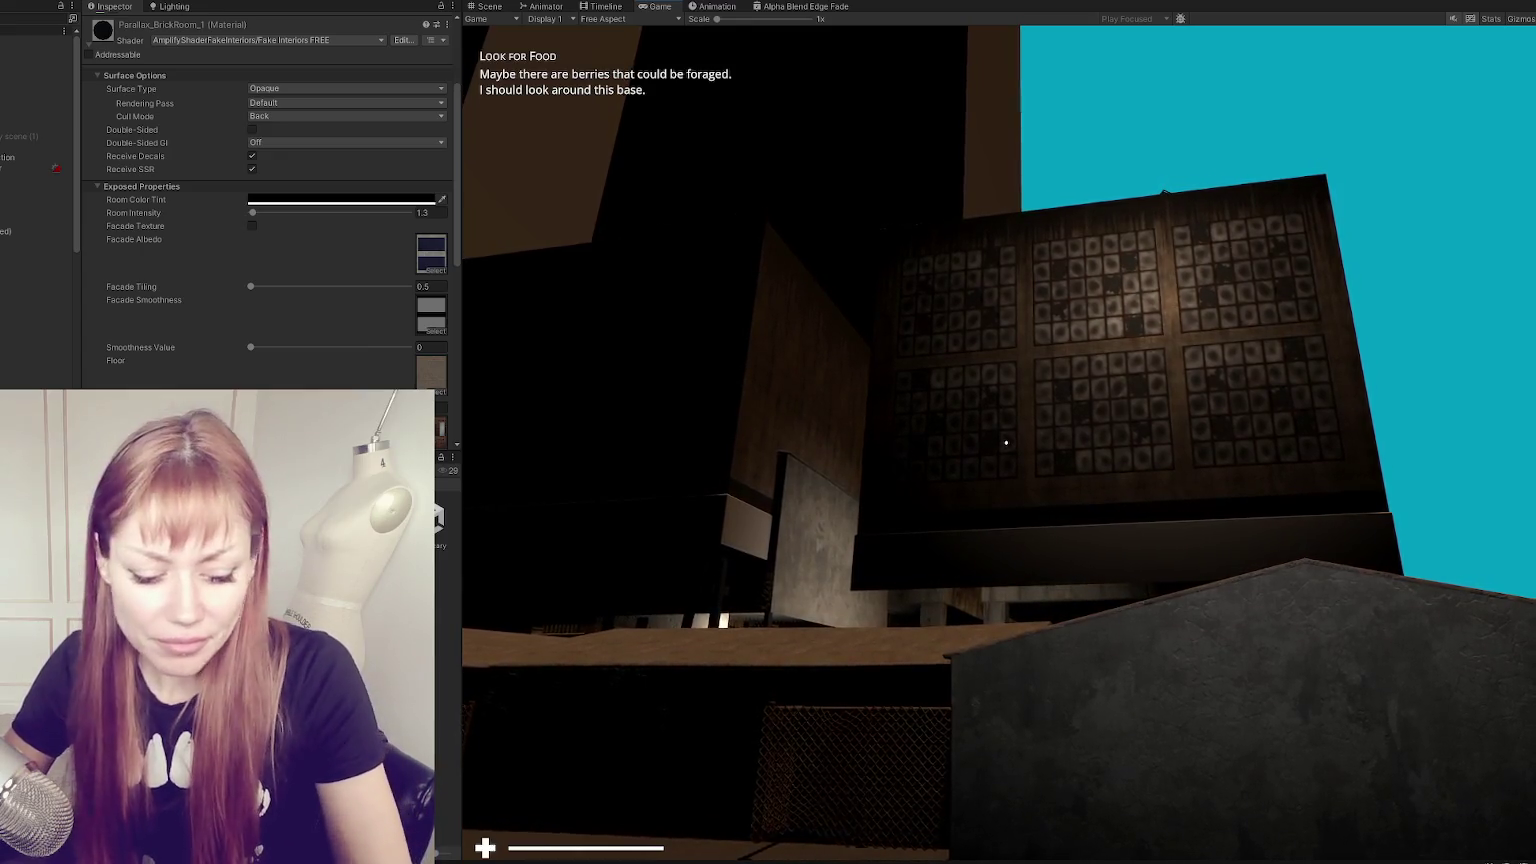
- Pause the game and set the Room Color Tint to mid grey (133)
key("Escape")
left_click(400, 200)
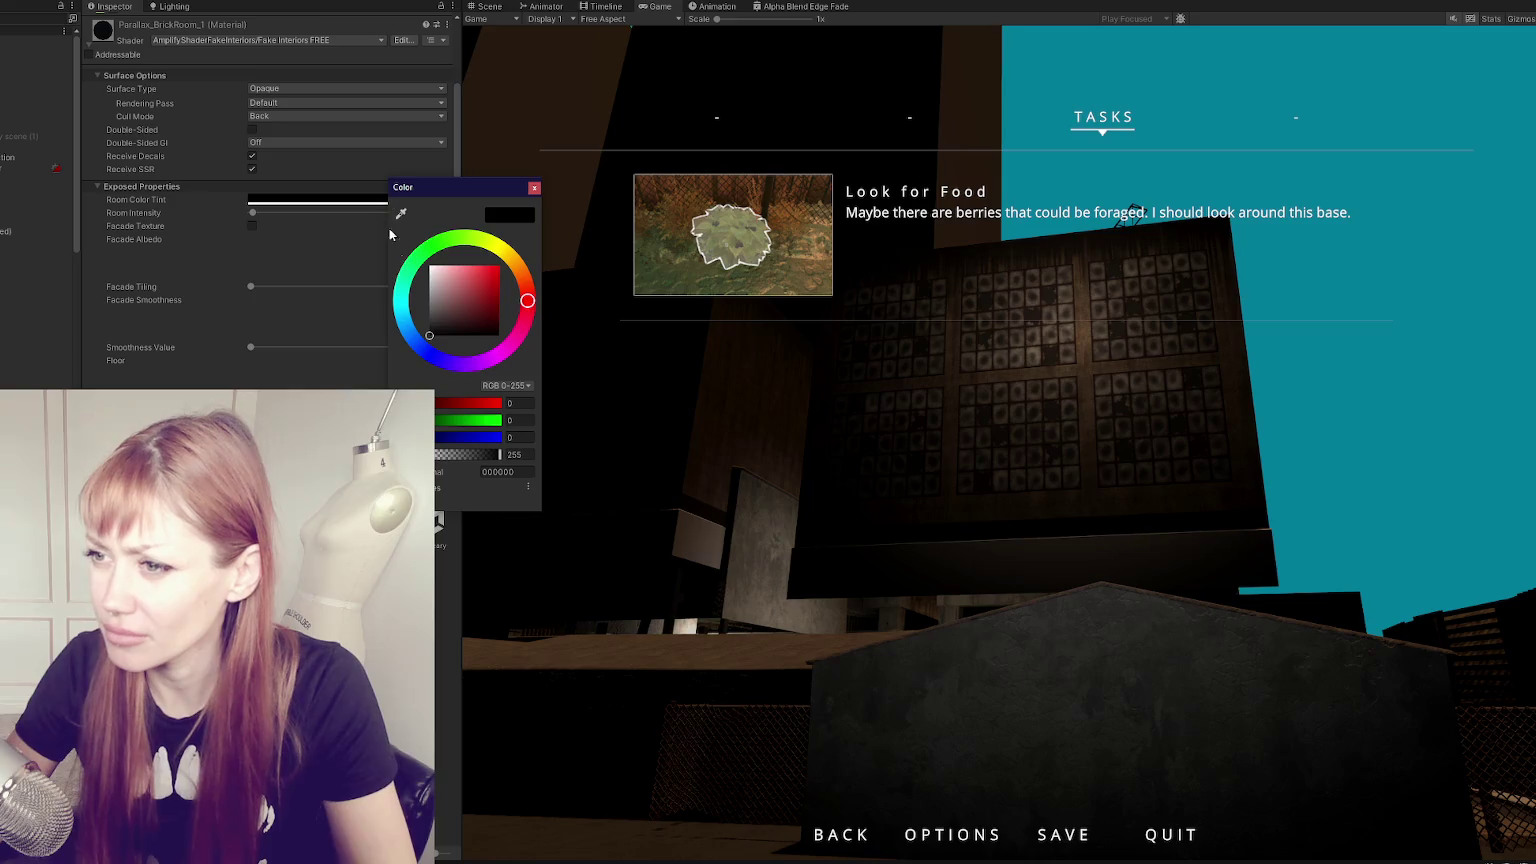
mouse_move(446, 326)
left_mouse_down()
mouse_move(400, 303)
mouse_move(250, 383)
left_mouse_up()
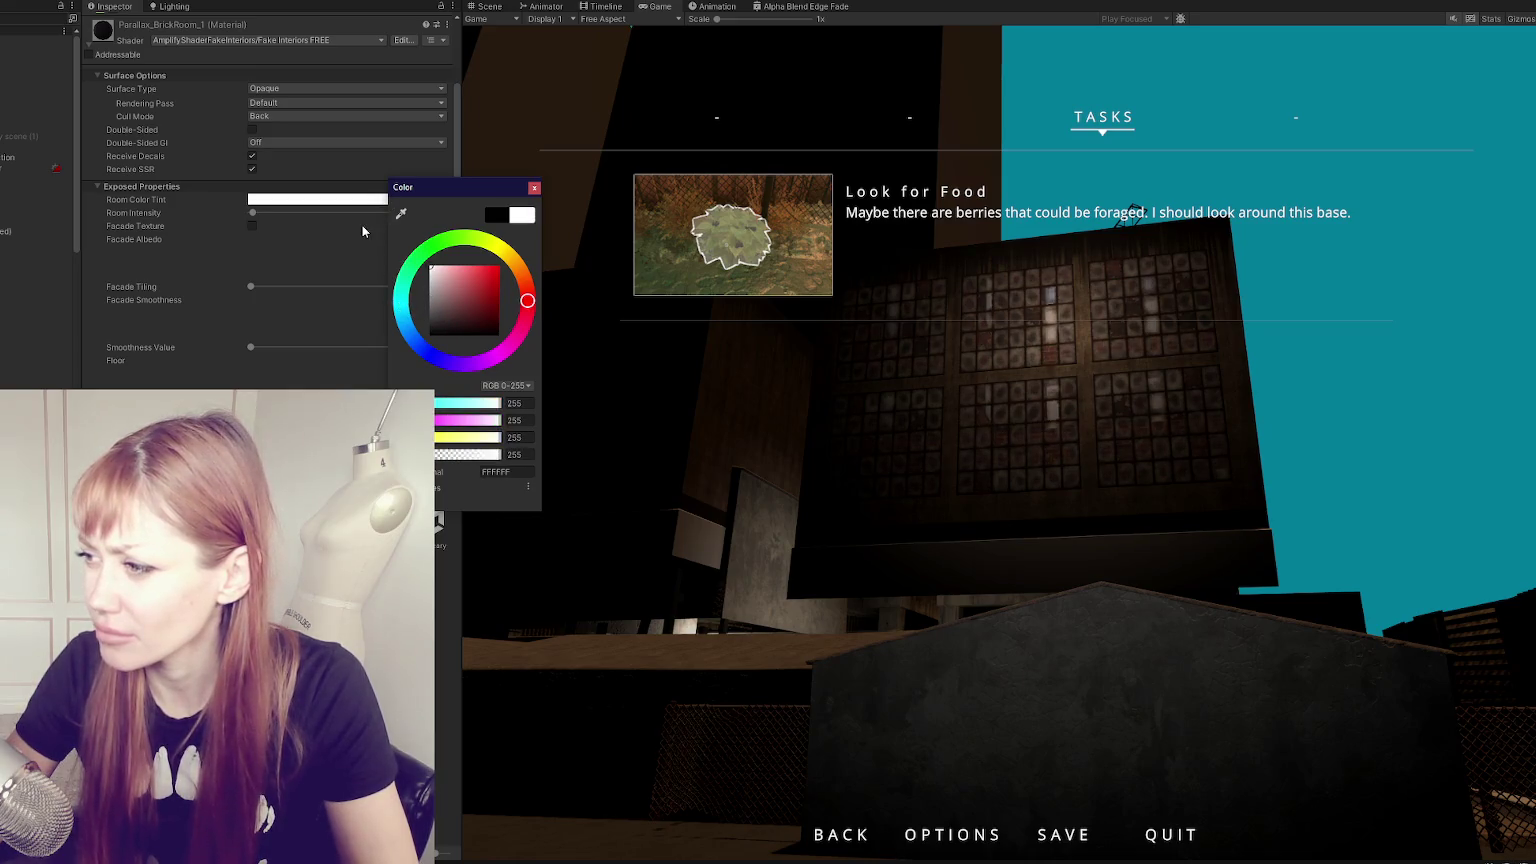
left_click(535, 188)
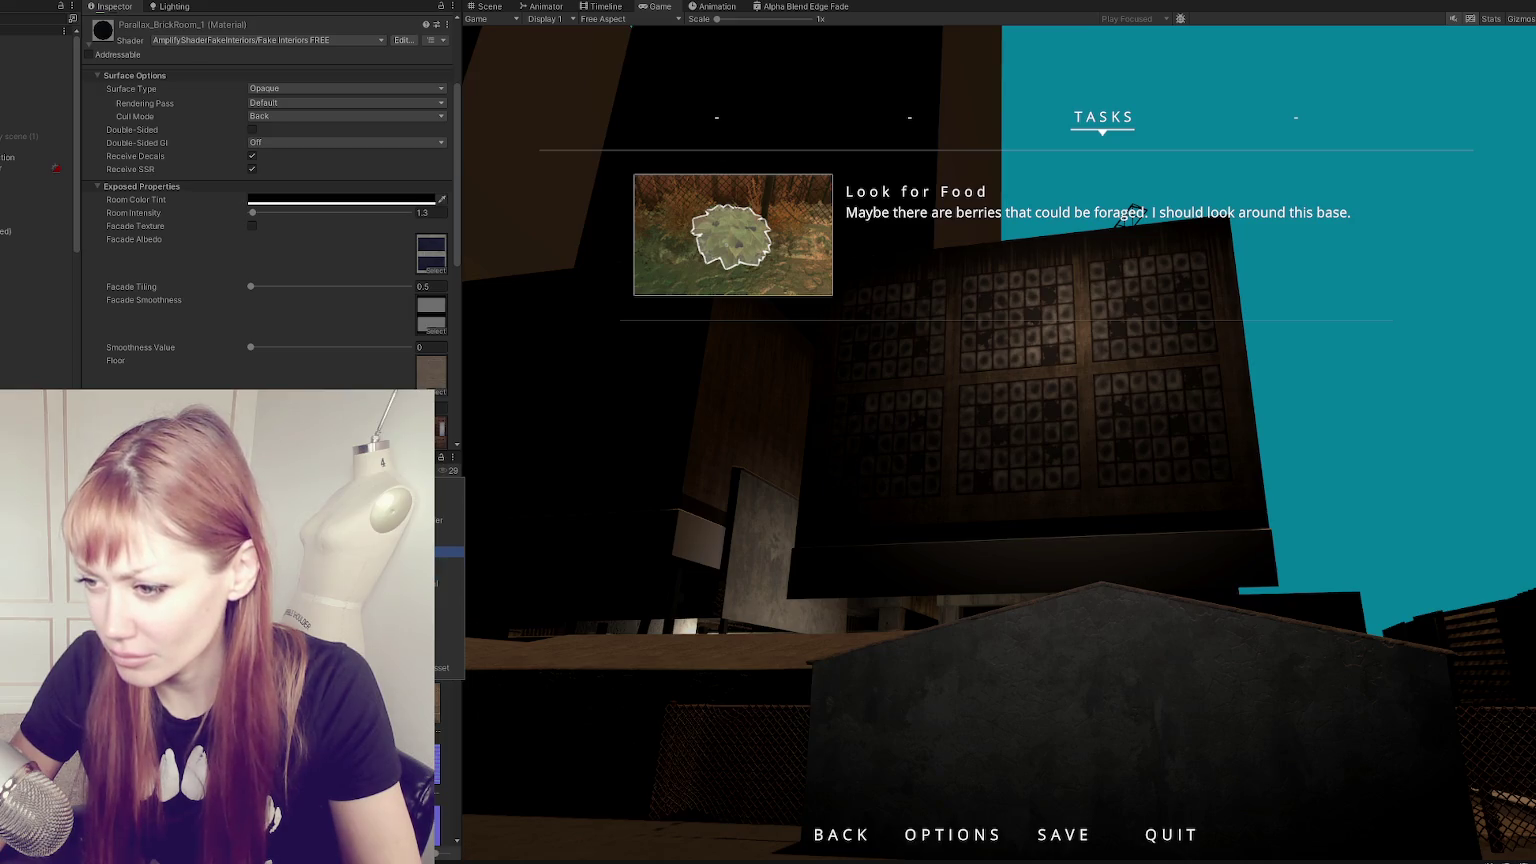
left_click(445, 645)
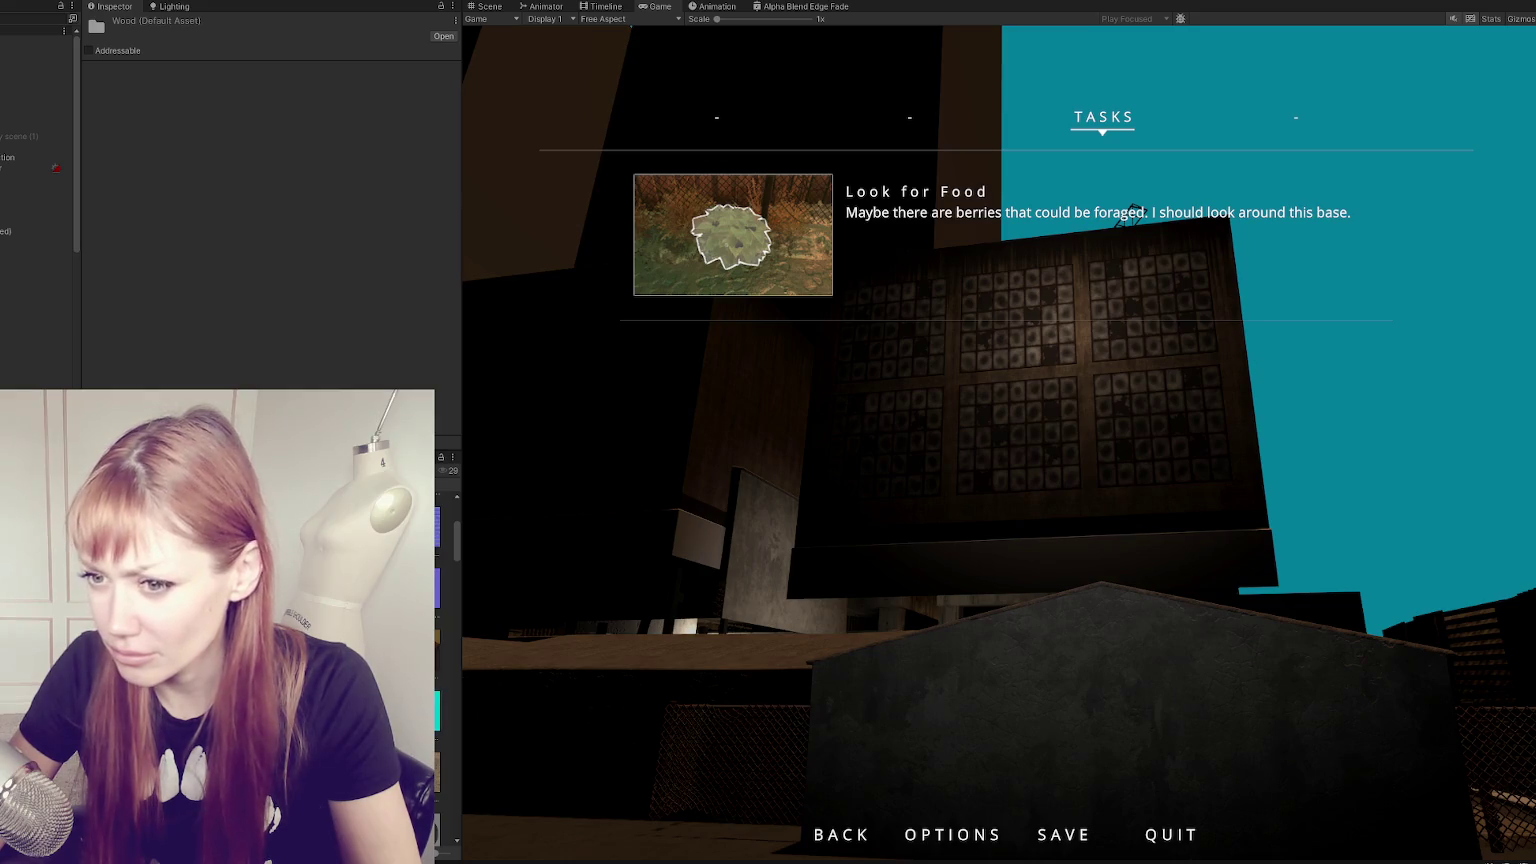
- Assign the BurntWood material to Window_LoftStyle_Lo (8) and resume the game
scroll(30, 250, "down", 5)
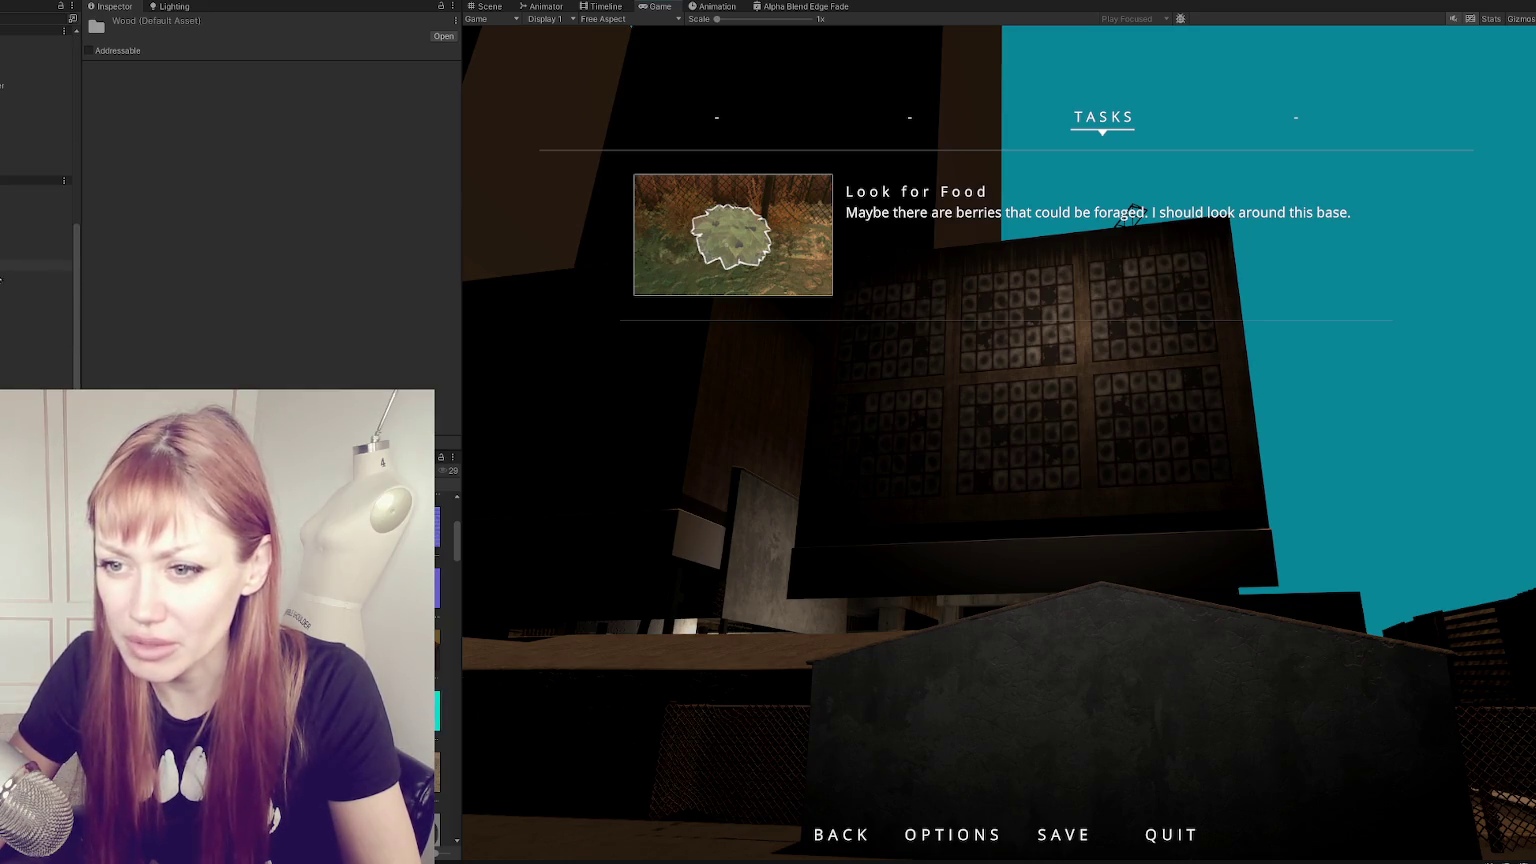
left_click(489, 6)
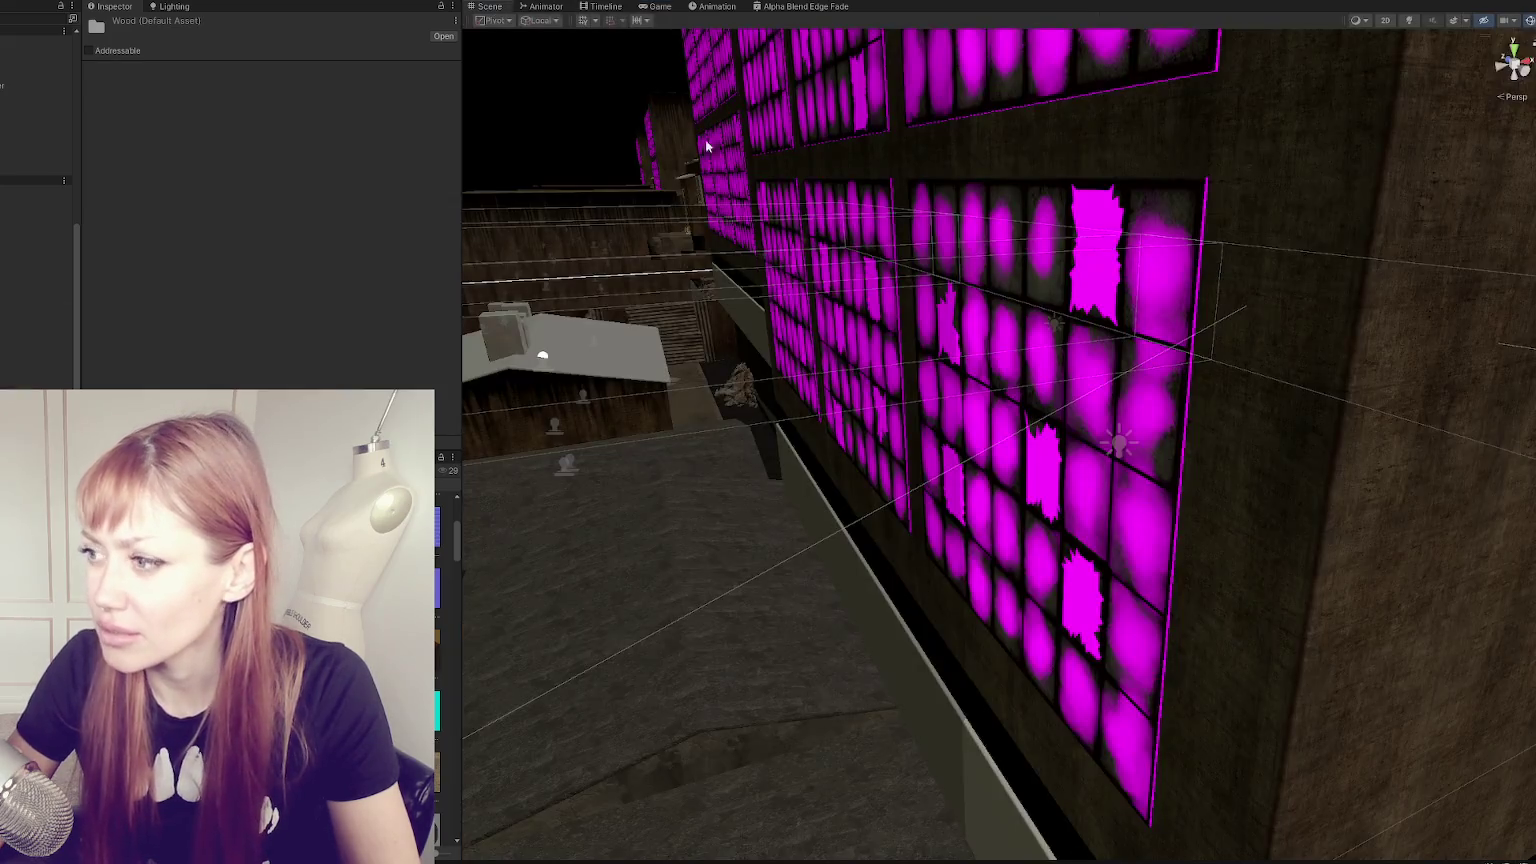
left_click(1036, 448)
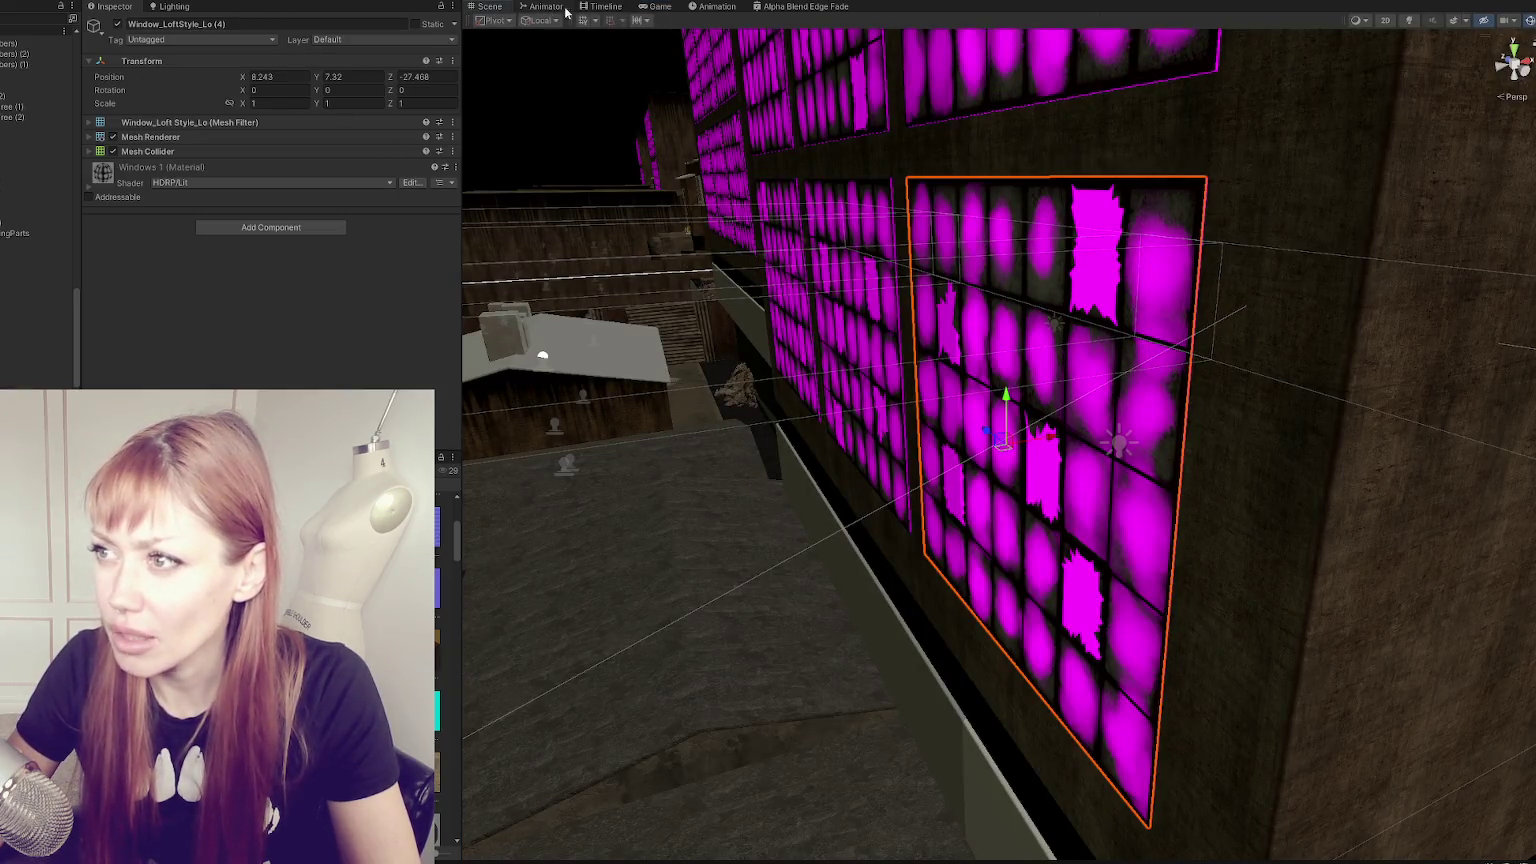
left_click(655, 6)
scroll(40, 300, "down", 3)
left_click(30, 376)
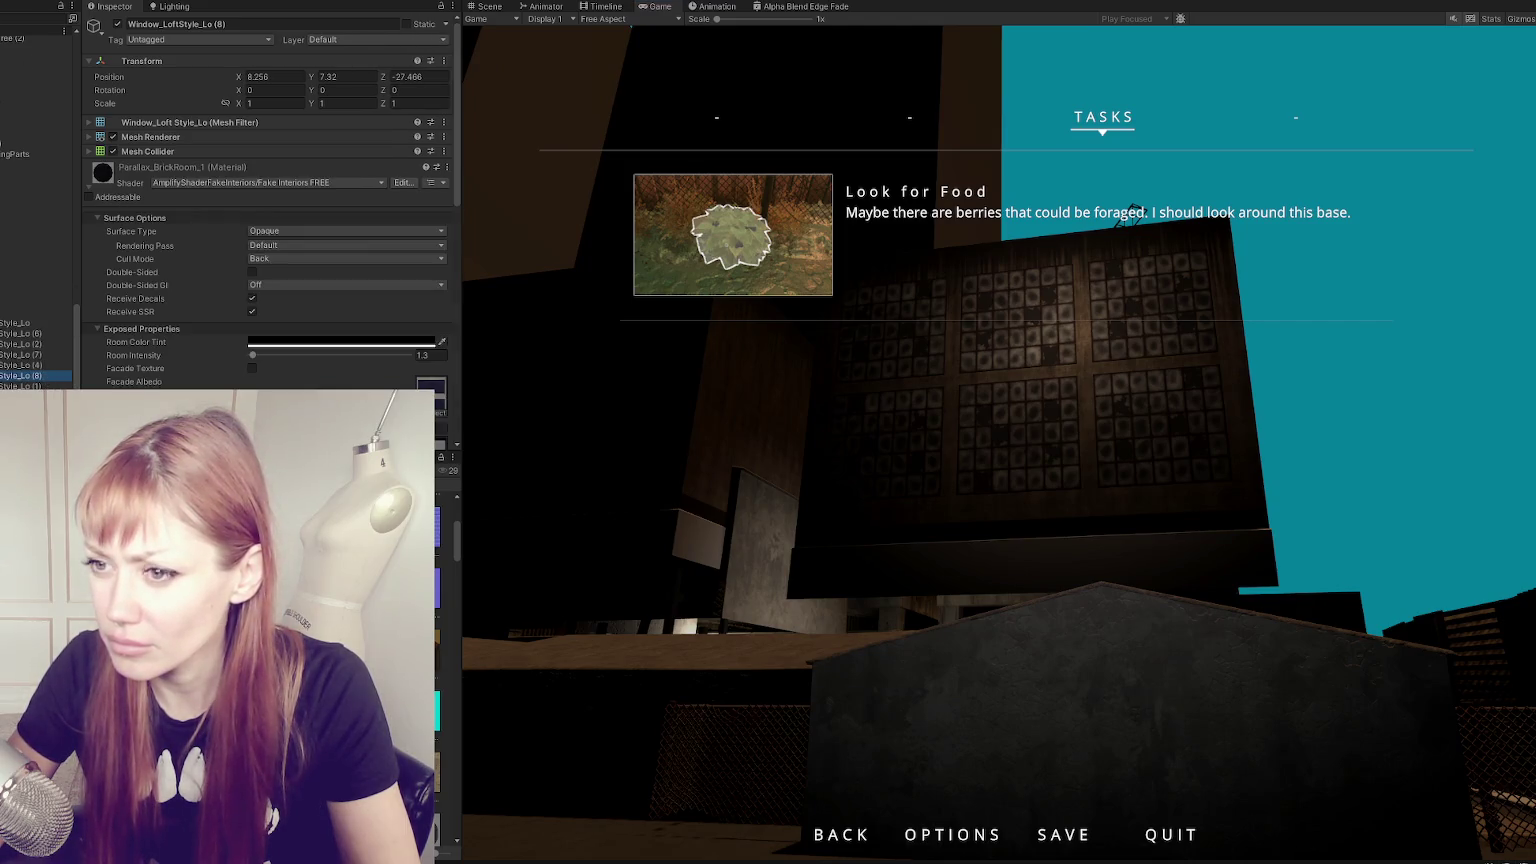
scroll(180, 310, "down", 6)
scroll(189, 302, "down", 5)
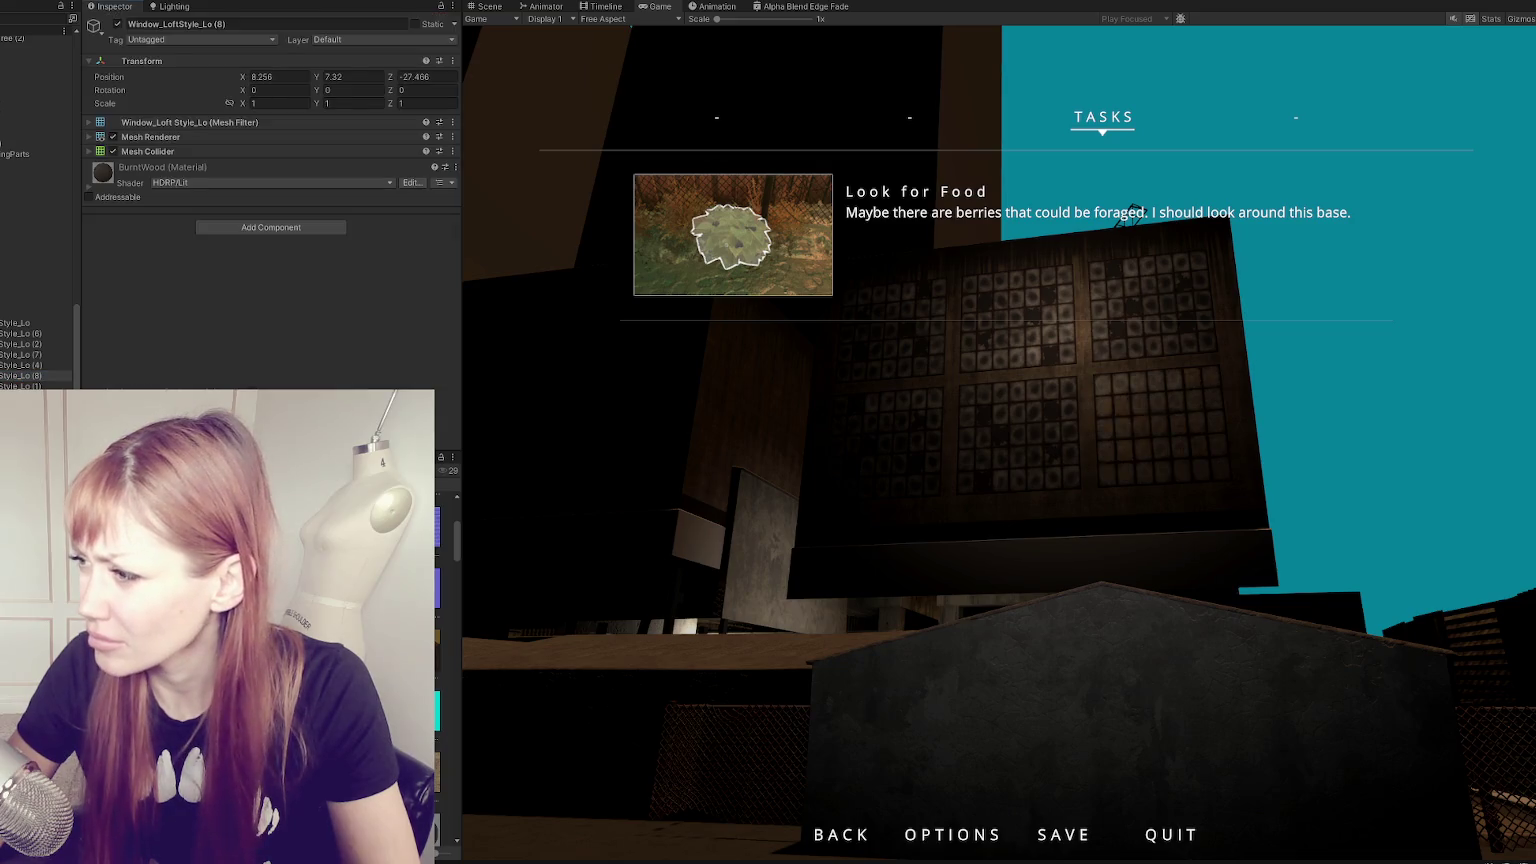
key("Escape")
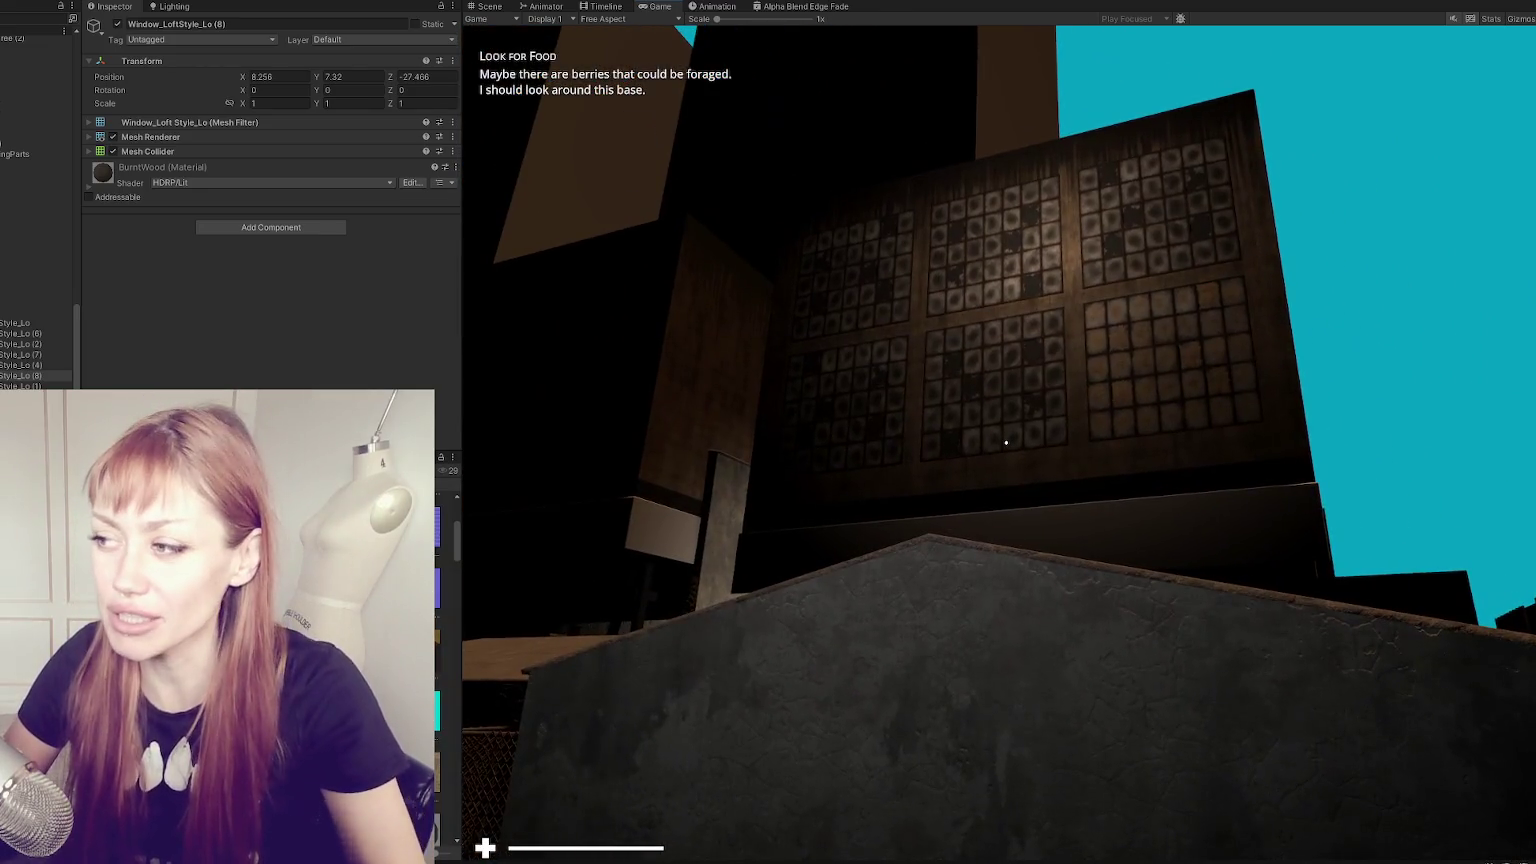
- Pause the running game on the Tasks menu after inspecting the windows
key("Escape")
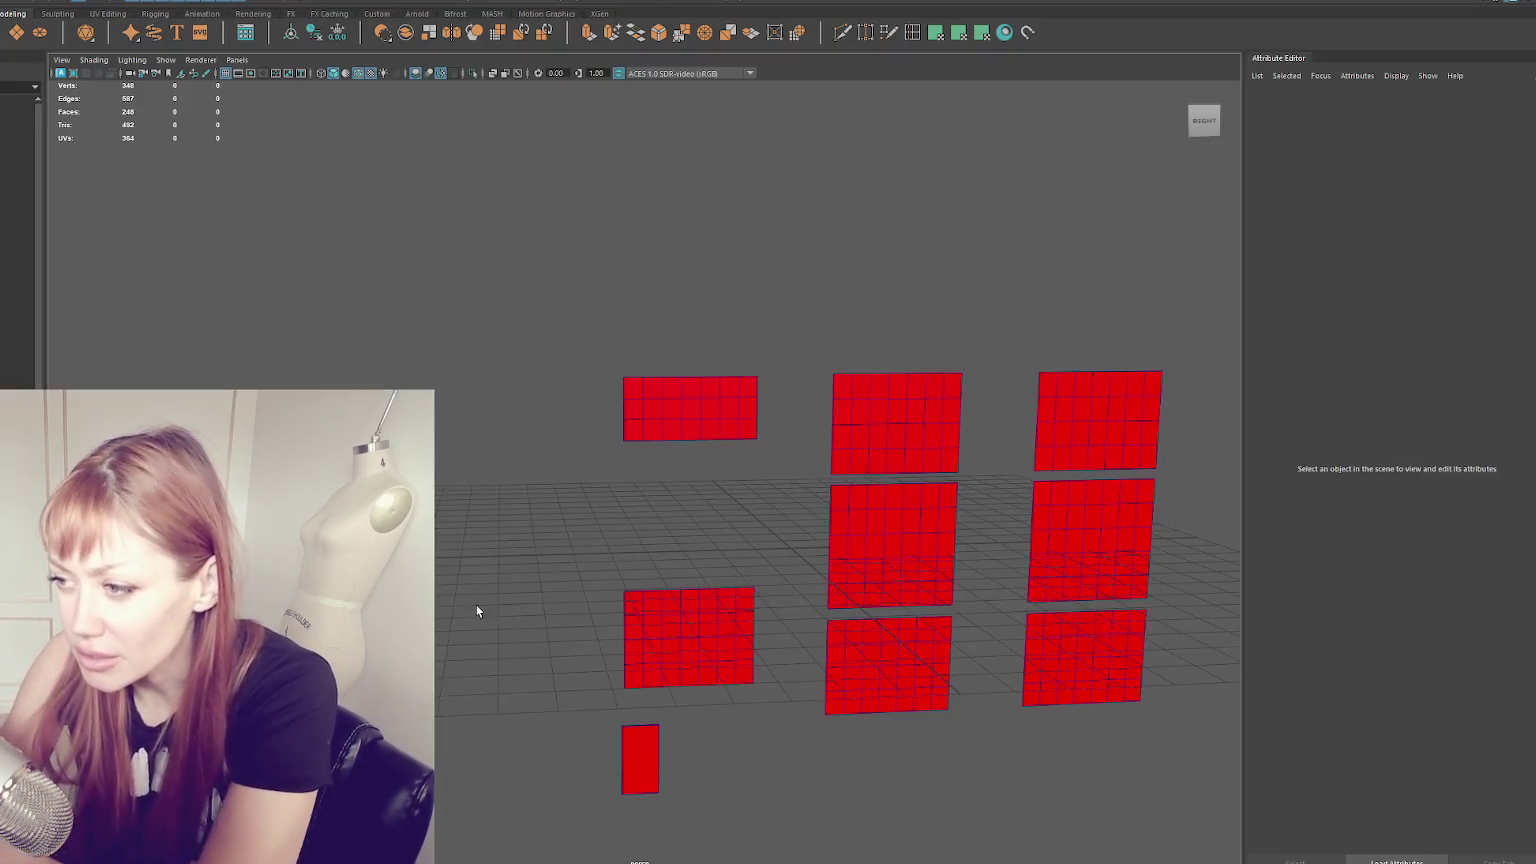
- Group the red window panels into WastelandBuildingParts and hide the group
left_click_drag(436, 219, 1030, 705)
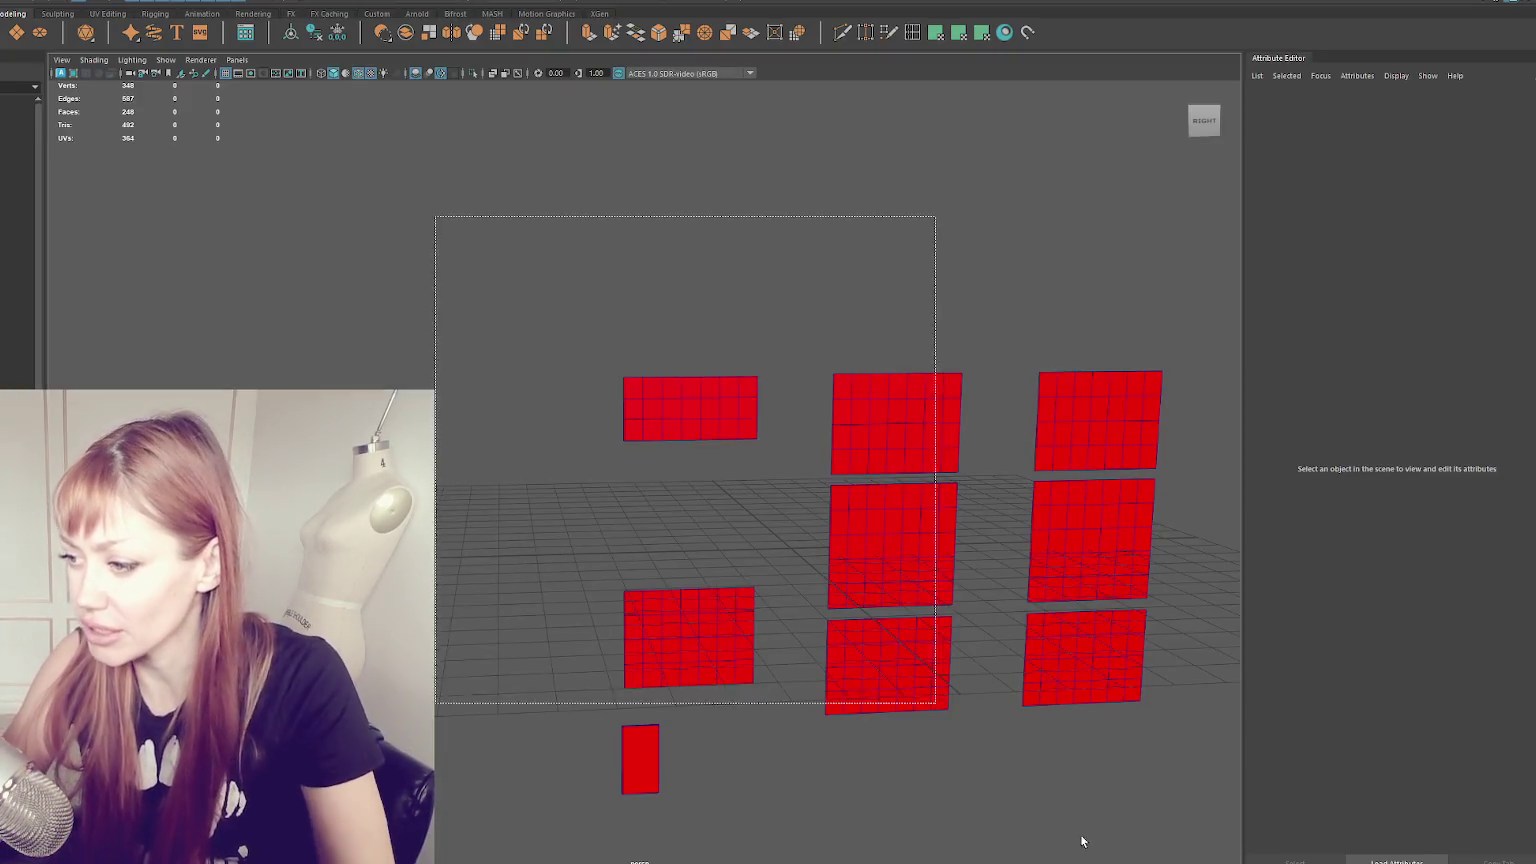
middle_click_drag(1028, 532, 670, 437, "alt")
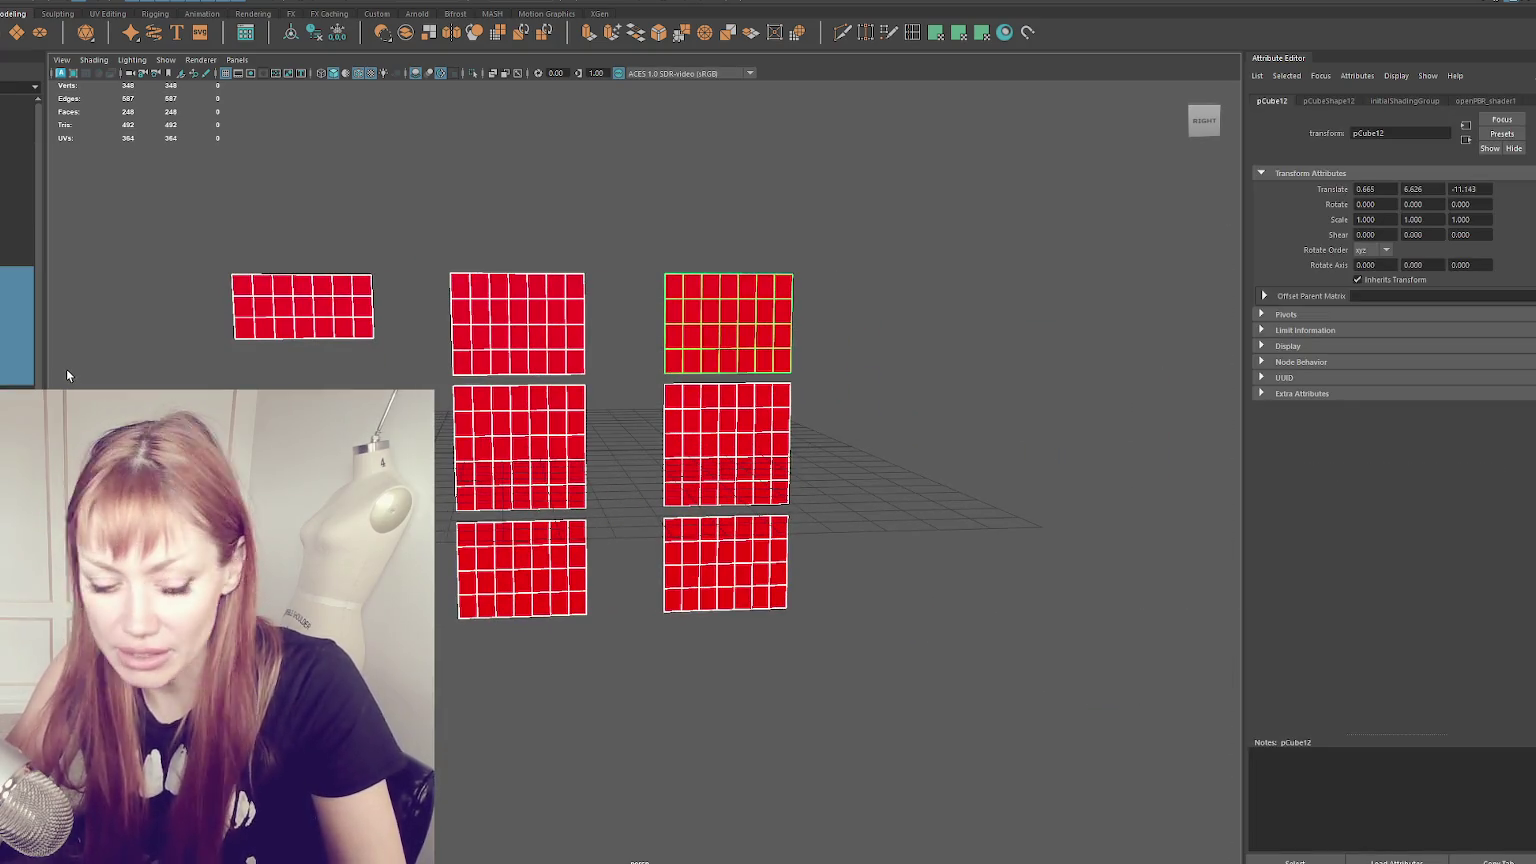
key("ctrl+g")
key("Delete")
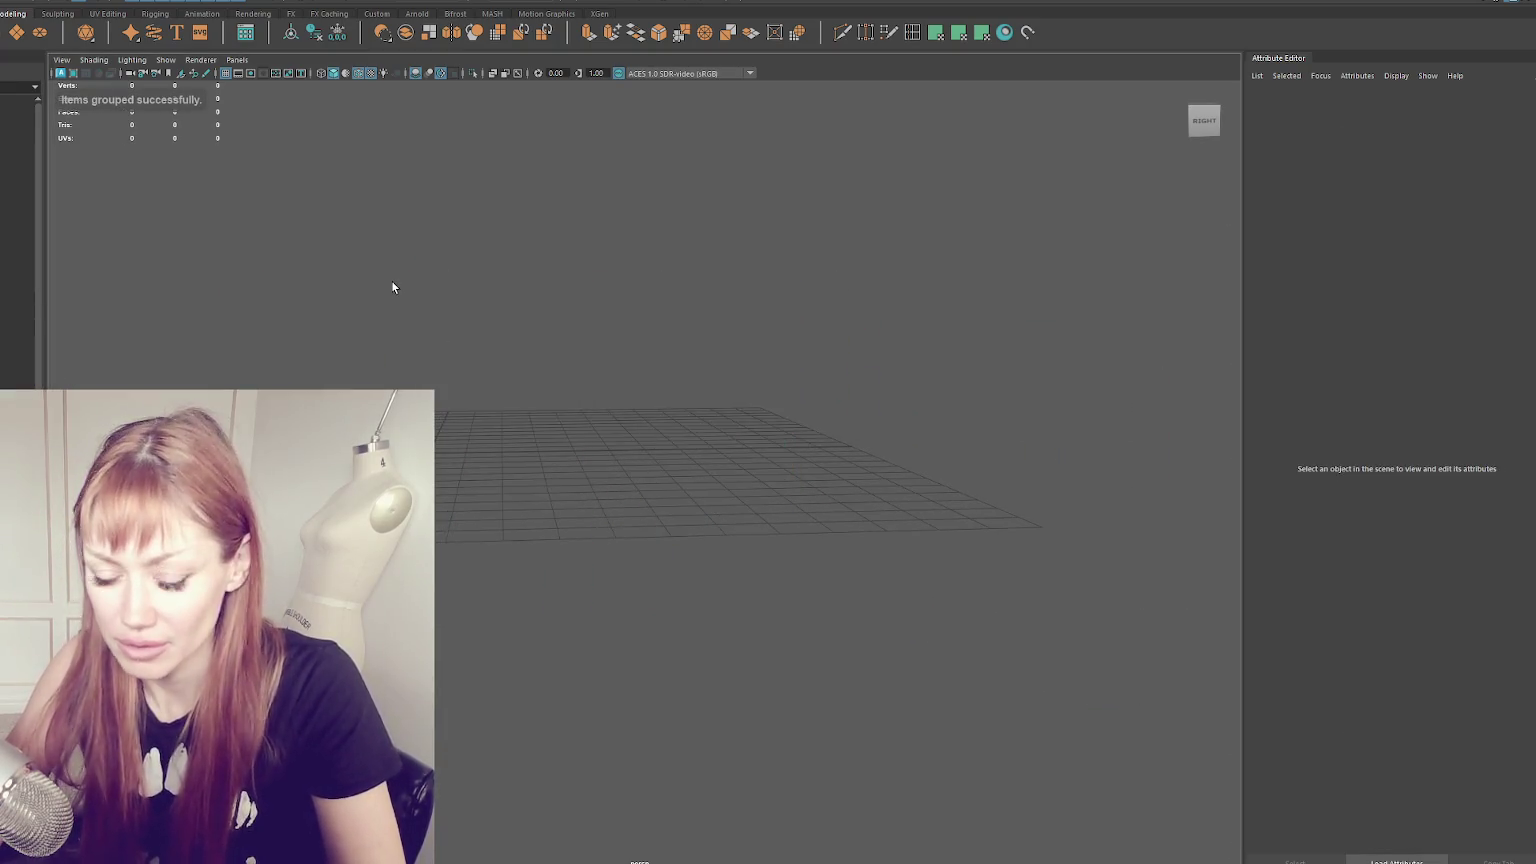
- Bring back the red-blocked house in shaded view and add polygon cube pCube18
key("4")
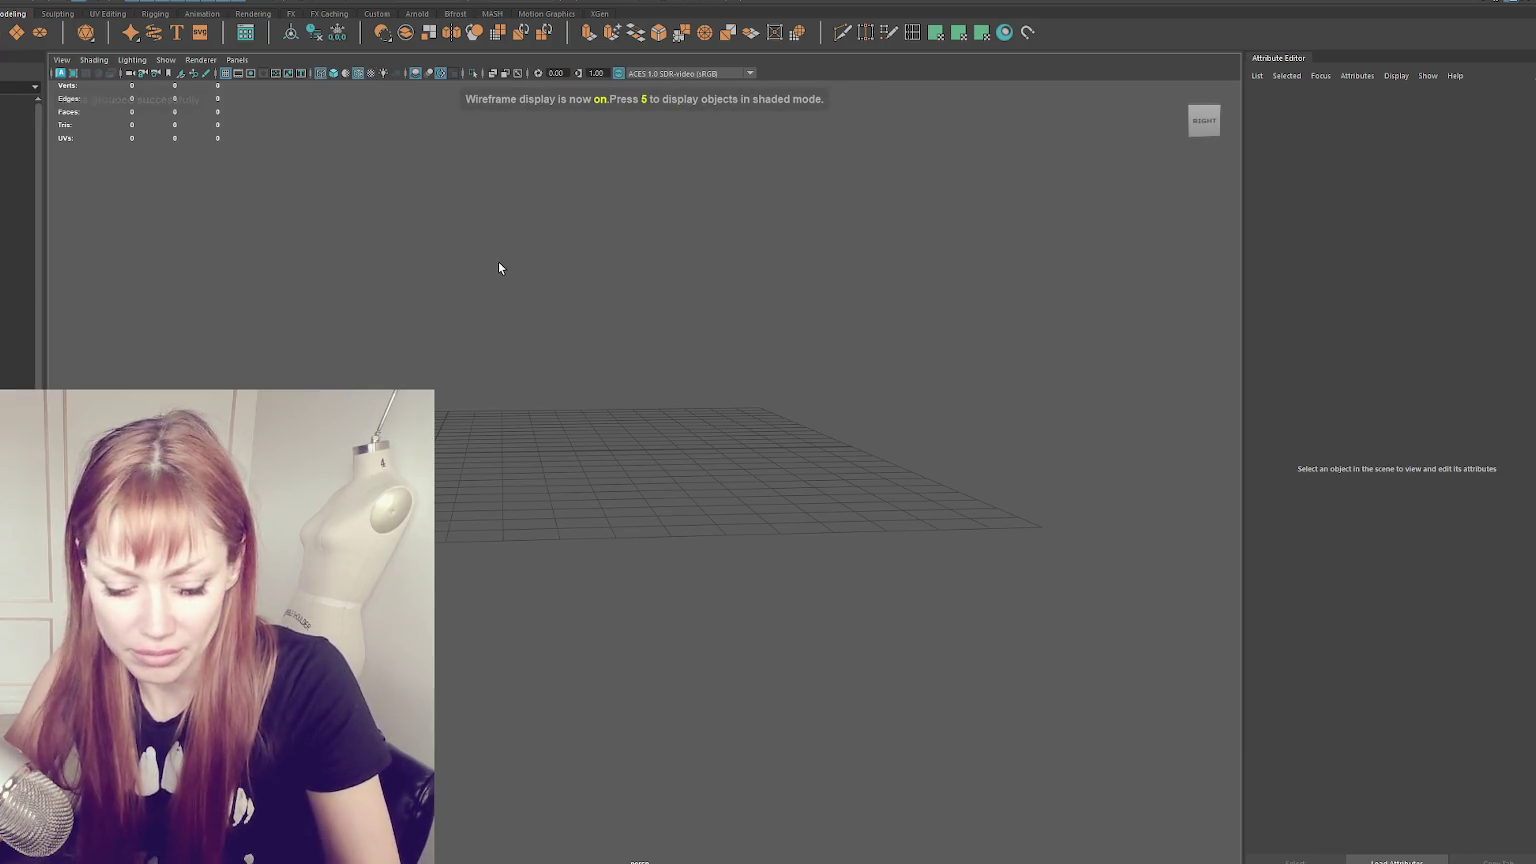
key("ctrl+z")
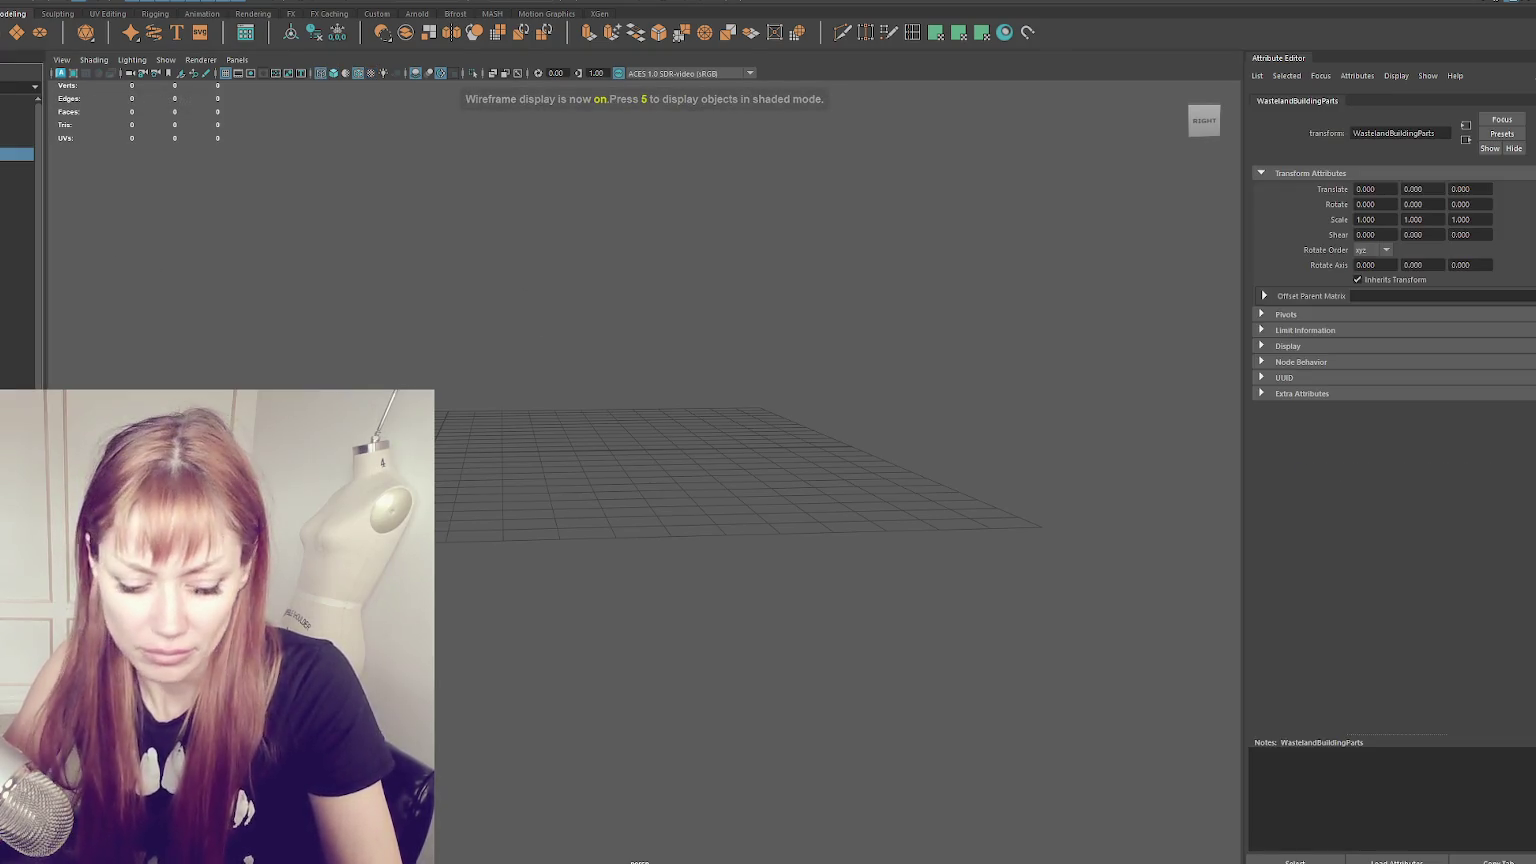
key("ctrl+z")
left_click(652, 541)
key("6")
left_click_drag(652, 546, 647, 410, "alt")
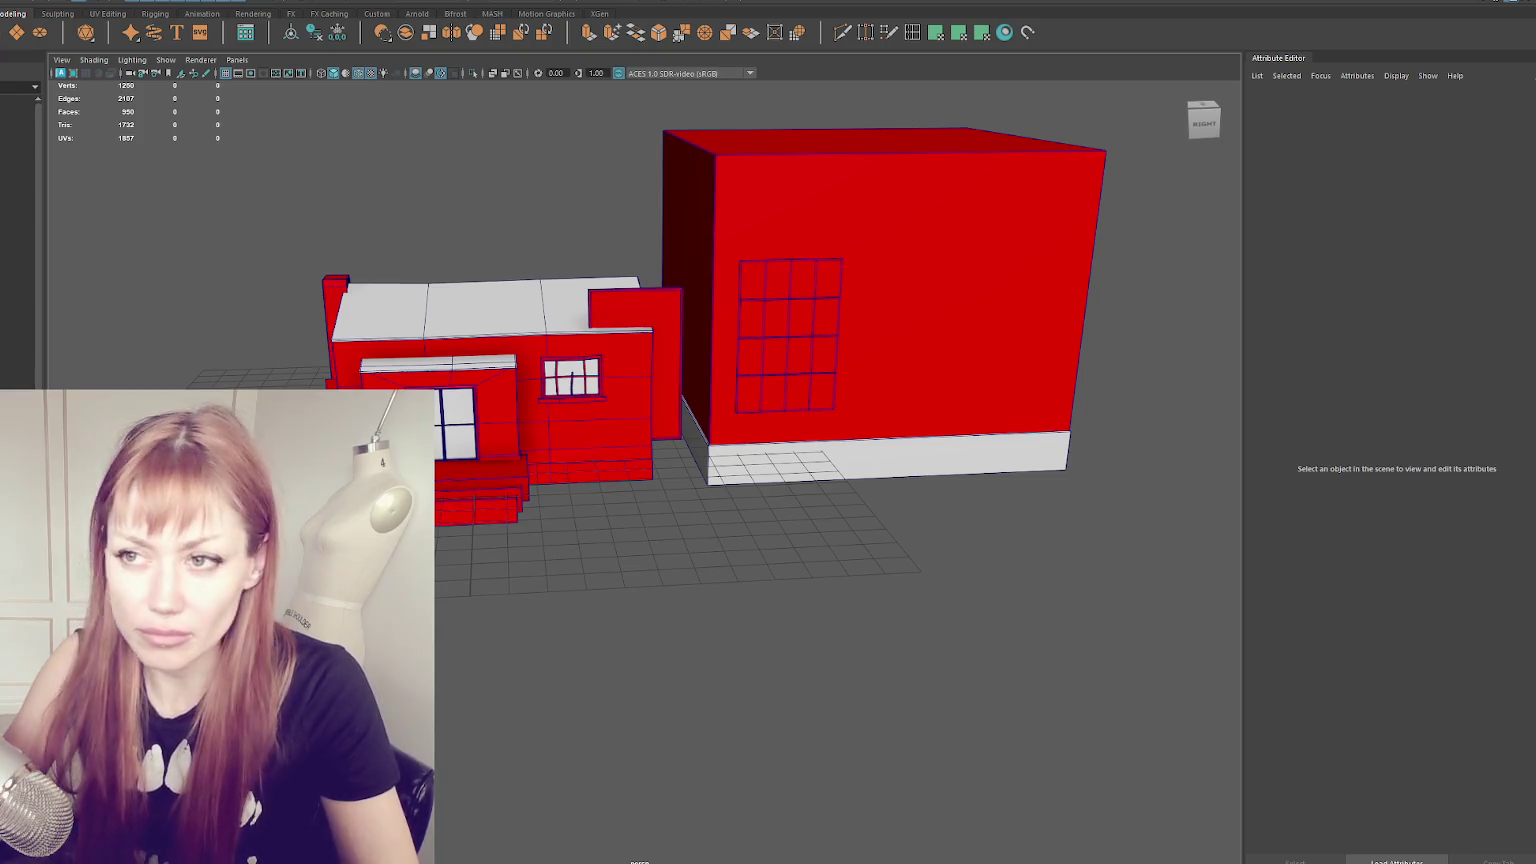
right_click_drag(712, 619, 632, 518, "shift")
mouse_move(632, 518)
left_mouse_down("alt")
mouse_move(754, 566)
mouse_move(711, 509)
mouse_move(620, 505)
mouse_move(818, 325)
left_mouse_up("alt")
- Delete all of the new cube's faces except the bottom one, leaving a flat square
key("f")
right_click_drag(818, 325, 825, 348)
left_click_drag(825, 348, 912, 368, "alt")
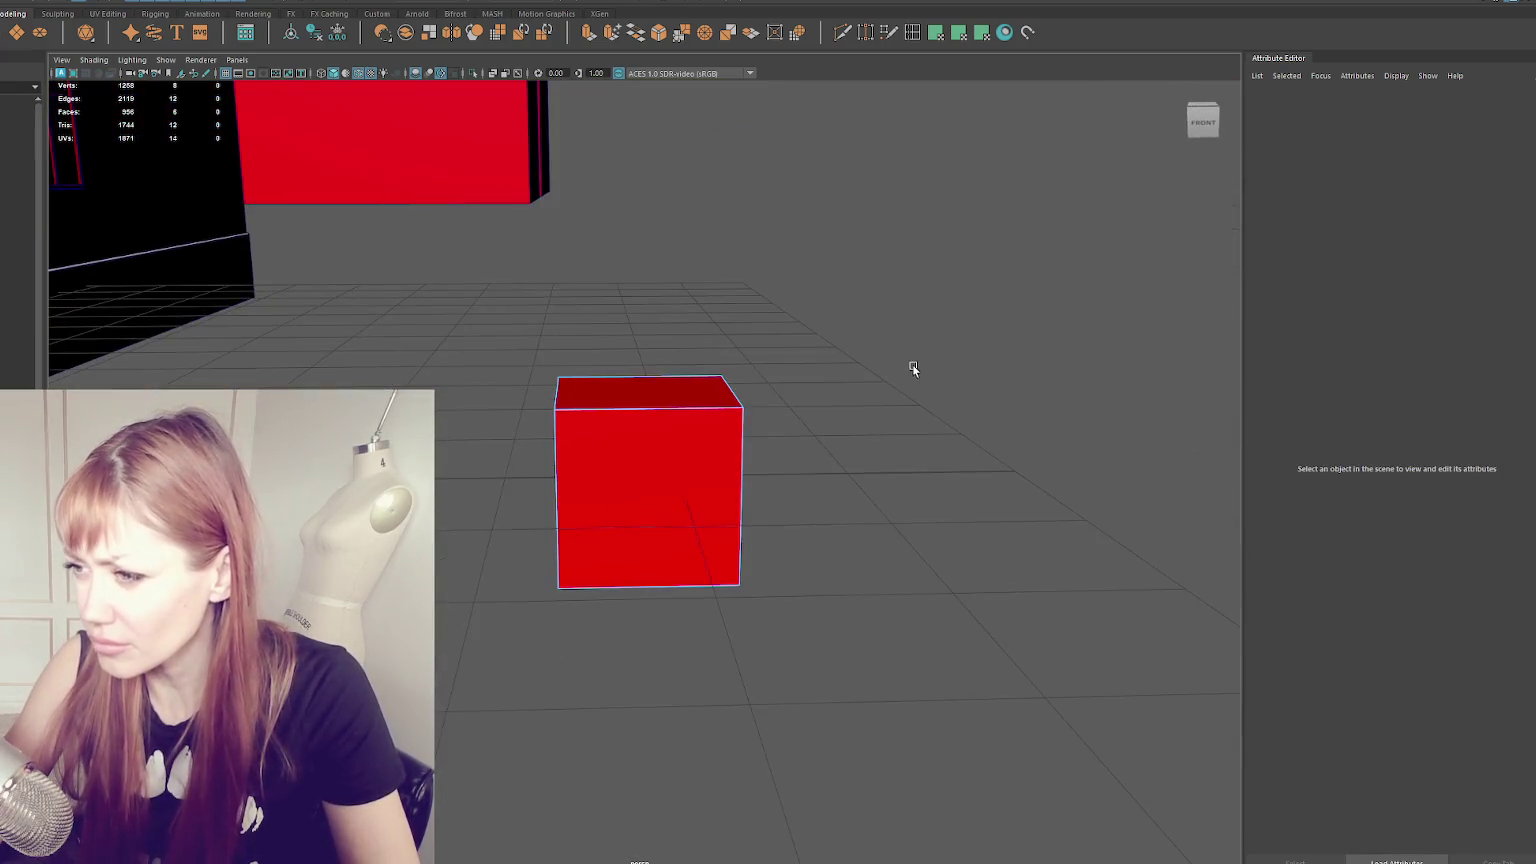
left_click_drag(667, 557, 667, 557)
key("Delete")
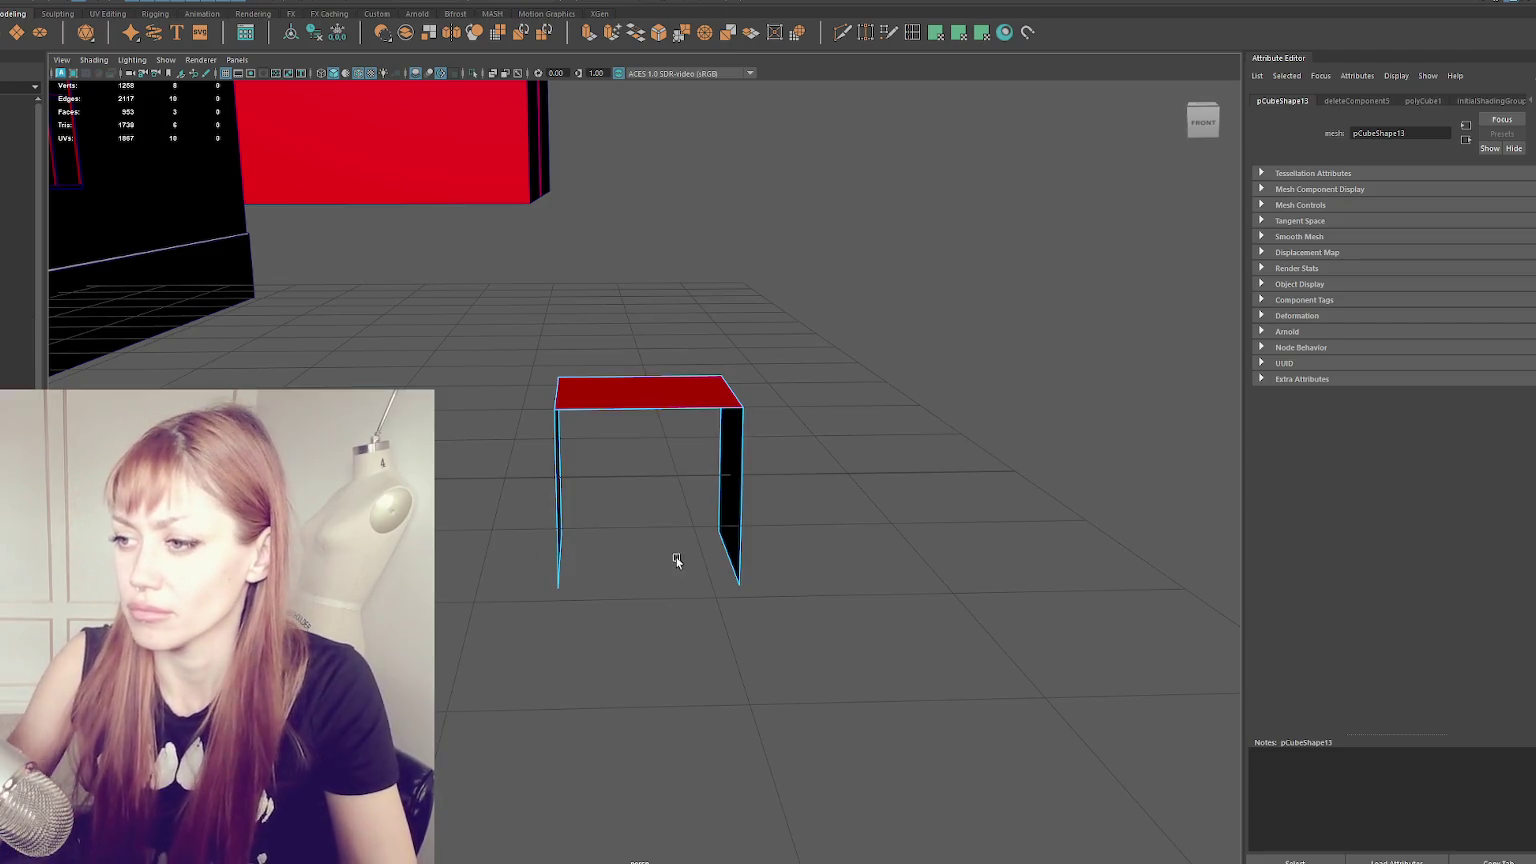
right_click_drag(521, 270, 592, 255)
left_click_drag(592, 255, 826, 401, "alt")
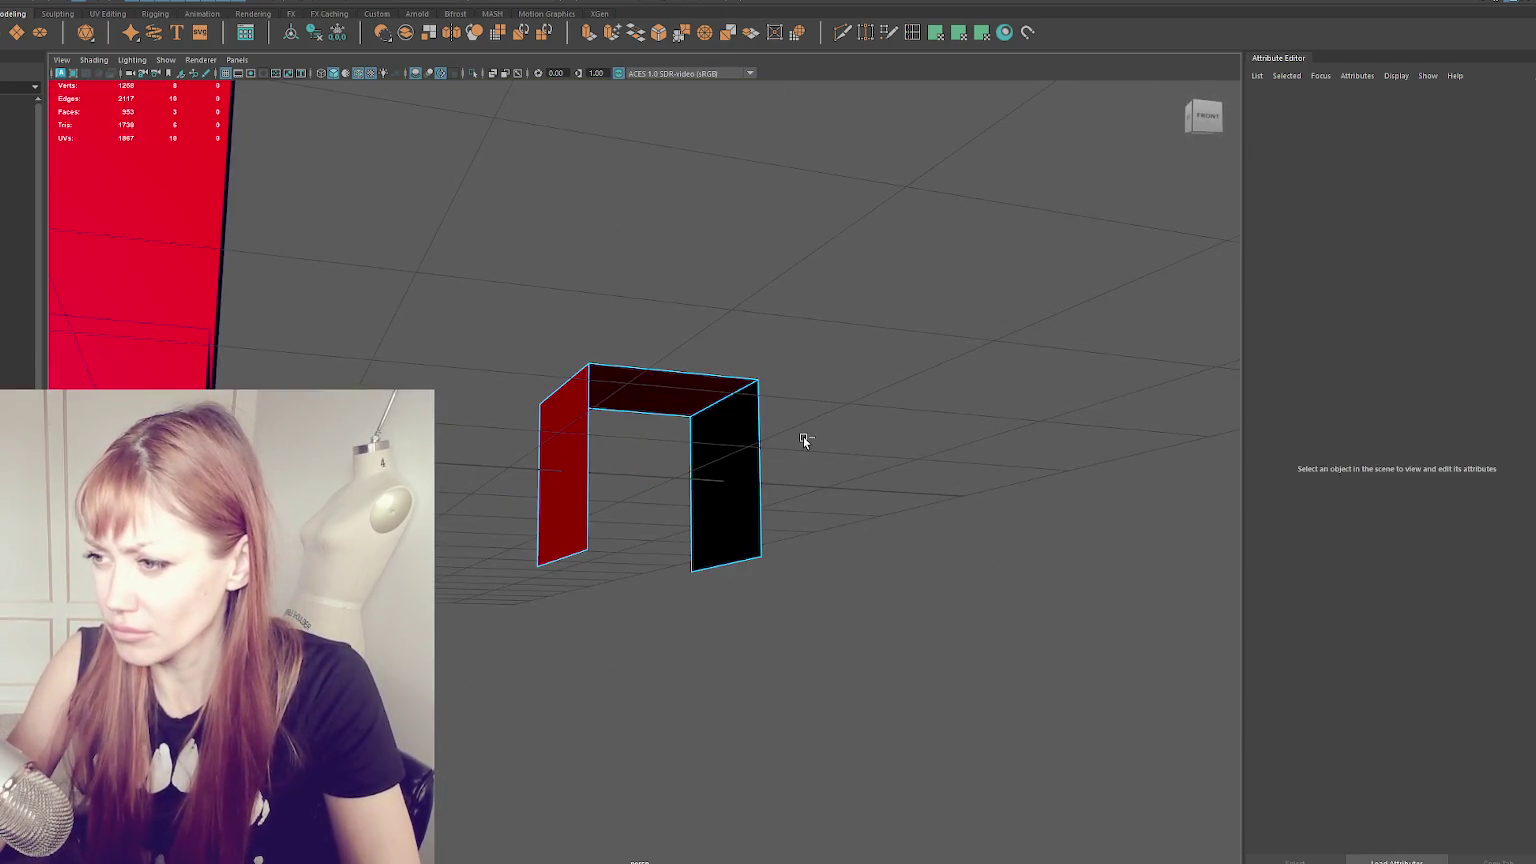
key("ctrl+z")
key("Delete")
key("Delete")
mouse_move(717, 405)
left_mouse_down("alt")
mouse_move(650, 452)
mouse_move(662, 520)
left_mouse_up("alt")
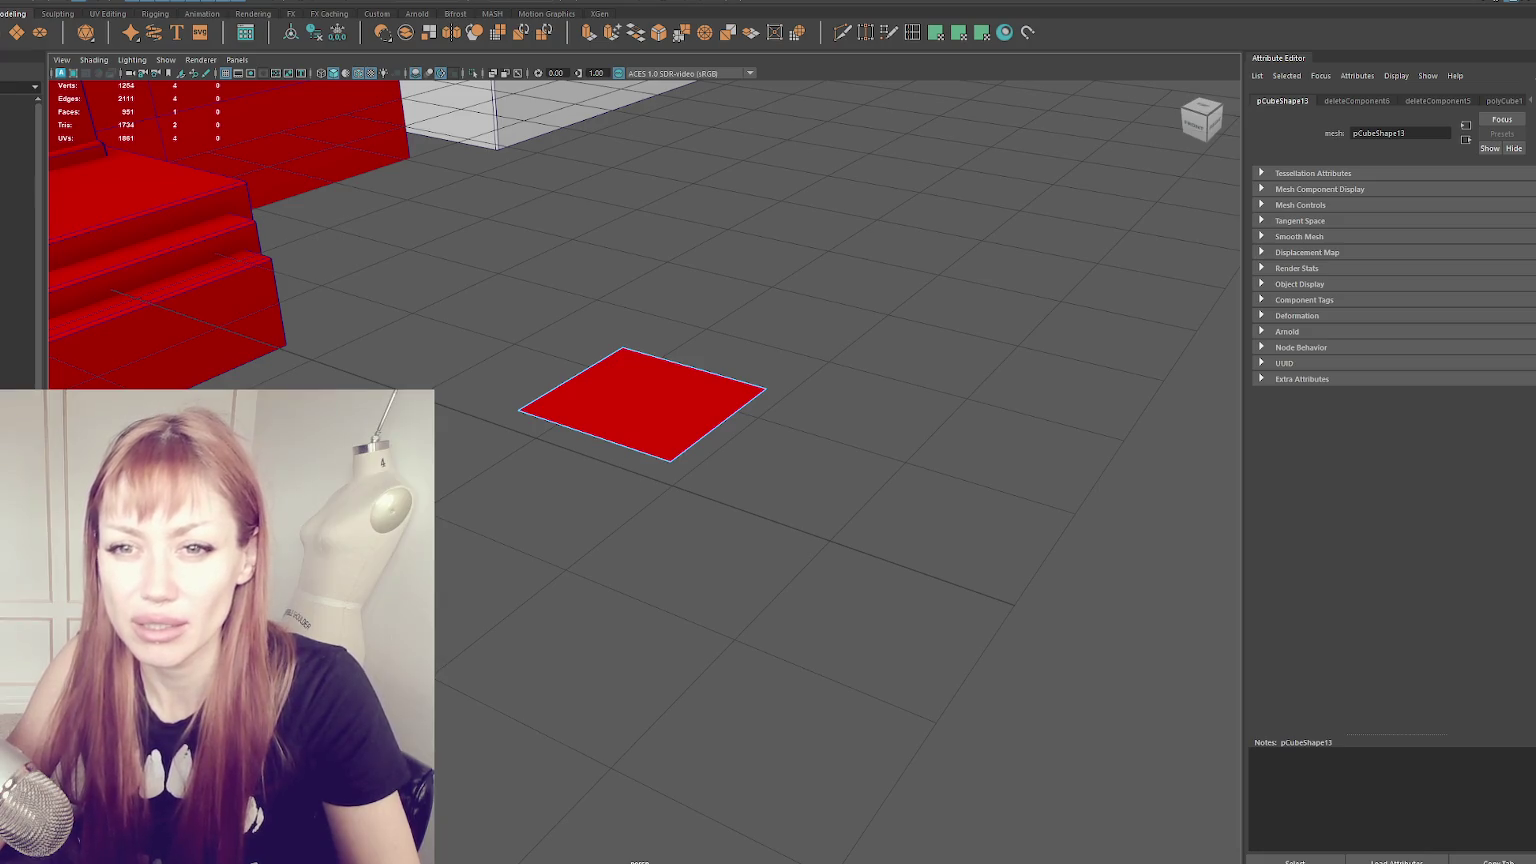
- Move the flat square beside the house and scale it up to 4.957
right_click_drag(436, 408, 470, 395)
mouse_move(470, 395)
left_mouse_down("alt")
mouse_move(631, 422)
mouse_move(405, 217)
mouse_move(375, 211)
left_mouse_up("alt")
left_click(631, 422)
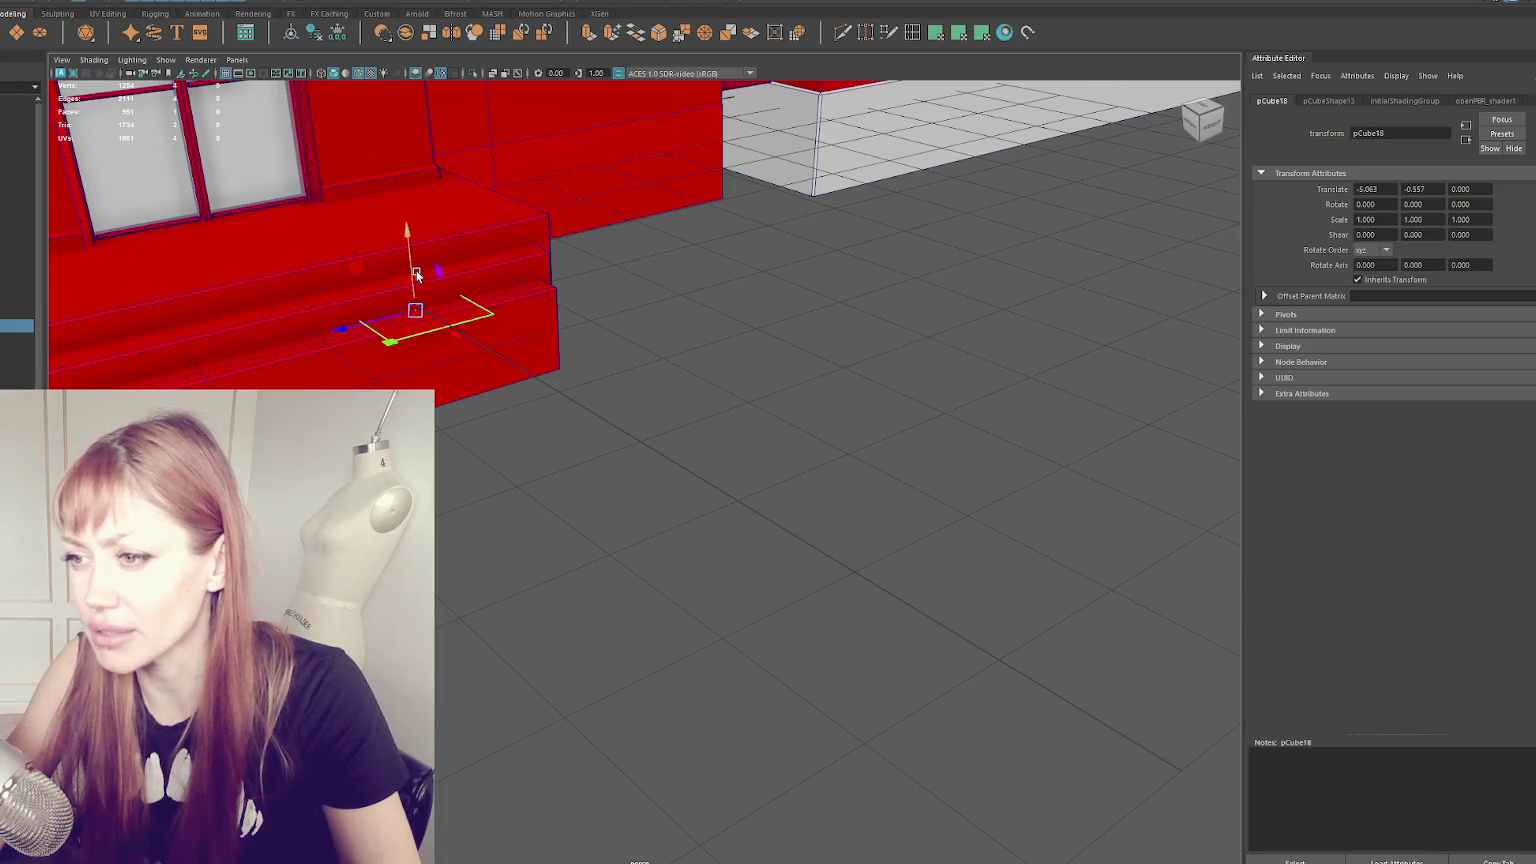
mouse_move(432, 264)
left_mouse_down("alt")
mouse_move(600, 333)
mouse_move(651, 387)
mouse_move(600, 480)
mouse_move(993, 428)
left_mouse_up("alt")
key("r")
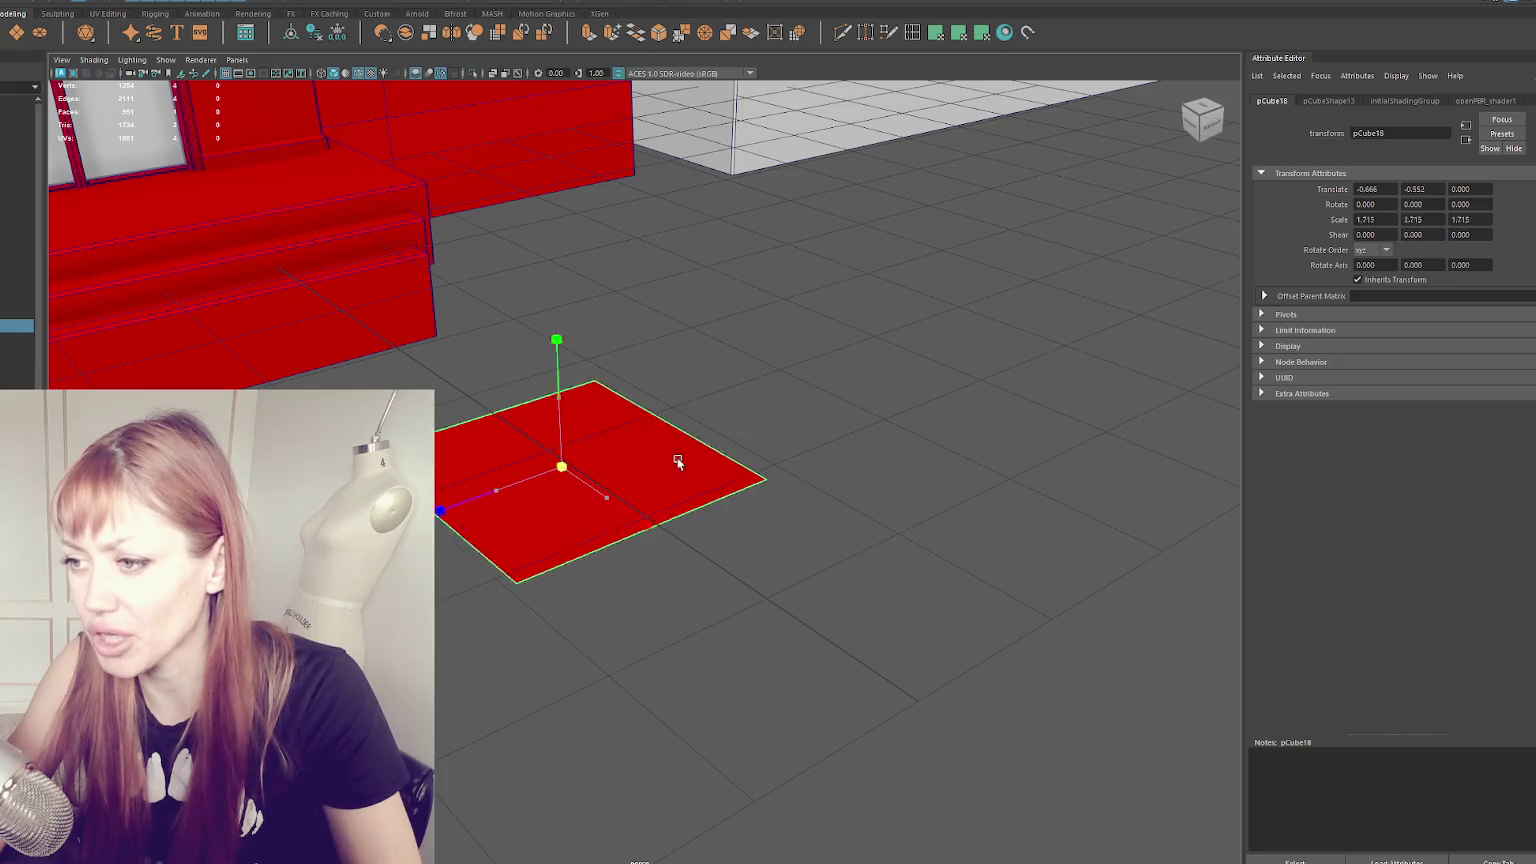
scroll(993, 428, "down", 5)
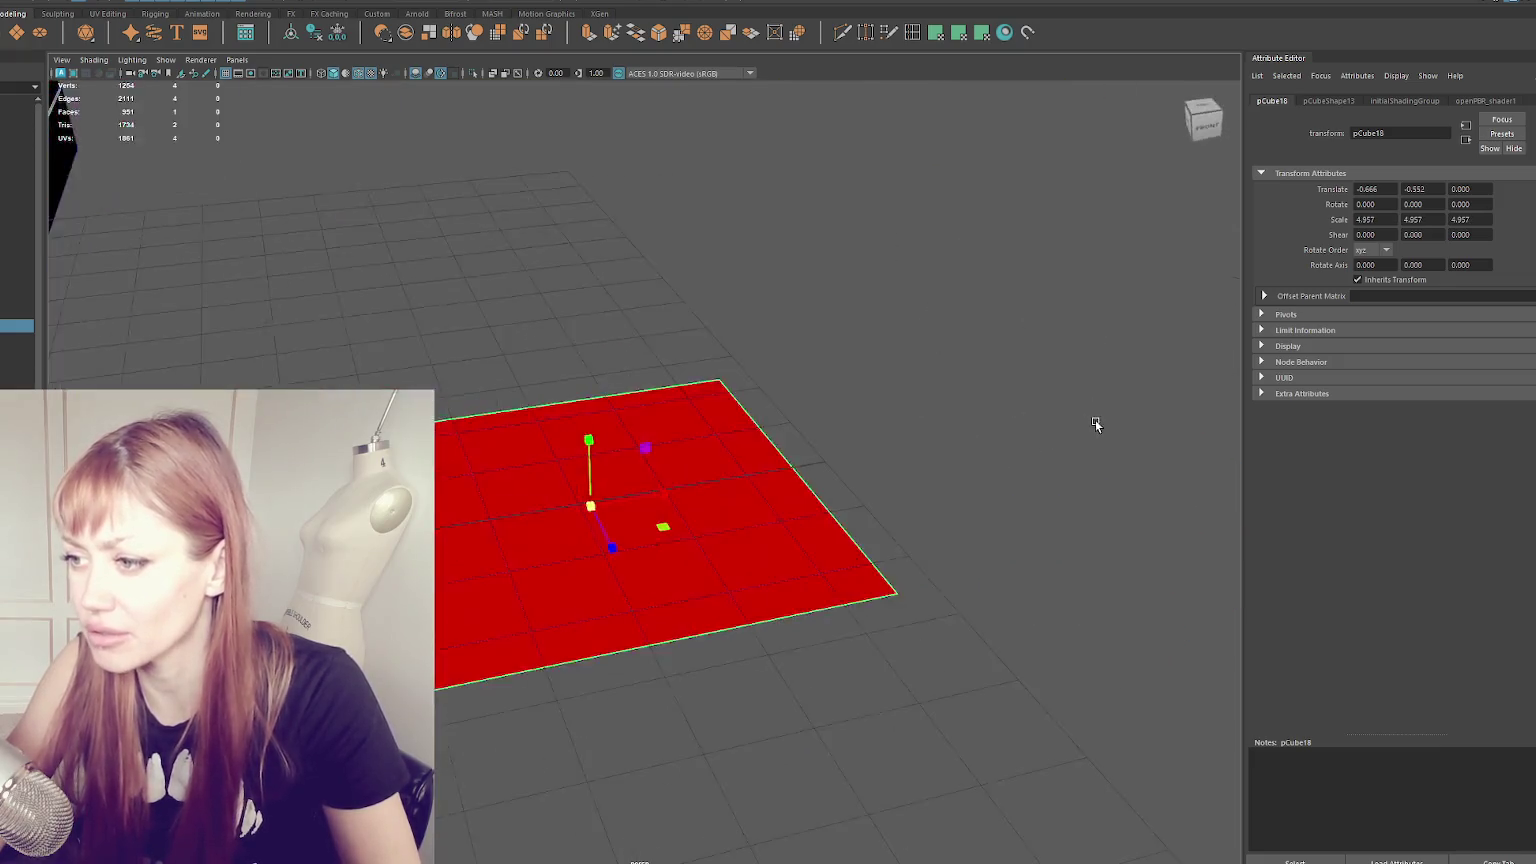
left_click_drag(1097, 422, 998, 432, "alt")
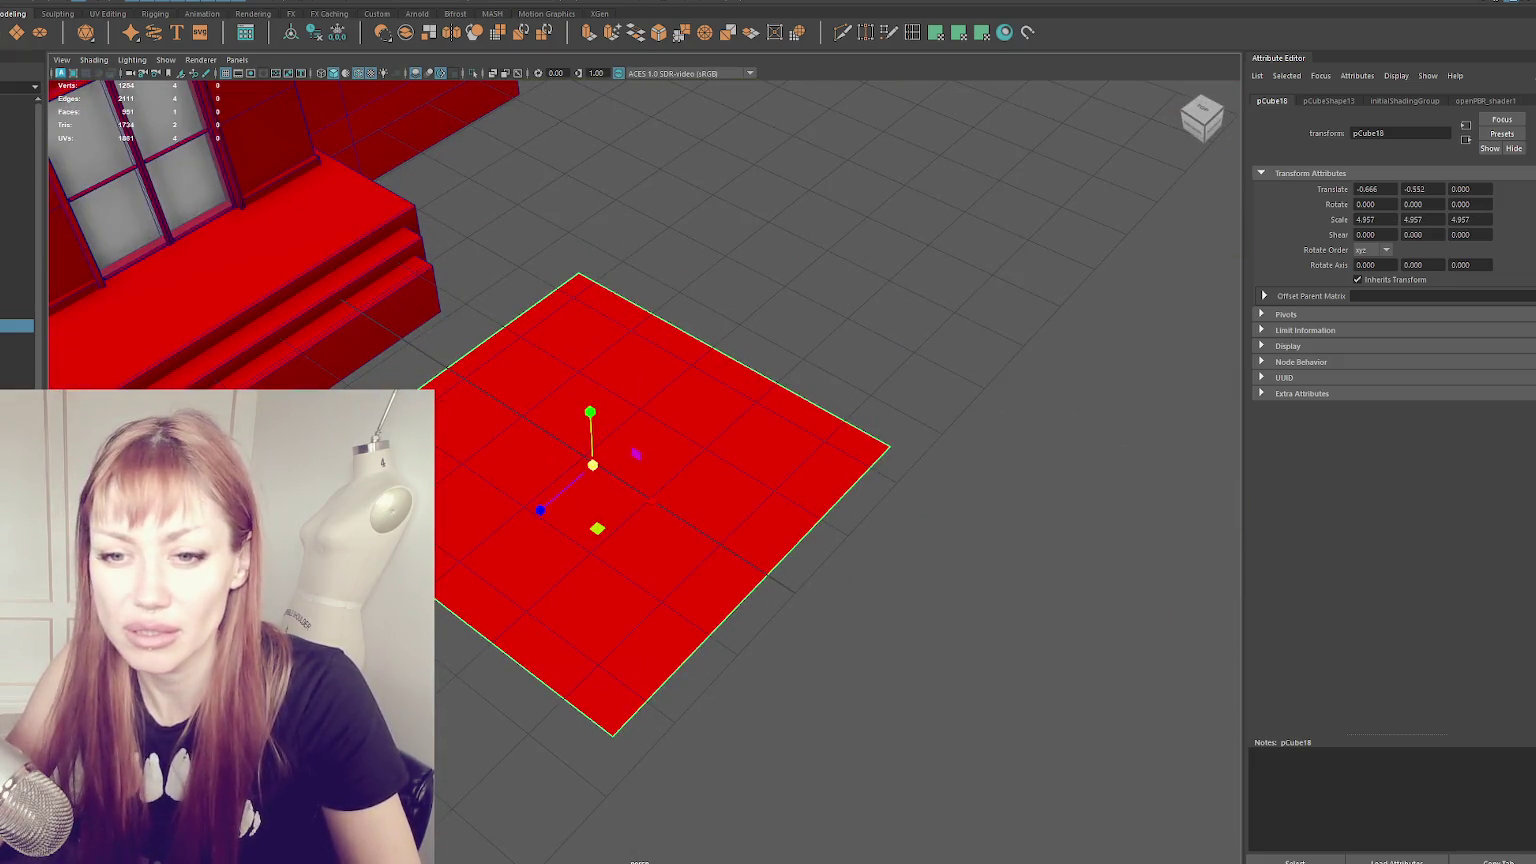
mouse_move(760, 470)
left_mouse_down("alt")
mouse_move(703, 477)
mouse_move(769, 426)
left_mouse_up("alt")
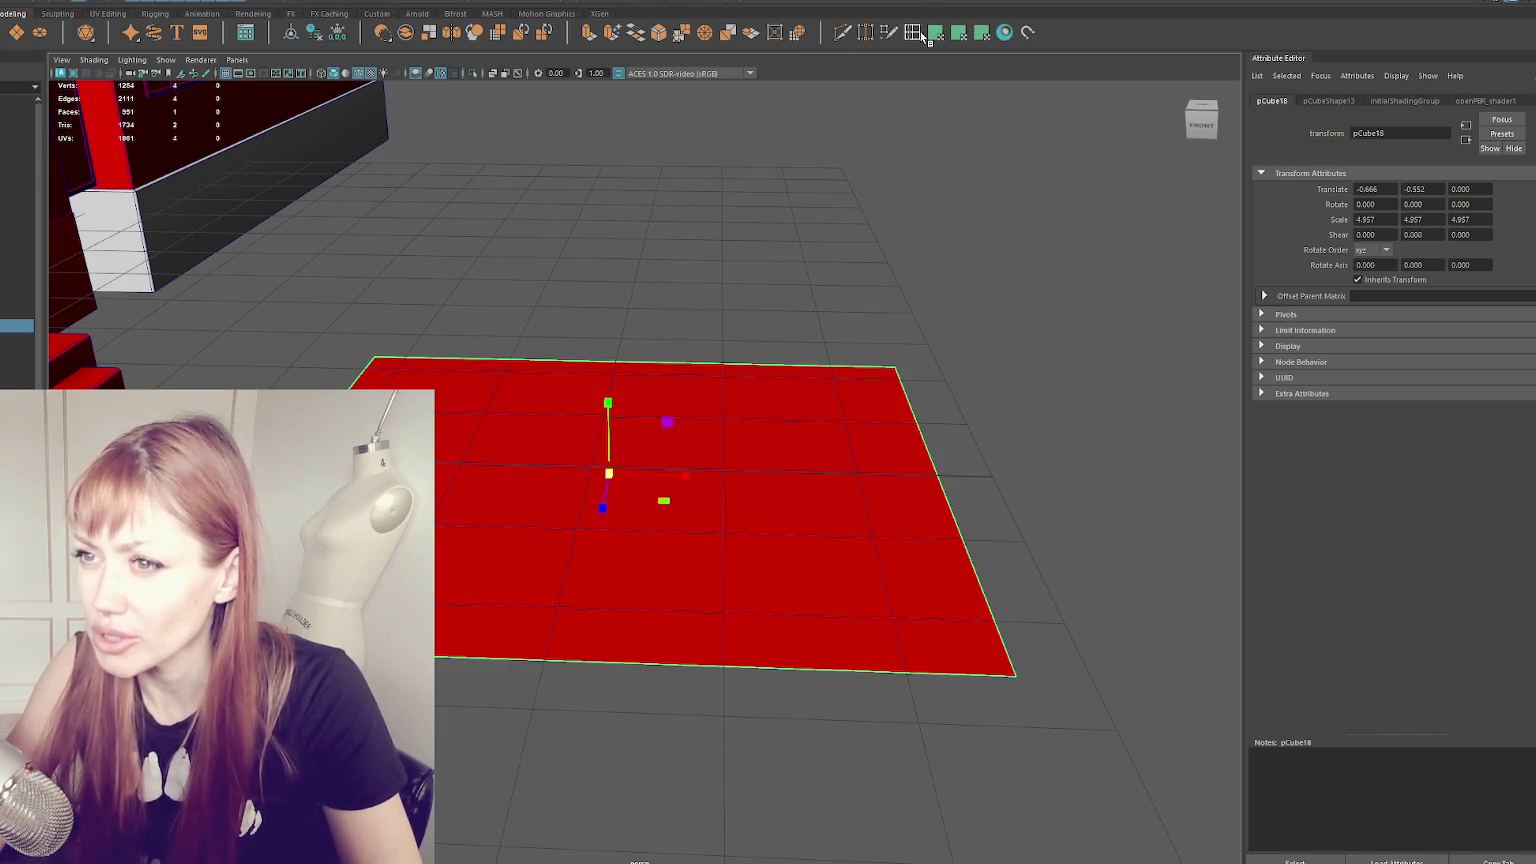
double_click(913, 32)
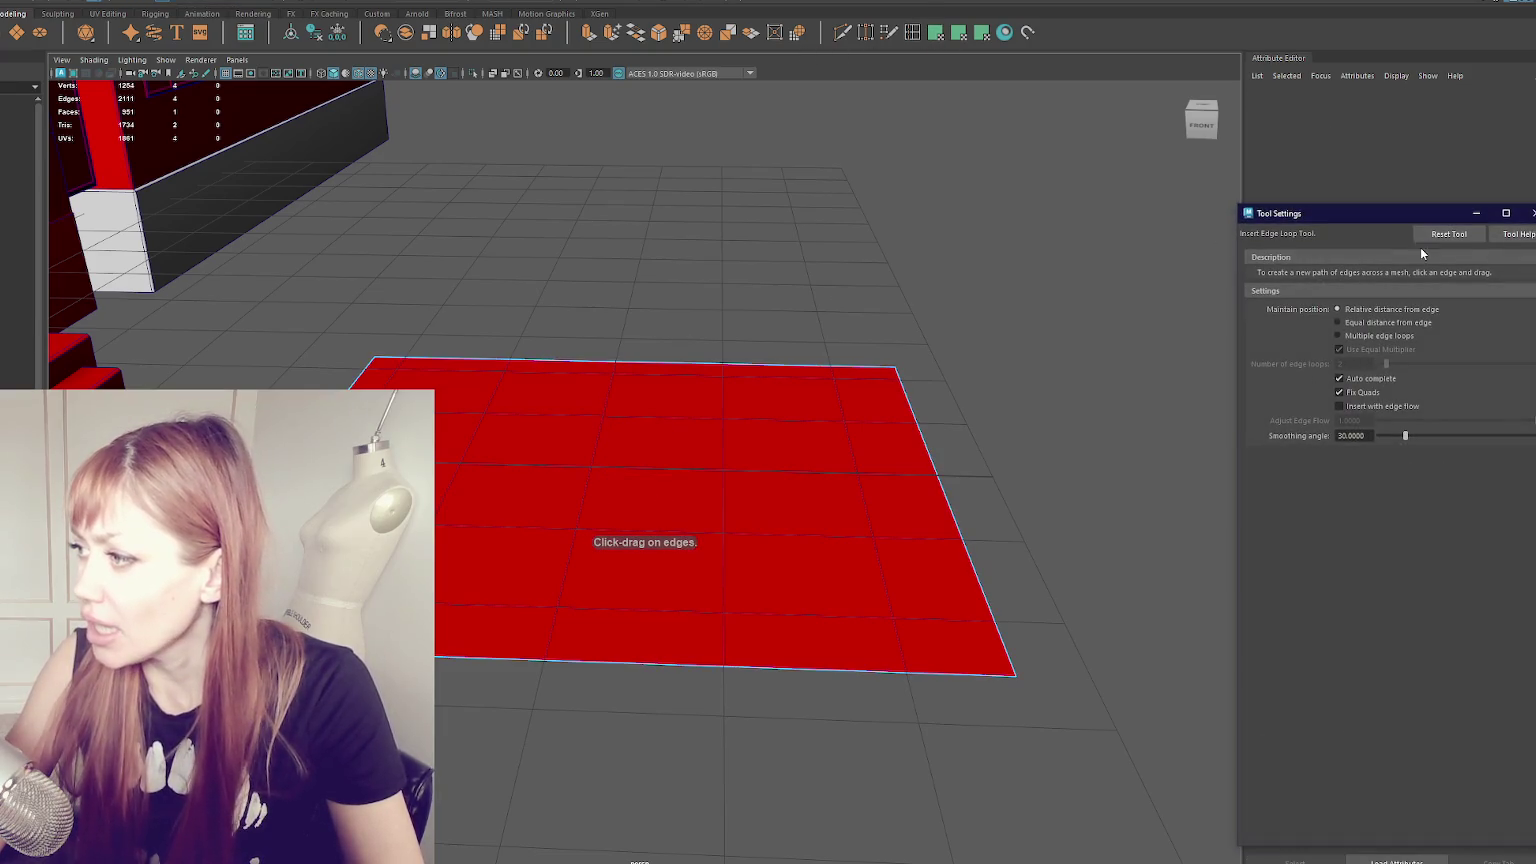
- Insert 10 edge loops each way across the plane, then undo them as too dense
double_click(1352, 363)
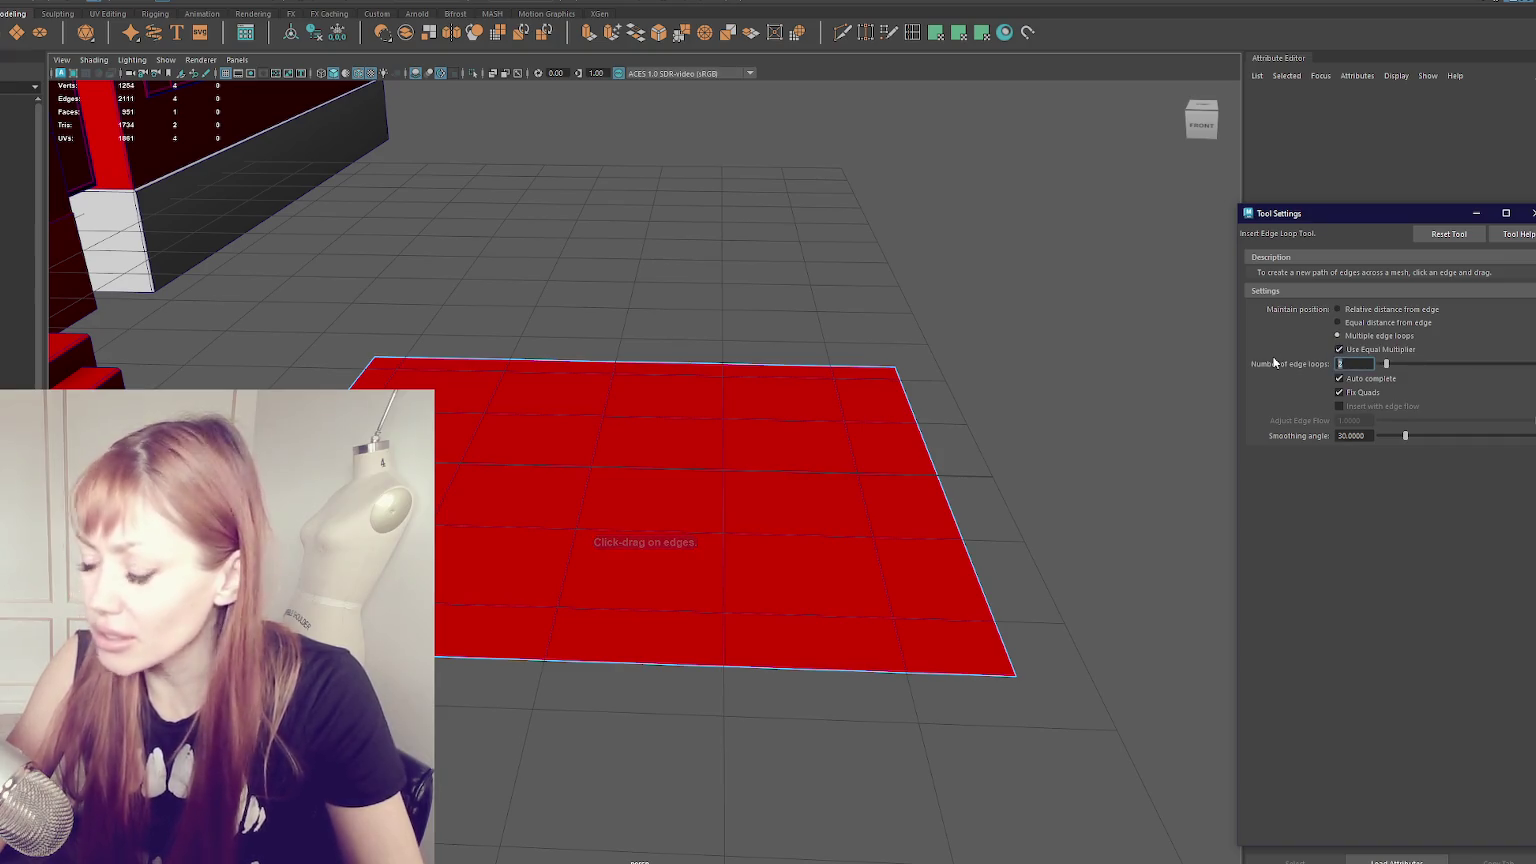
type("19")
key("BackSpace")
type("0")
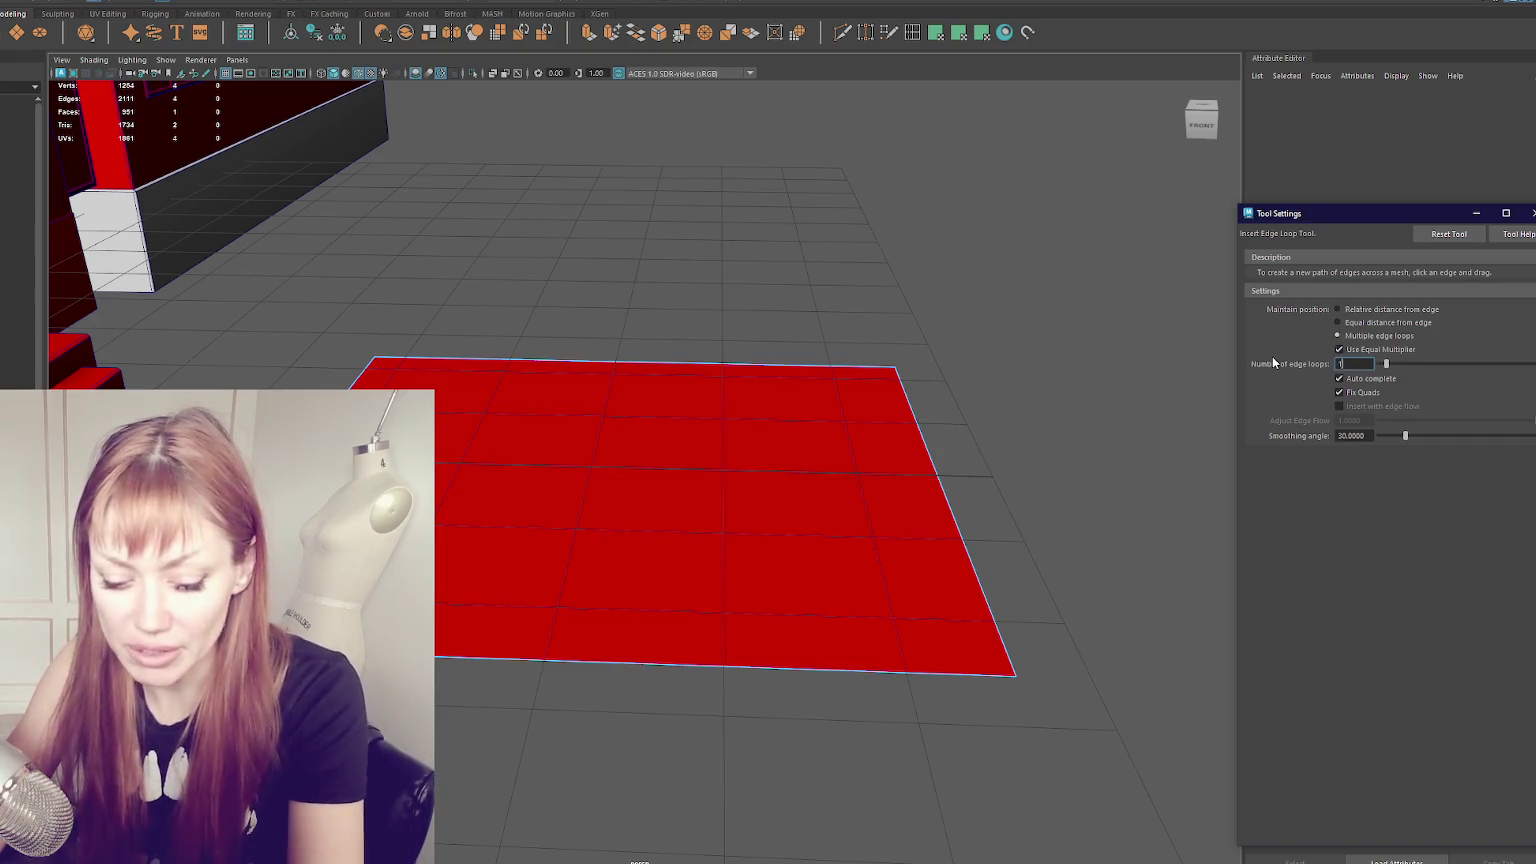
key("Return")
left_click(790, 672)
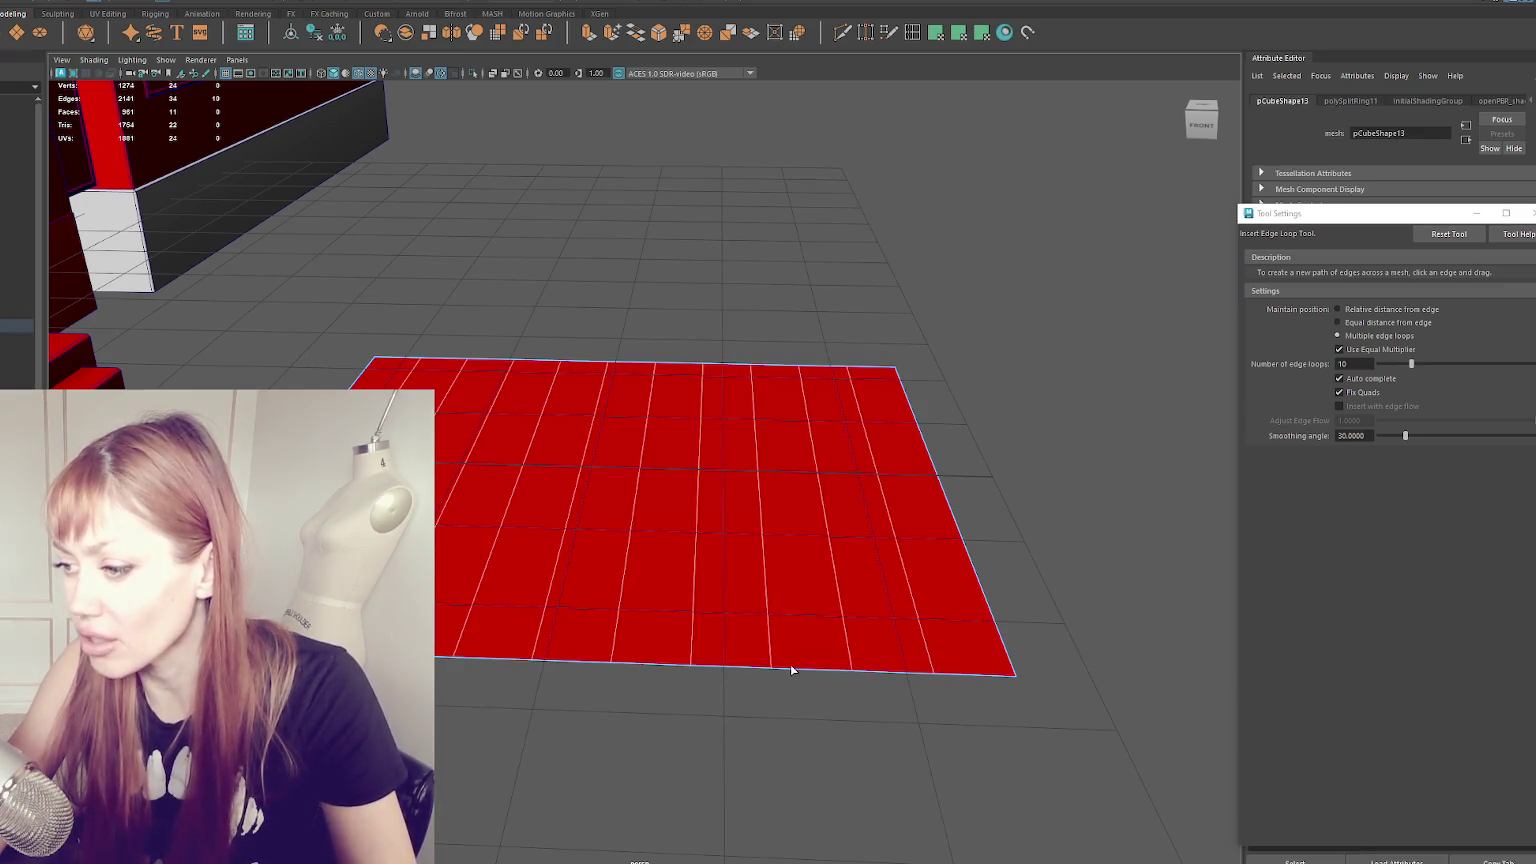
left_click(988, 610)
left_click_drag(988, 610, 867, 590, "alt")
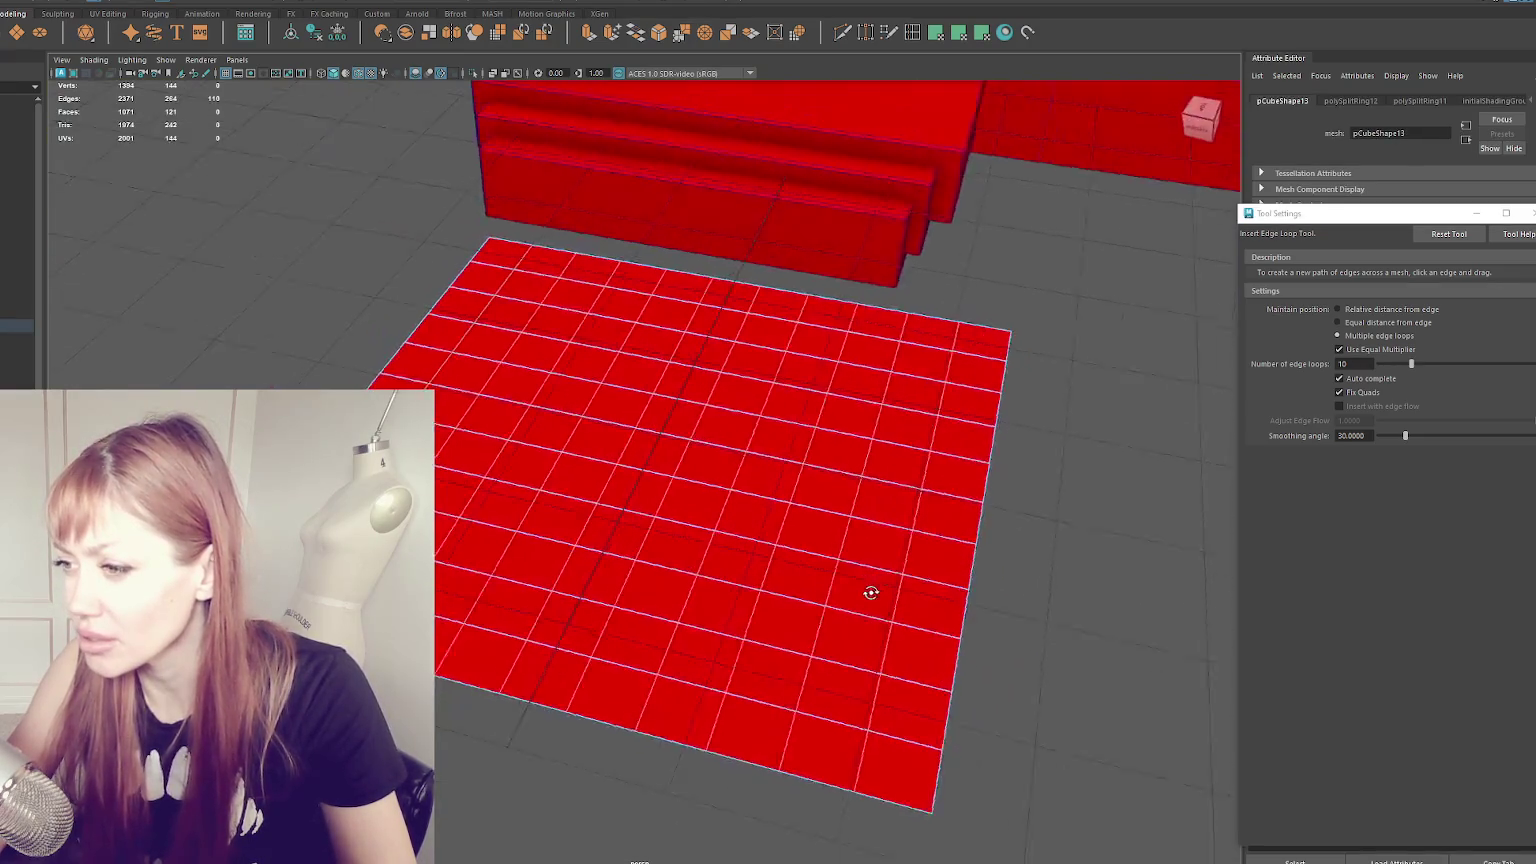
key("ctrl+z")
key("ctrl+z")
- Insert 8 edge loops in both directions across the plane
left_click_drag(1404, 361, 1396, 362)
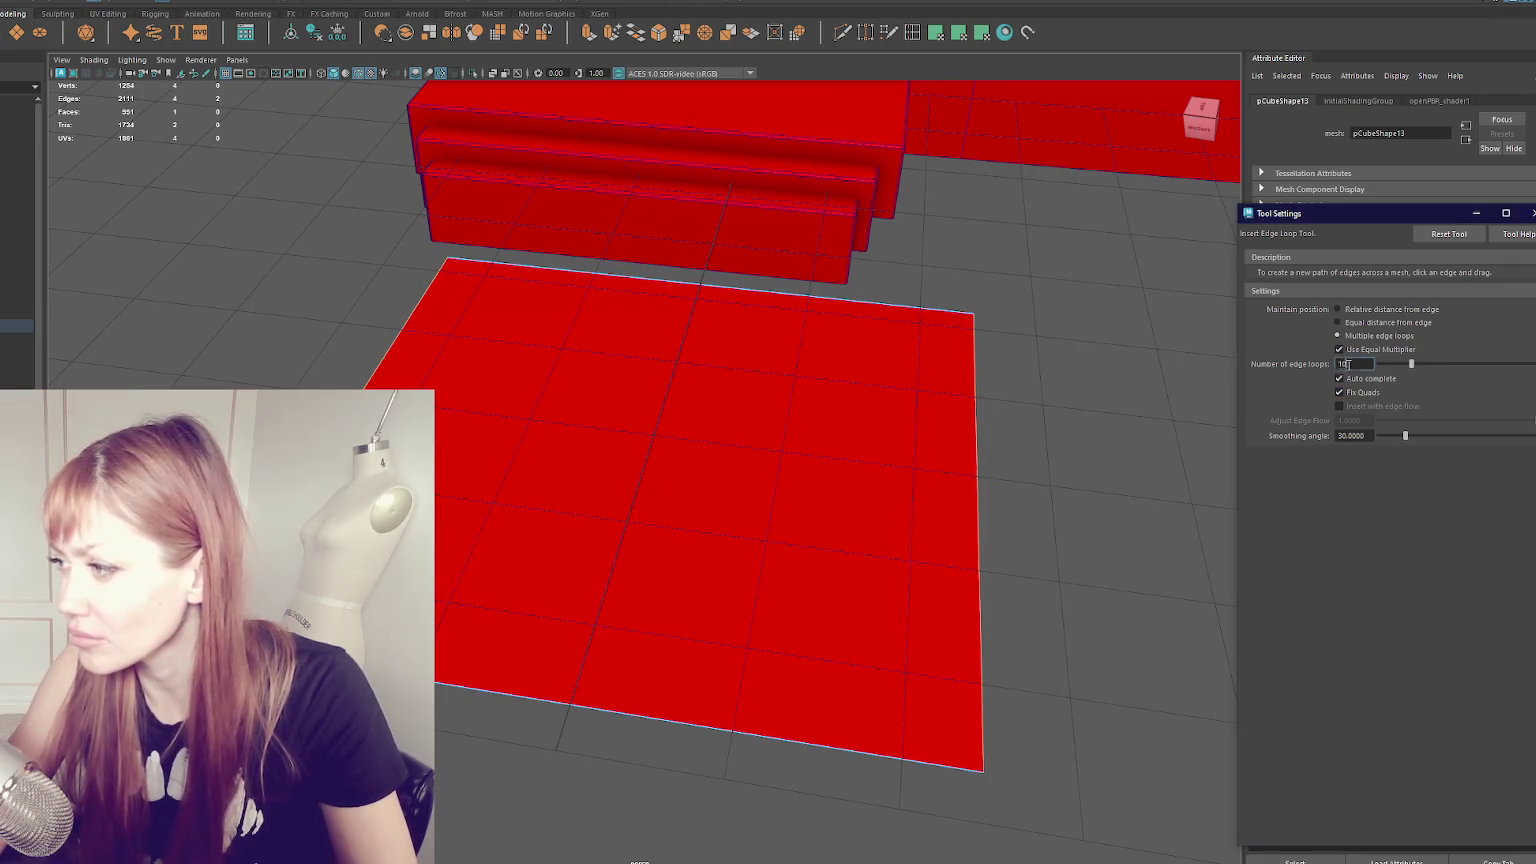
left_click(770, 731)
left_click(979, 603)
mouse_move(977, 608)
left_mouse_down("alt")
mouse_move(617, 497)
mouse_move(650, 478)
left_mouse_up("alt")
- Raise a middle face and lift an edge to start making the ground uneven
key("q")
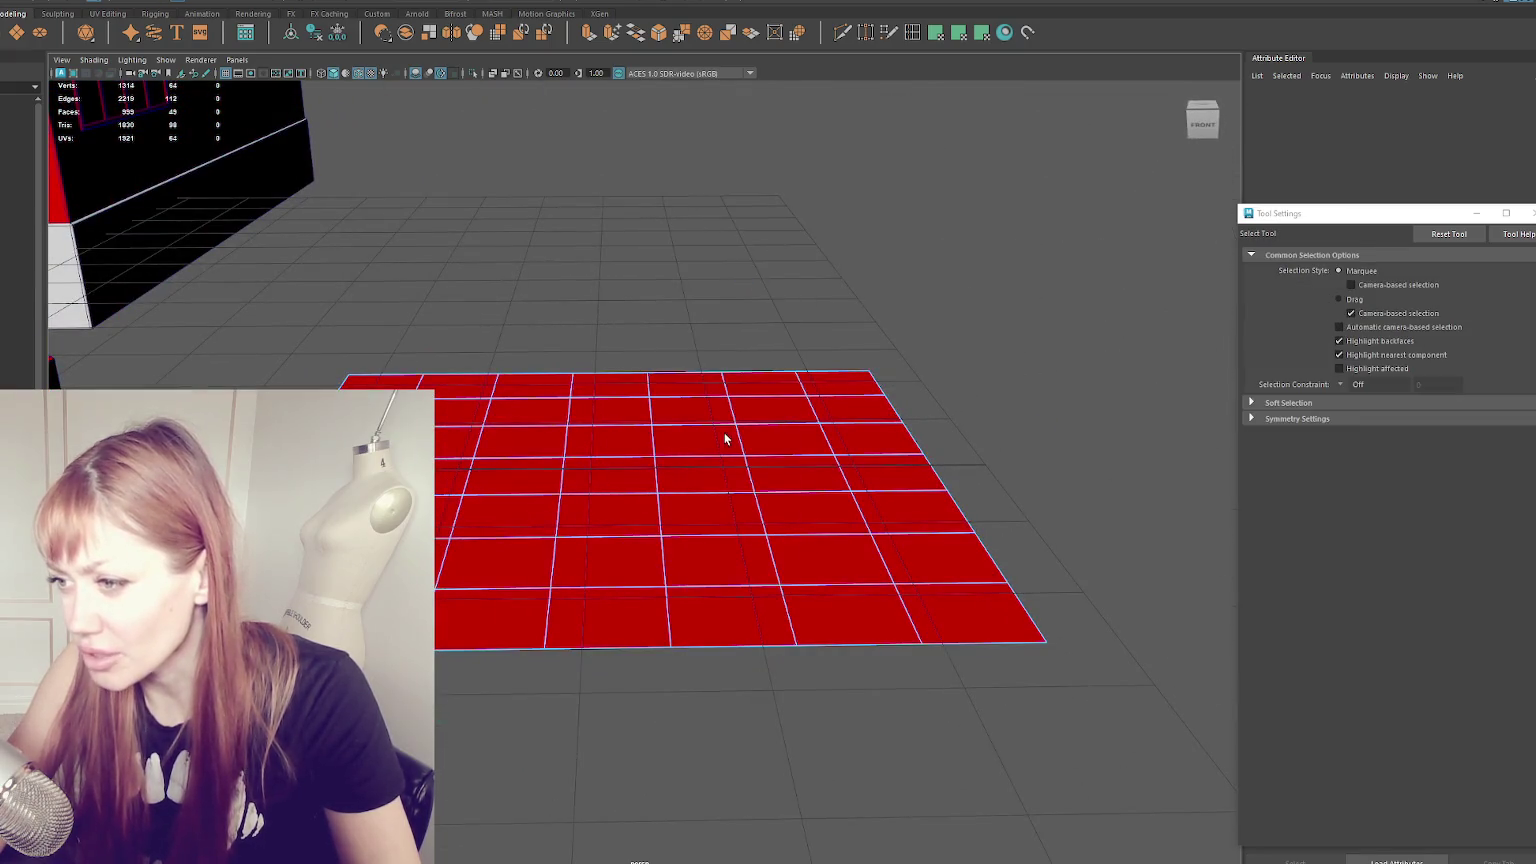
left_click(725, 438)
key("w")
left_click_drag(700, 395, 701, 377)
left_click(845, 550)
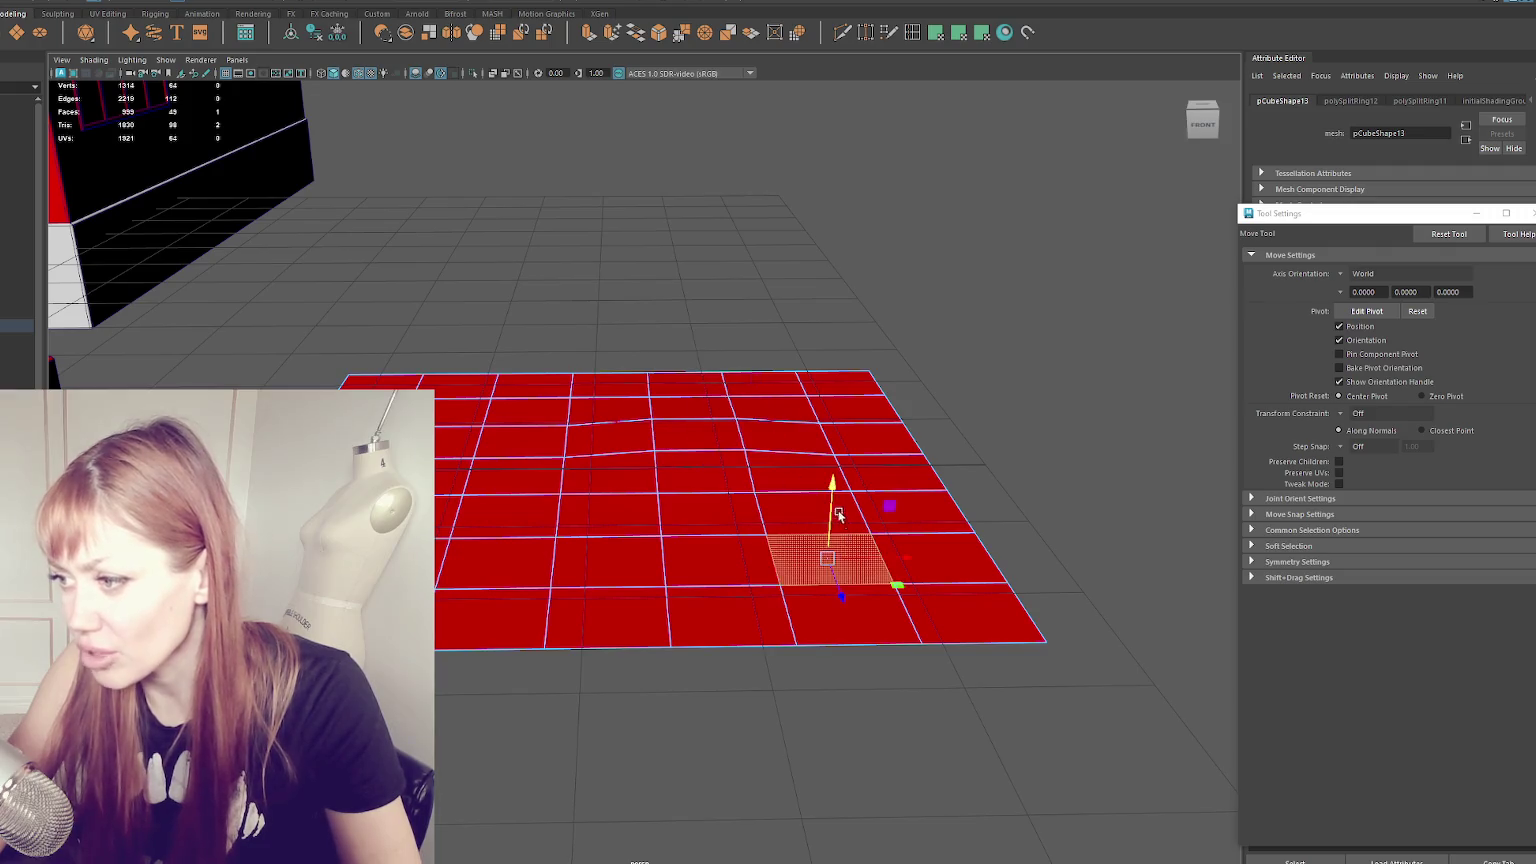
left_click(448, 515)
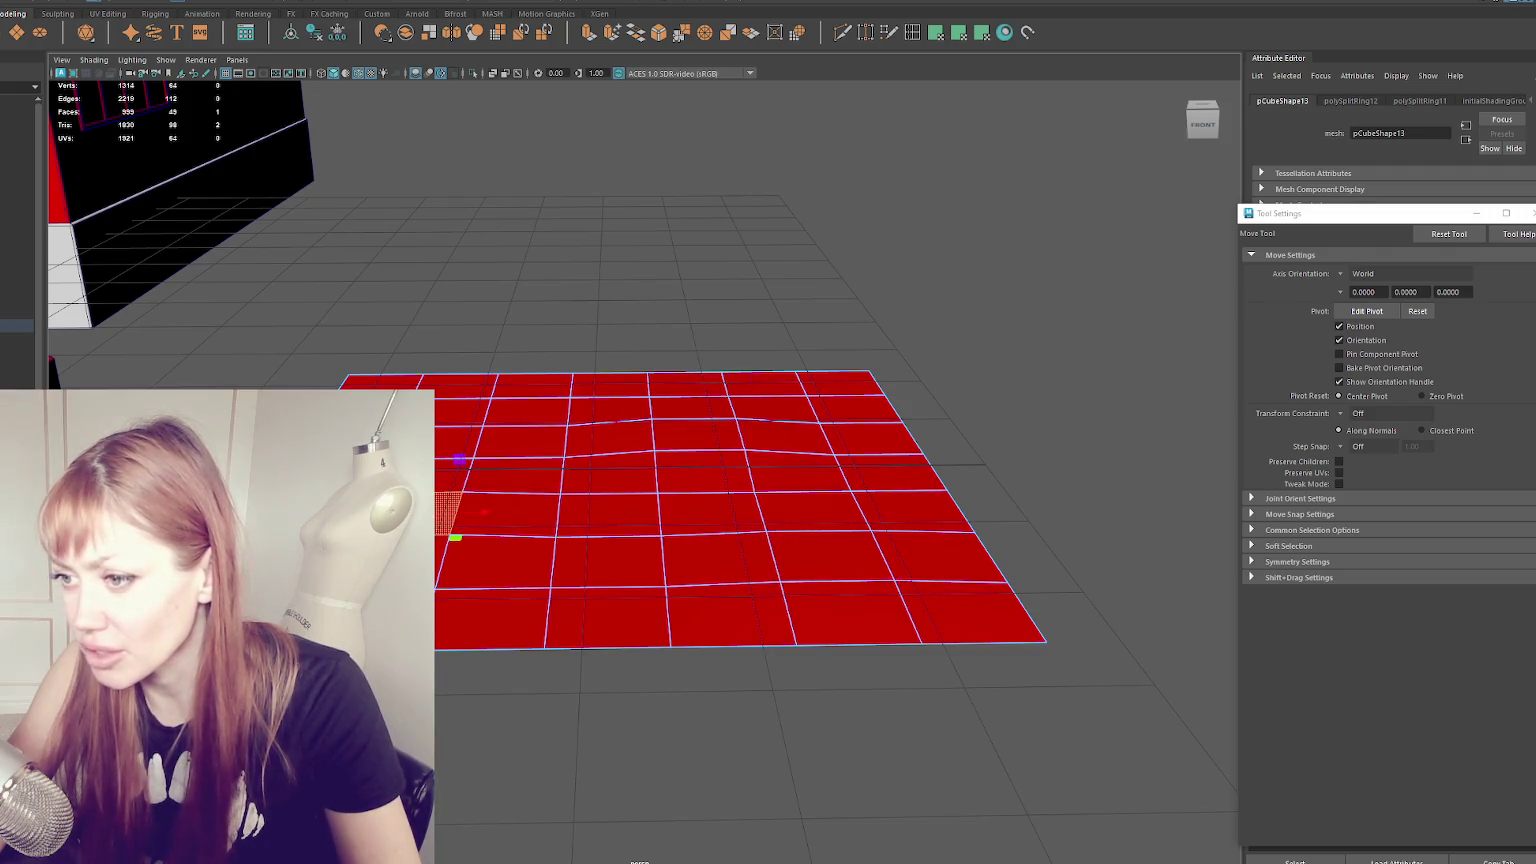
right_click_drag(405, 303, 401, 350)
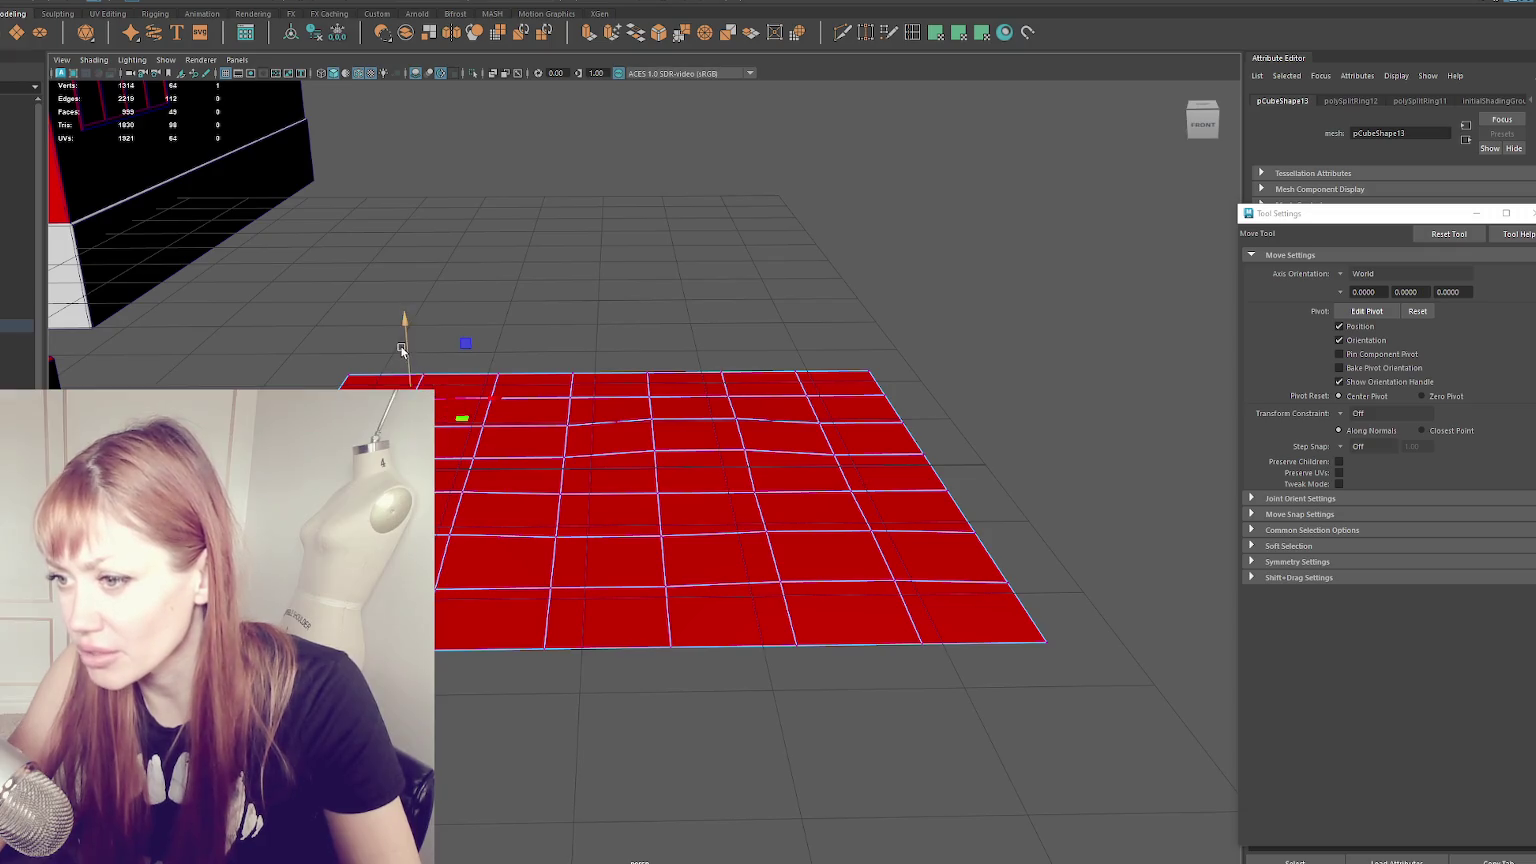
left_click(865, 510)
left_click(821, 408)
left_click_drag(821, 395, 816, 382)
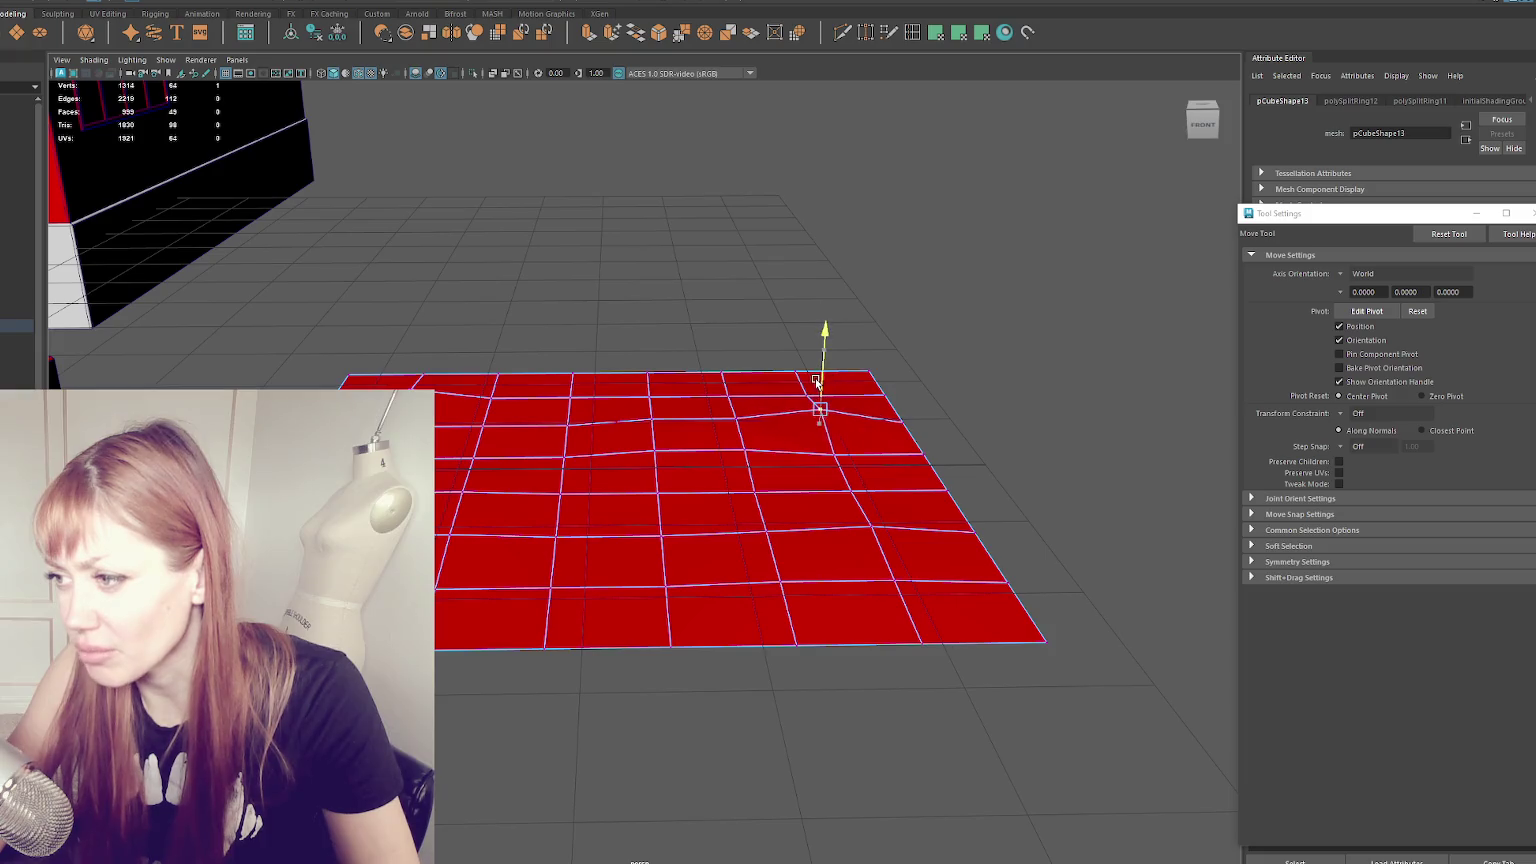
- Raise individual vertices and blocks of vertices to add bumps across the ground patch
left_click(559, 480)
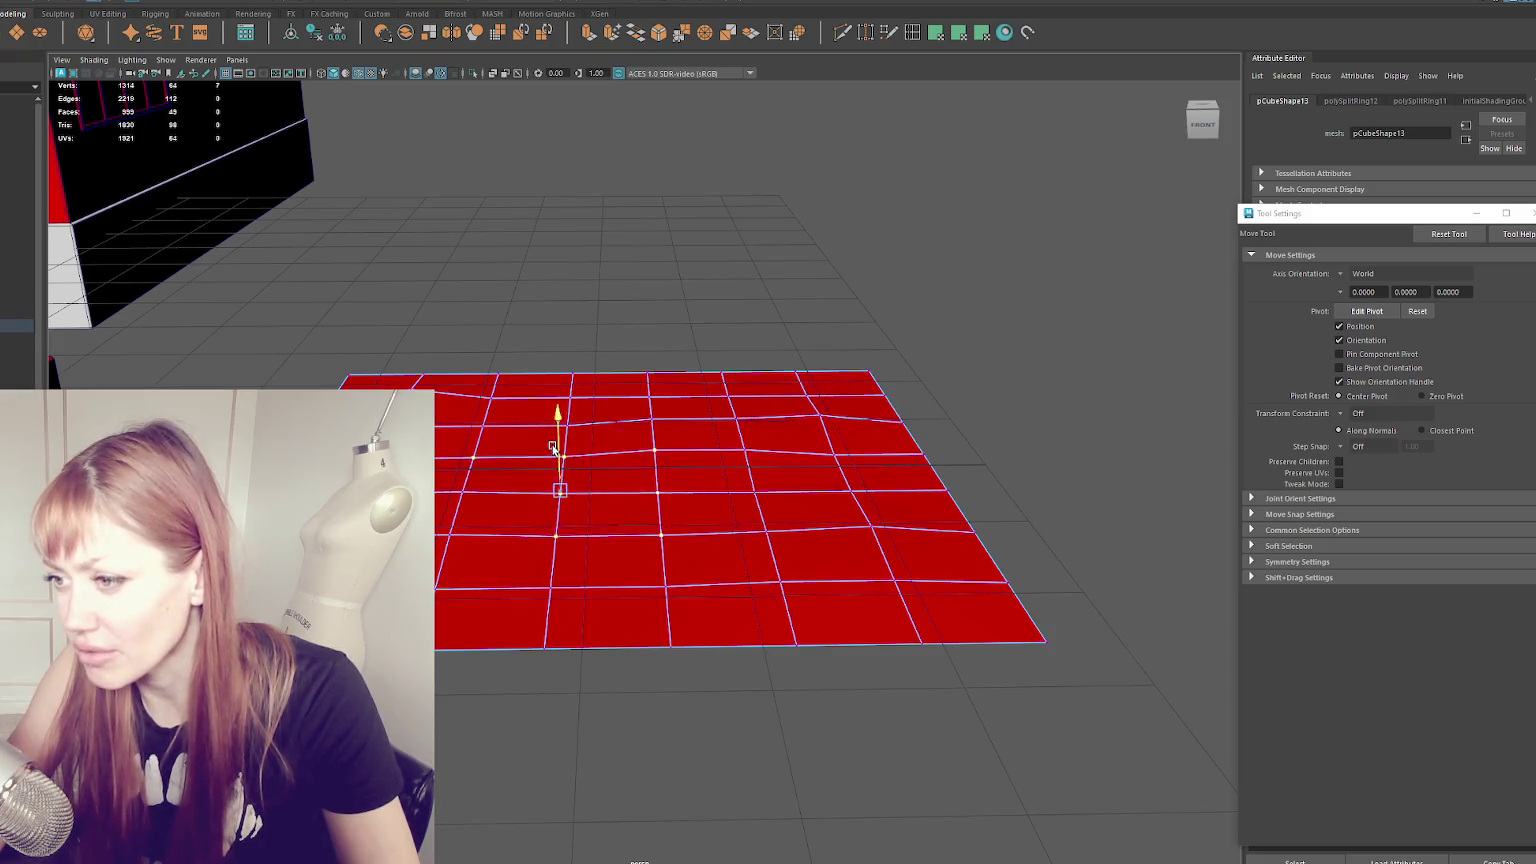
left_click_drag(560, 455, 560, 430)
left_click(697, 430)
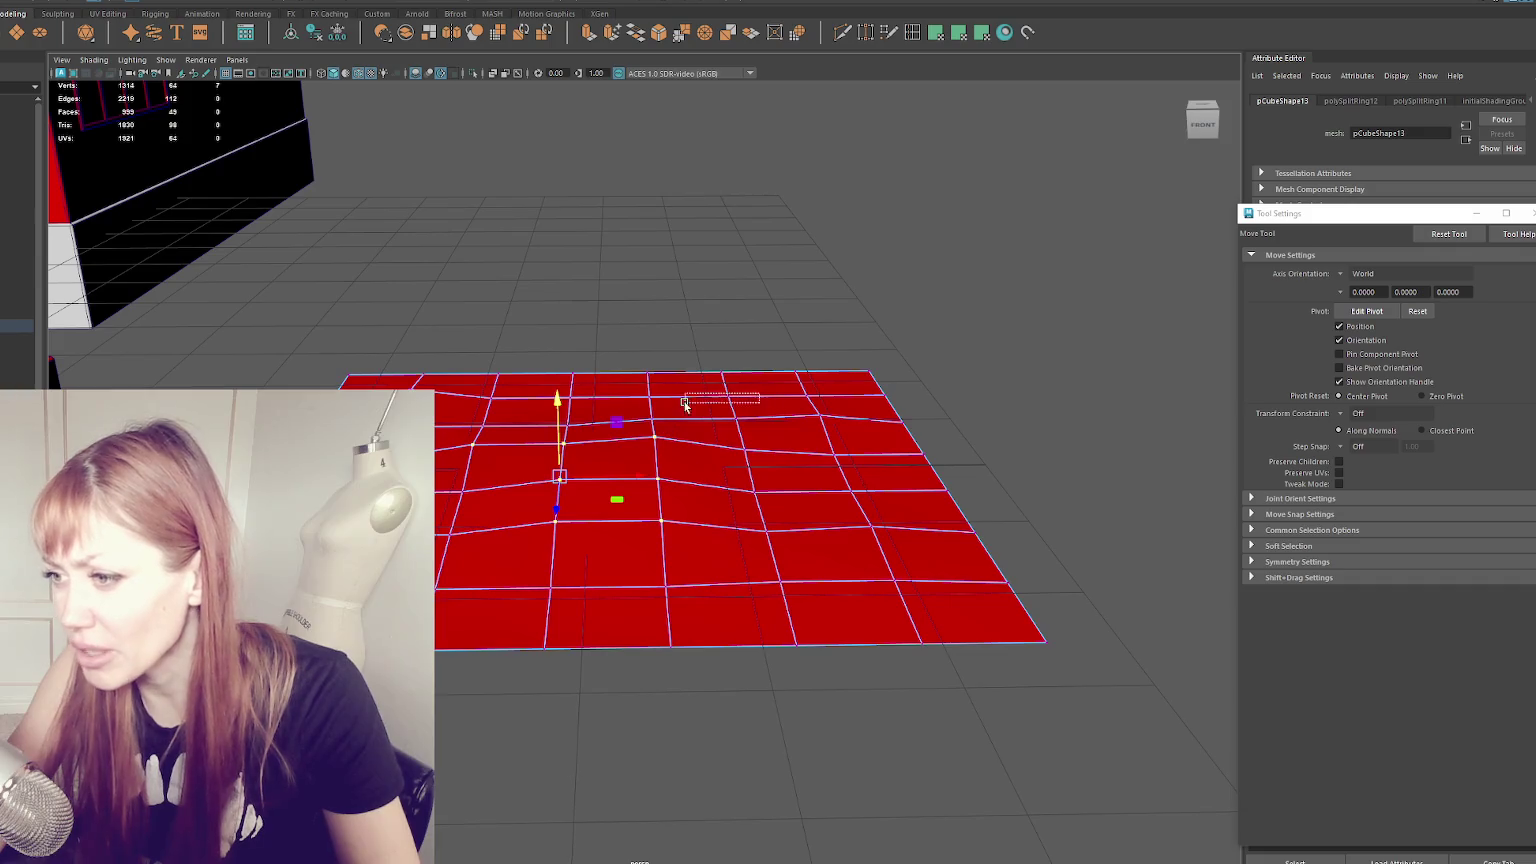
left_click_drag(698, 398, 703, 375)
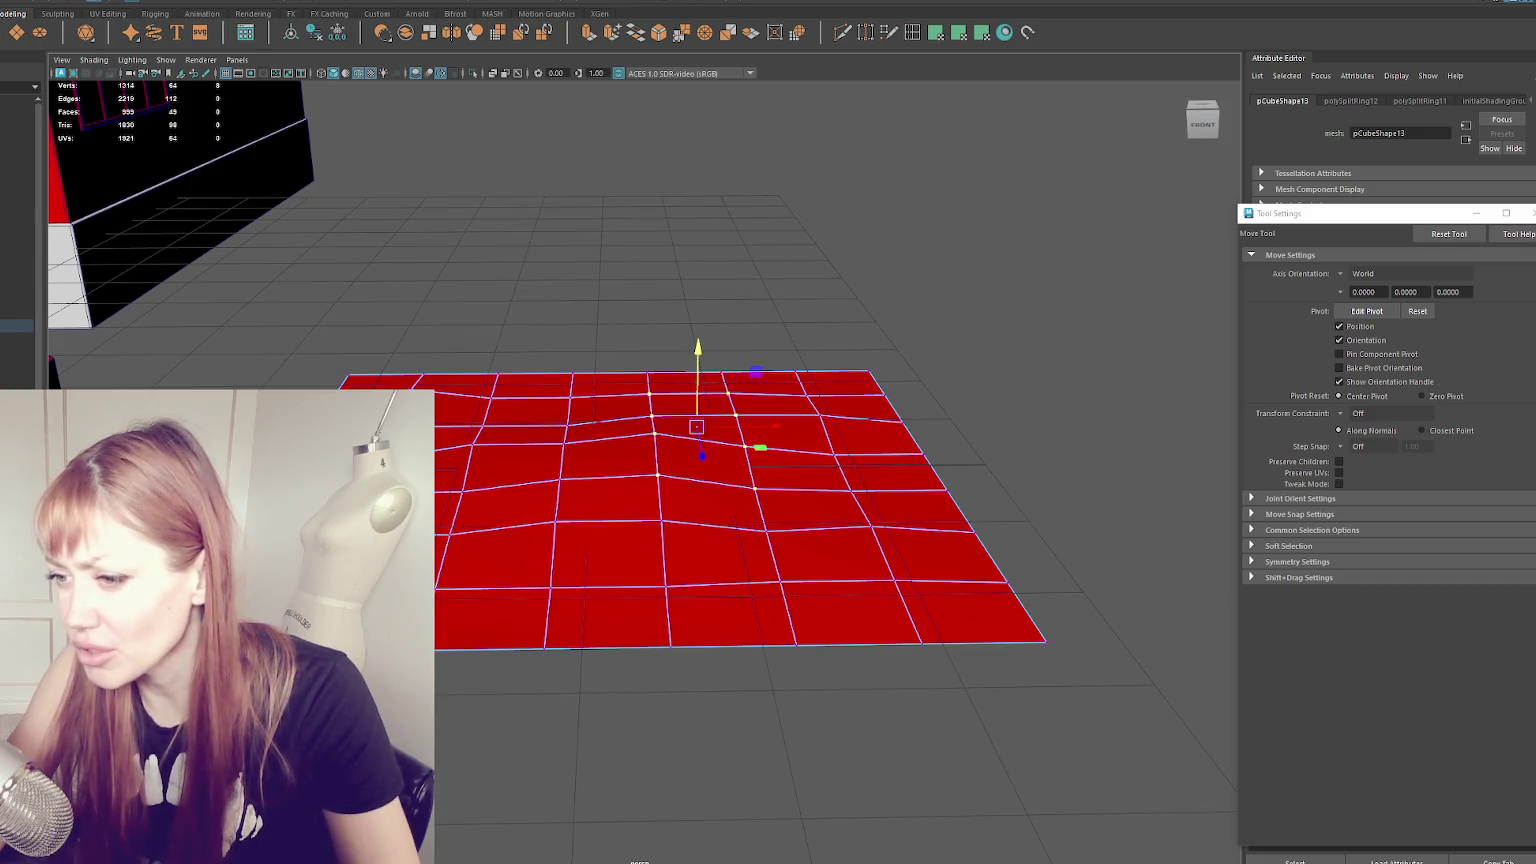
left_click(445, 485)
left_click_drag(580, 427, 905, 617)
left_click_drag(764, 450, 764, 430)
left_click_drag(485, 377, 744, 482)
left_click_drag(684, 380, 866, 548)
left_click_drag(762, 415, 762, 393)
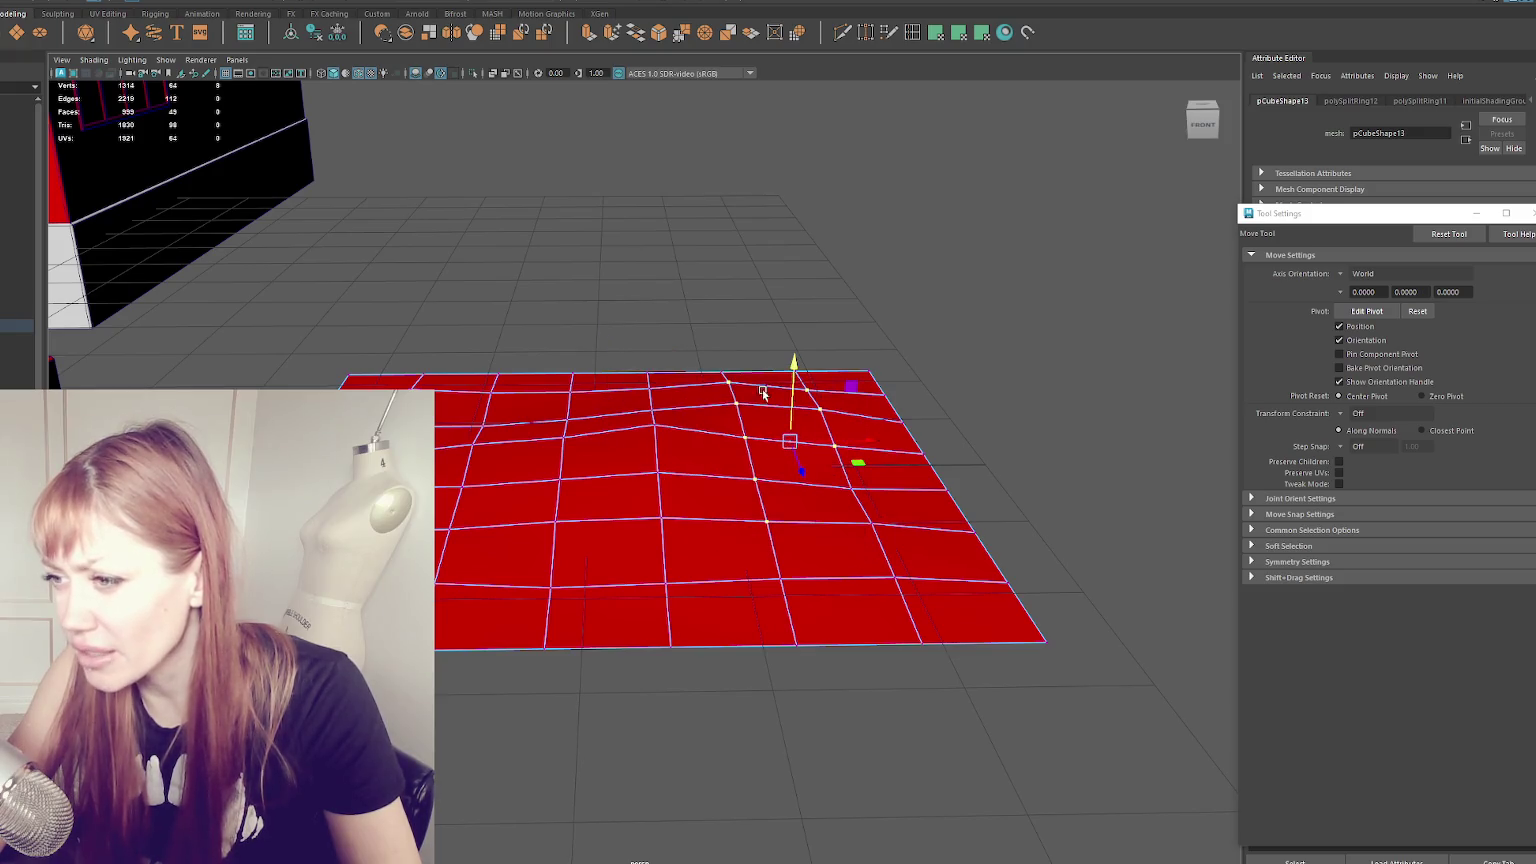
mouse_move(790, 450)
left_mouse_down("alt")
mouse_move(728, 464)
mouse_move(593, 446)
mouse_move(893, 419)
mouse_move(775, 470)
left_mouse_up("alt")
left_click_drag(845, 405, 845, 390)
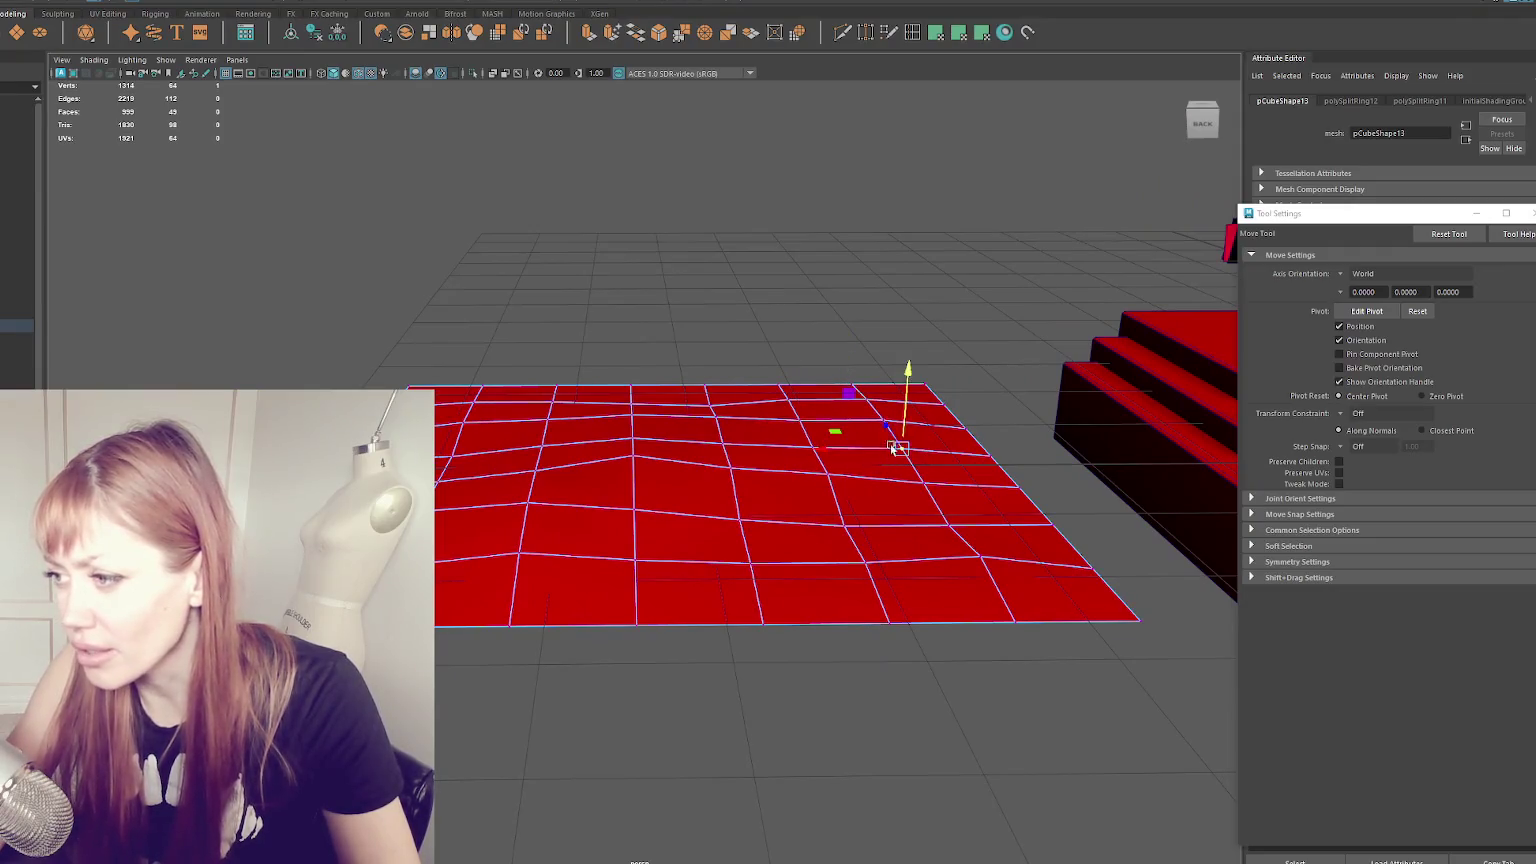
- Select vertices along the plane's left edge and middle
left_click_drag(446, 393, 505, 425)
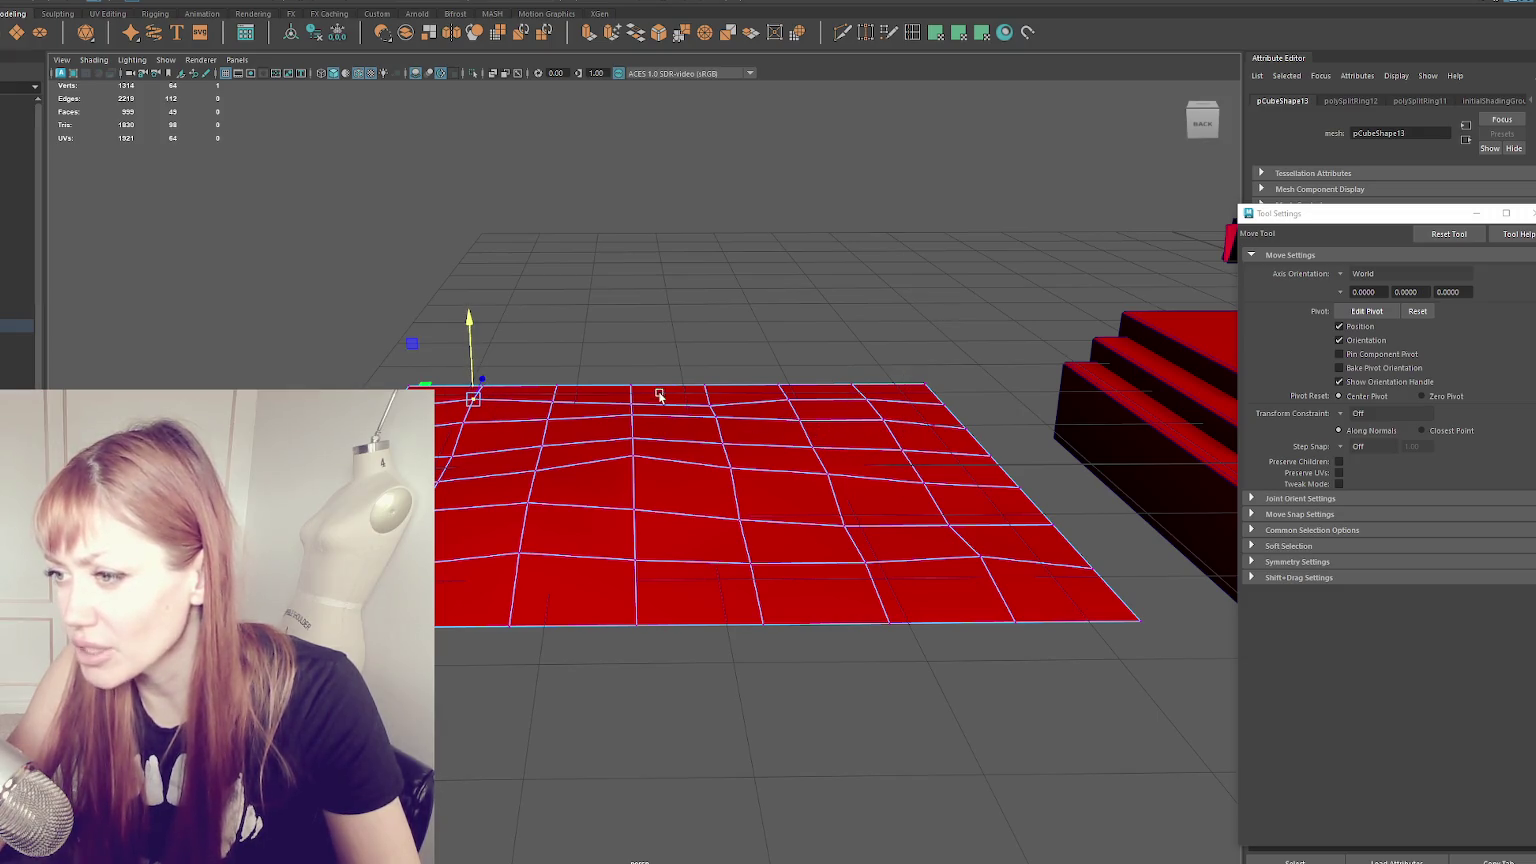
left_click_drag(581, 410, 576, 406, "alt")
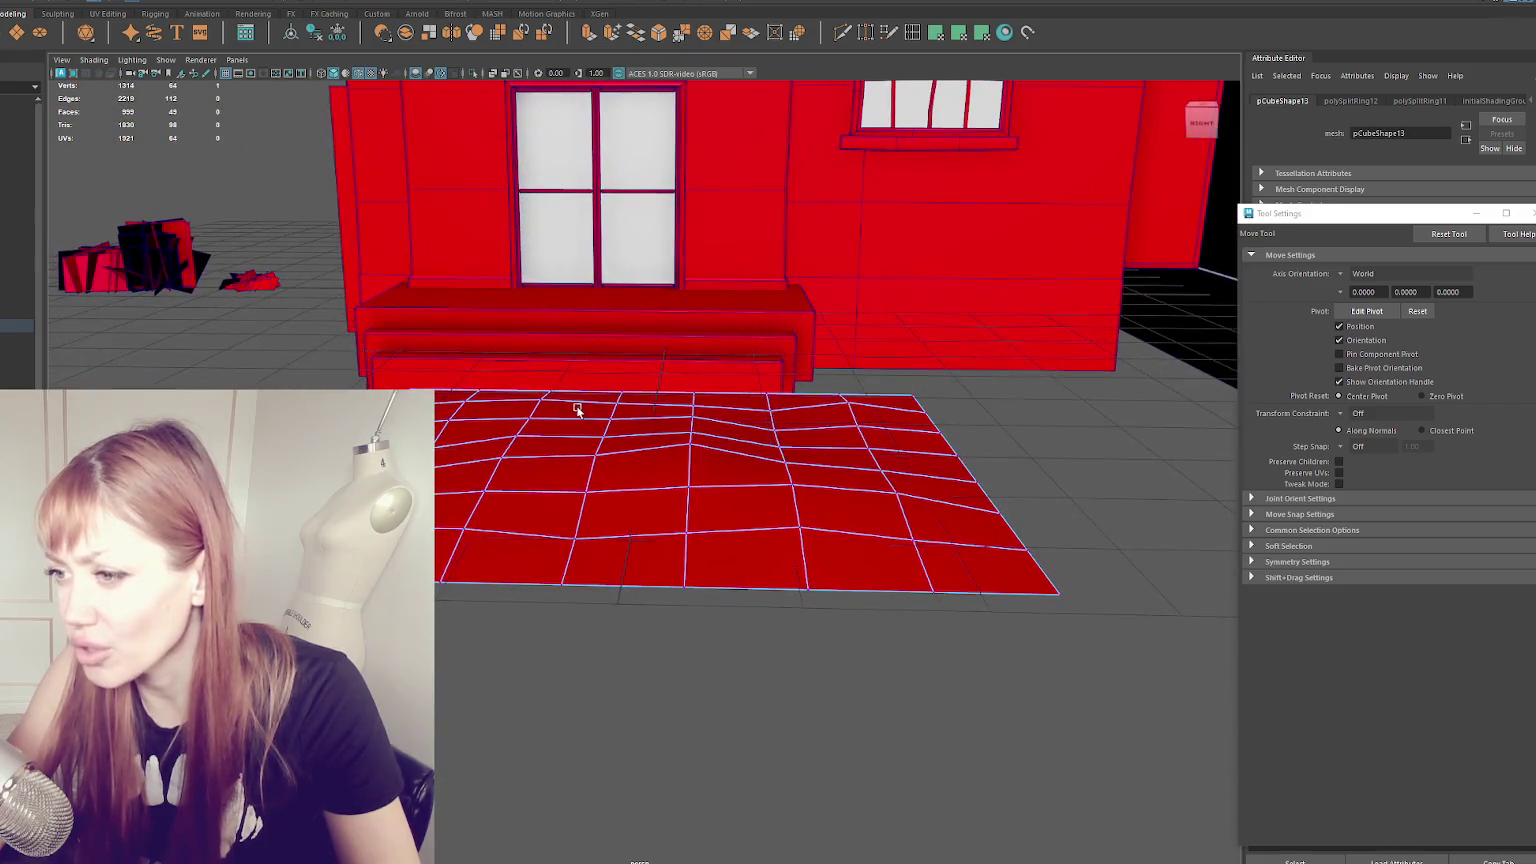
mouse_move(717, 441)
left_mouse_down("alt")
mouse_move(771, 480)
mouse_move(825, 470)
left_mouse_up("alt")
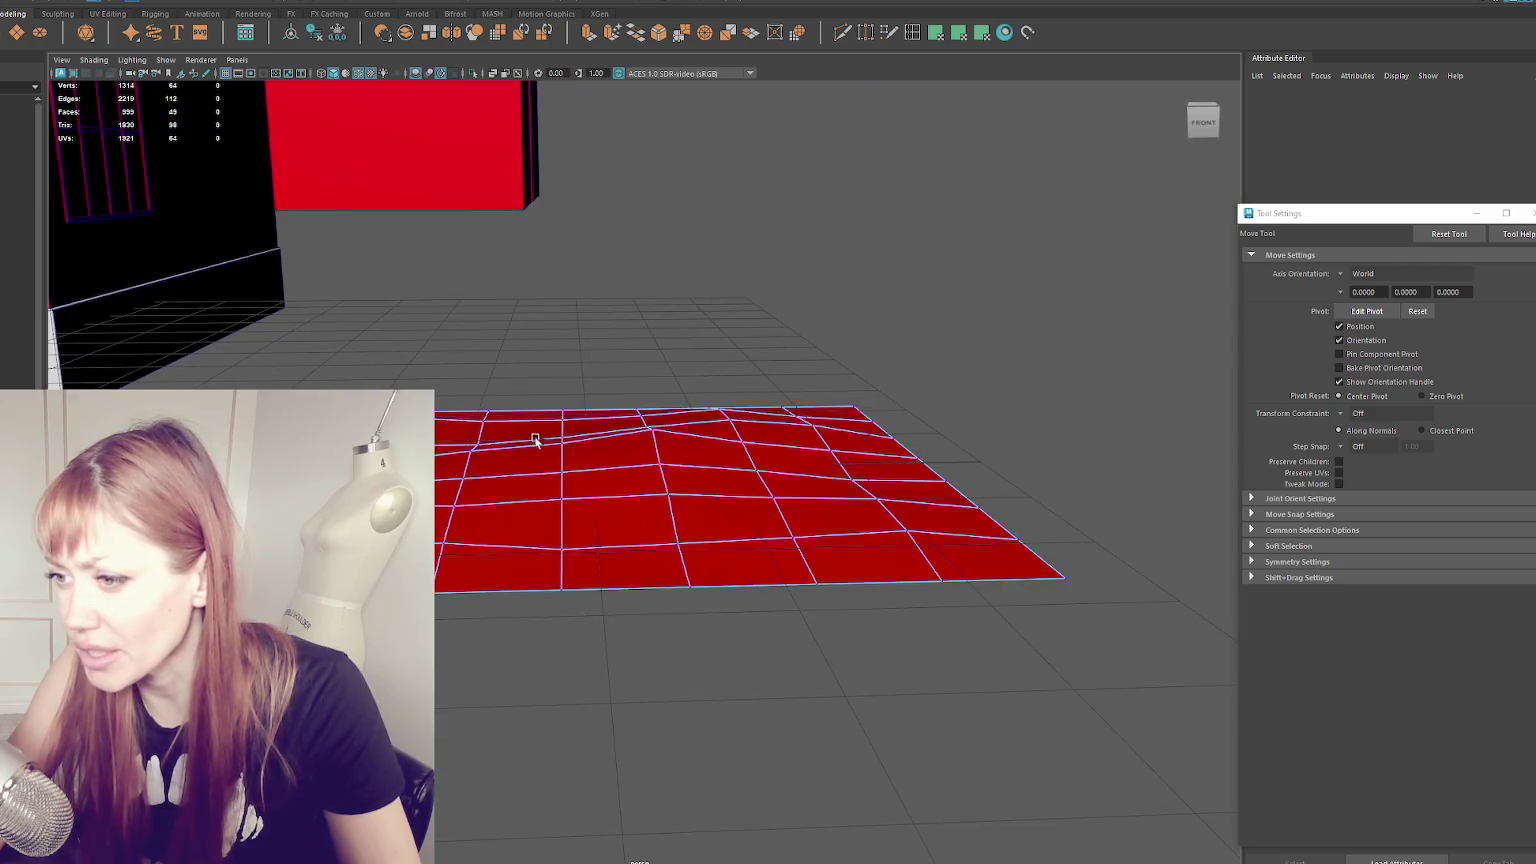
left_click(572, 428)
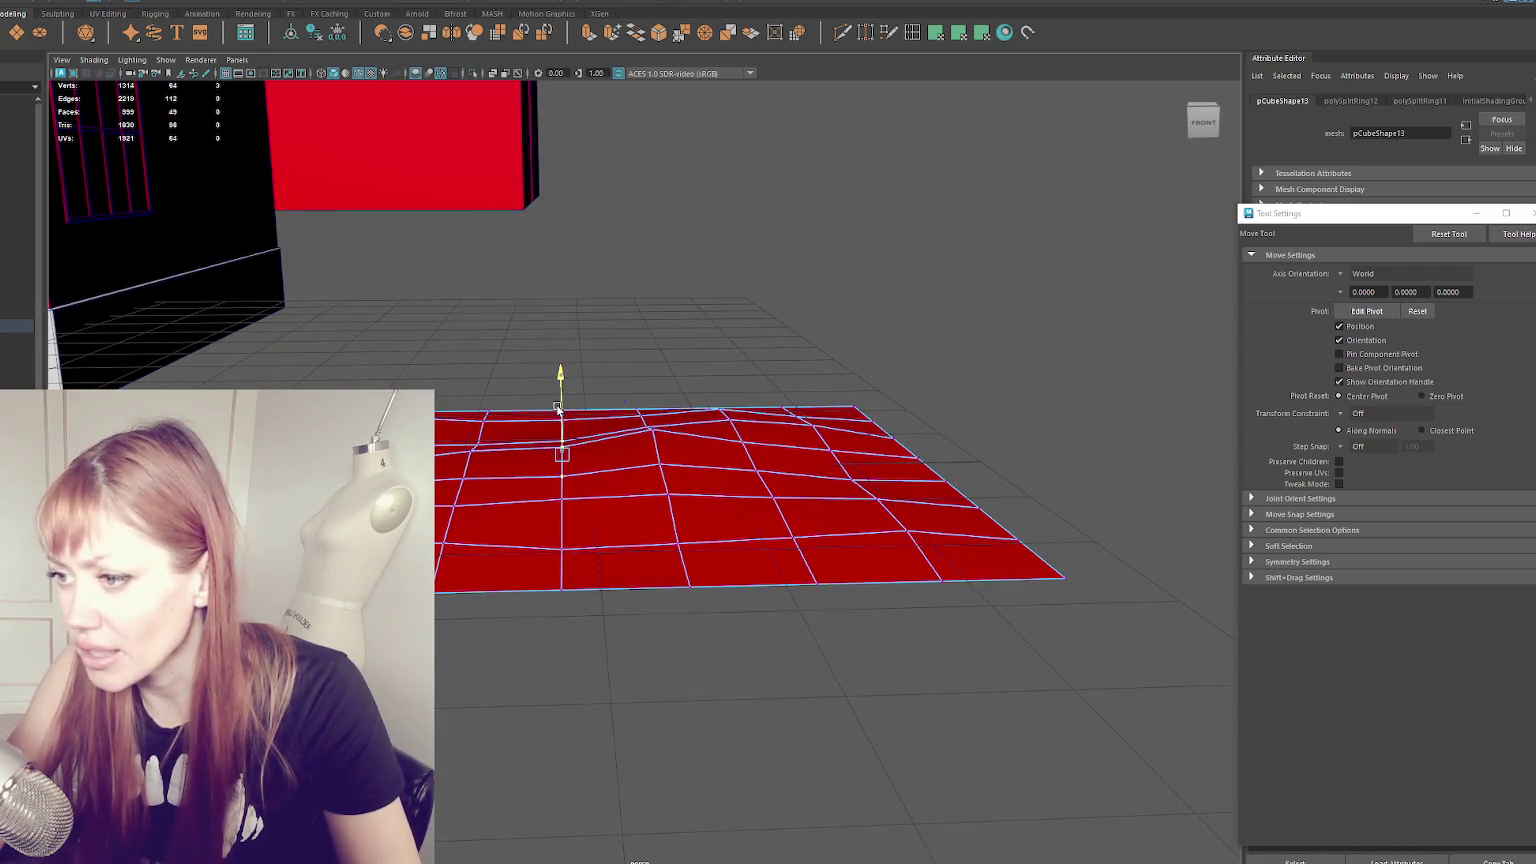
left_click(472, 452)
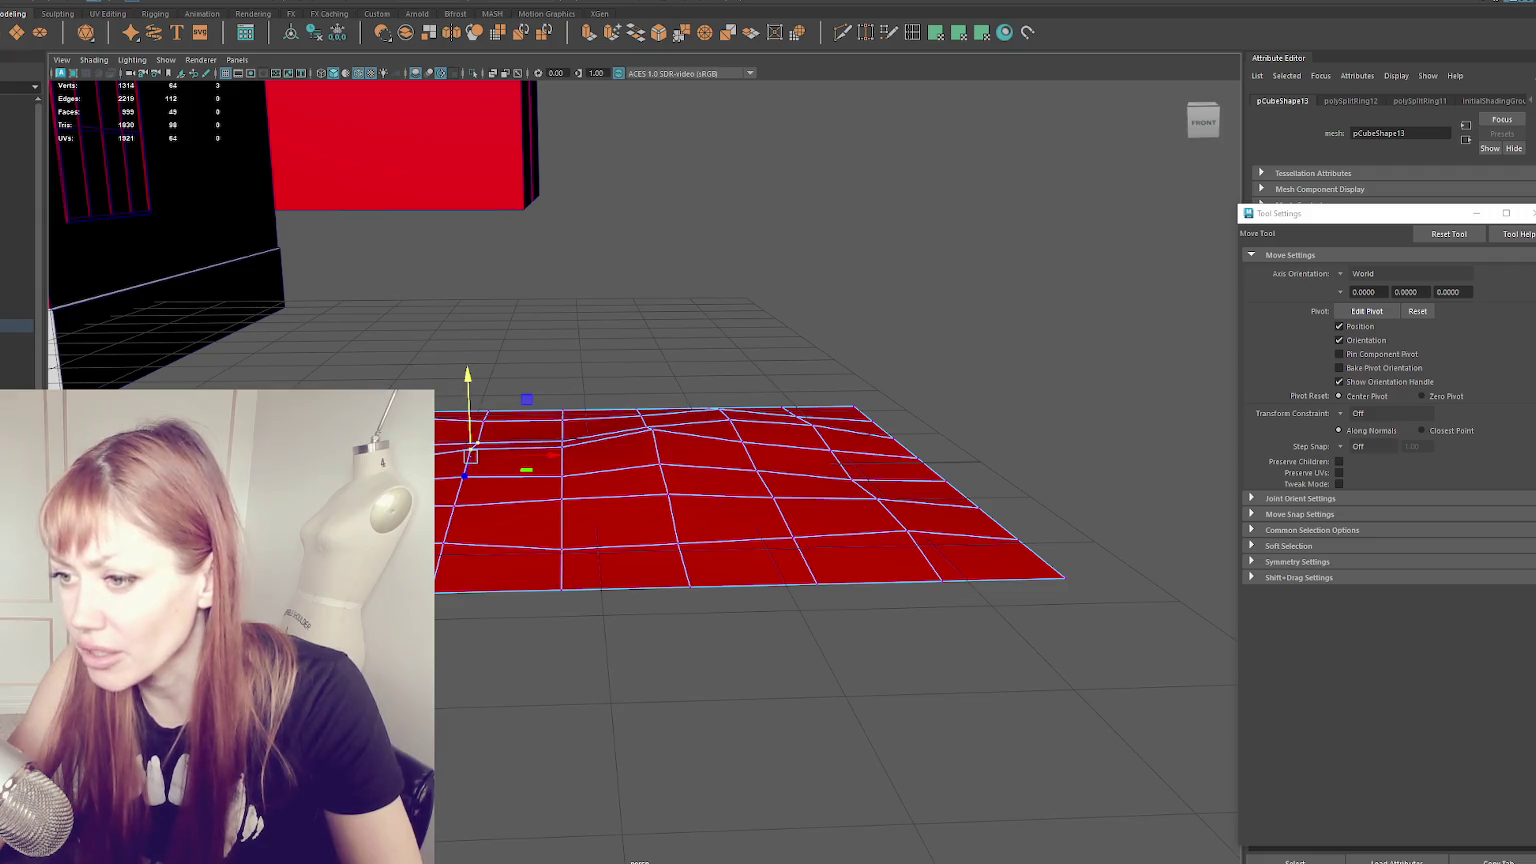
left_click(862, 487)
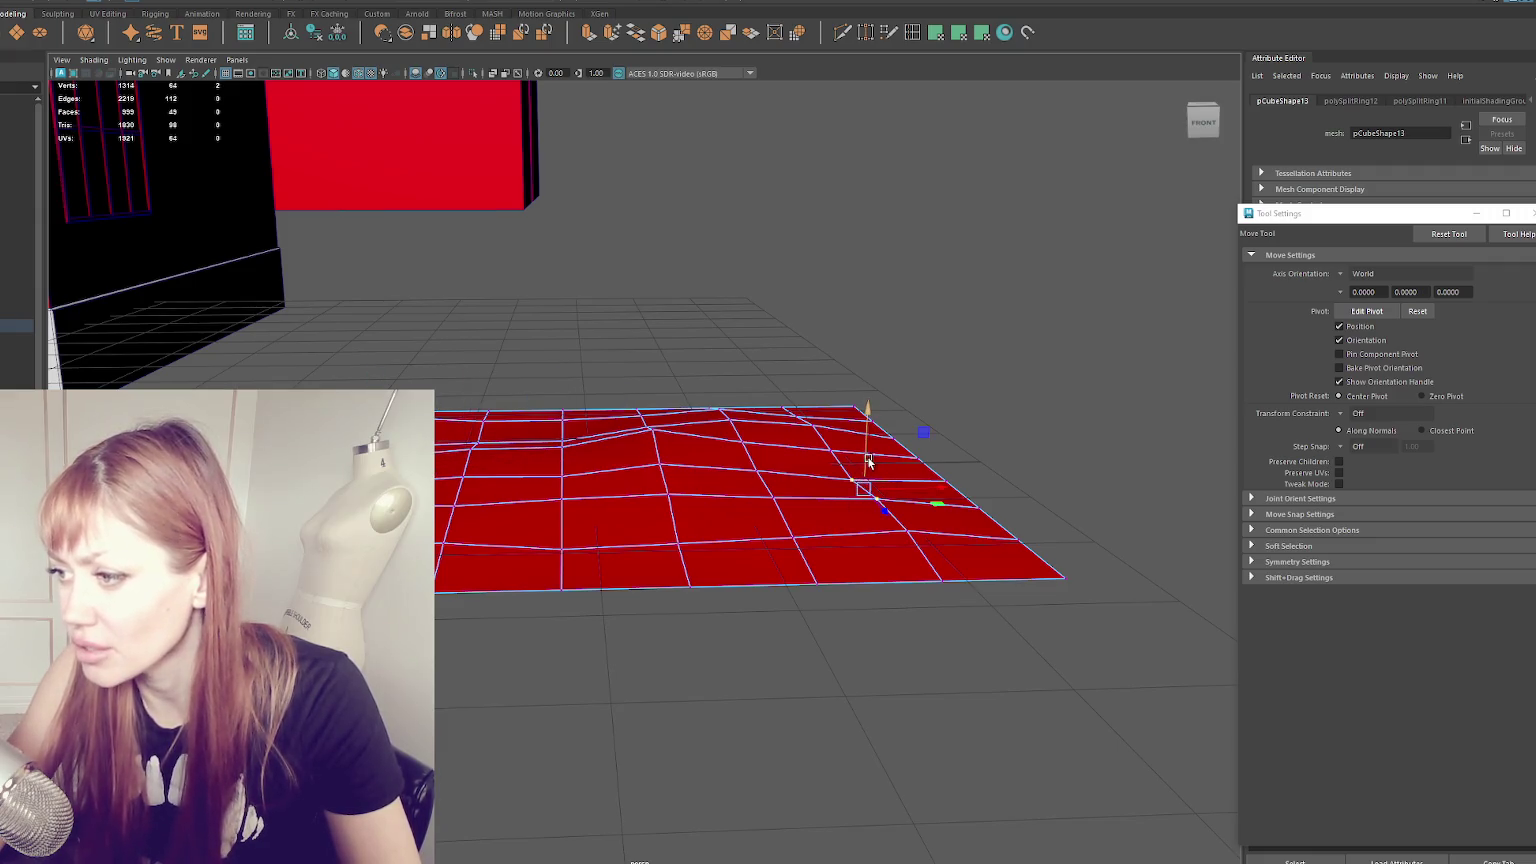
mouse_move(717, 451)
left_mouse_down("alt")
mouse_move(632, 380)
mouse_move(761, 446)
left_mouse_up("alt")
mouse_move(698, 350)
left_mouse_down()
mouse_move(727, 398)
mouse_move(837, 424)
left_mouse_up()
left_click_drag(707, 352, 900, 615)
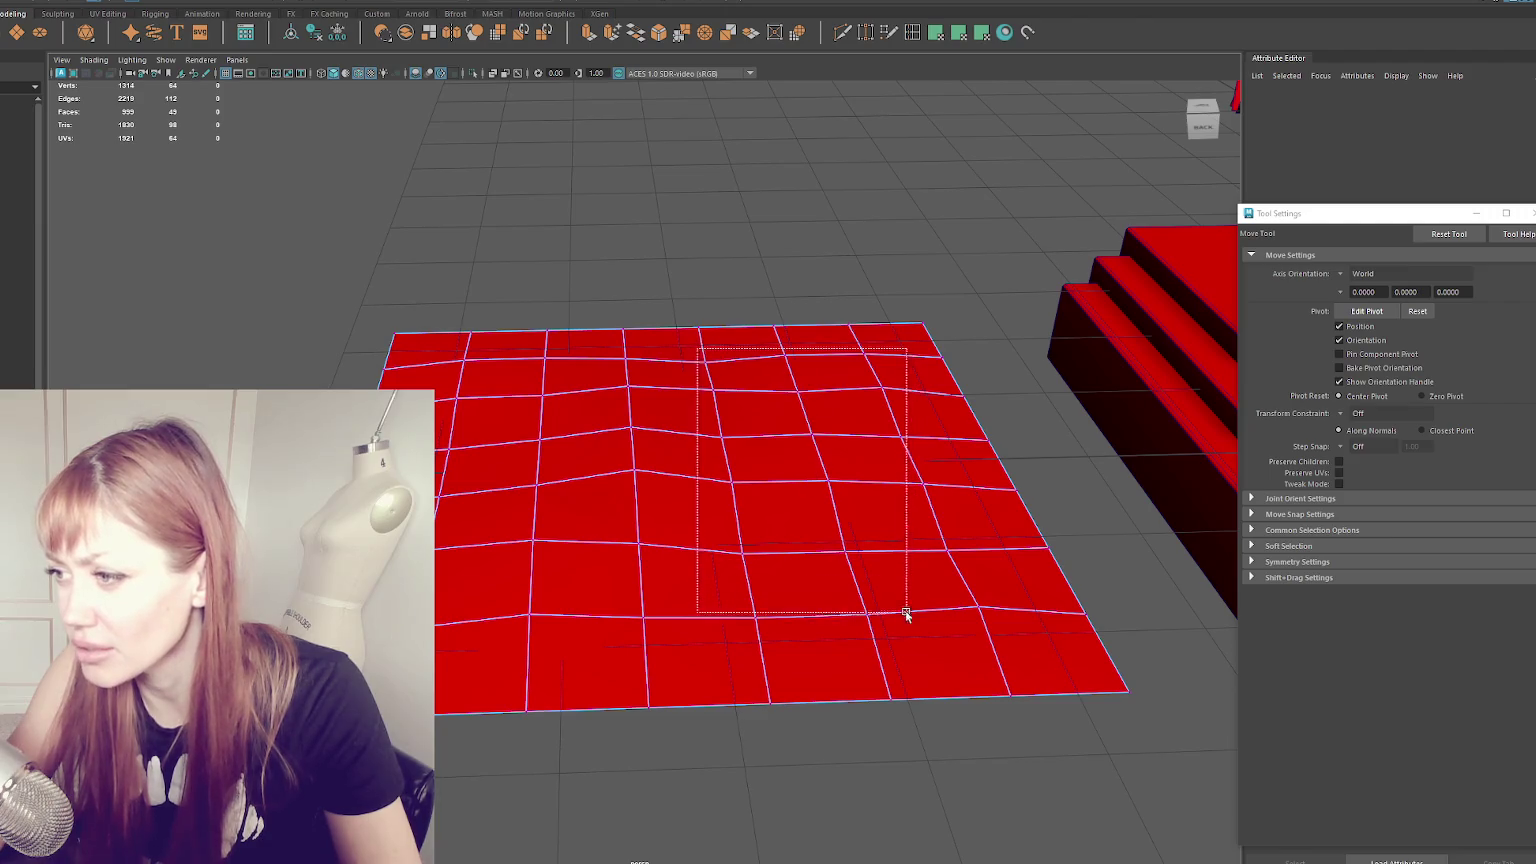
mouse_move(820, 410)
left_mouse_down("alt")
mouse_move(772, 482)
mouse_move(625, 534)
mouse_move(560, 430)
mouse_move(780, 459)
mouse_move(933, 453)
mouse_move(839, 463)
left_mouse_up("alt")
- From a top-down view, pull the plane's bottom-row vertices downward
scroll(847, 319, "down", 3)
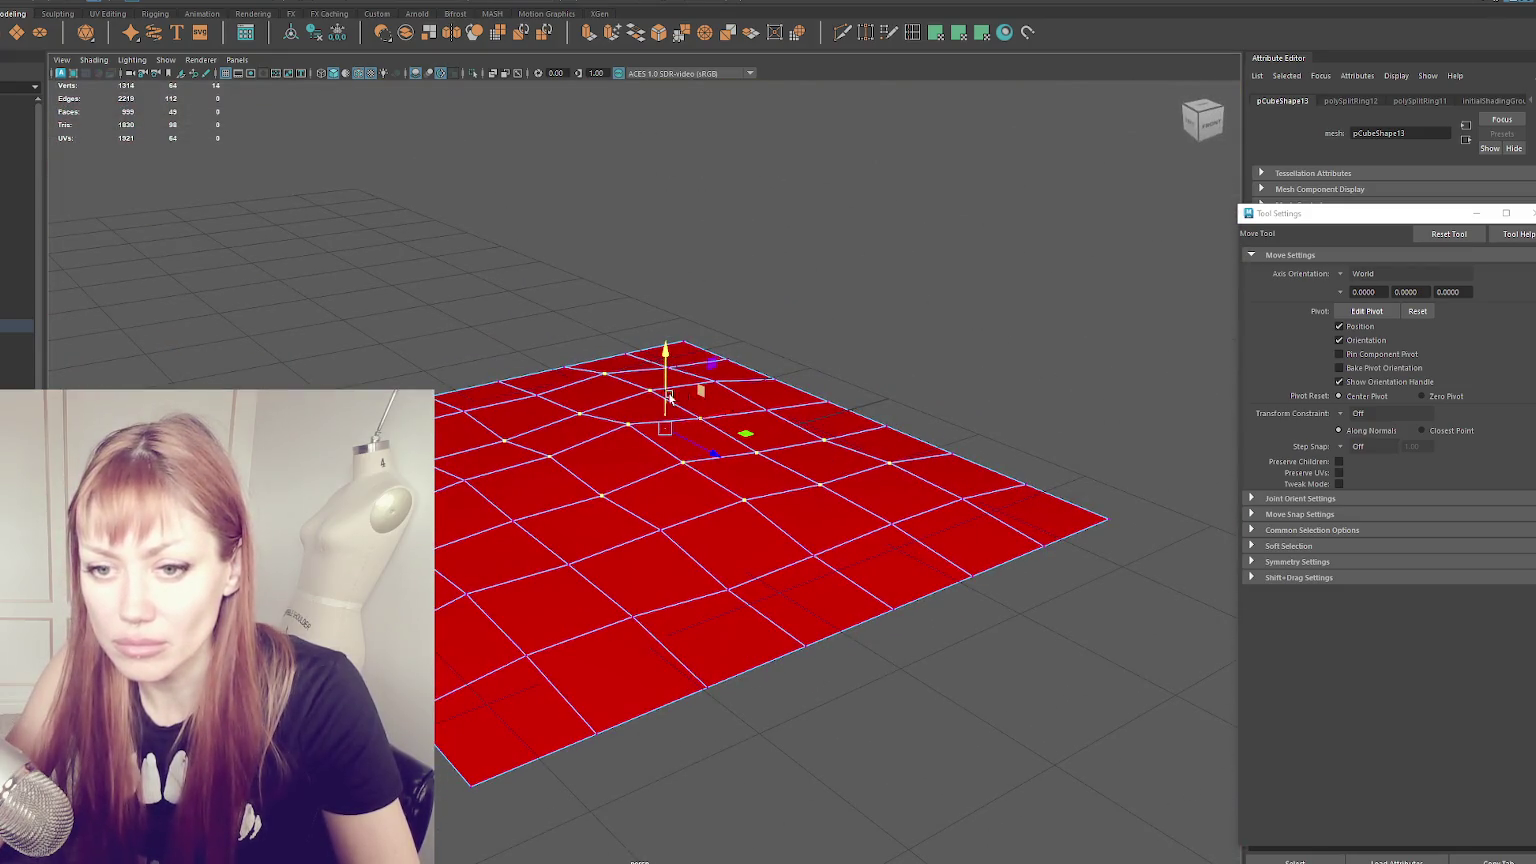
scroll(670, 397, "down", 3)
mouse_move(670, 397)
left_mouse_down("alt")
mouse_move(620, 480)
mouse_move(588, 403)
left_mouse_up("alt")
scroll(620, 480, "up", 4)
scroll(586, 442, "down", 3)
scroll(474, 397, "up", 3)
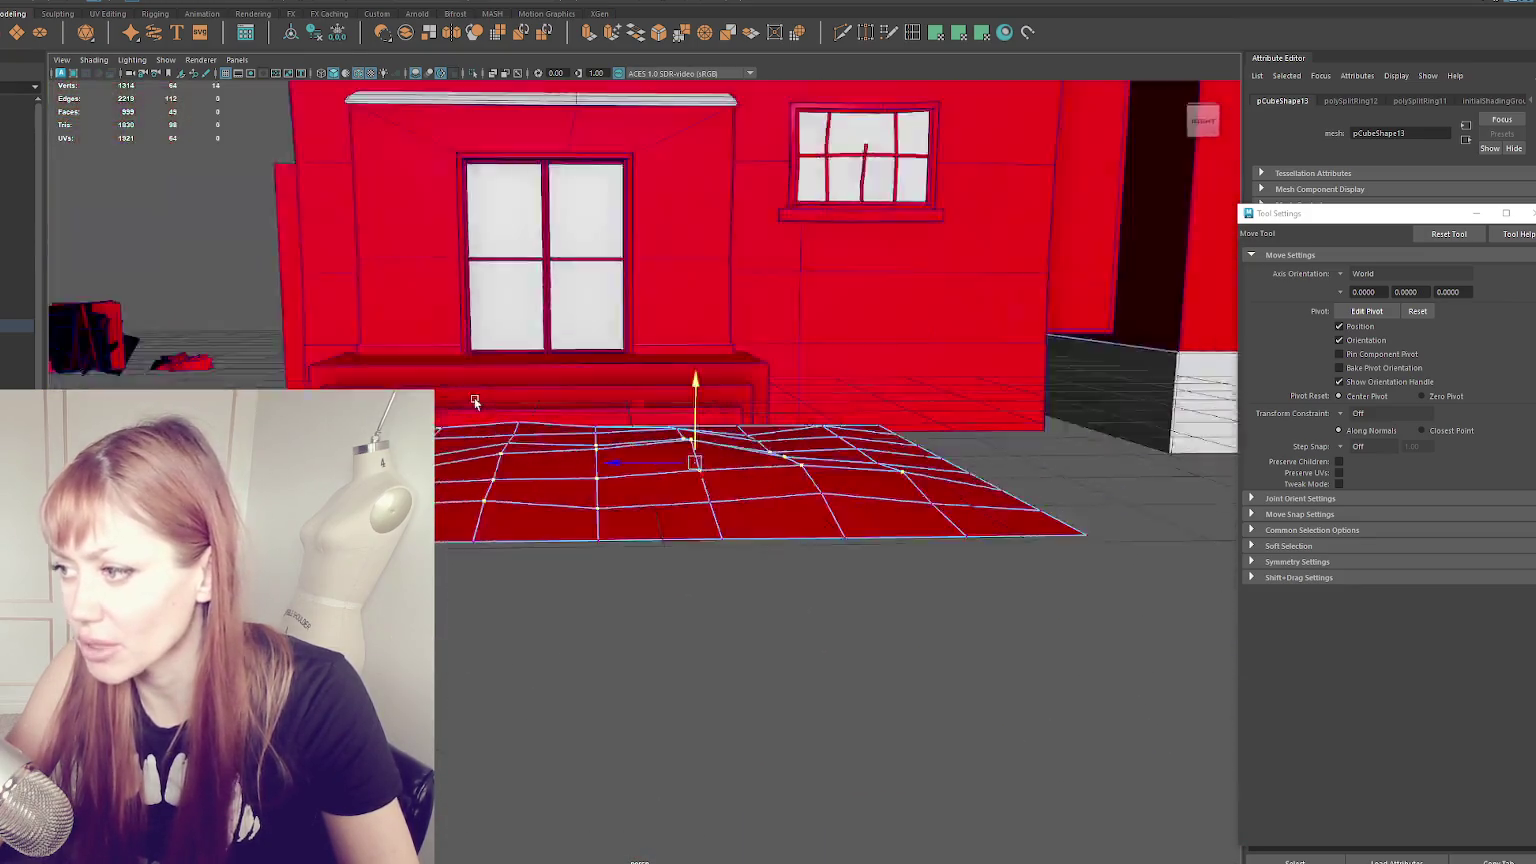
left_click_drag(474, 397, 400, 410, "alt")
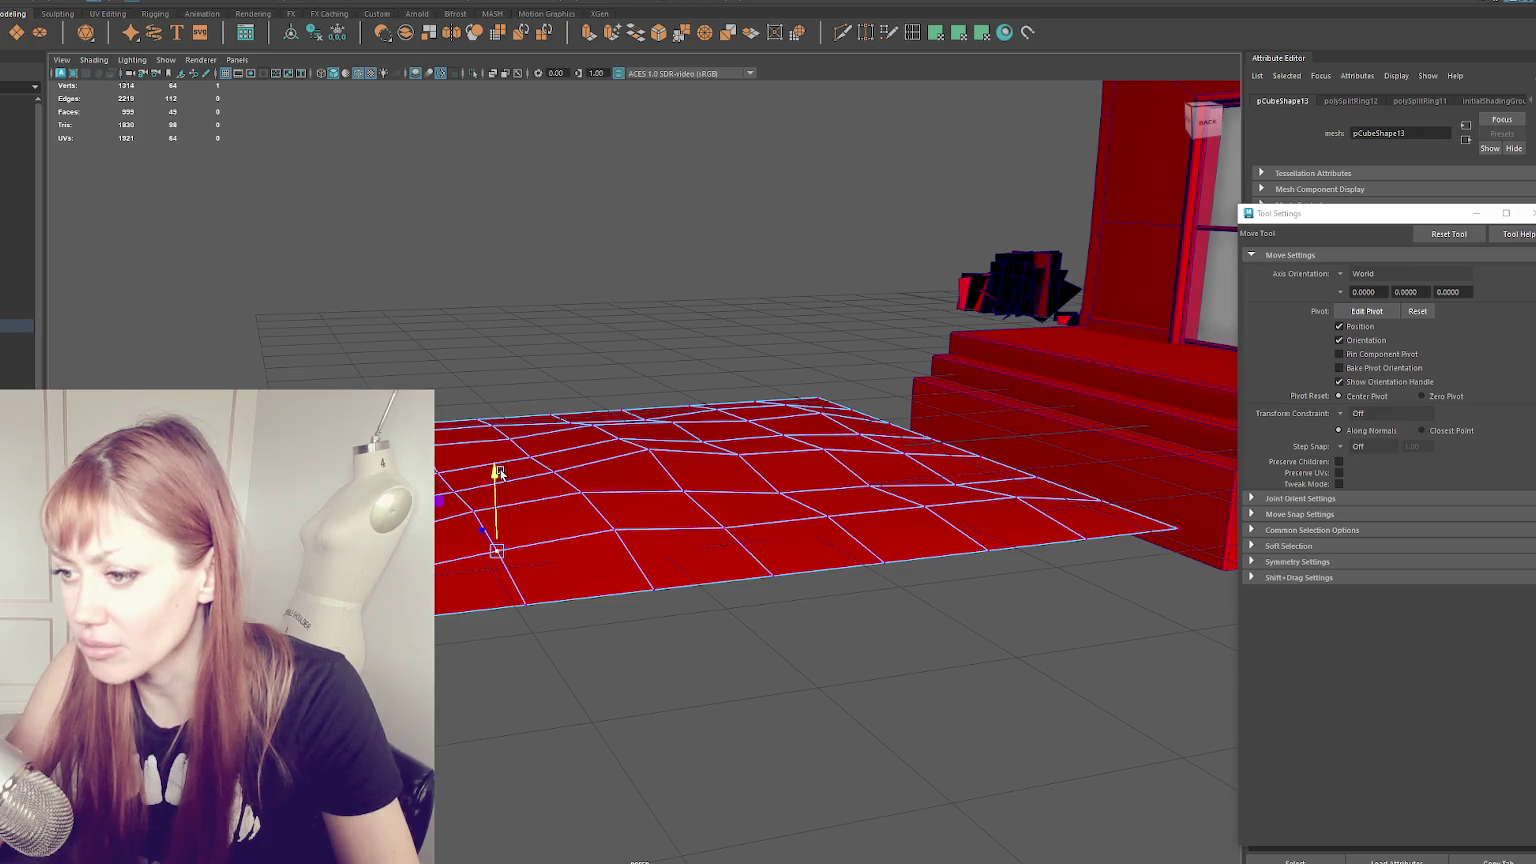
left_click_drag(500, 472, 741, 483, "alt")
mouse_move(739, 627)
left_mouse_down("alt")
mouse_move(919, 590)
mouse_move(861, 621)
mouse_move(960, 603)
mouse_move(479, 617)
left_mouse_up("alt")
left_click_drag(683, 695, 683, 694)
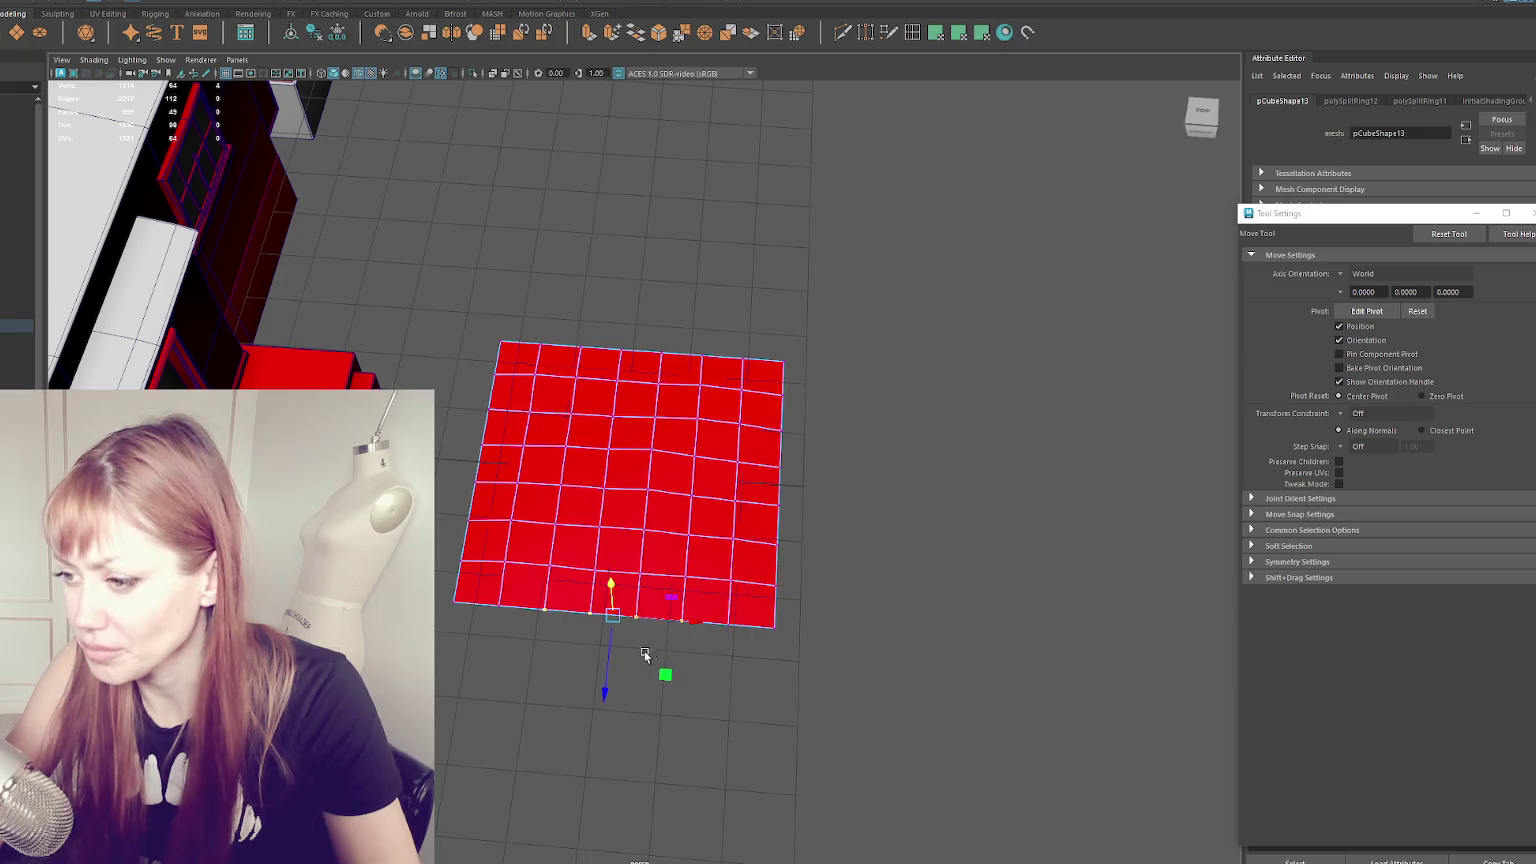
left_click_drag(606, 662, 600, 708)
- Adjust the bottom edge, then push the right-edge and top-edge vertices outward
left_click_drag(573, 600, 761, 686)
left_click_drag(603, 706, 655, 640)
mouse_move(869, 405)
left_mouse_down()
mouse_move(748, 604)
mouse_move(779, 585)
left_mouse_up()
left_click_drag(826, 481, 843, 491)
mouse_move(763, 320)
left_mouse_down()
mouse_move(573, 377)
mouse_move(525, 357)
mouse_move(518, 377)
left_mouse_up()
left_click_drag(636, 403, 657, 390)
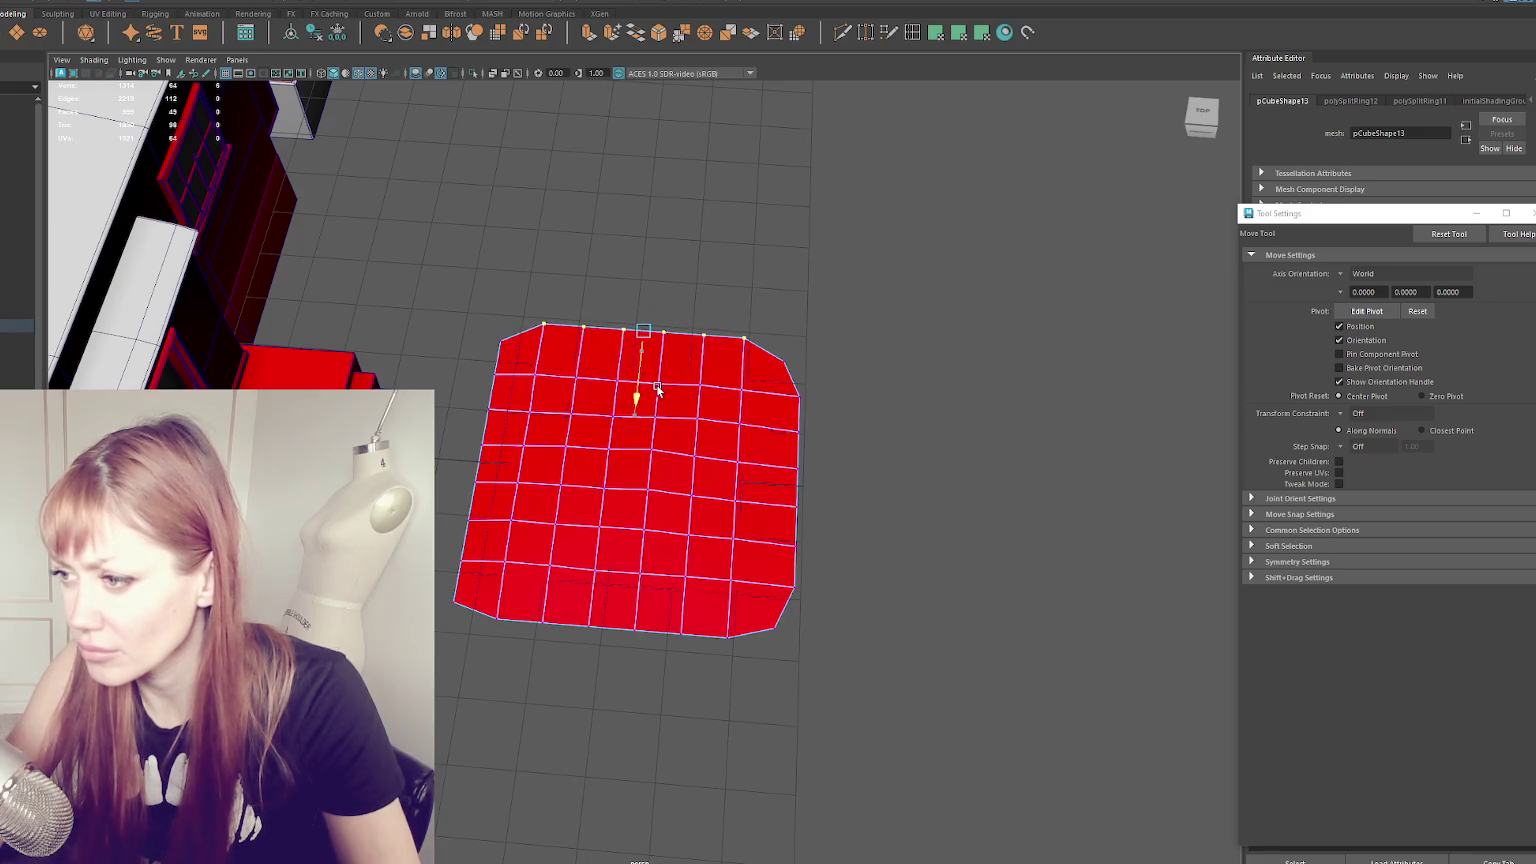
- Shift the patch's left column of vertices slightly to the left
left_click(539, 474)
left_click_drag(480, 362, 435, 578)
left_click_drag(563, 470, 549, 474)
left_click(453, 600)
left_click(490, 598)
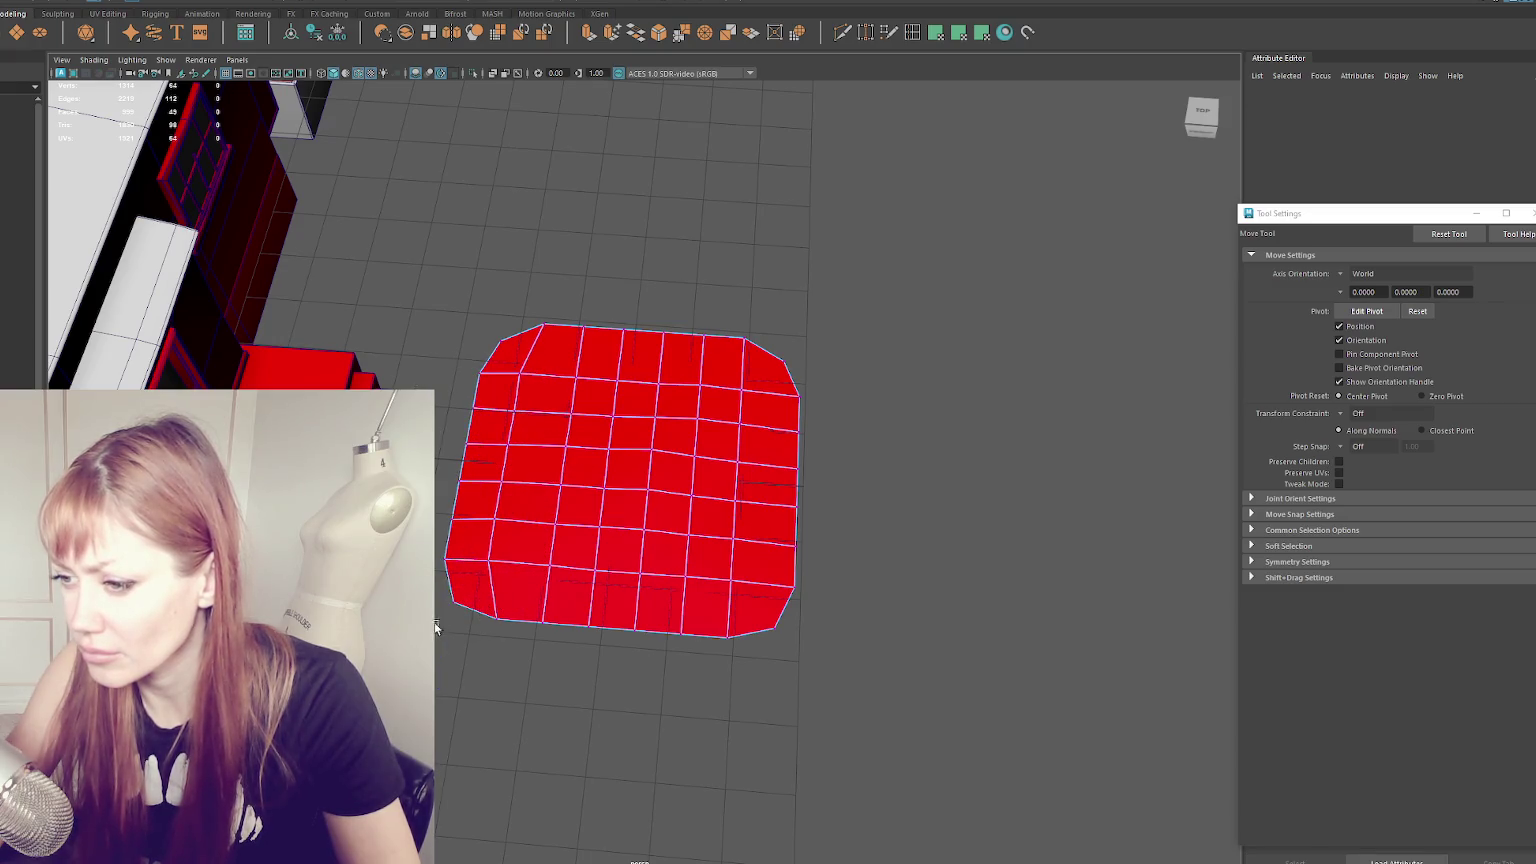
left_click_drag(435, 627, 468, 598)
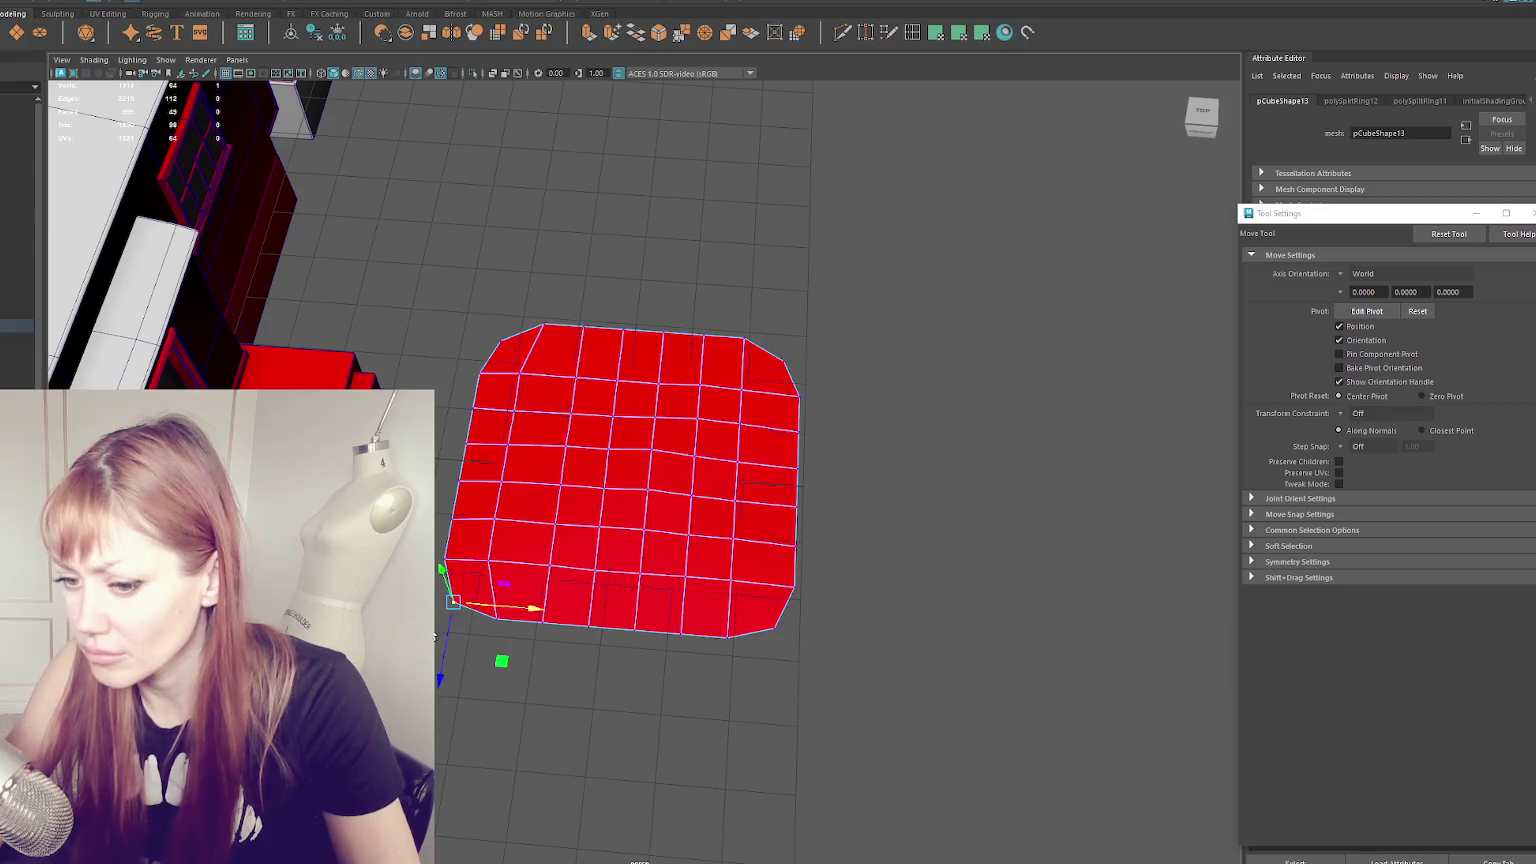
left_click(531, 578)
- Turn on soft selection with a larger falloff and pull the top-middle area outward
left_click_drag(712, 687, 705, 687)
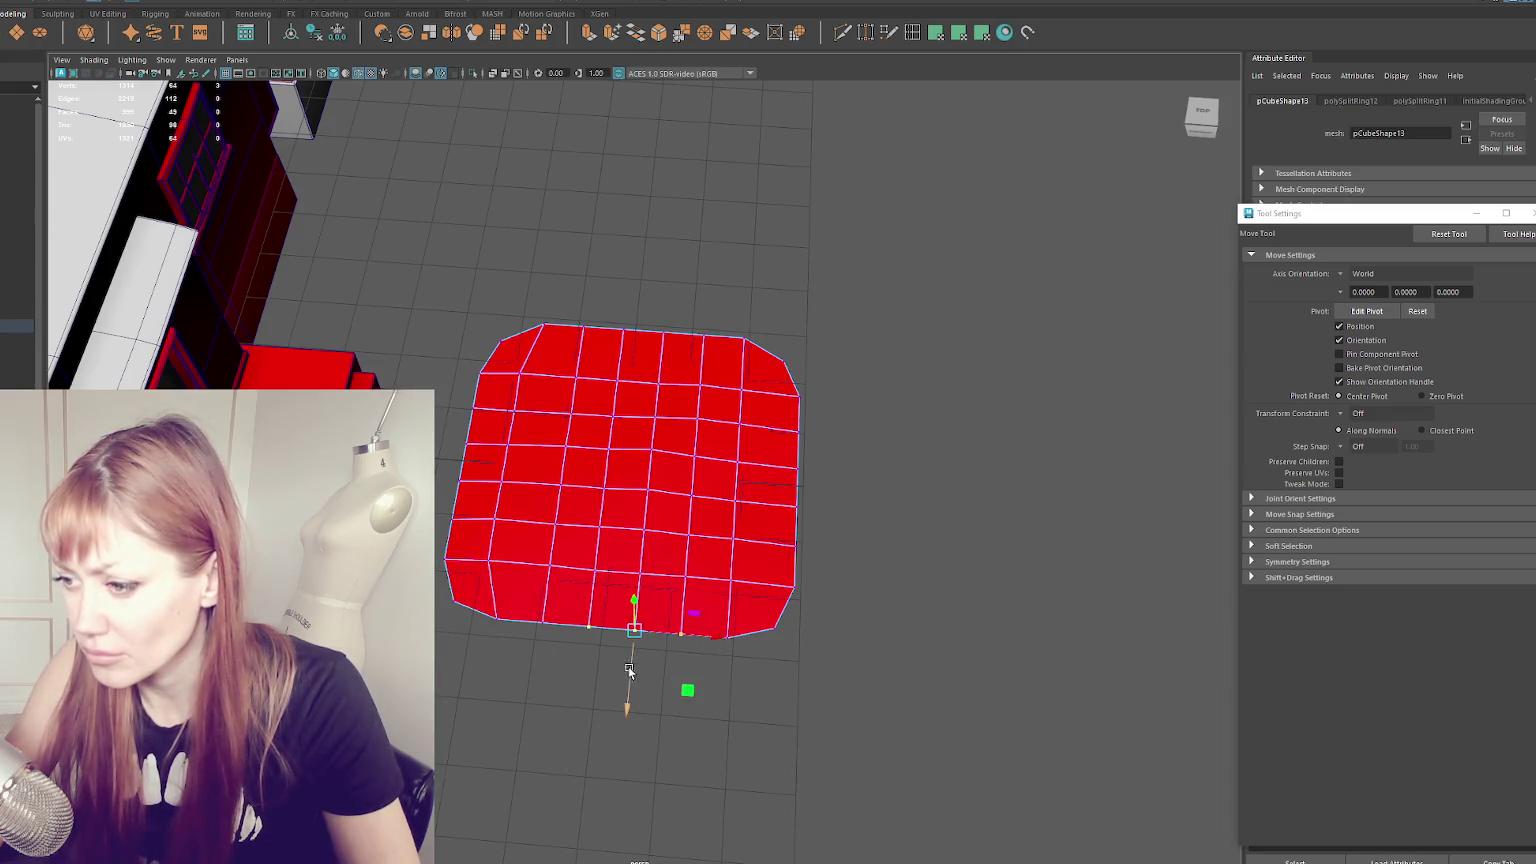
left_click(540, 638)
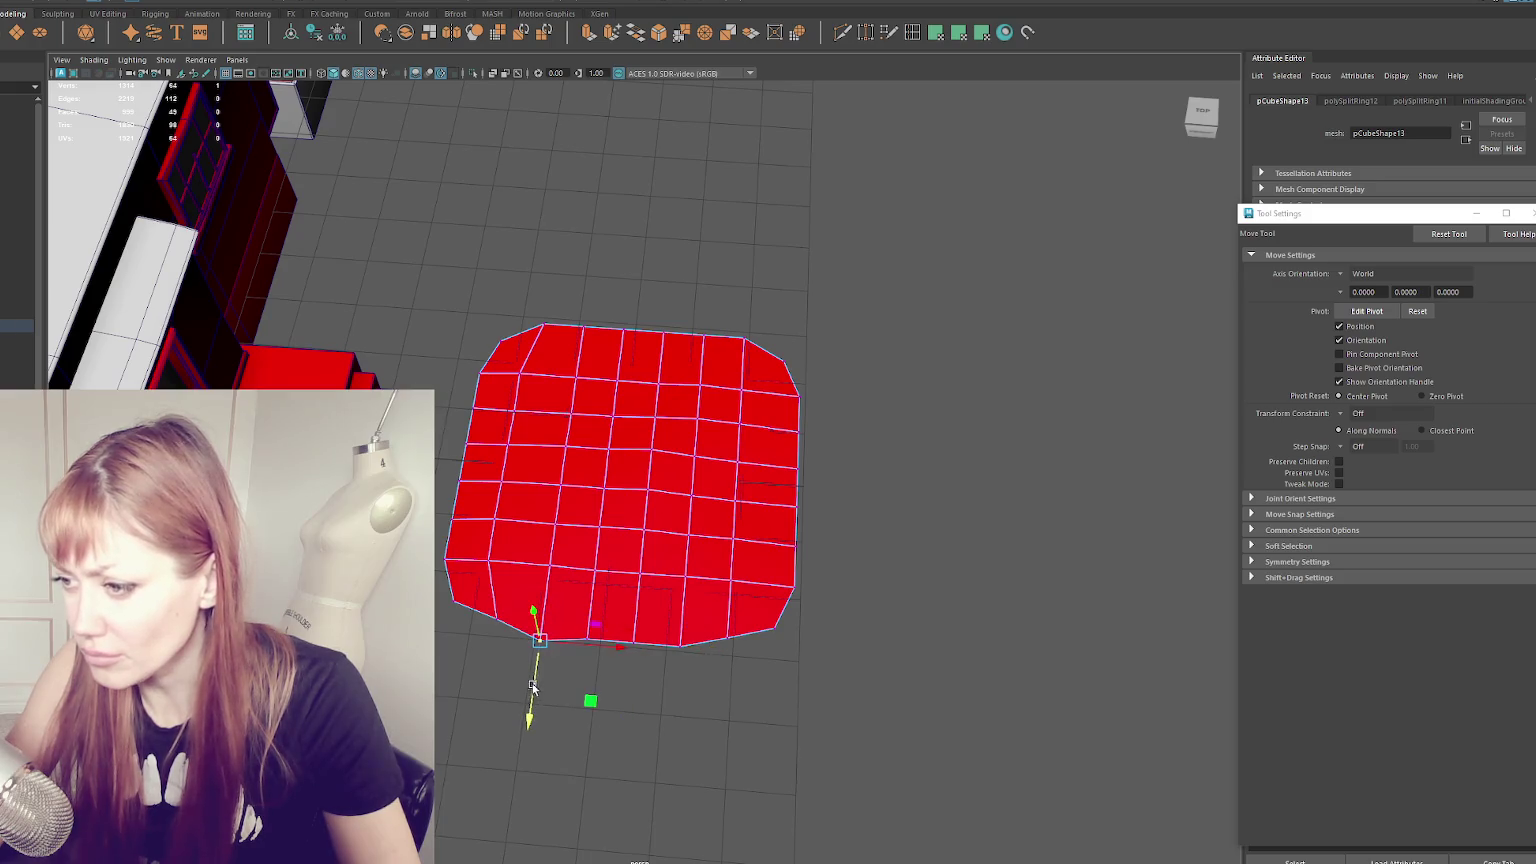
left_click_drag(622, 660, 600, 730)
left_click_drag(731, 302, 610, 382)
key("ctrl+z")
key("ctrl+z")
key("ctrl+z")
key("ctrl+z")
key("ctrl+z")
key("b")
left_click_drag(652, 425, 713, 429)
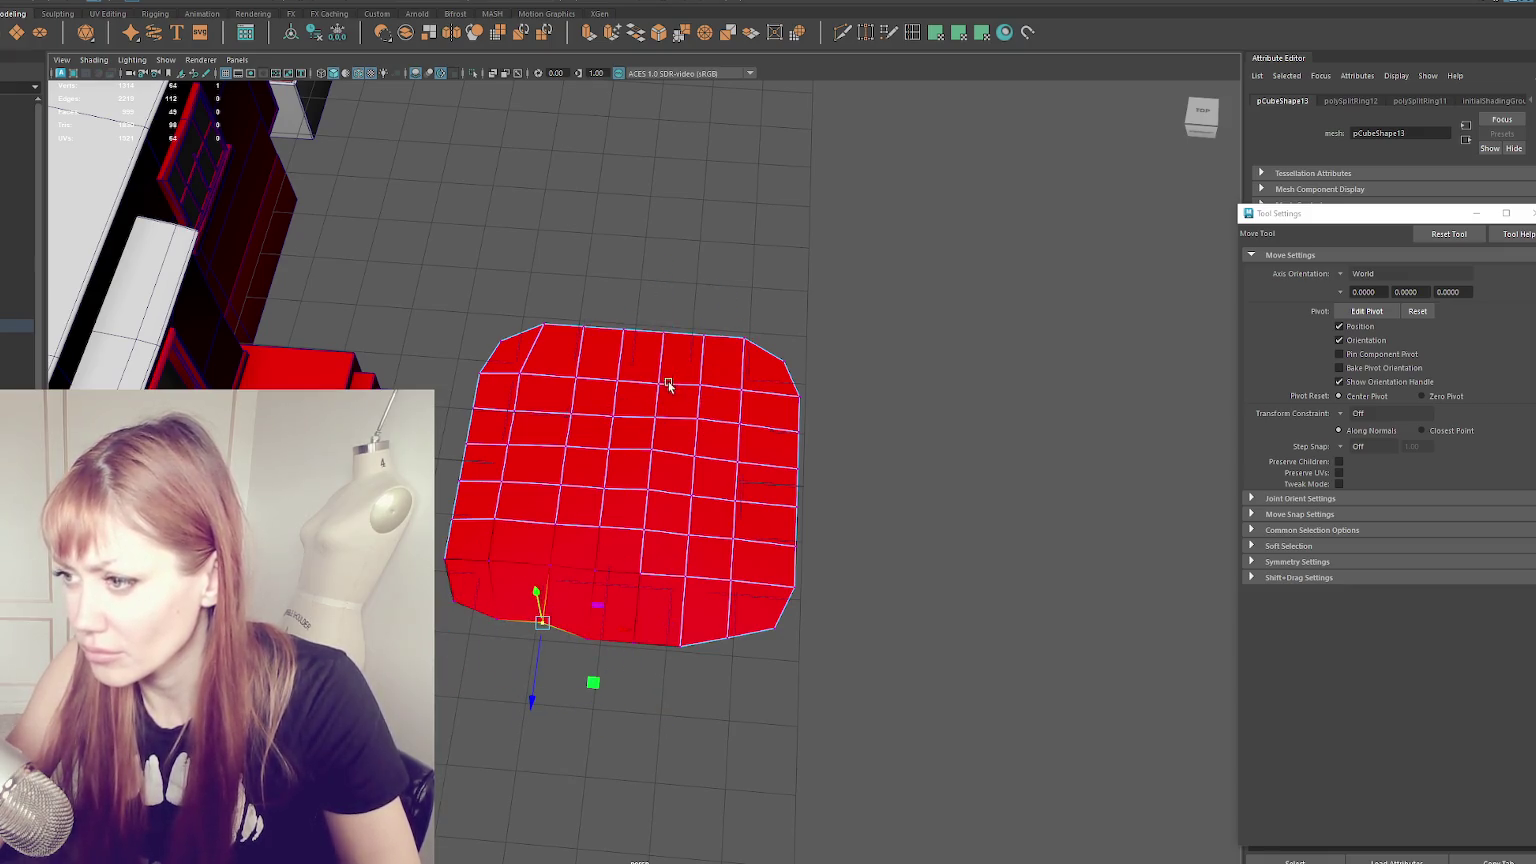
mouse_move(659, 378)
left_mouse_down()
mouse_move(646, 468)
mouse_move(643, 388)
left_mouse_up()
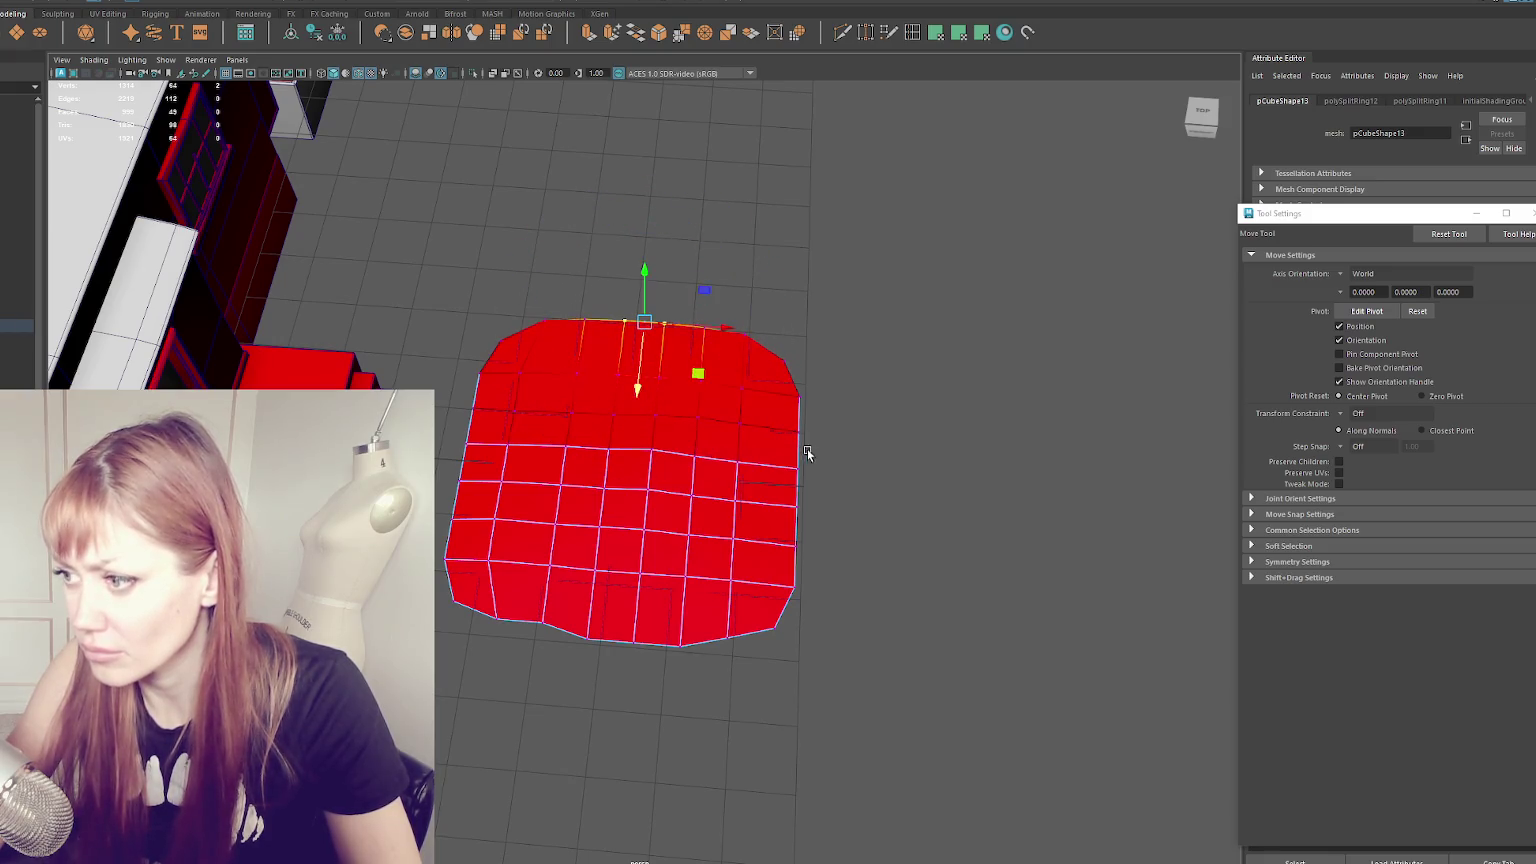
- Widen the right side outward and extend the lower edge downward
left_click(797, 481)
left_click_drag(761, 488, 845, 490)
left_click(575, 645)
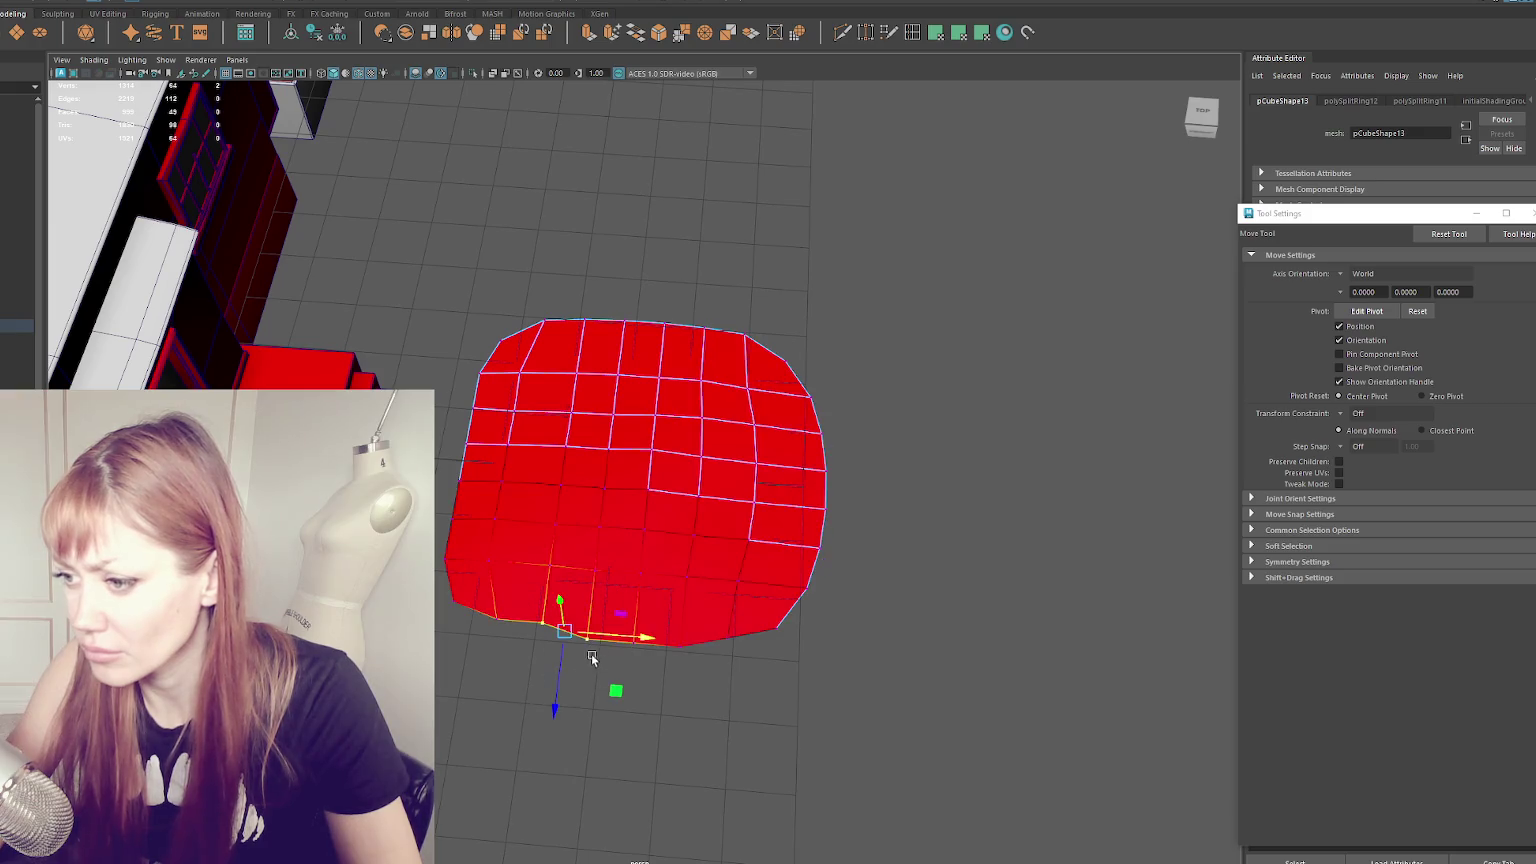
left_click_drag(541, 735, 543, 737)
left_click_drag(506, 715, 570, 730)
- Select edge loops and shift the lower-left edge loop to the right
mouse_move(504, 422)
left_mouse_down()
mouse_move(524, 463)
mouse_move(829, 493)
left_mouse_up()
double_click(755, 472)
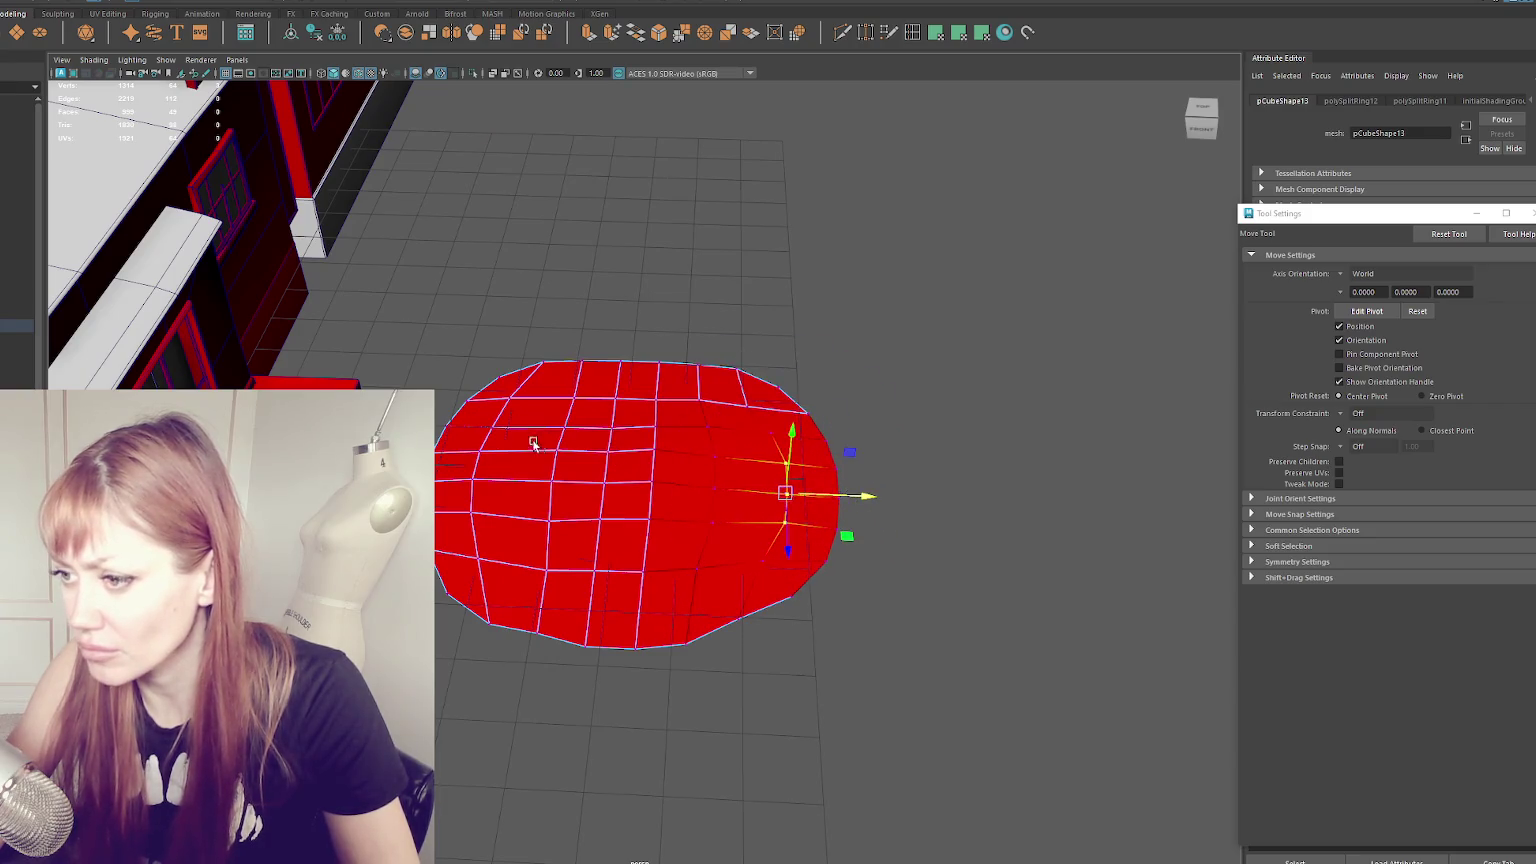
double_click(472, 440)
double_click(545, 450)
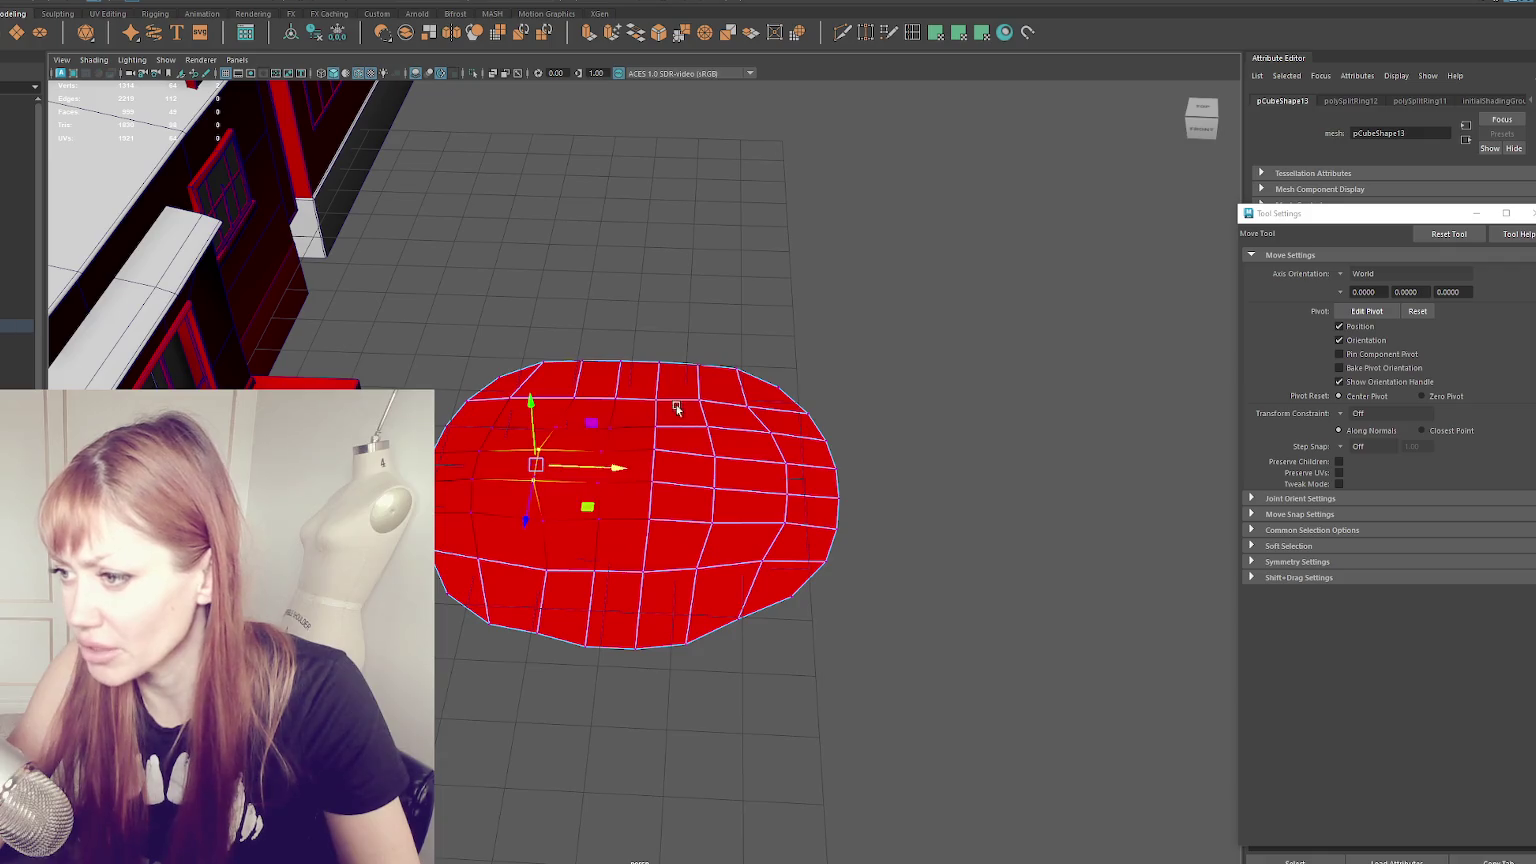
mouse_move(570, 403)
left_mouse_down()
mouse_move(610, 405)
mouse_move(563, 412)
left_mouse_up()
left_click(633, 413)
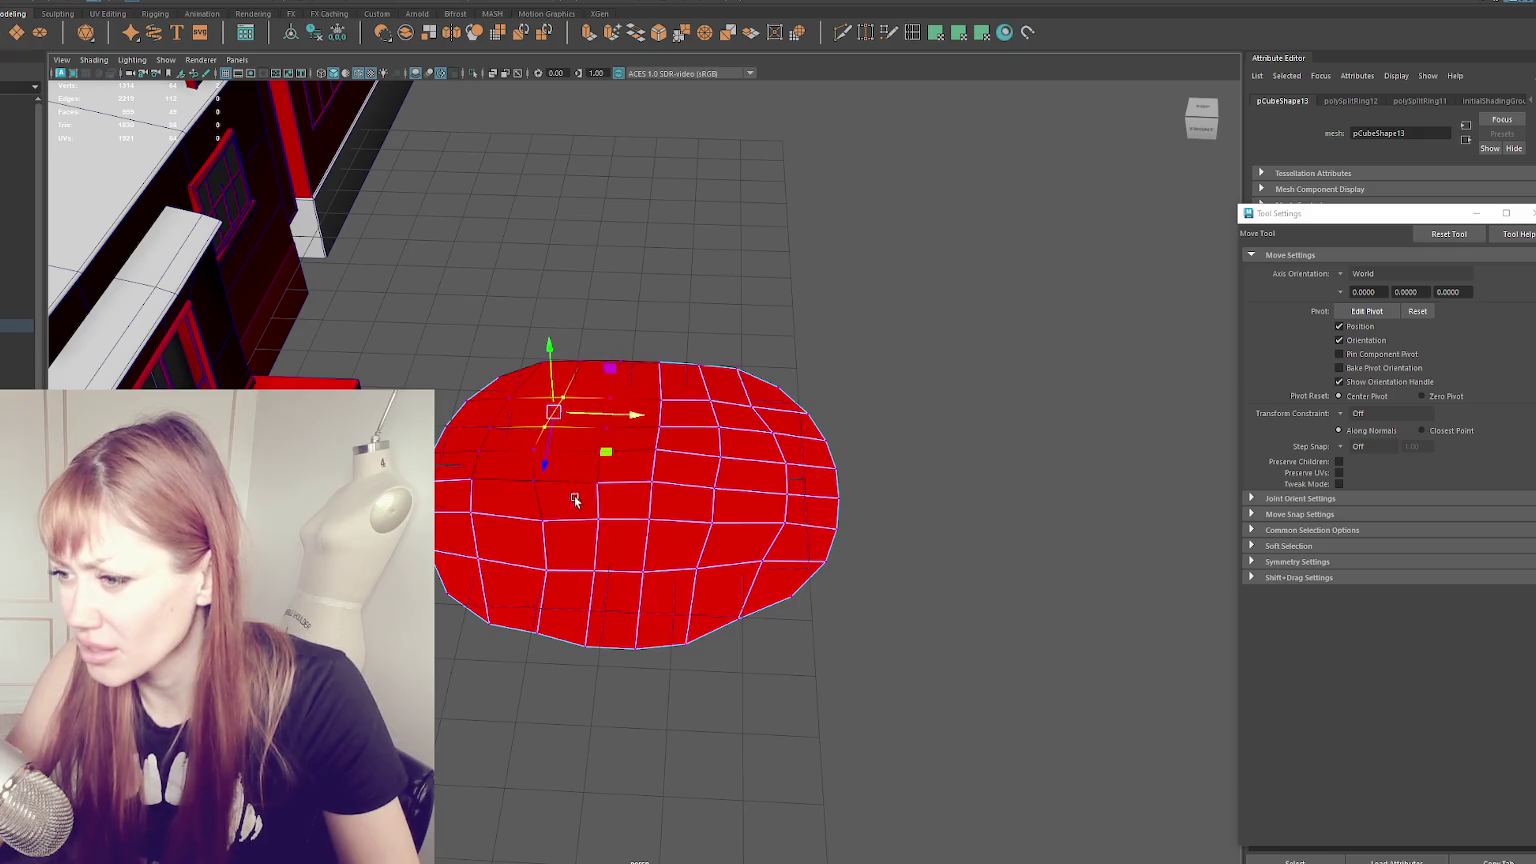
left_click(520, 585)
mouse_move(602, 575)
left_mouse_down()
mouse_move(741, 580)
mouse_move(518, 545)
left_mouse_up()
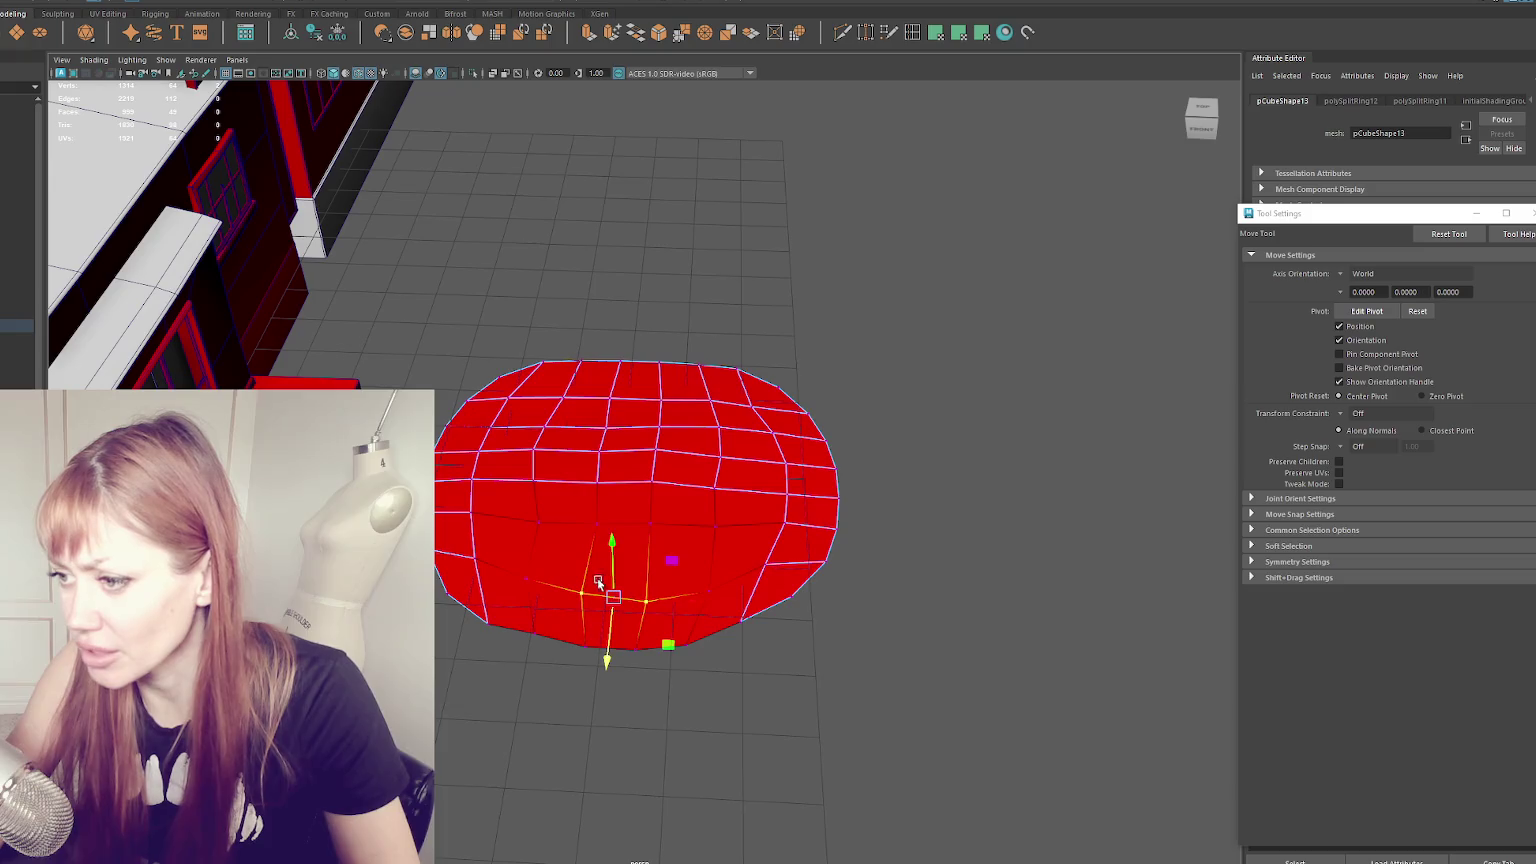
left_click(630, 405)
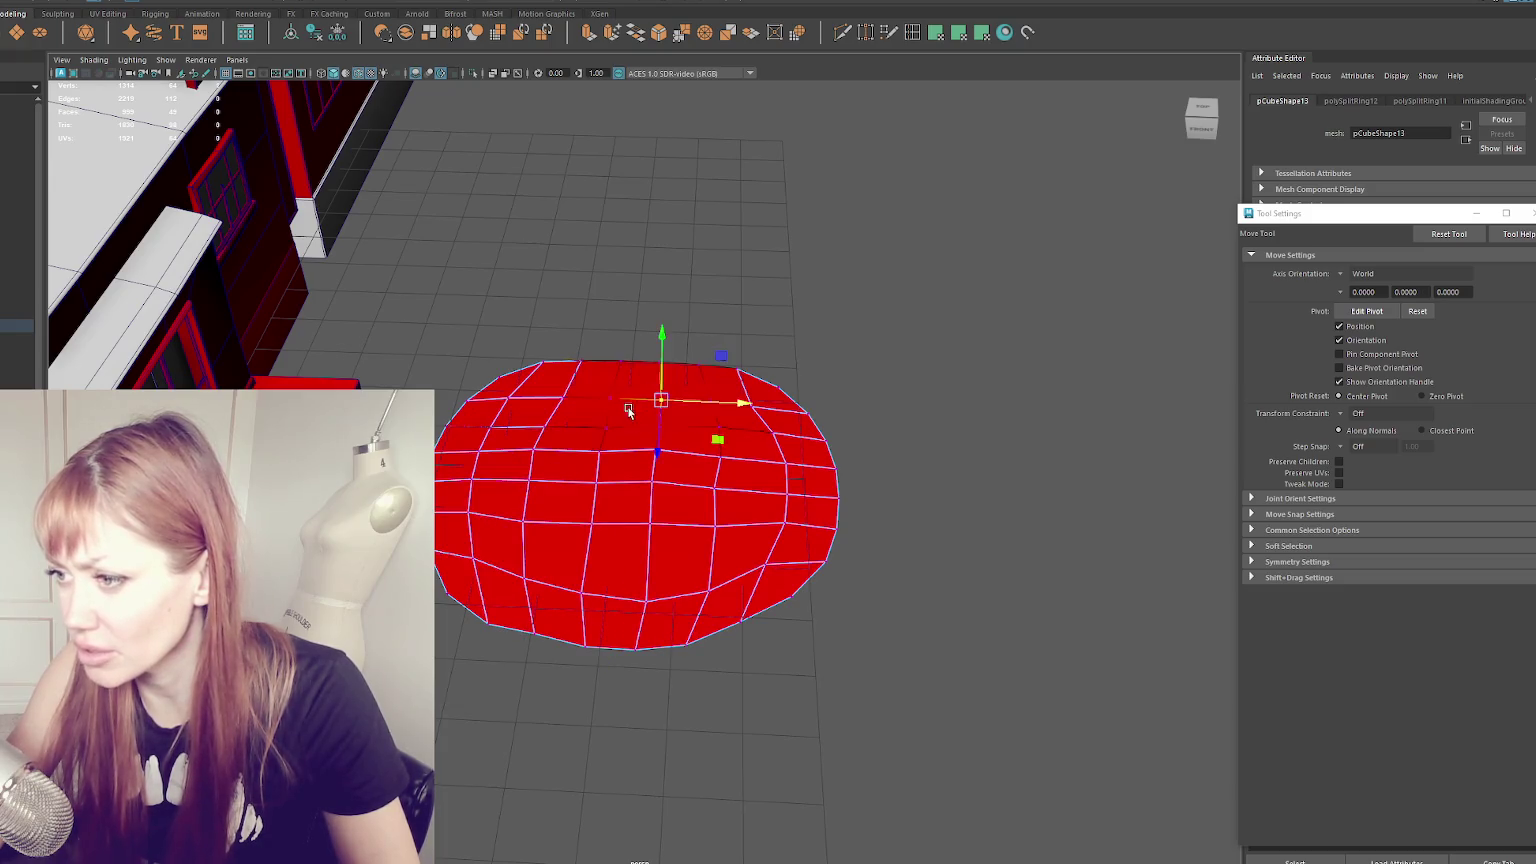
mouse_move(640, 450)
left_mouse_down("alt")
mouse_move(718, 463)
mouse_move(697, 522)
left_mouse_up("alt")
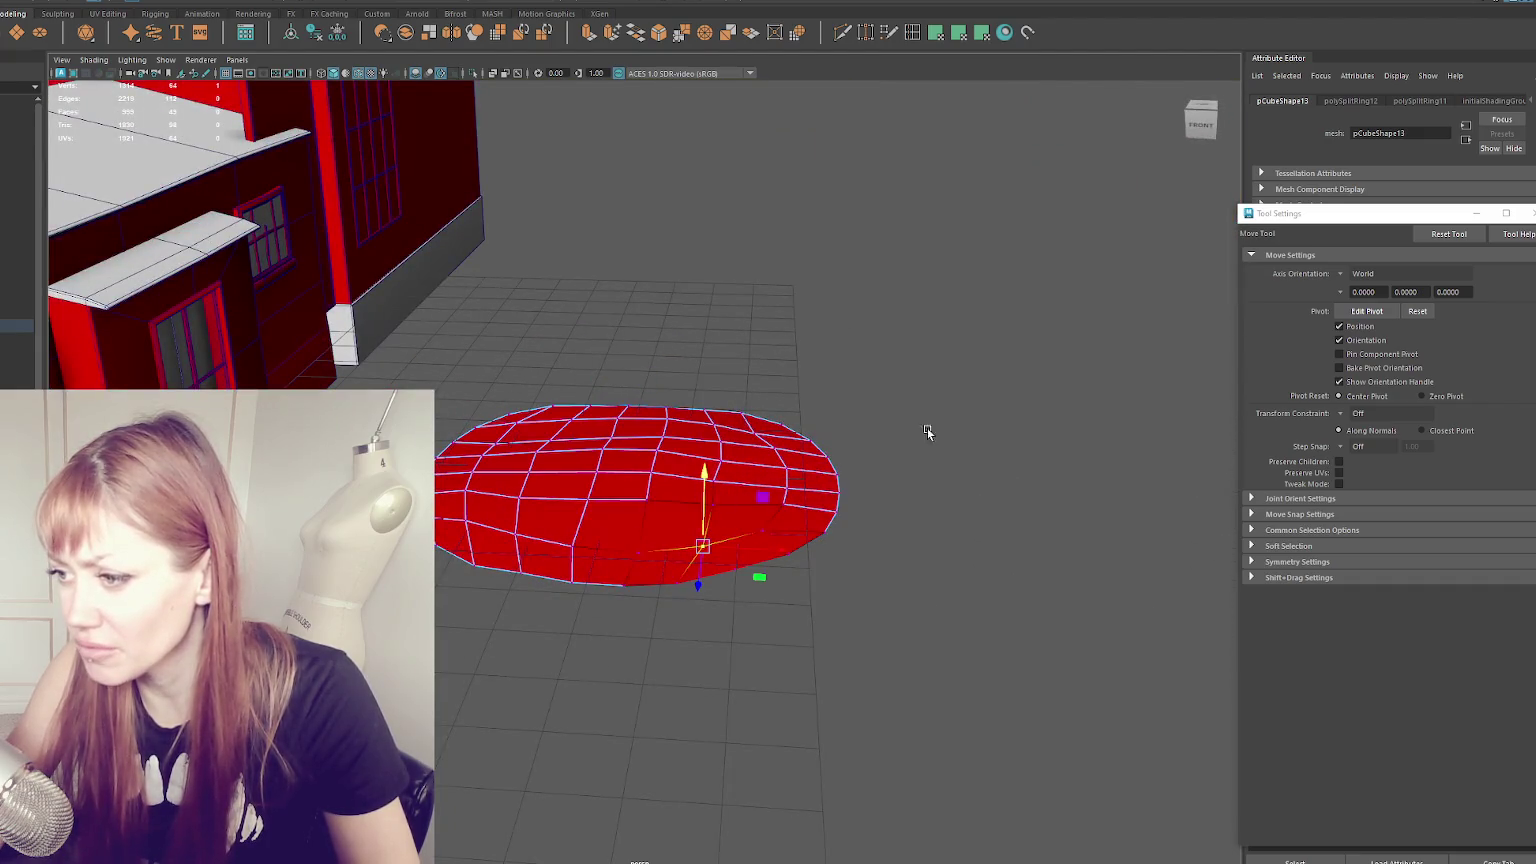
- Lower the disc slightly, then duplicate it with Ctrl+D and move the copy right
key("q")
key("r")
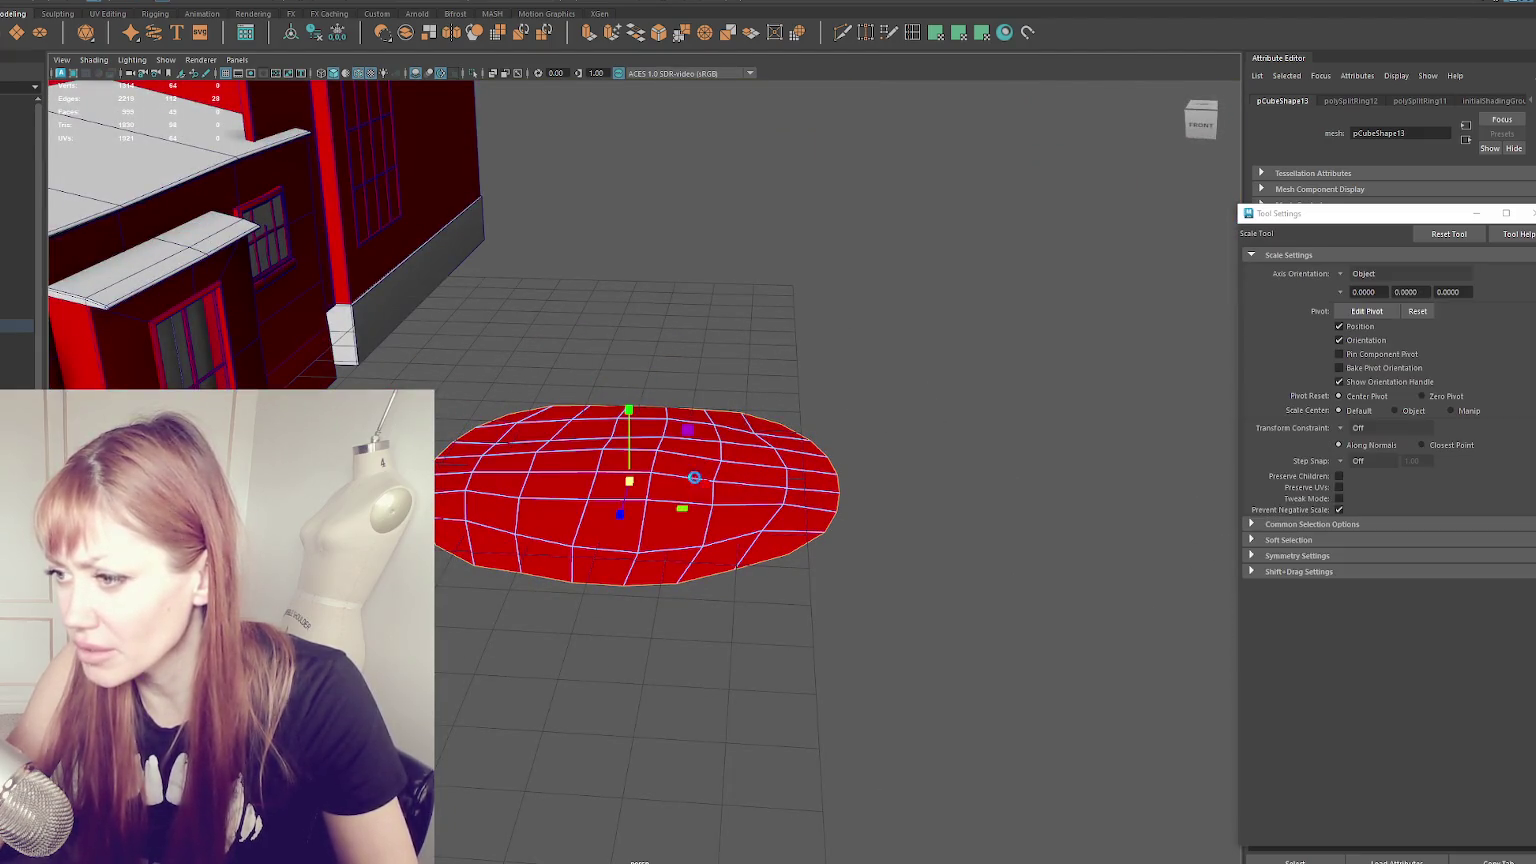
key("w")
left_click_drag(628, 406, 625, 414)
key("F8")
mouse_move(816, 333)
left_mouse_down("alt")
mouse_move(727, 315)
mouse_move(614, 384)
mouse_move(604, 365)
left_mouse_up("alt")
key("ctrl+d")
left_click_drag(576, 477, 990, 415)
key("f")
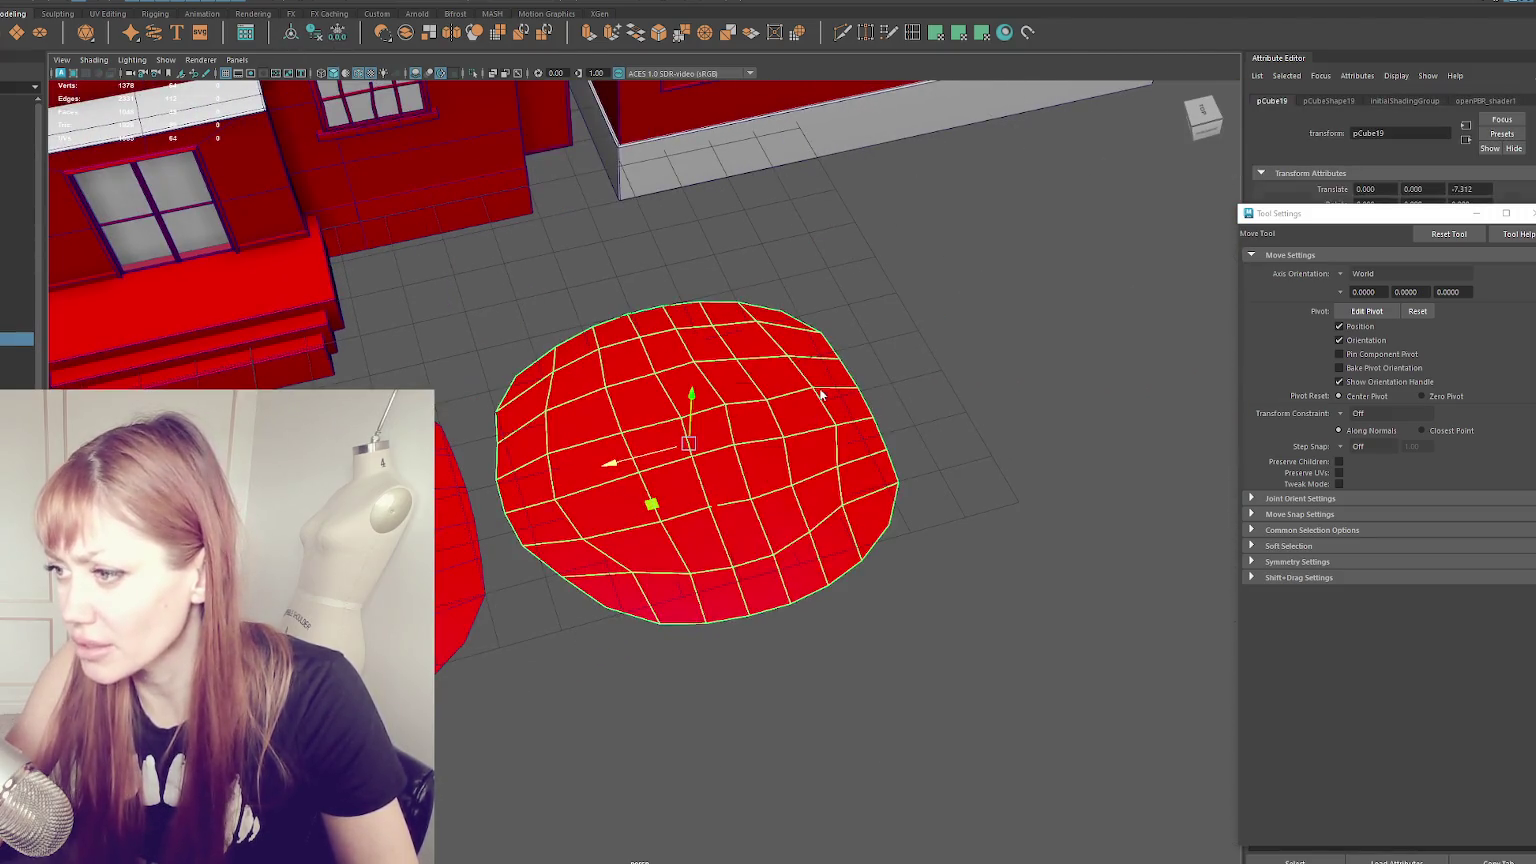
- Delete the copied disc's left-hand faces from a top-down view
key("q")
left_click_drag(736, 411, 866, 371, "alt")
mouse_move(522, 263)
left_mouse_down("alt")
mouse_move(671, 451)
mouse_move(669, 233)
mouse_move(665, 261)
left_mouse_up("alt")
left_click(617, 430)
mouse_move(378, 328)
left_mouse_down("alt")
mouse_move(333, 353)
mouse_move(525, 610)
mouse_move(536, 596)
left_mouse_up("alt")
key("Delete")
left_click_drag(523, 331, 594, 606)
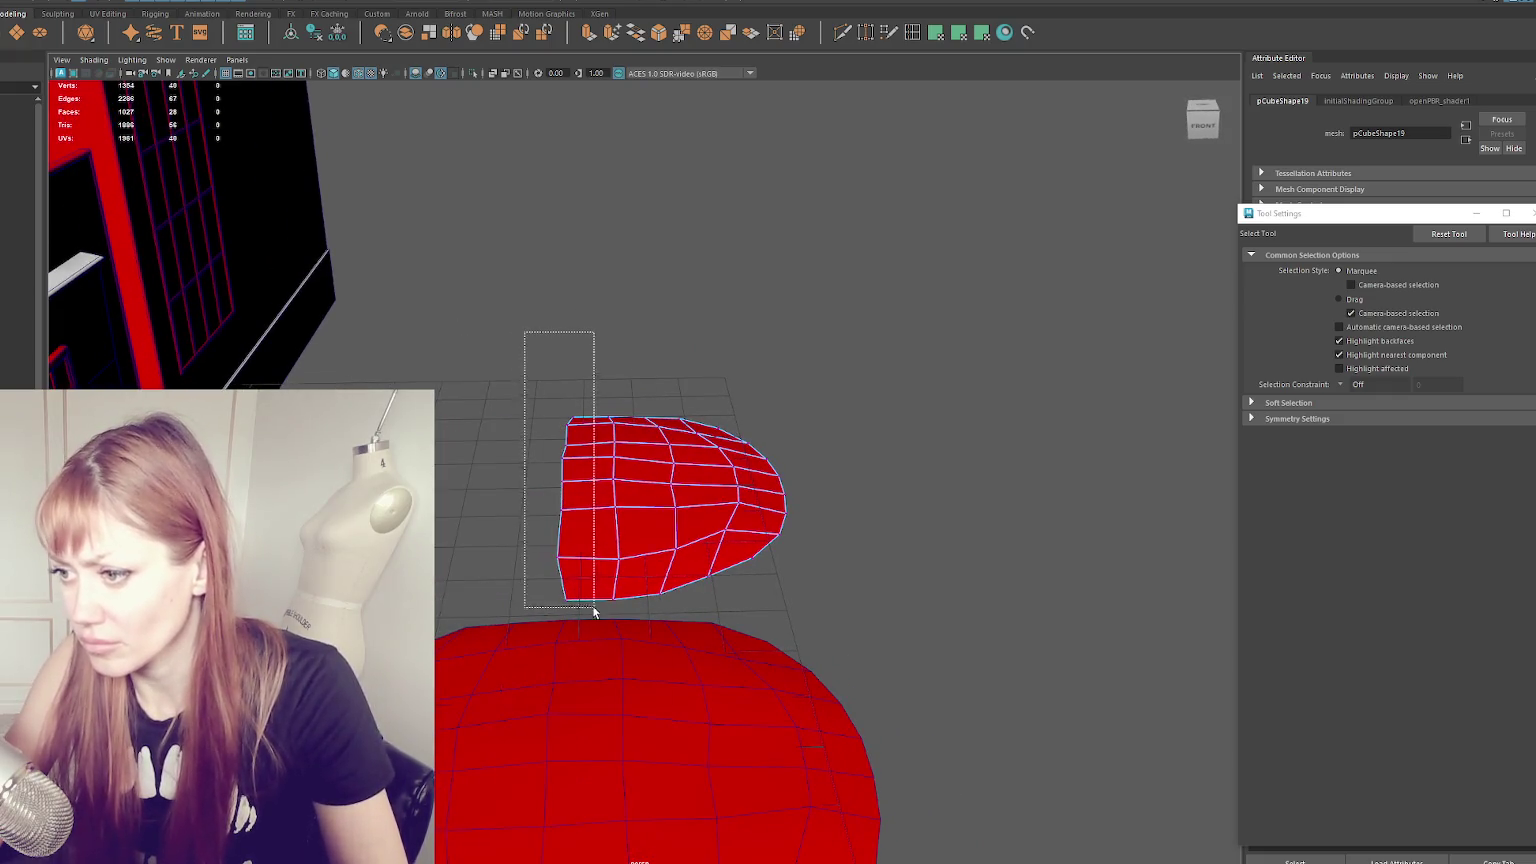
- Compress the disc by moving its right-side vertices left and pulling the left edge into a peak
key("r")
key("q")
right_click_drag(730, 350, 844, 370)
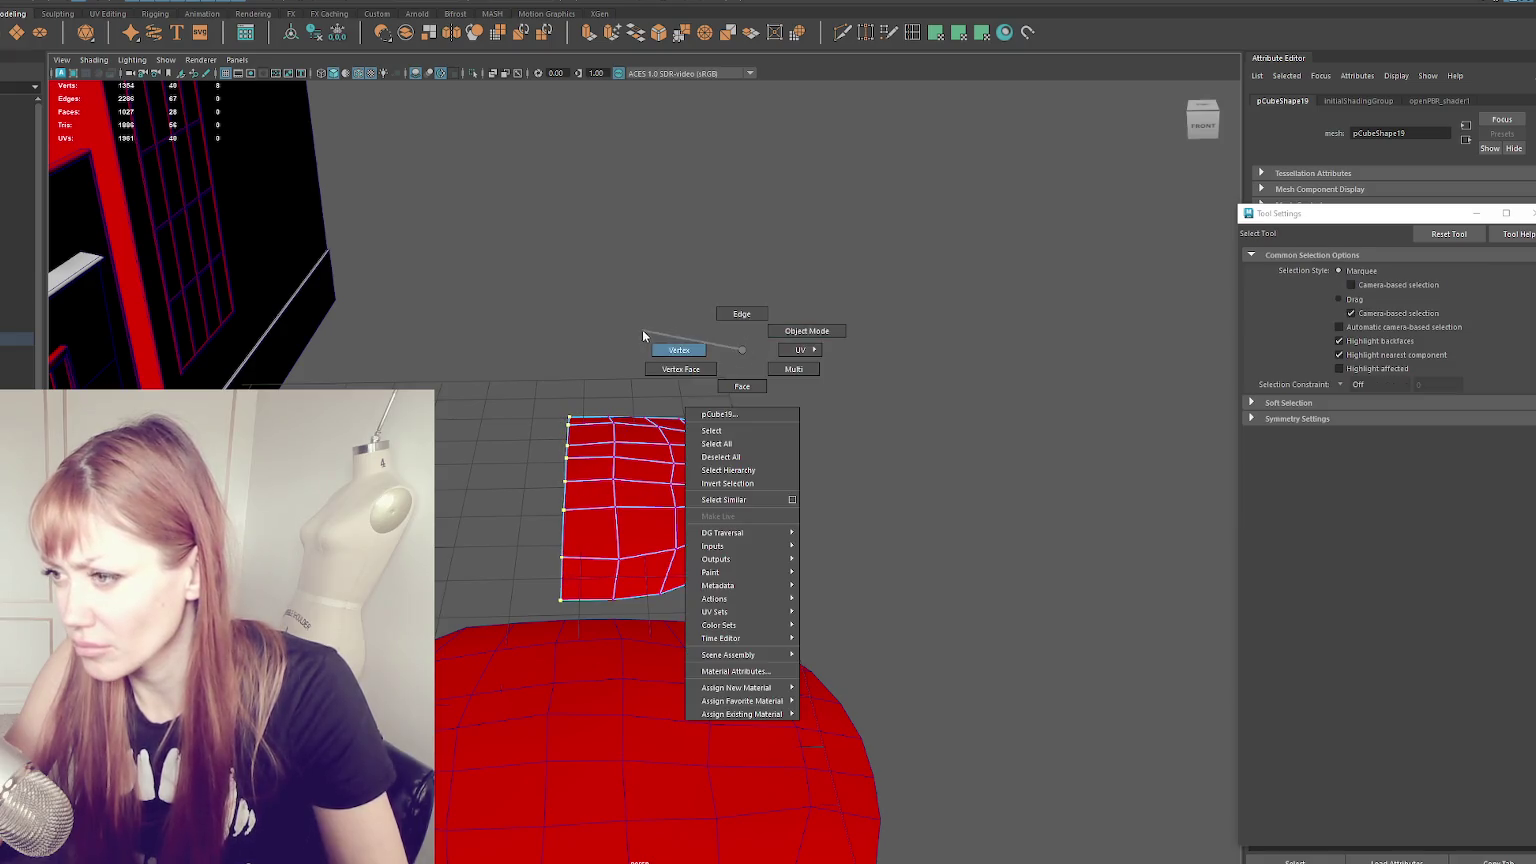
left_click_drag(845, 372, 600, 608)
key("w")
mouse_move(790, 482)
left_mouse_down()
mouse_move(675, 490)
mouse_move(587, 444)
left_mouse_up()
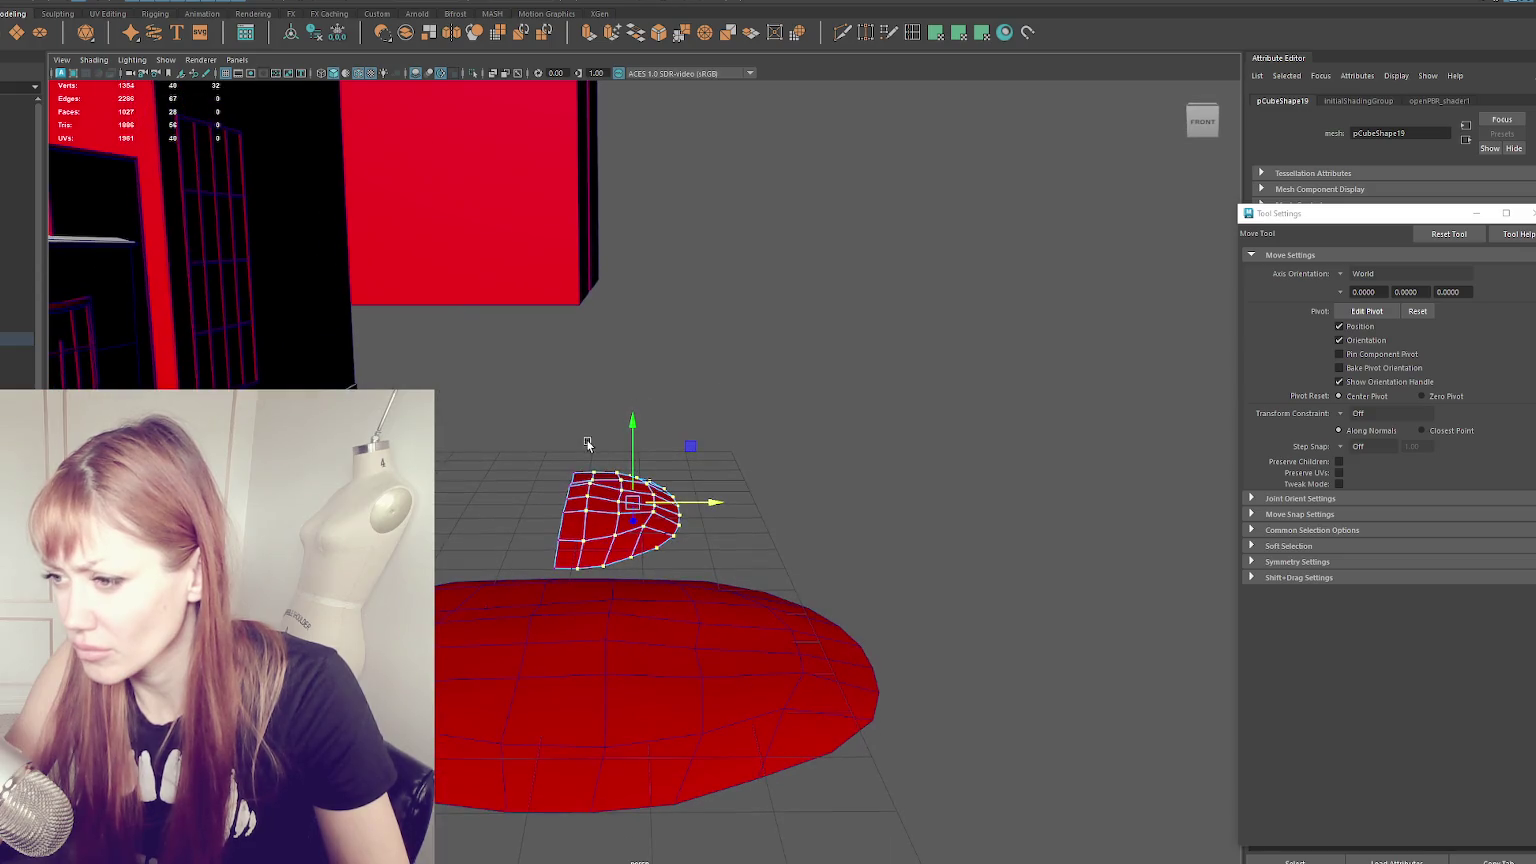
scroll(624, 456, "up", 2)
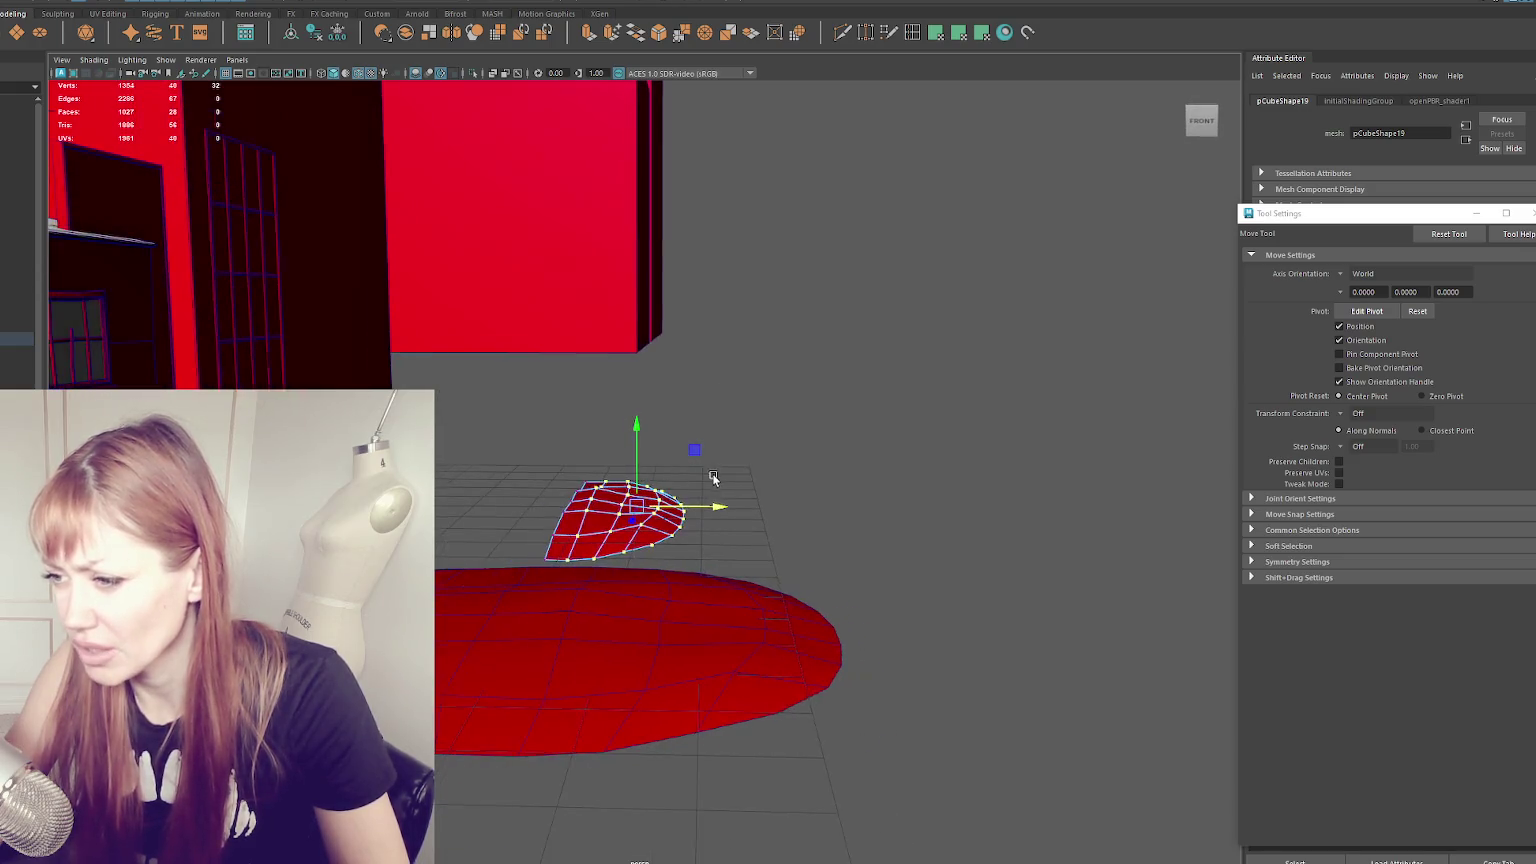
scroll(680, 491, "up", 2)
mouse_move(600, 470)
left_mouse_down("alt")
mouse_move(514, 446)
mouse_move(530, 625)
left_mouse_up("alt")
mouse_move(522, 470)
left_mouse_down()
mouse_move(522, 445)
mouse_move(553, 566)
mouse_move(761, 556)
left_mouse_up()
- Move the tip and edge vertices individually to give the pointed patch an uneven outline
key("q")
key("w")
left_click_drag(1098, 647, 1050, 668)
left_click_drag(1000, 622, 690, 635, "alt")
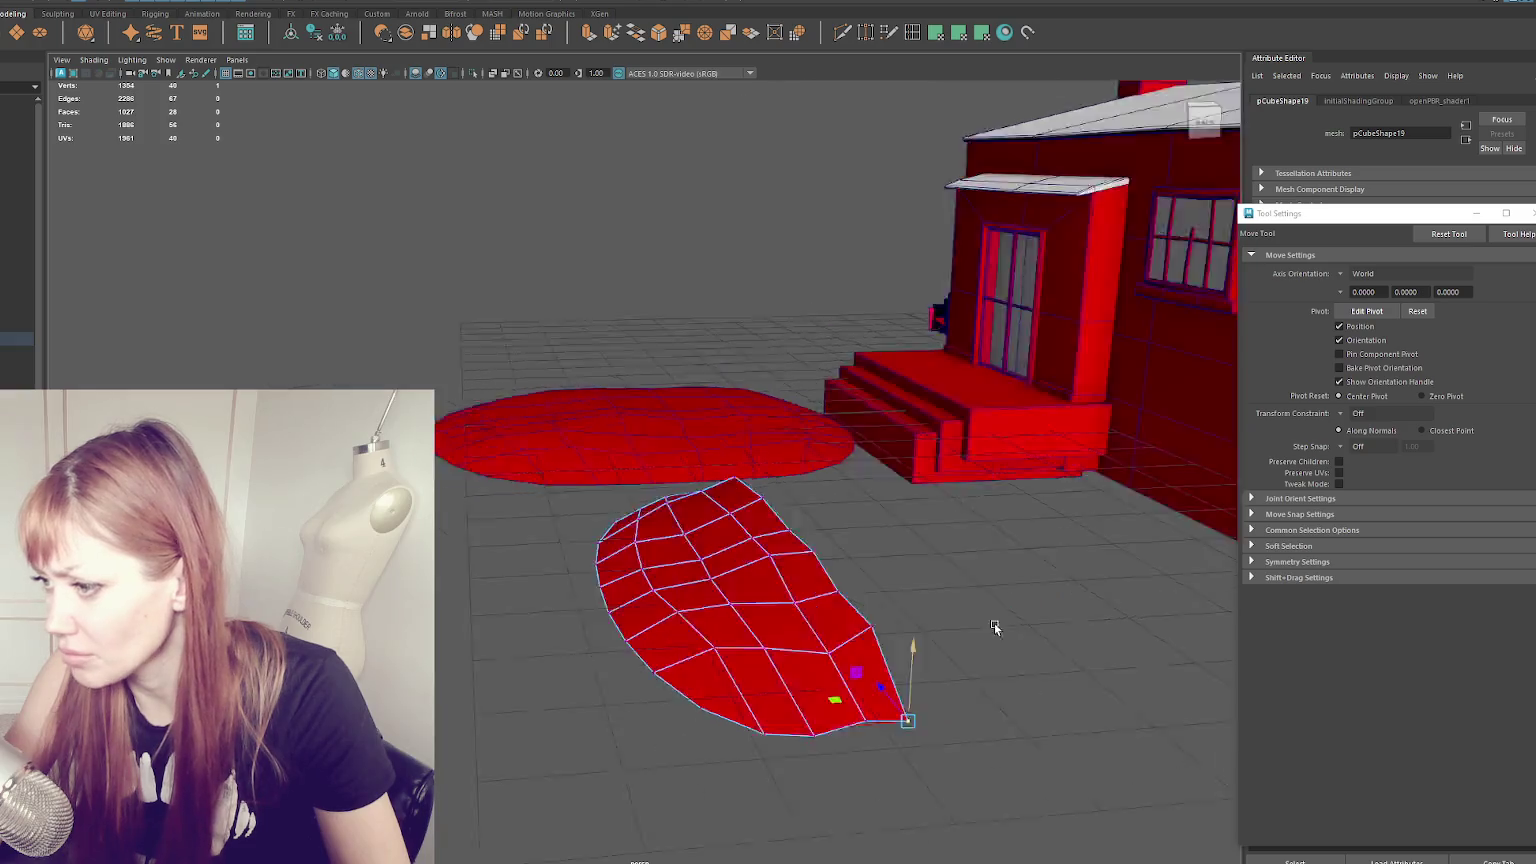
left_click(605, 600)
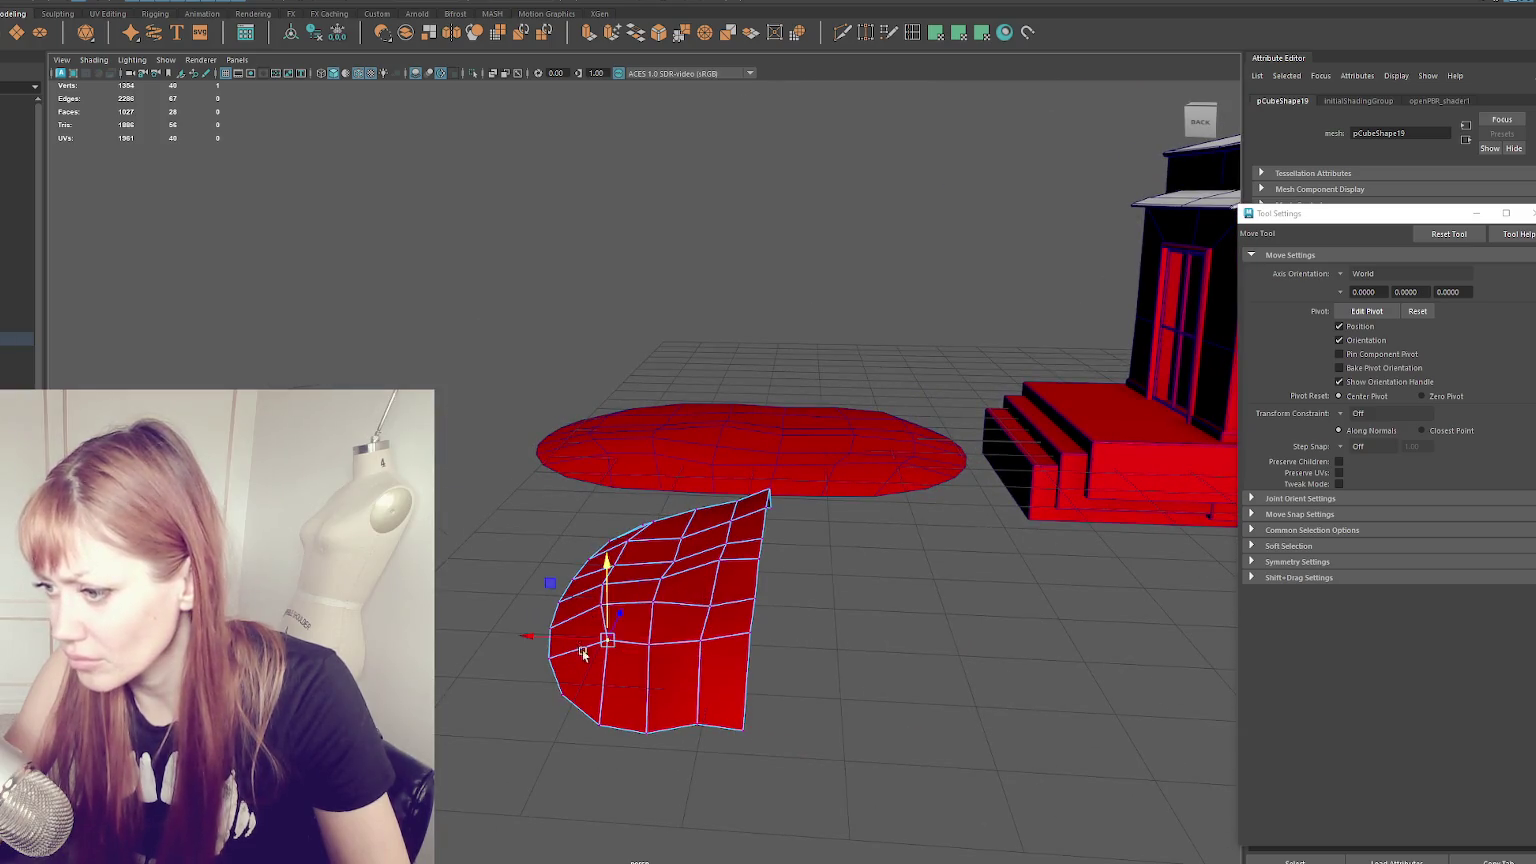
mouse_move(600, 634)
left_mouse_down("alt")
mouse_move(912, 617)
mouse_move(632, 500)
mouse_move(898, 456)
left_mouse_up("alt")
left_click(530, 544)
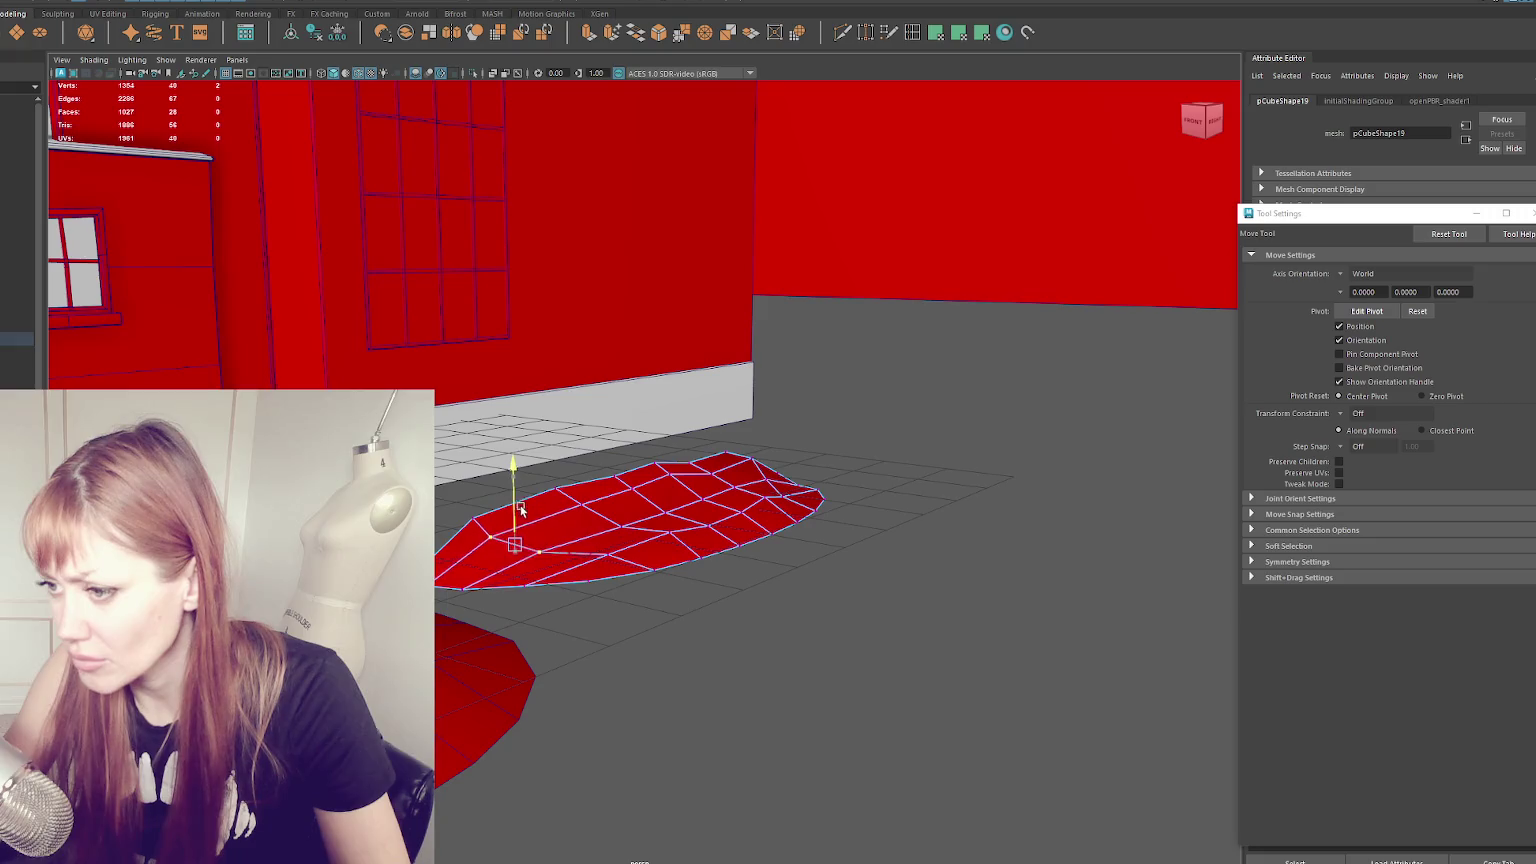
left_click(753, 490)
mouse_move(753, 490)
left_mouse_down("alt")
mouse_move(706, 454)
mouse_move(625, 460)
left_mouse_up("alt")
mouse_move(704, 577)
left_mouse_down()
mouse_move(709, 553)
mouse_move(812, 545)
mouse_move(741, 591)
mouse_move(1033, 503)
mouse_move(773, 505)
mouse_move(456, 585)
mouse_move(632, 571)
left_mouse_up()
right_click_drag(661, 500, 756, 456)
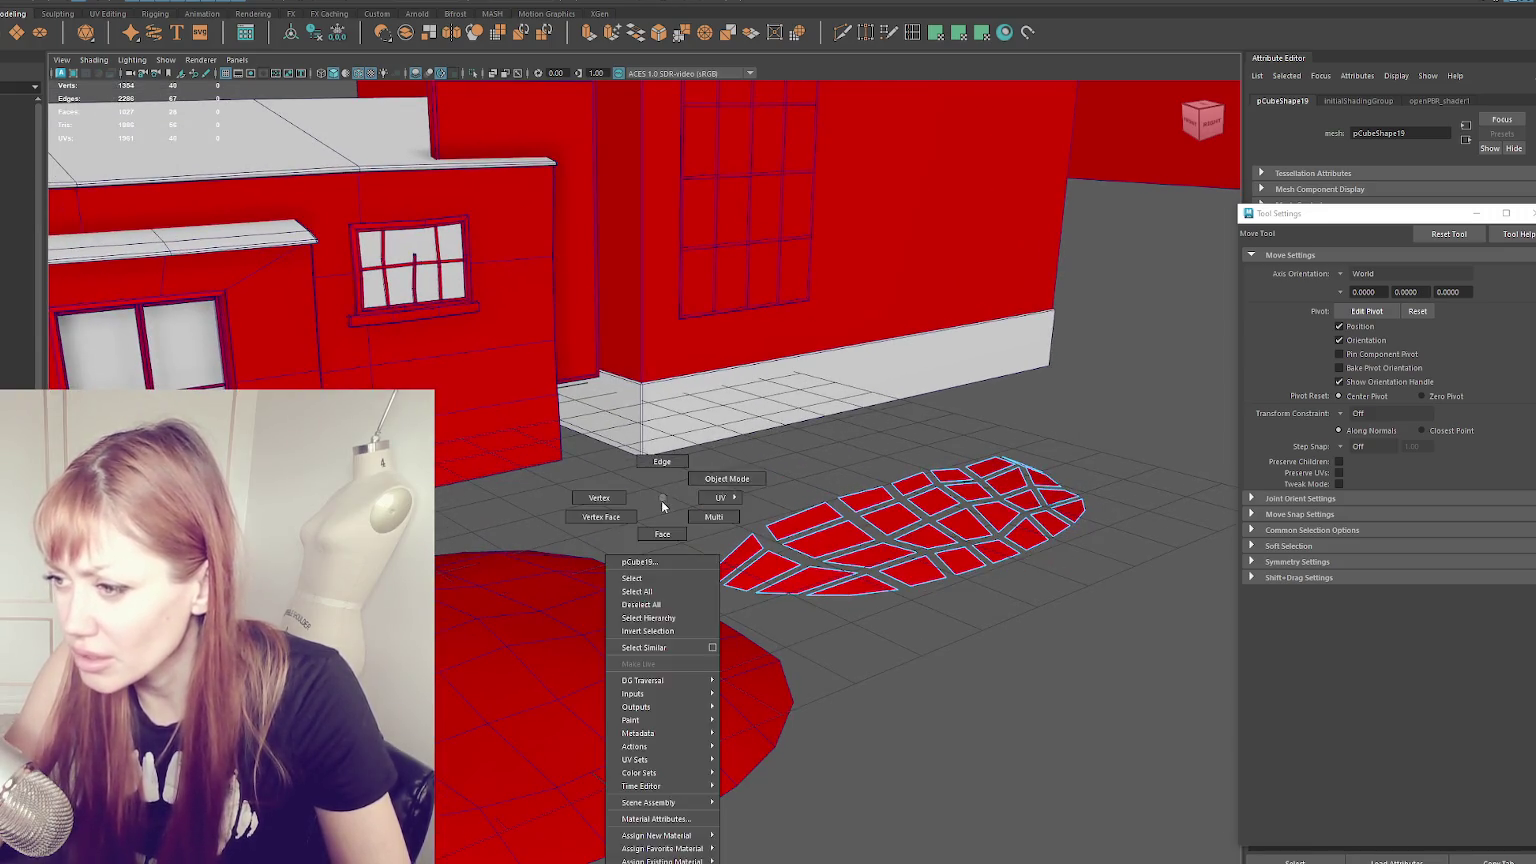
- Shift an edge vertex of the flat red patch to roughen its outline, then frame the leaf-shaped patch
left_click(1083, 638)
mouse_move(1083, 638)
left_mouse_down("alt")
mouse_move(782, 641)
mouse_move(850, 645)
left_mouse_up("alt")
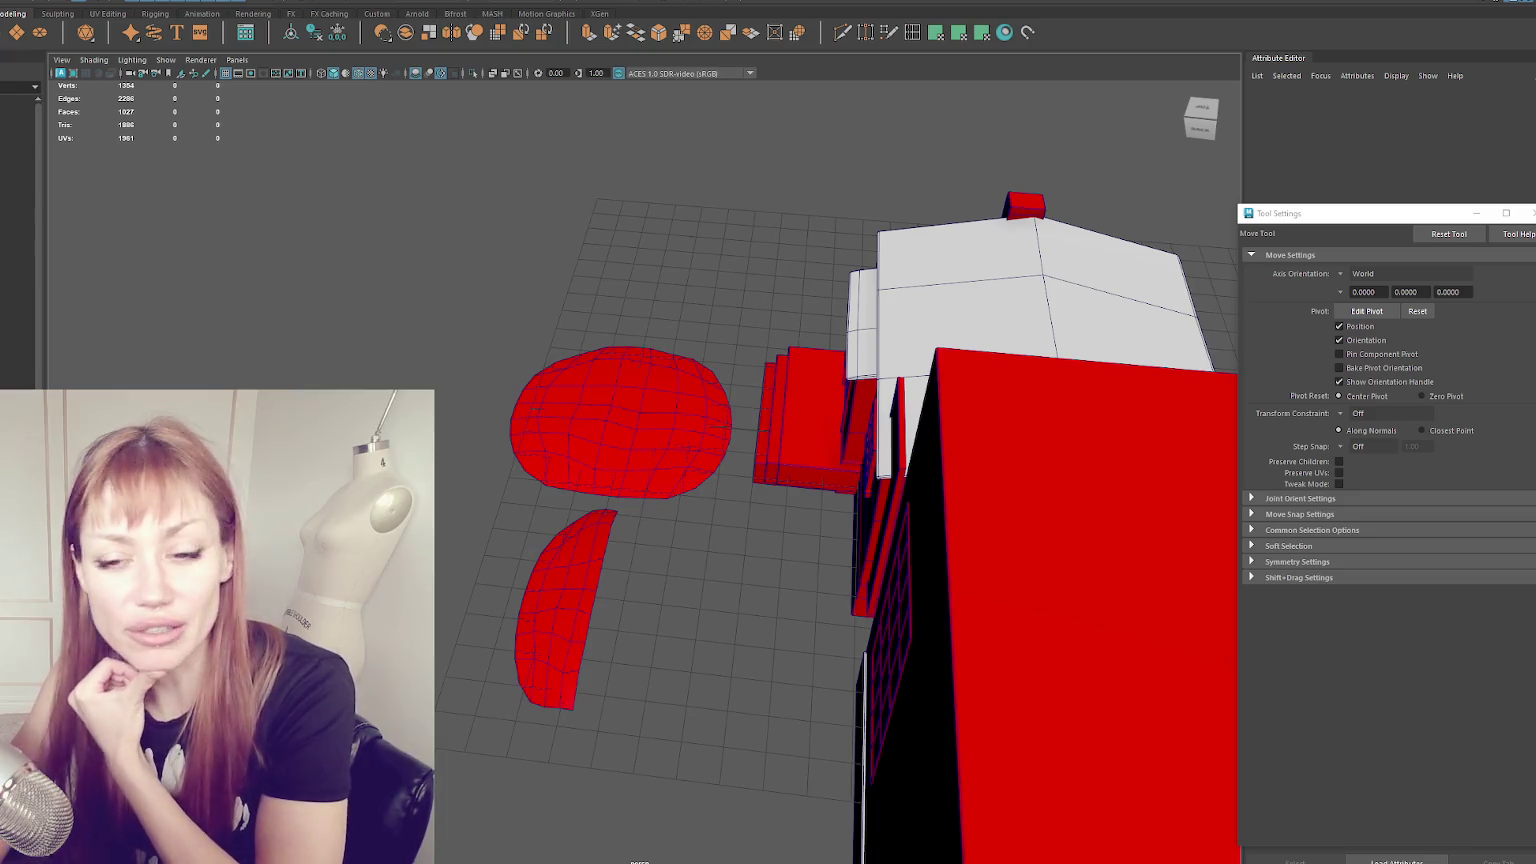
left_click(596, 396)
mouse_move(596, 396)
left_mouse_down("alt")
mouse_move(697, 580)
mouse_move(823, 531)
mouse_move(846, 566)
mouse_move(725, 541)
mouse_move(738, 570)
mouse_move(730, 389)
left_mouse_up("alt")
left_click(846, 566)
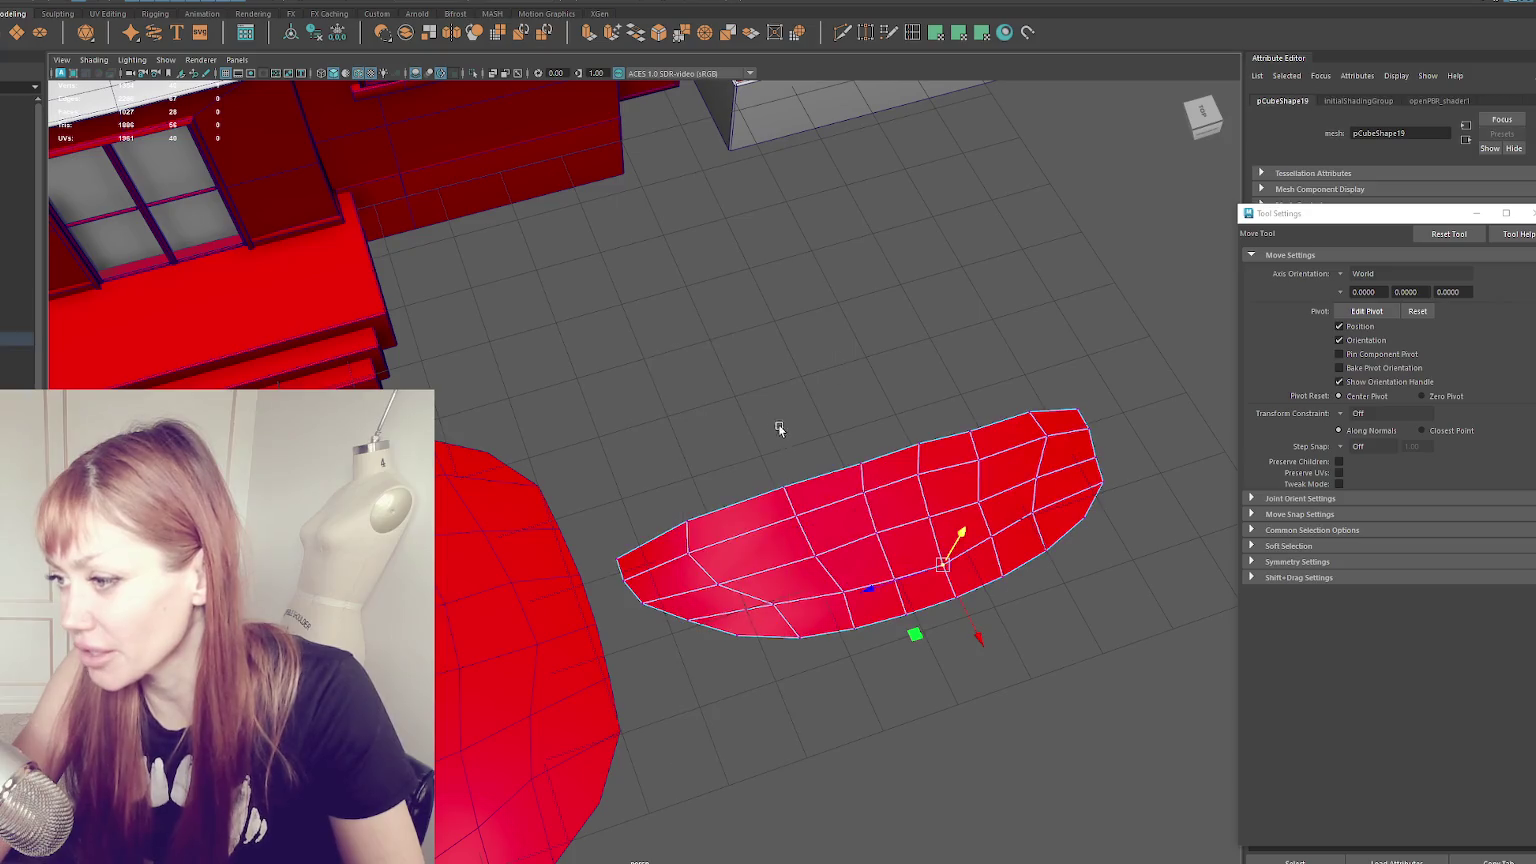
left_click_drag(881, 585, 886, 591)
mouse_move(800, 524)
left_mouse_down()
mouse_move(875, 460)
mouse_move(818, 409)
mouse_move(865, 444)
mouse_move(910, 397)
left_mouse_up()
right_click_drag(945, 332, 915, 318)
mouse_move(915, 318)
left_mouse_down("alt")
mouse_move(907, 295)
mouse_move(952, 260)
mouse_move(1097, 264)
left_mouse_up("alt")
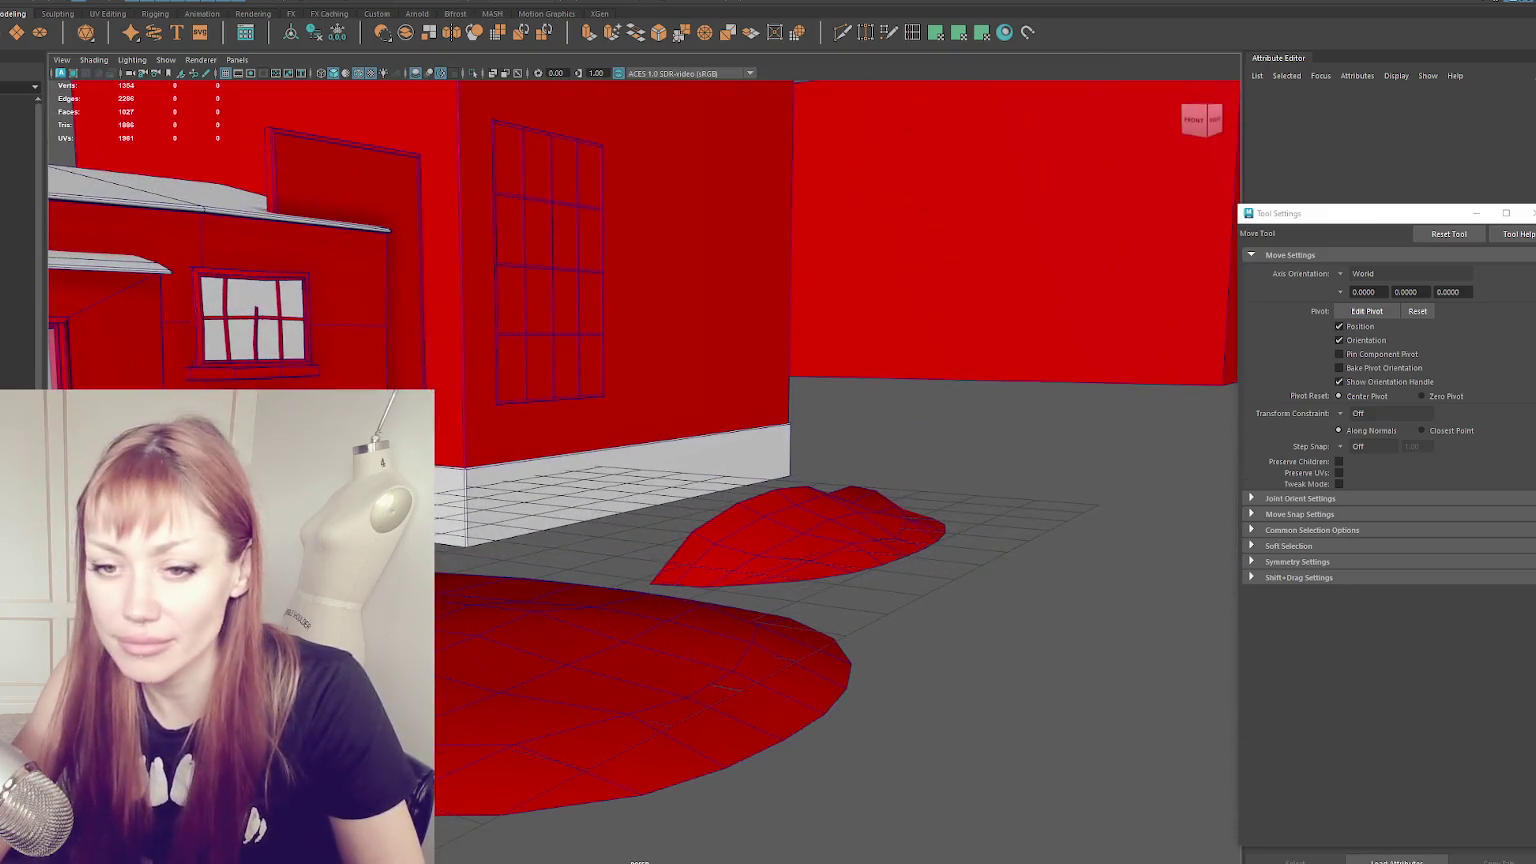
left_click(850, 546)
key("f")
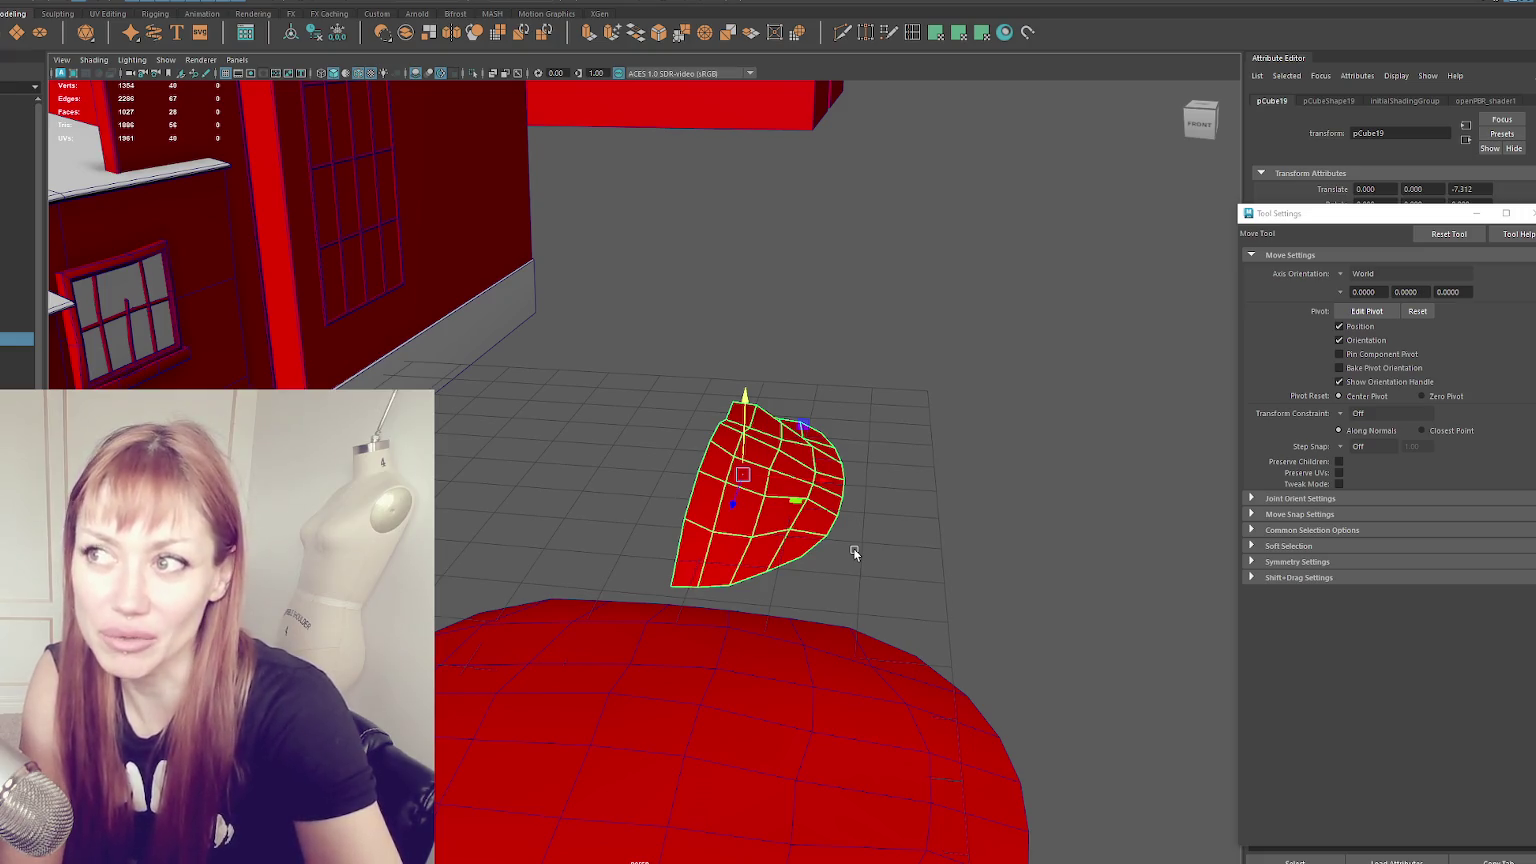
- Select the large oval patch and move its duplicate, pCube20, beside the original
mouse_move(909, 504)
left_mouse_down("alt")
mouse_move(746, 482)
mouse_move(767, 444)
mouse_move(822, 518)
mouse_move(634, 484)
mouse_move(864, 507)
left_mouse_up("alt")
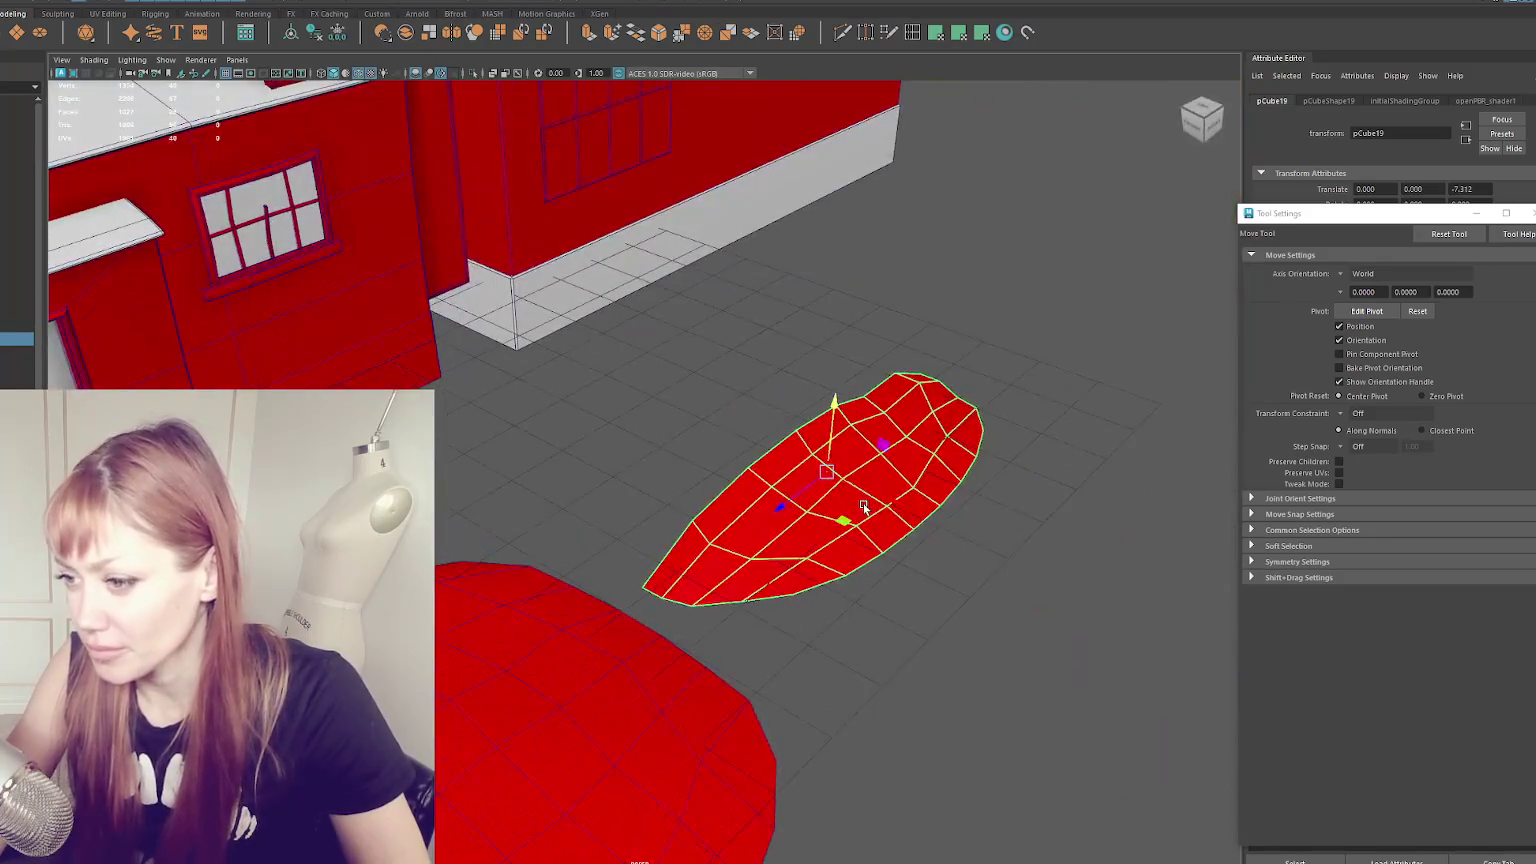
left_click(893, 275)
mouse_move(893, 275)
left_mouse_down("alt")
mouse_move(984, 449)
mouse_move(840, 490)
left_mouse_up("alt")
left_click(690, 460)
left_click(676, 636)
mouse_move(676, 636)
left_mouse_down("shift")
mouse_move(686, 820)
mouse_move(754, 594)
mouse_move(819, 515)
mouse_move(896, 518)
mouse_move(812, 329)
mouse_move(832, 340)
left_mouse_up("shift")
key("q")
right_click_drag(903, 293, 857, 283)
right_click_drag(818, 348, 811, 365)
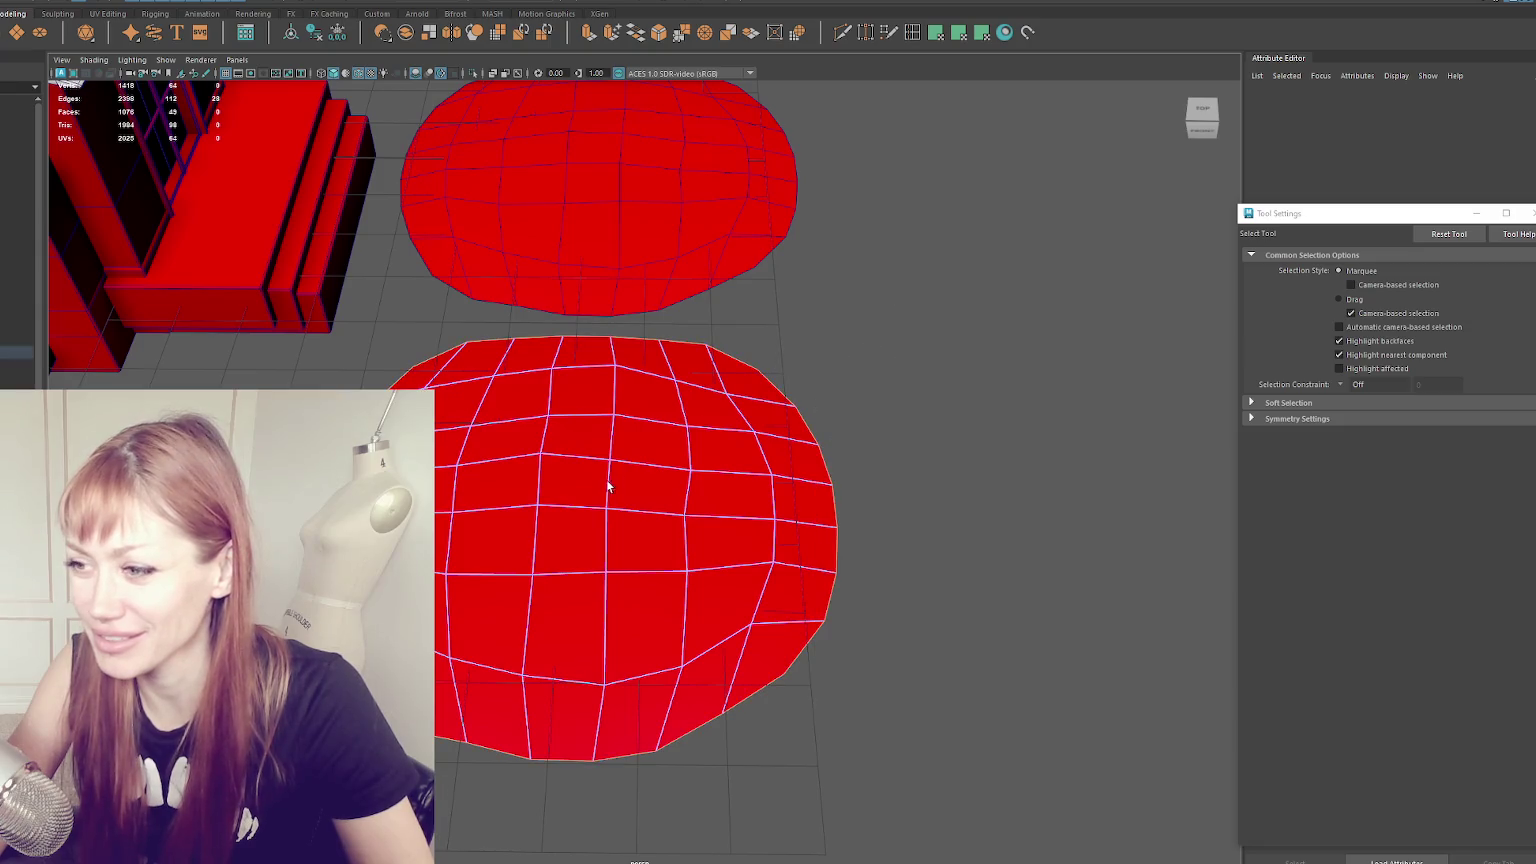
- Delete two vertical edge loops from the copied oval patch
double_click(681, 497)
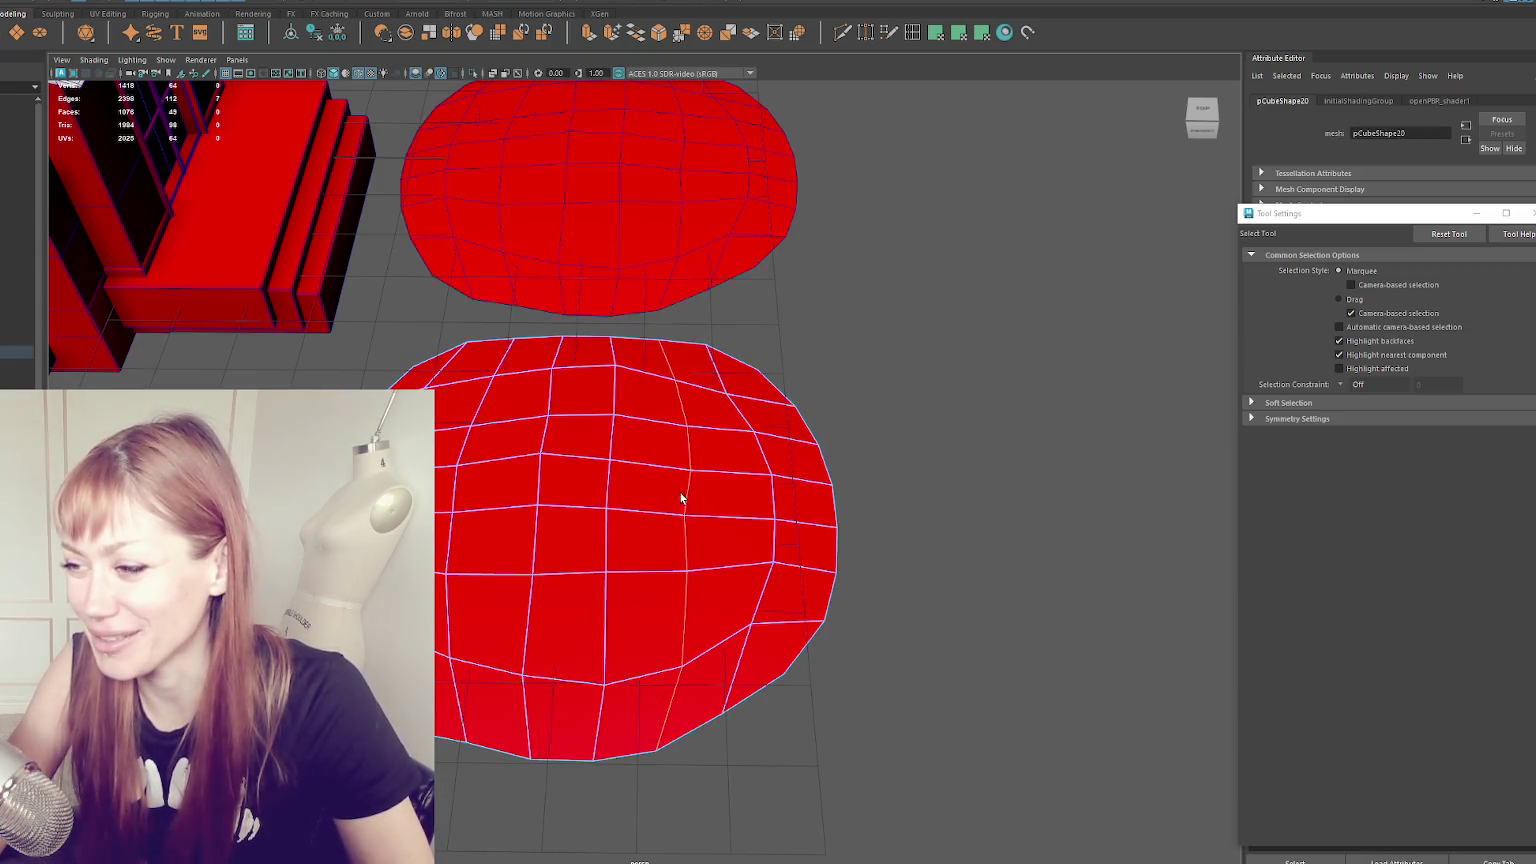
double_click(608, 484, "shift")
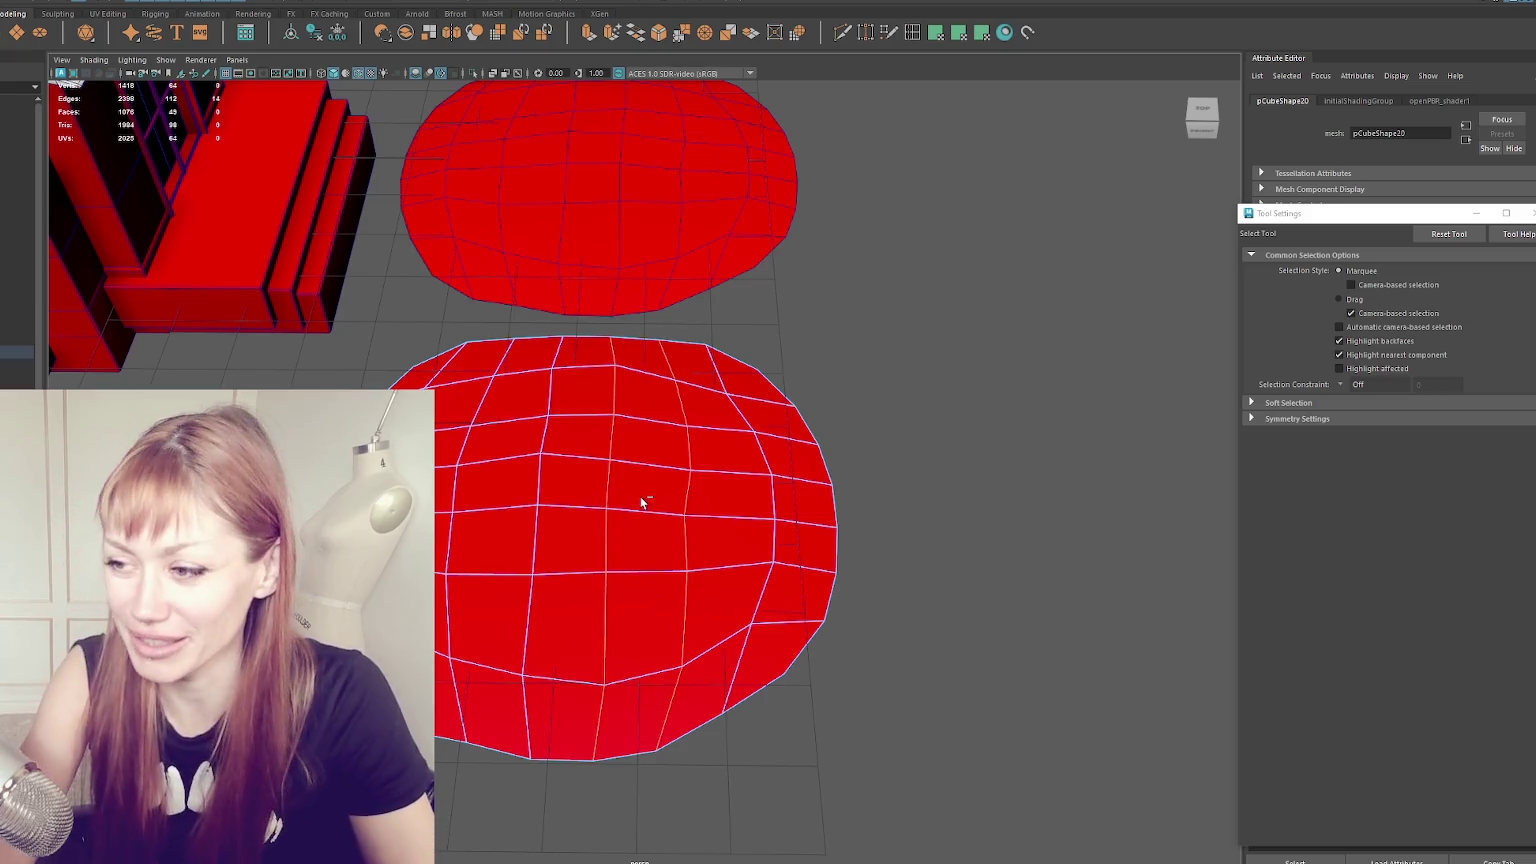
key("ctrl+Delete")
- Shift a vertical column of vertices left and scale it inward to narrow the patch
right_click_drag(1097, 352, 1090, 360)
mouse_move(594, 355)
left_mouse_down("alt")
mouse_move(612, 338)
mouse_move(506, 810)
left_mouse_up("alt")
key("w")
left_click_drag(580, 520, 553, 521)
left_click_drag(810, 340, 745, 720)
key("r")
mouse_move(842, 497)
left_mouse_down()
mouse_move(690, 505)
mouse_move(541, 397)
mouse_move(575, 674)
mouse_move(586, 477)
mouse_move(590, 560)
left_mouse_up()
key("w")
key("q")
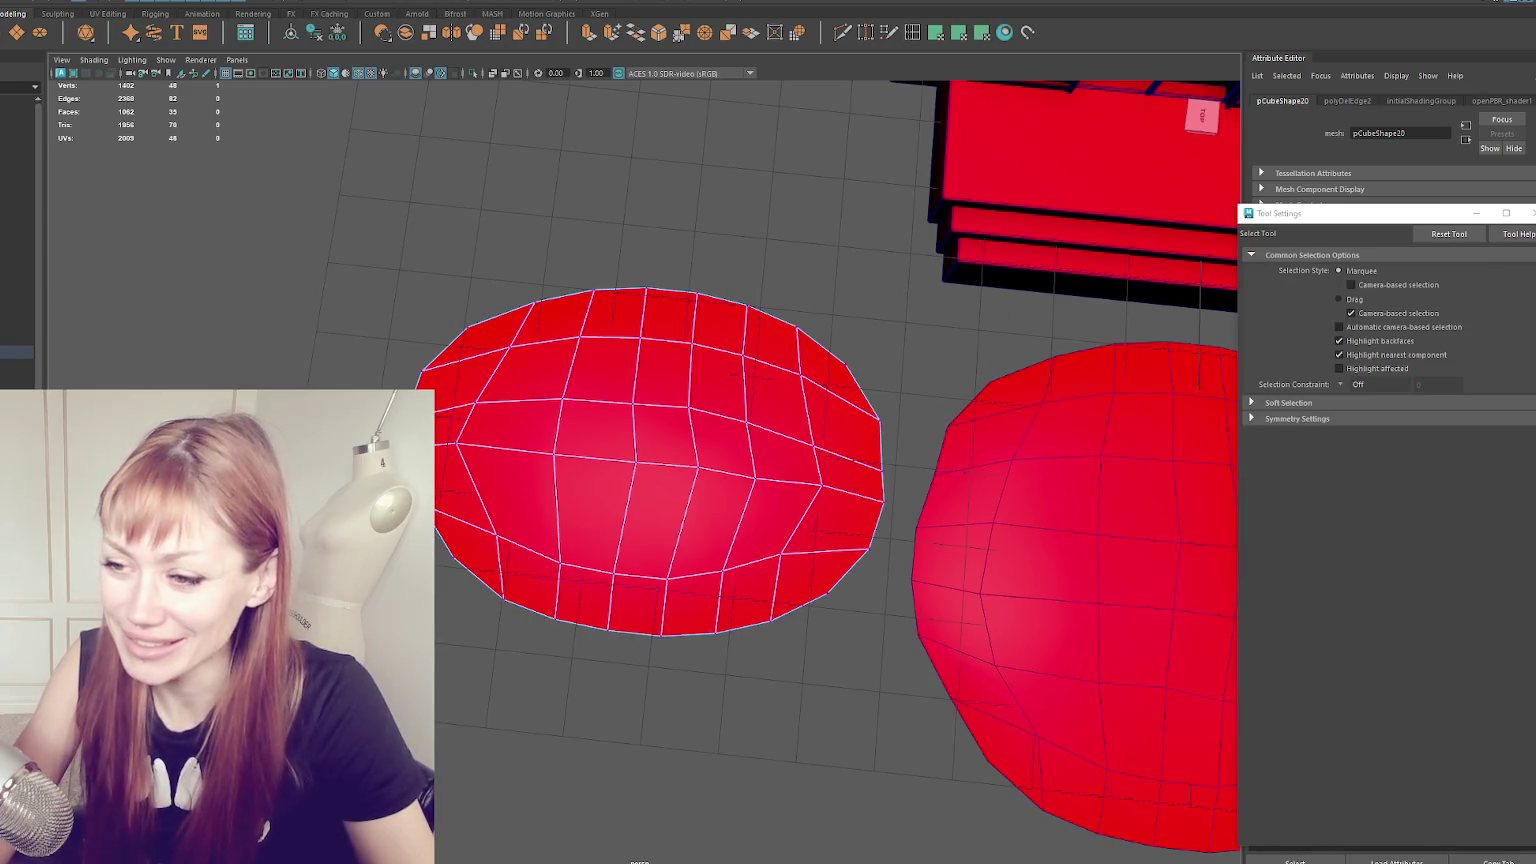
key("w")
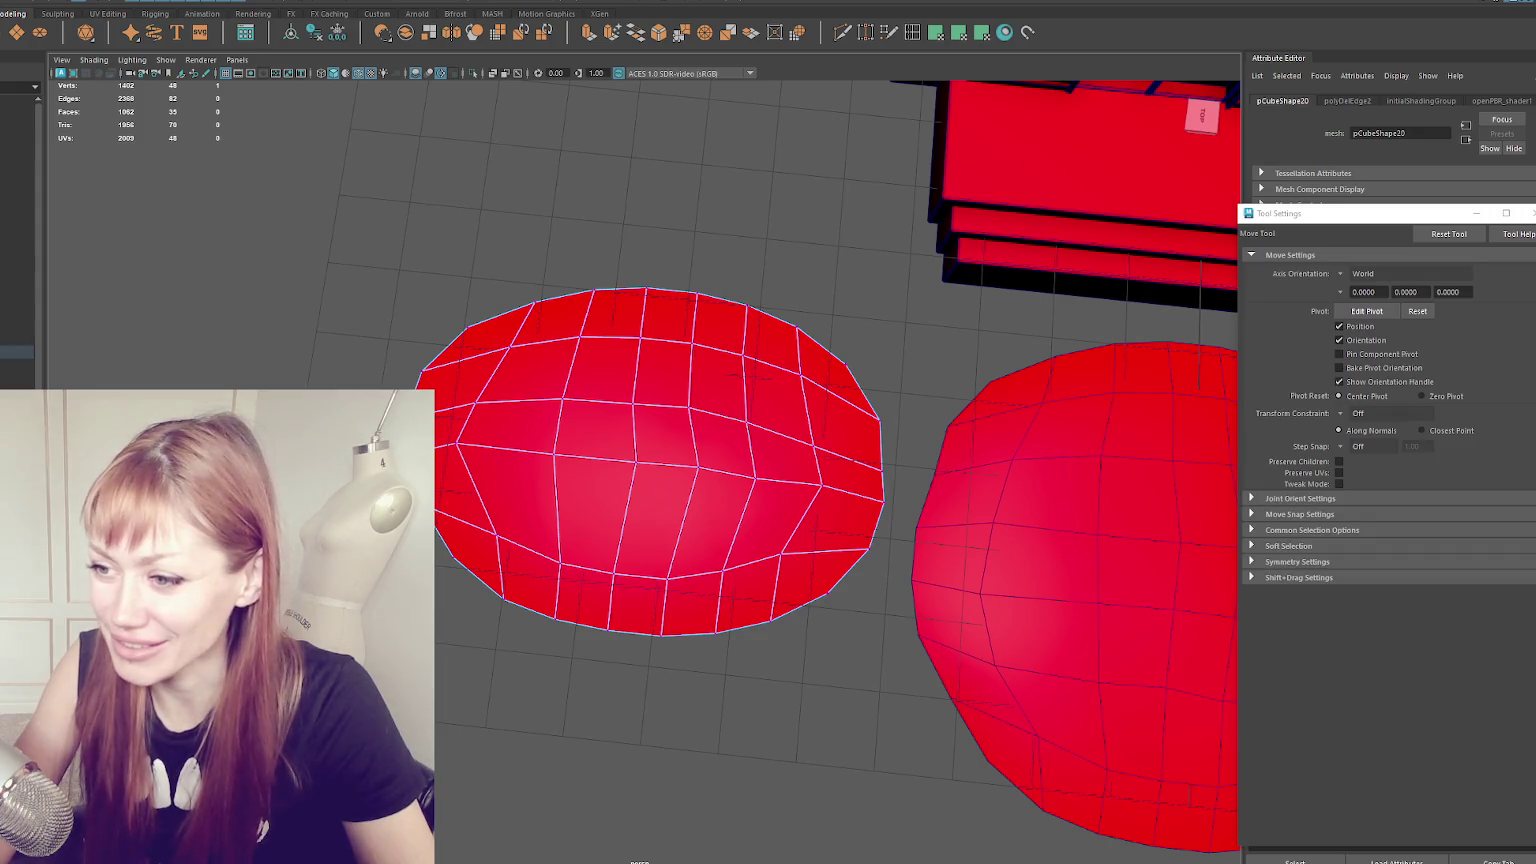
- Pull individual left, top and right edge vertices to make the patch outline irregular
left_click_drag(905, 497, 860, 505)
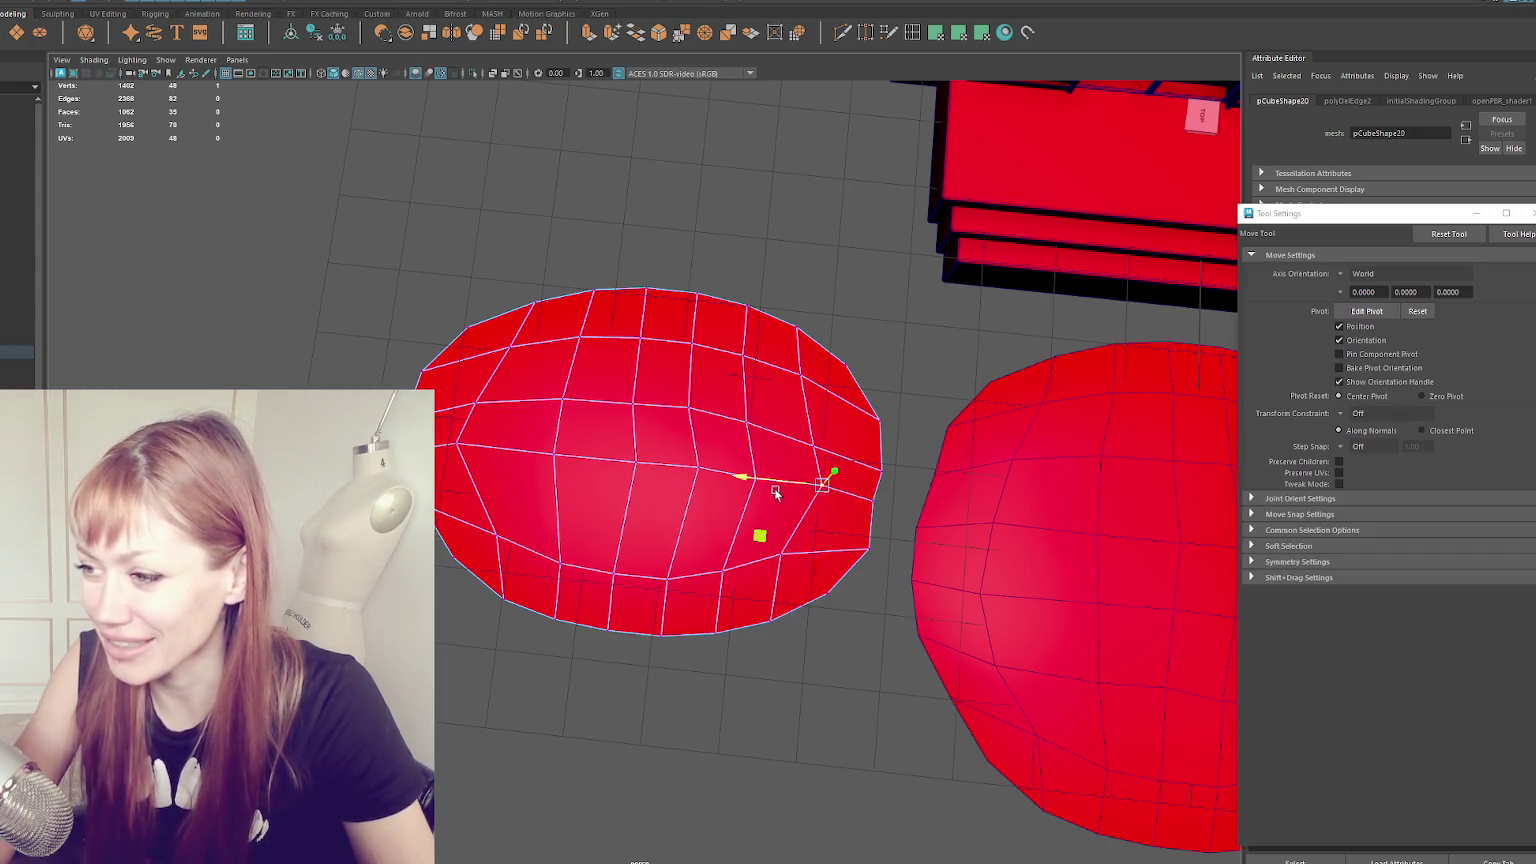
left_click(765, 553)
left_click(476, 532)
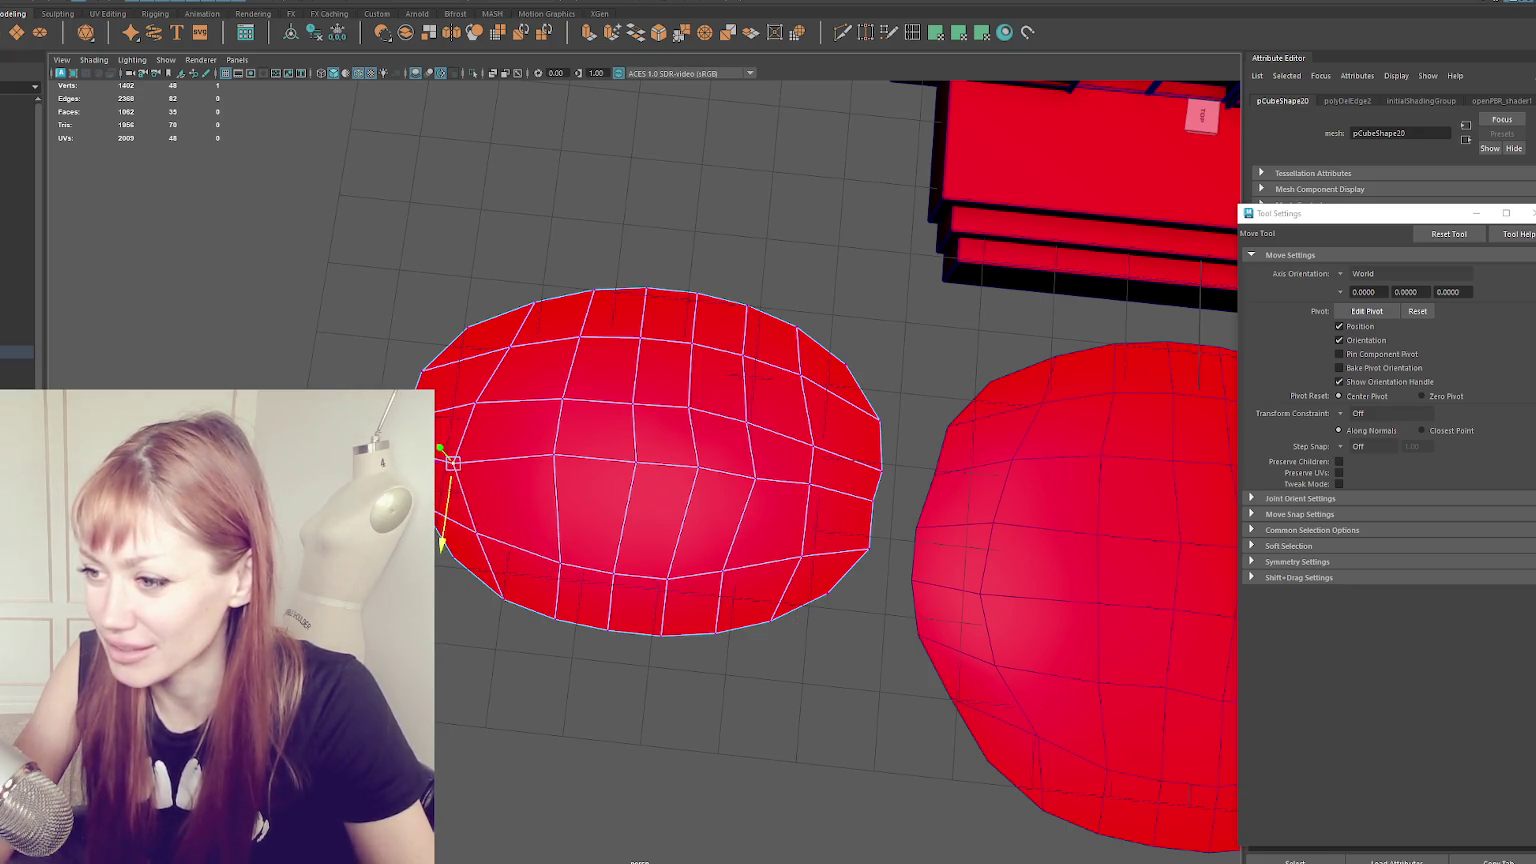
left_click(555, 452)
left_click(541, 560)
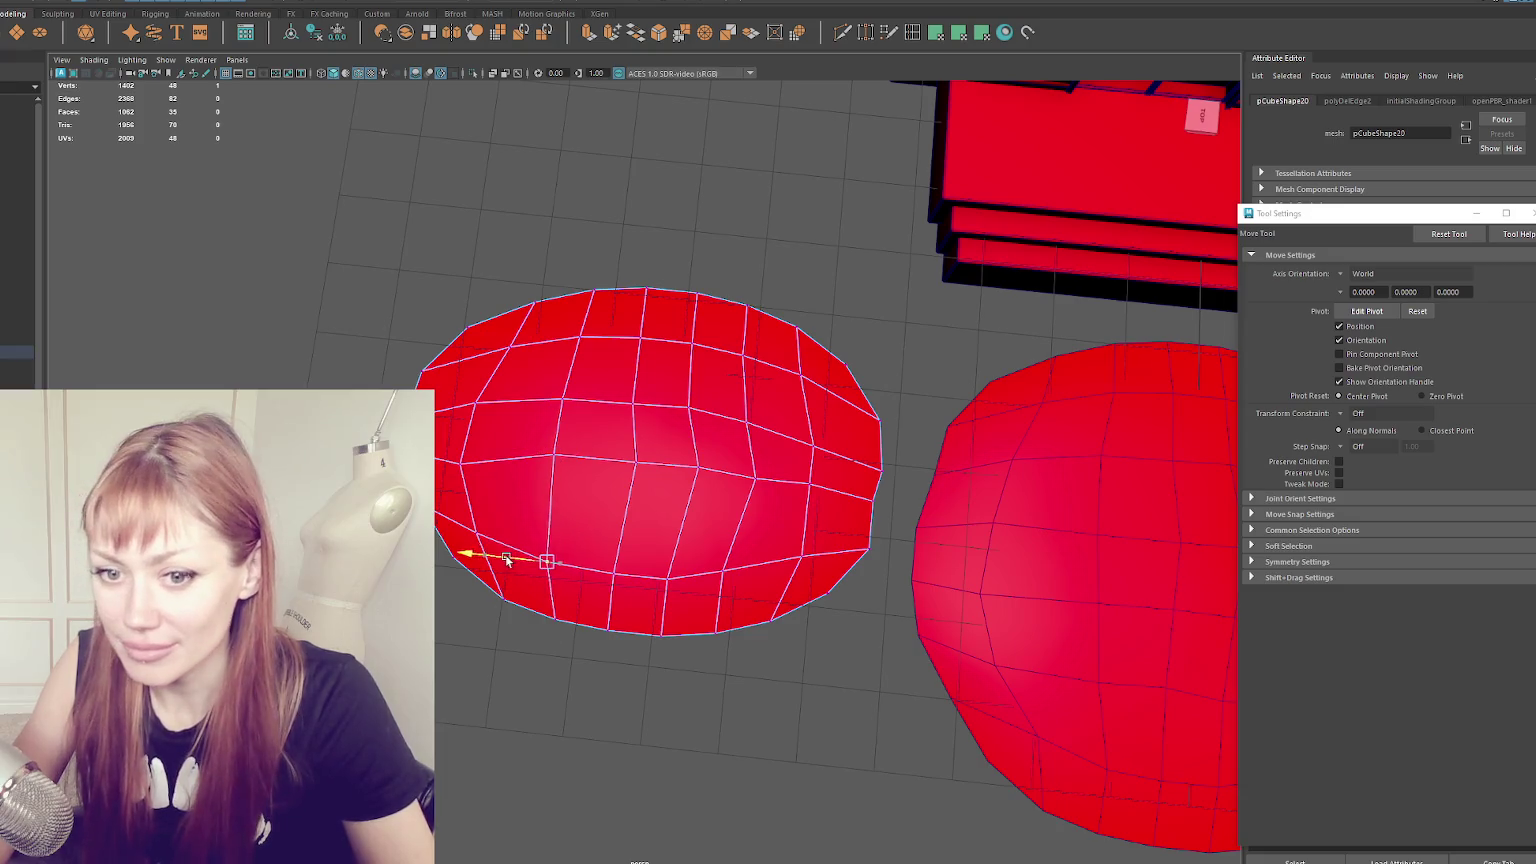
left_click_drag(525, 463, 583, 432)
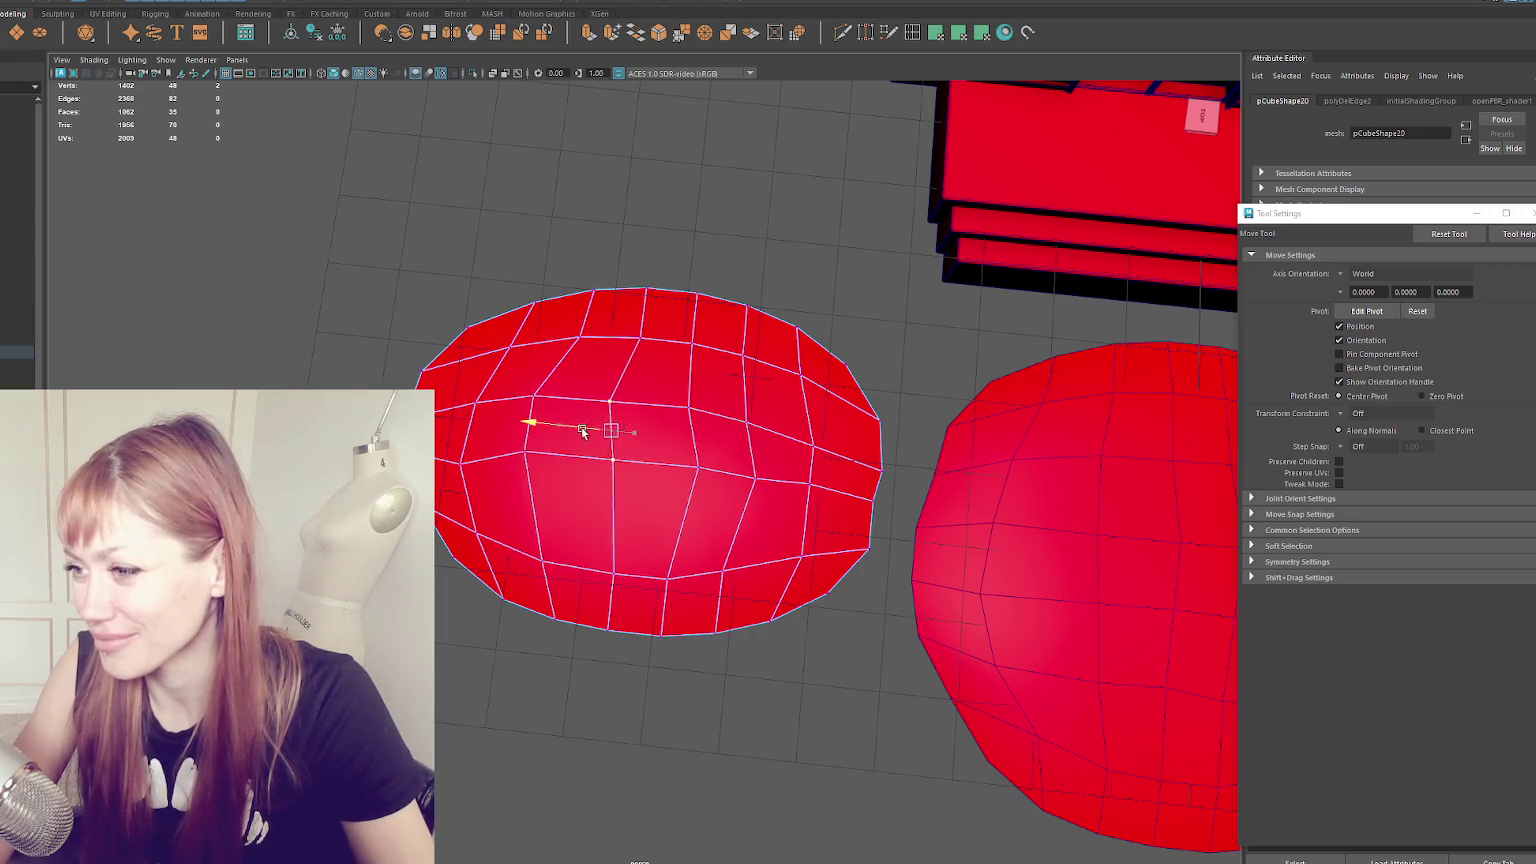
left_click_drag(565, 337, 563, 337)
left_click(763, 352)
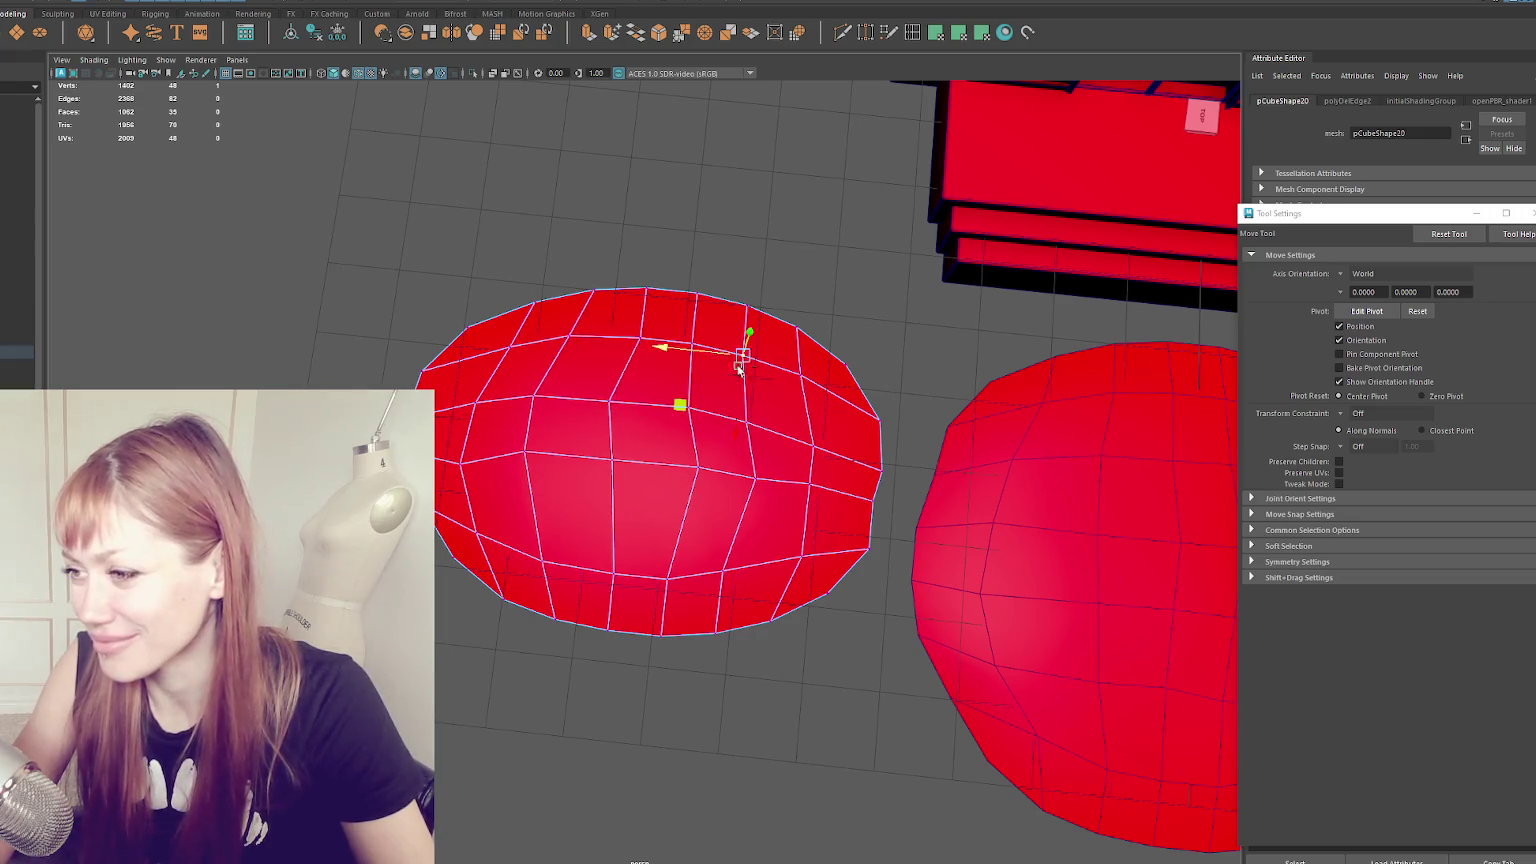
left_click(822, 446)
left_click(818, 484, "shift")
mouse_move(770, 518)
left_mouse_down("alt")
mouse_move(954, 492)
mouse_move(844, 429)
mouse_move(805, 463)
left_mouse_up("alt")
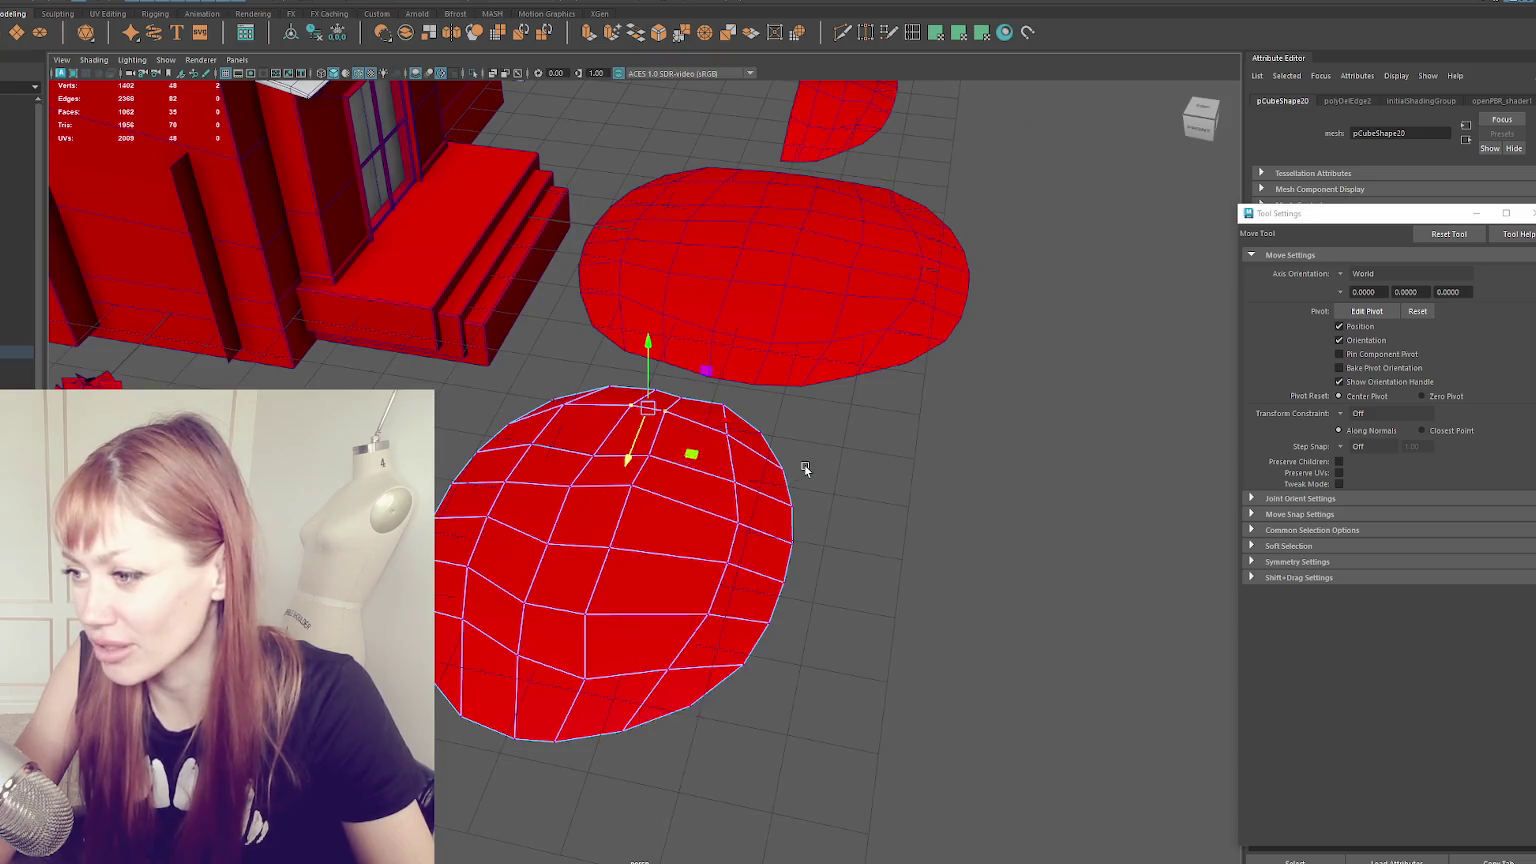
- Scale the whole lower patch narrower along one axis
key("F8")
key("r")
mouse_move(727, 556)
left_mouse_down()
mouse_move(685, 542)
mouse_move(734, 494)
mouse_move(708, 507)
mouse_move(760, 500)
left_mouse_up()
- Pick vertices at the top of the patch in vertex mode for moving
key("F9")
left_click(643, 521)
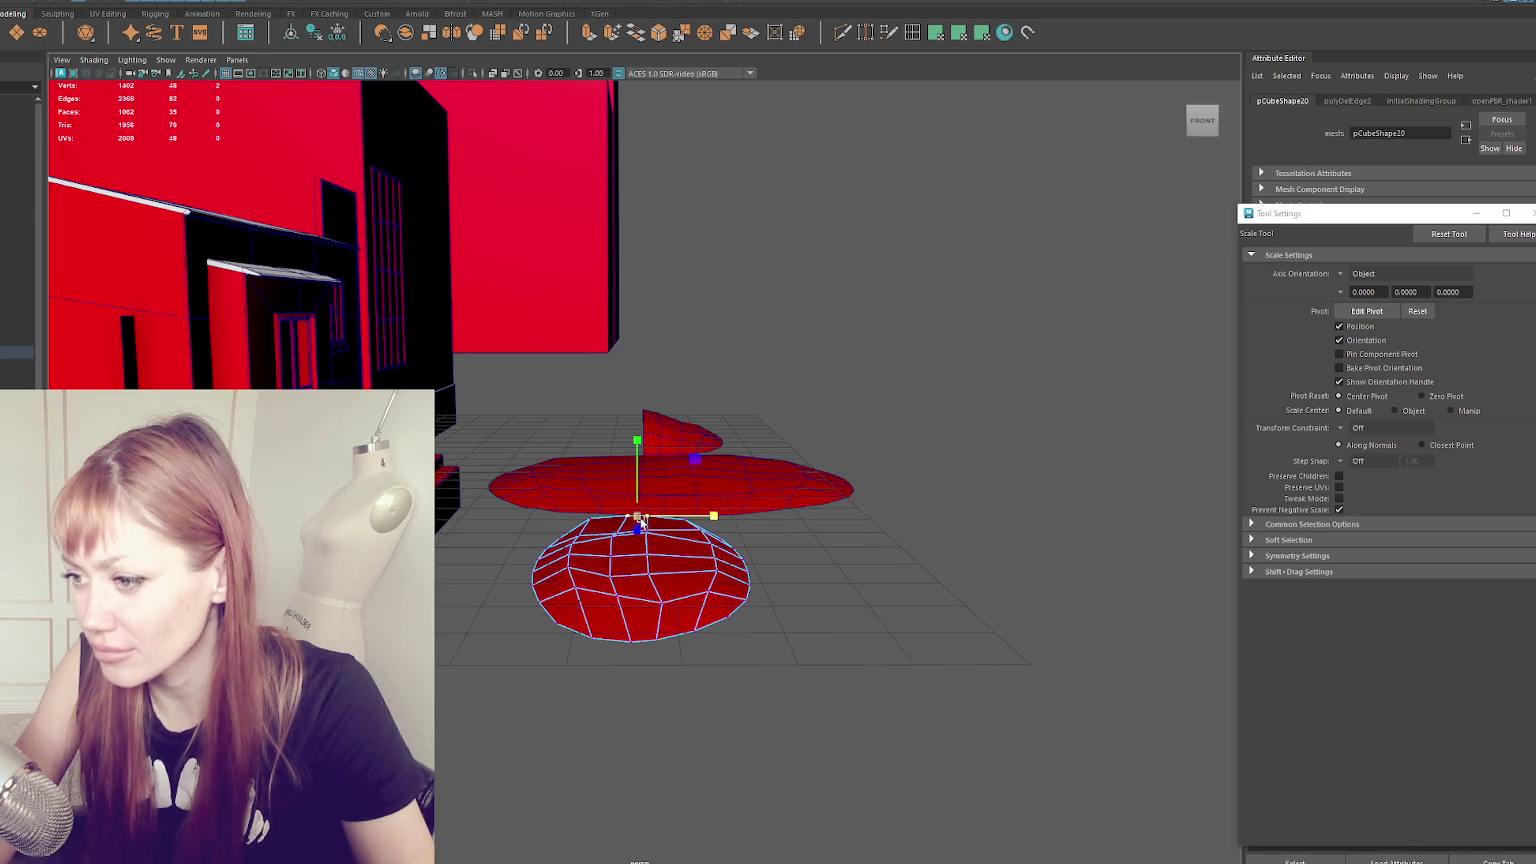
mouse_move(639, 551)
left_mouse_down("alt")
mouse_move(600, 468)
mouse_move(682, 696)
mouse_move(637, 543)
left_mouse_up("alt")
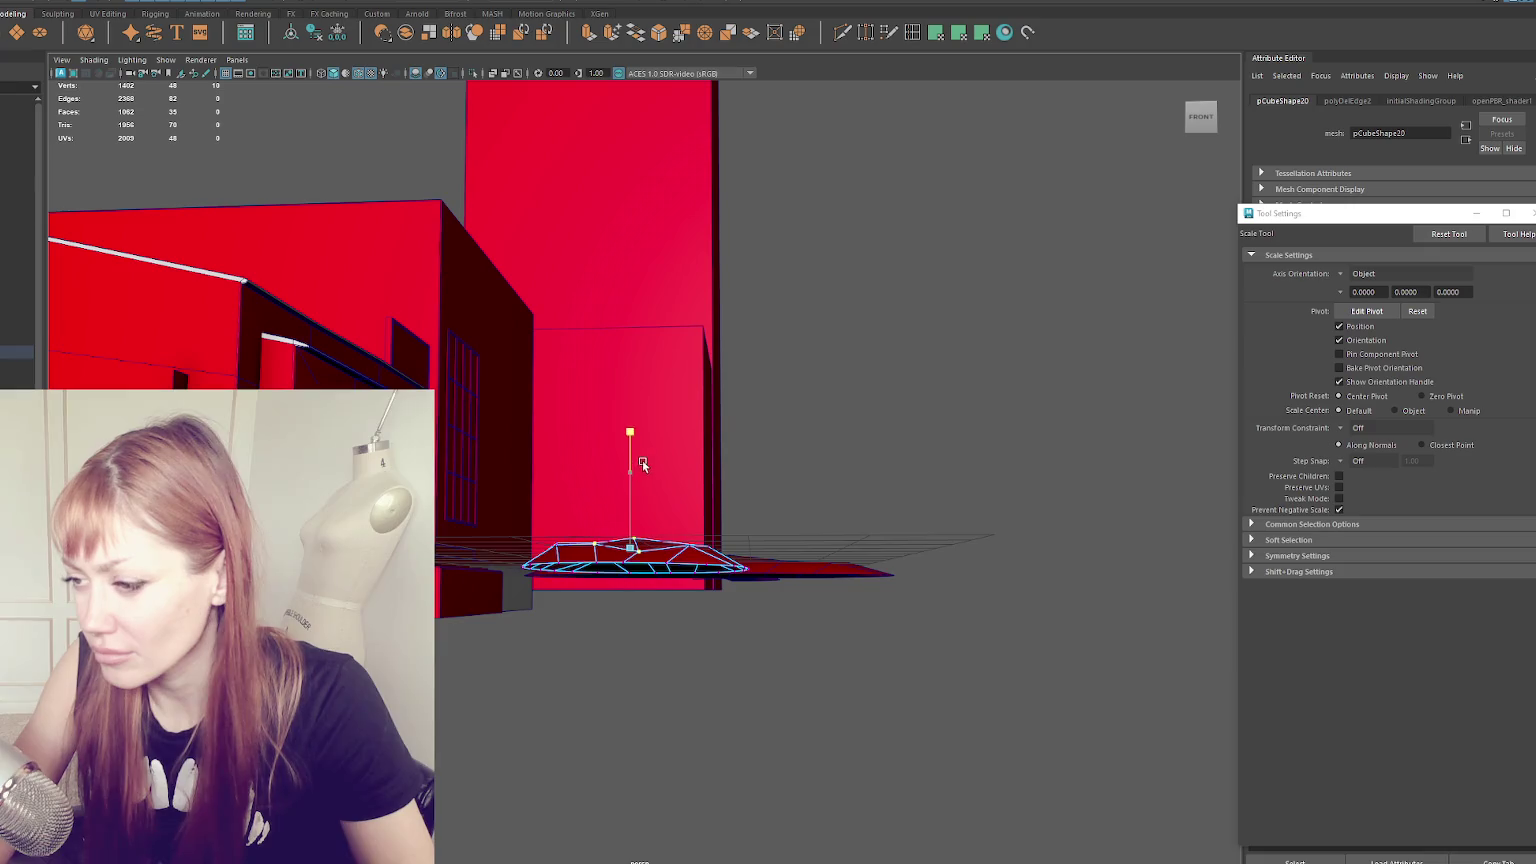
left_click_drag(635, 422, 641, 470, "alt")
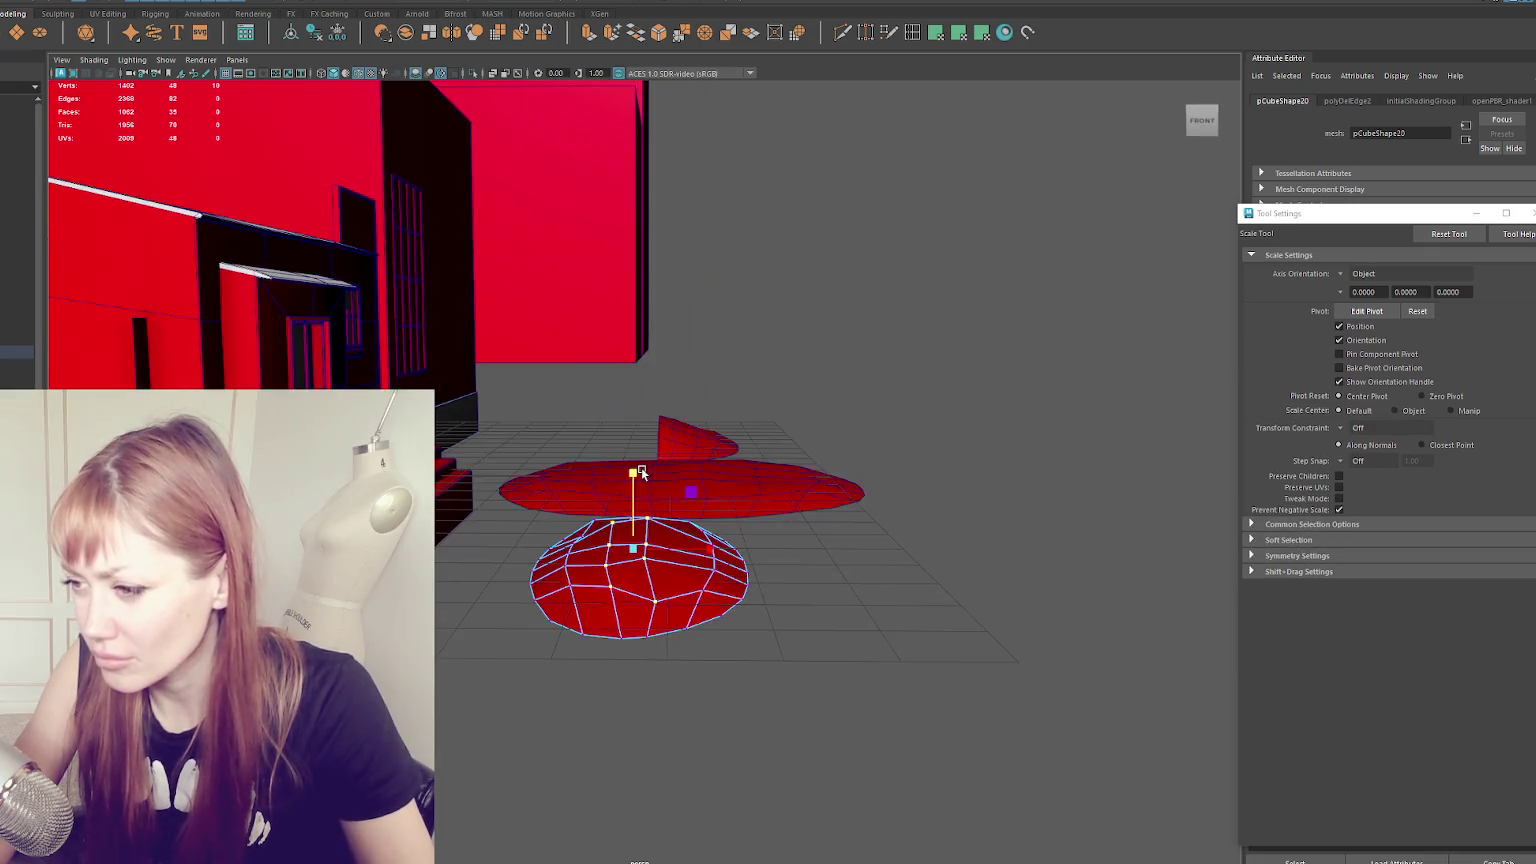
left_click(608, 525)
key("q")
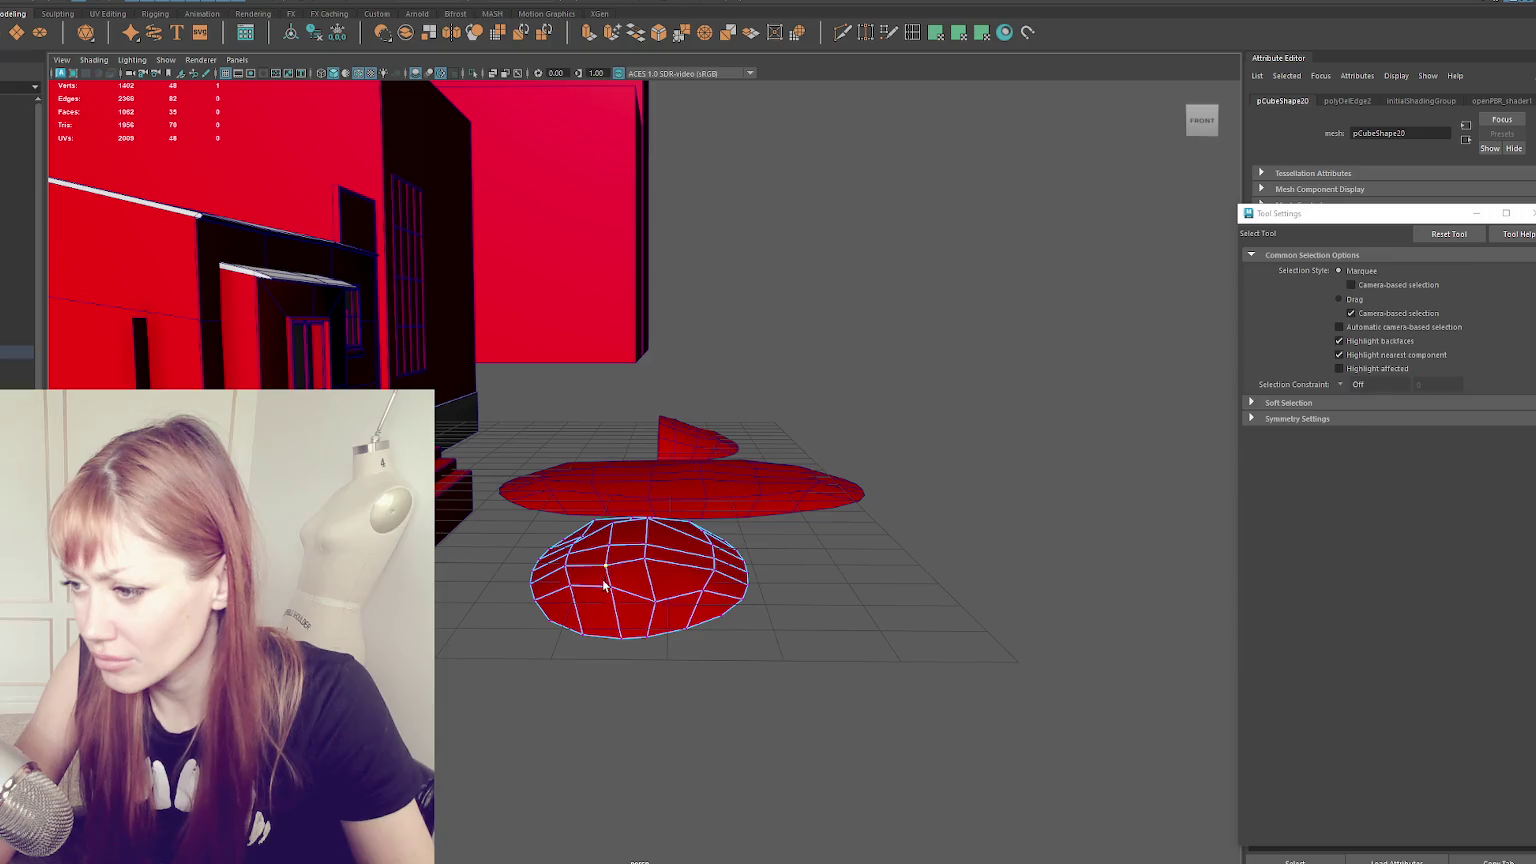
key("w")
mouse_move(603, 549)
left_mouse_down("alt")
mouse_move(580, 532)
mouse_move(613, 493)
left_mouse_up("alt")
key("q")
key("w")
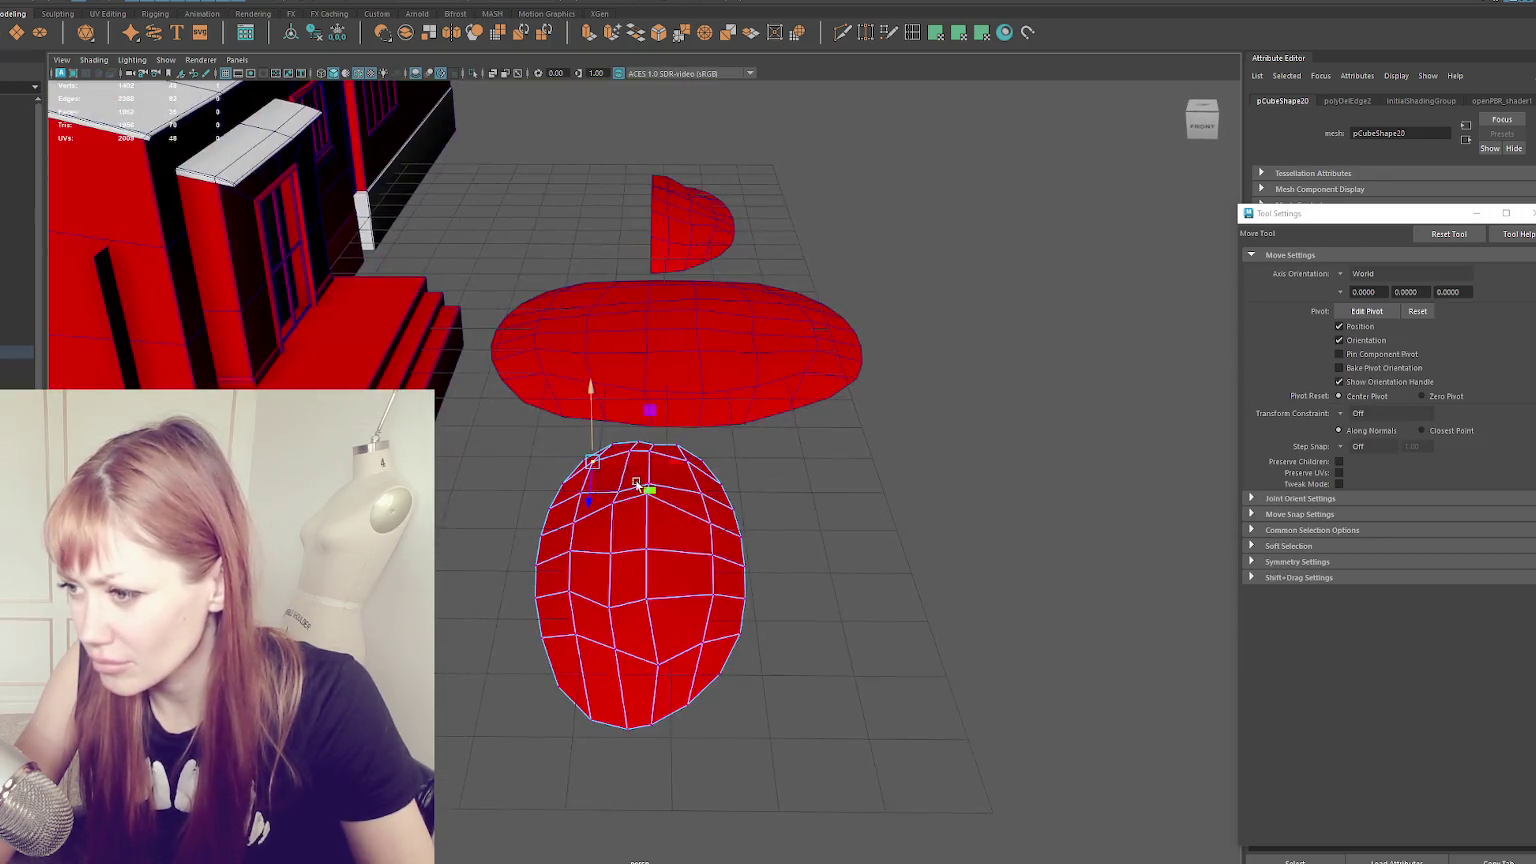
key("q")
key("w")
left_click(640, 438)
mouse_move(640, 438)
left_mouse_down("alt")
mouse_move(770, 418)
mouse_move(572, 506)
mouse_move(560, 537)
left_mouse_up("alt")
- Select vertices across both ground patches and push them down to flatten the raised middle
left_click(562, 563)
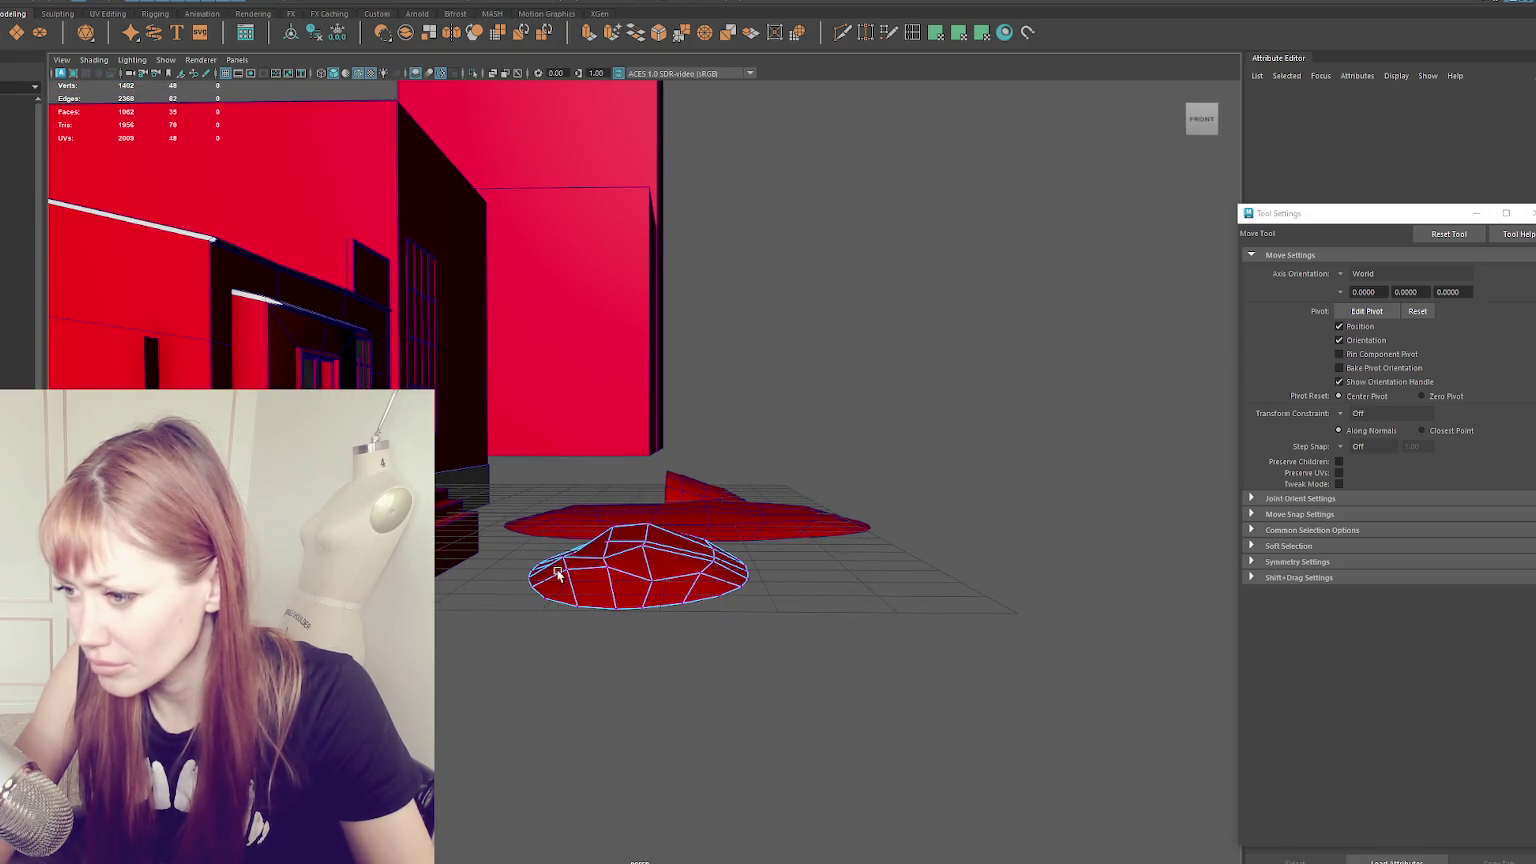
left_click(566, 560)
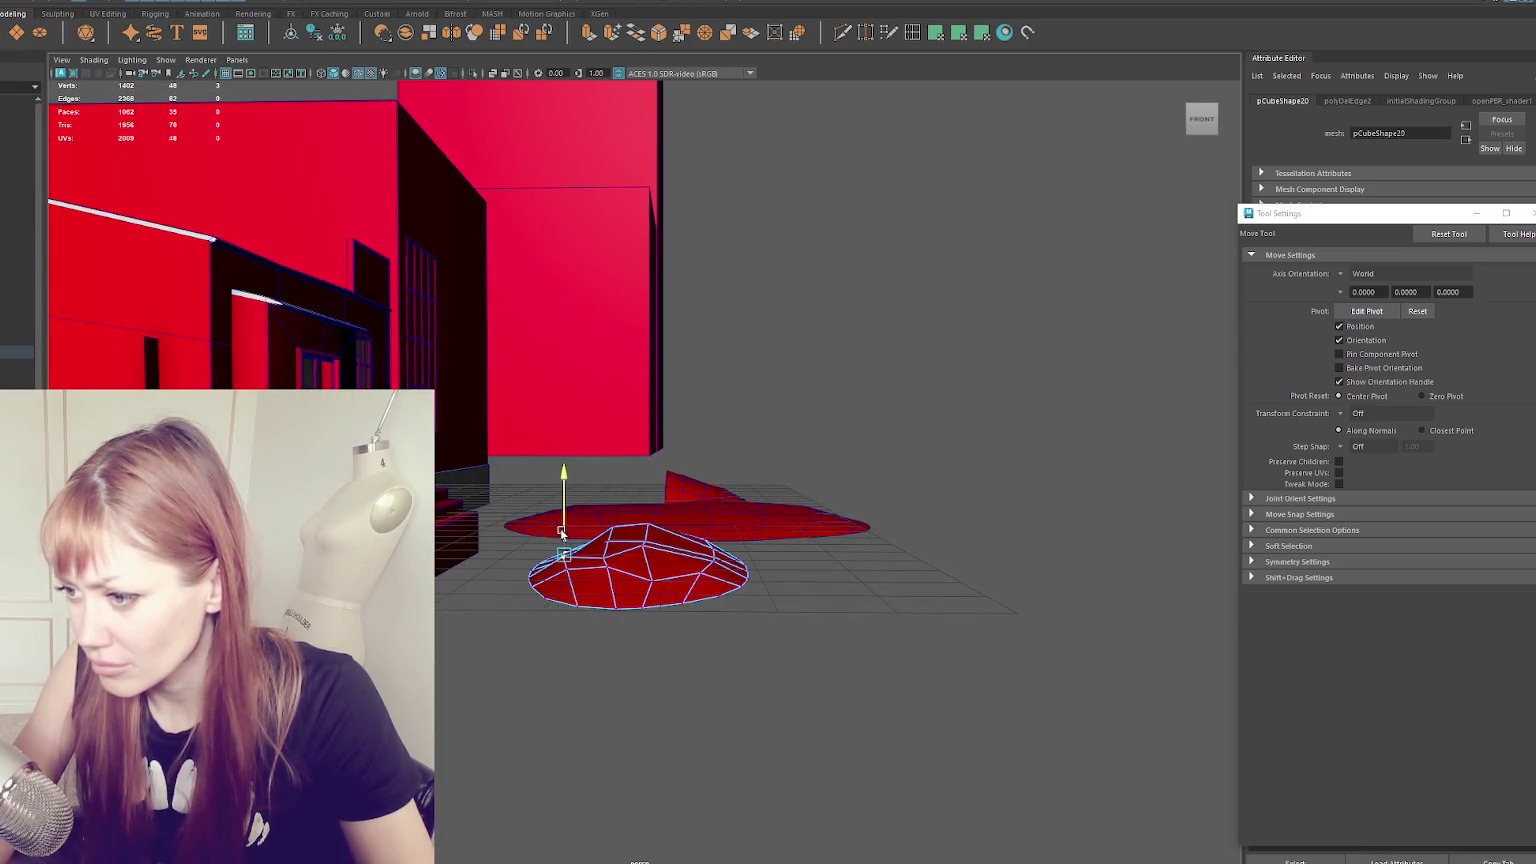
left_click(703, 568)
left_click_drag(712, 540, 728, 541, "alt")
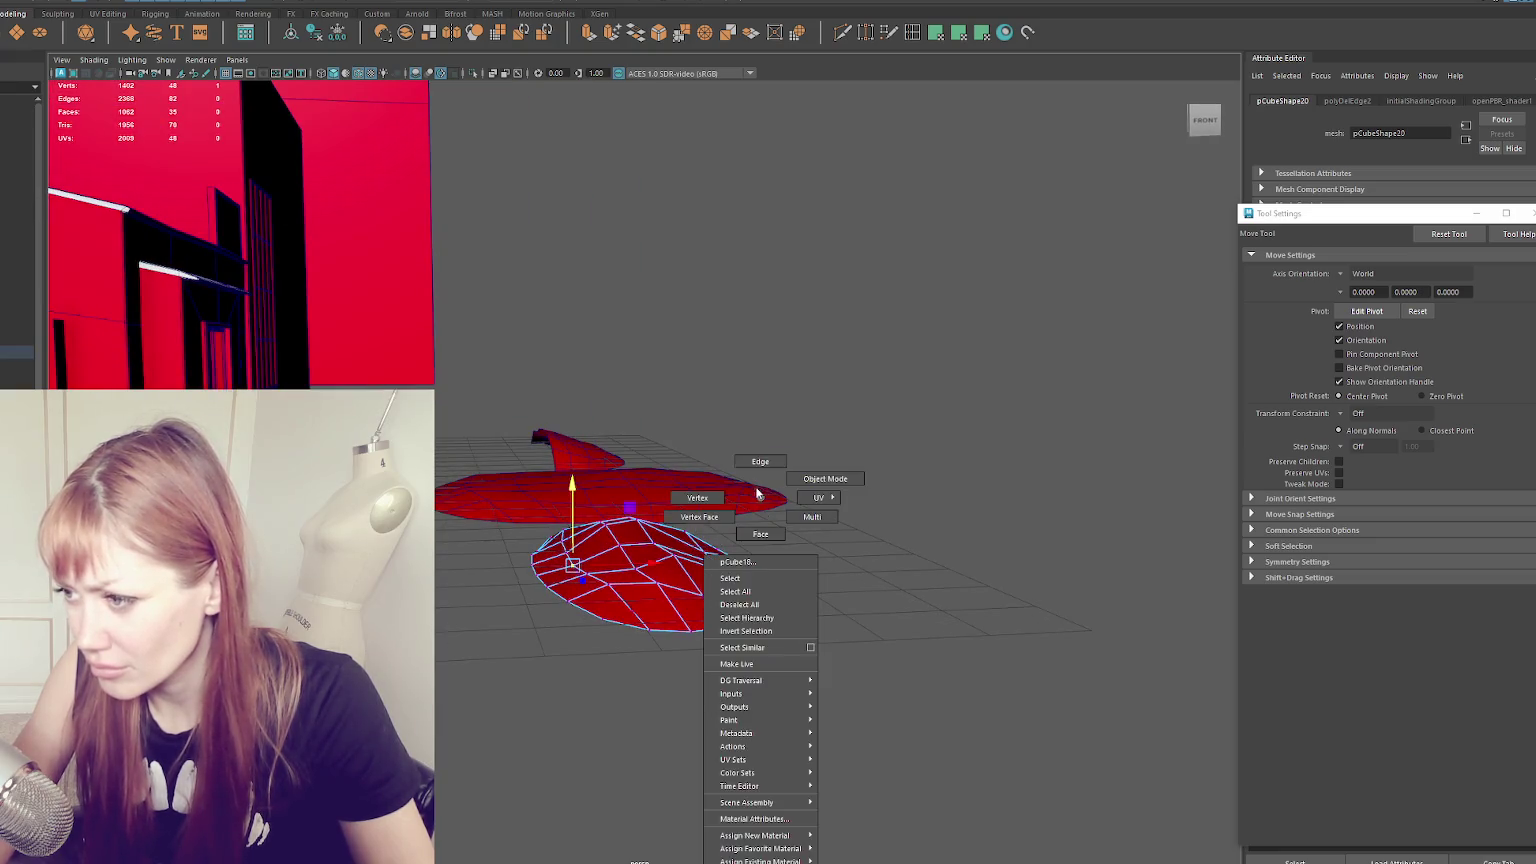
right_click_drag(712, 520, 719, 632)
left_click_drag(646, 541, 642, 553)
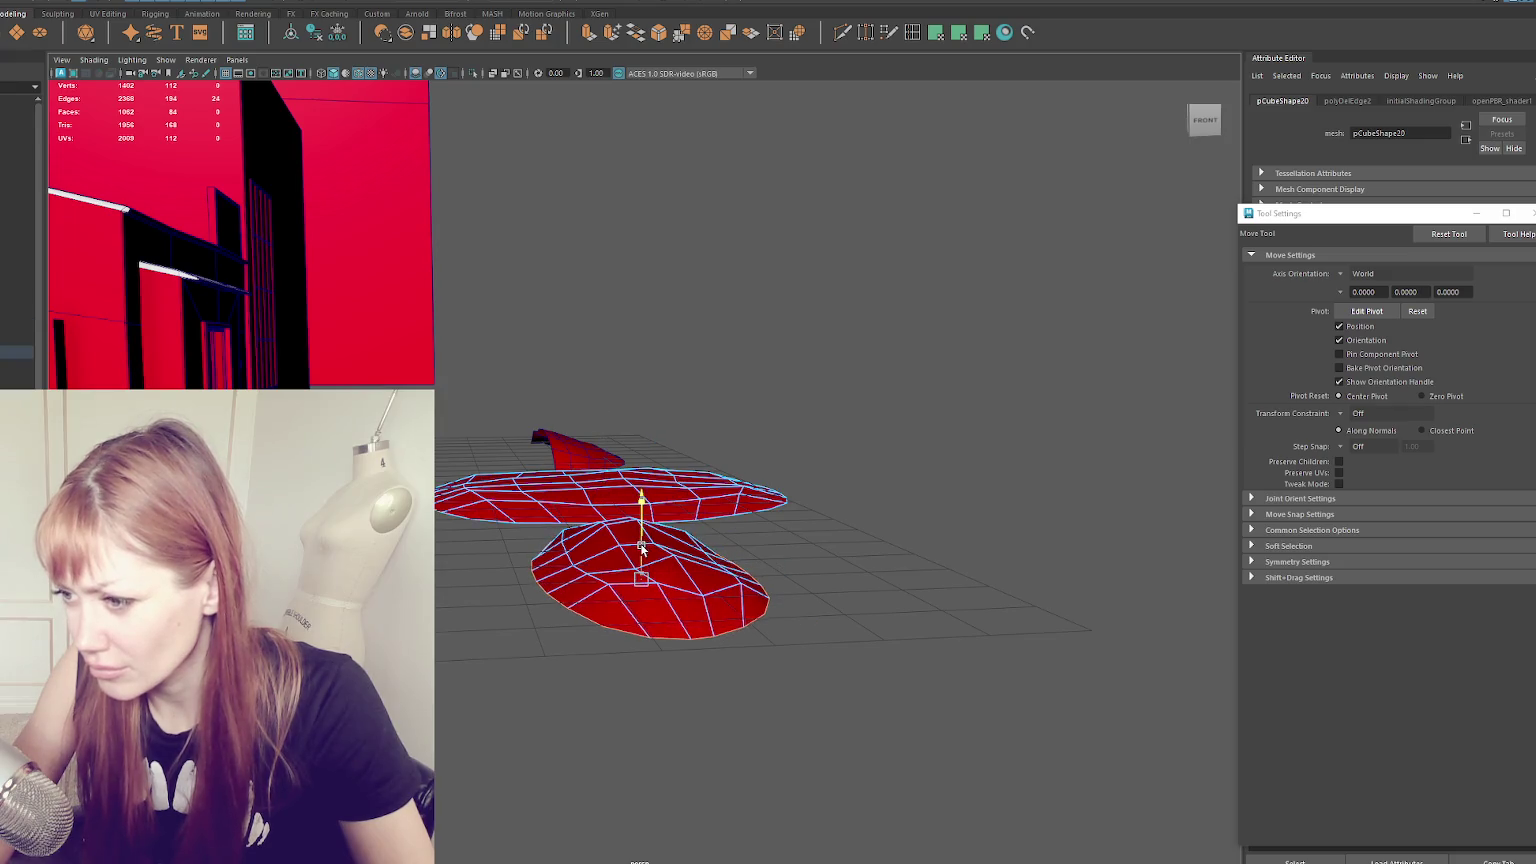
middle_click_drag(691, 469, 745, 425)
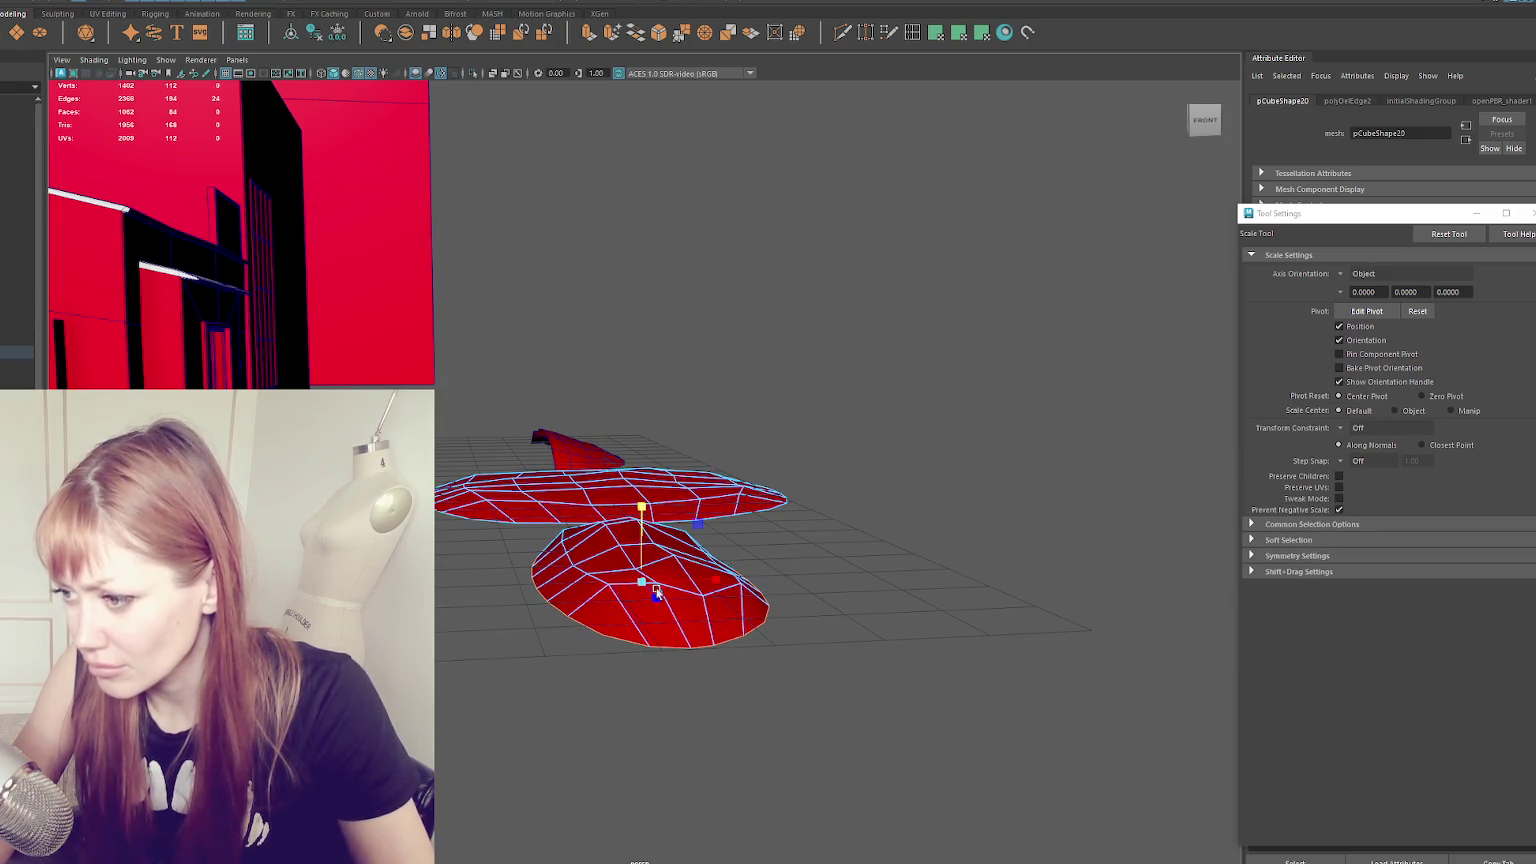
left_click(745, 425)
- Select the narrow oval patch with the Scale tool active
mouse_move(745, 425)
left_mouse_down("alt")
mouse_move(607, 411)
mouse_move(833, 470)
mouse_move(680, 515)
mouse_move(768, 486)
mouse_move(668, 500)
left_mouse_up("alt")
left_click(680, 514)
key("r")
left_click(668, 502)
right_click_drag(636, 480, 638, 438)
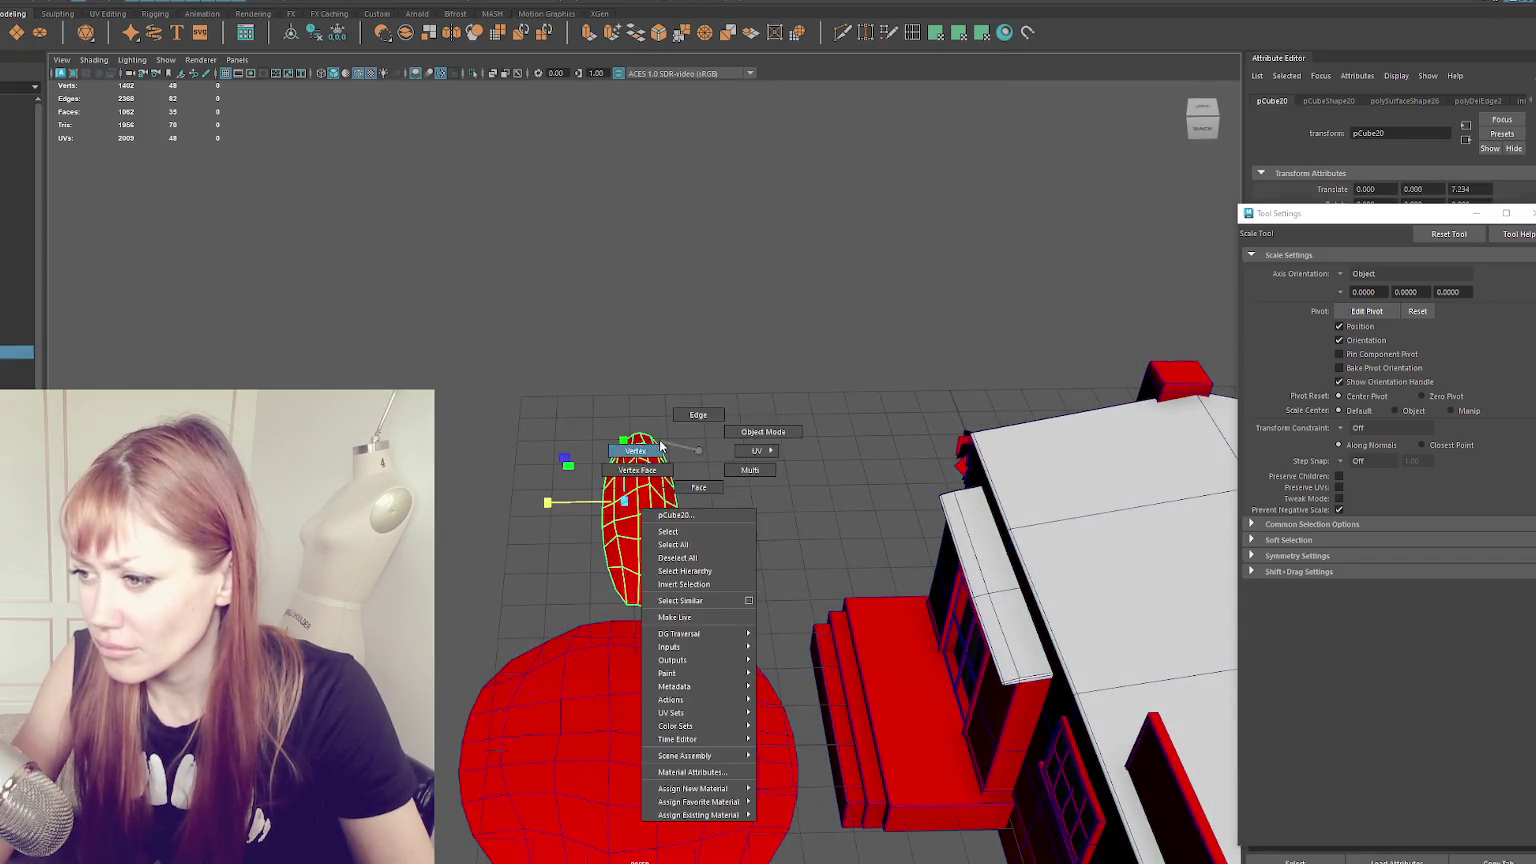
- Move vertices down the oval patch's side, from top to bottom, to break its regular edge
left_click(637, 490)
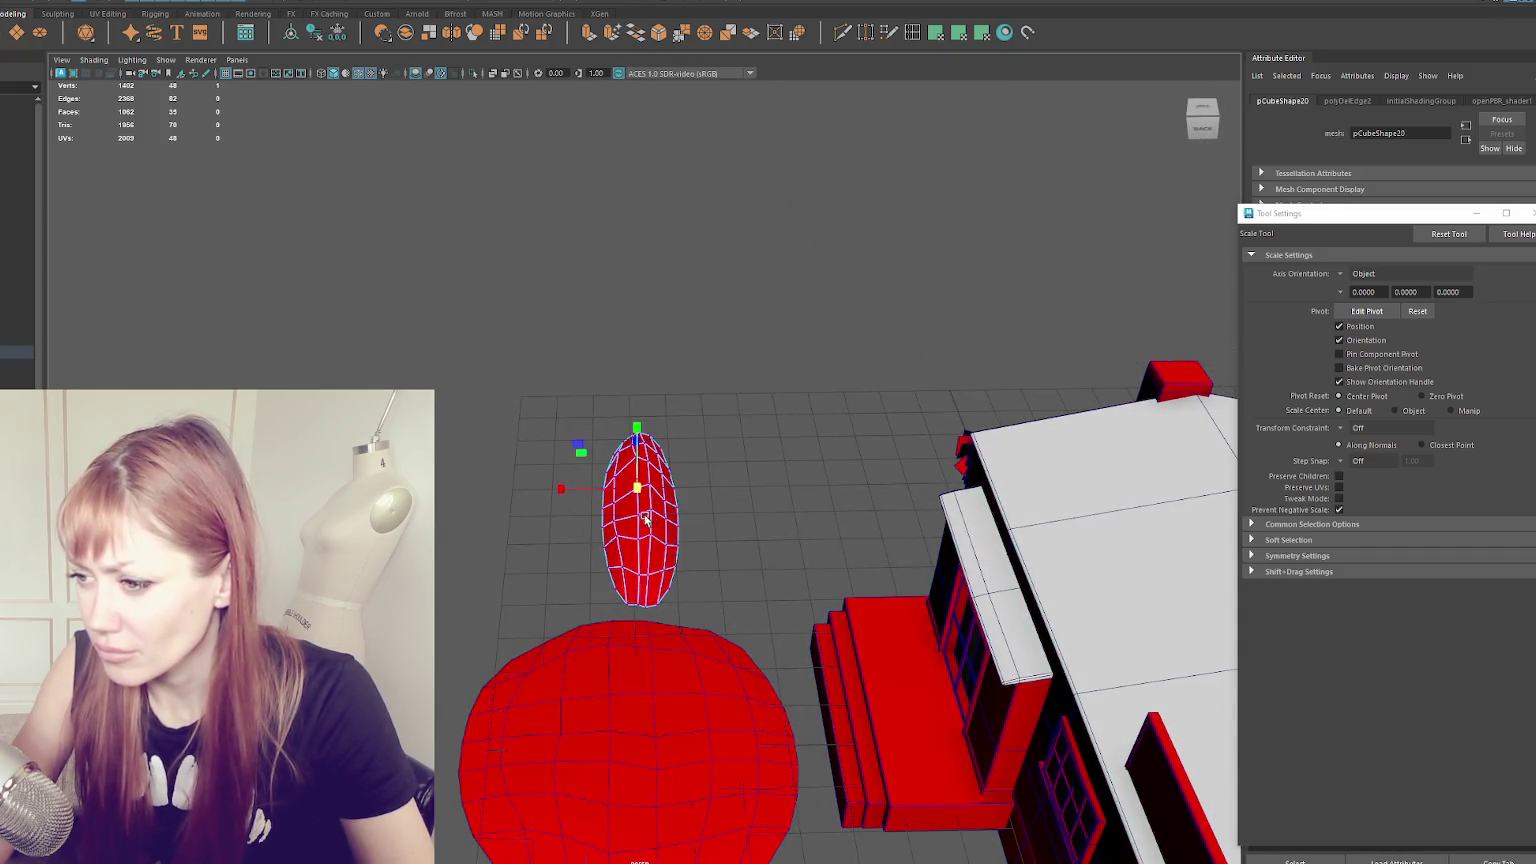
key("e")
key("w")
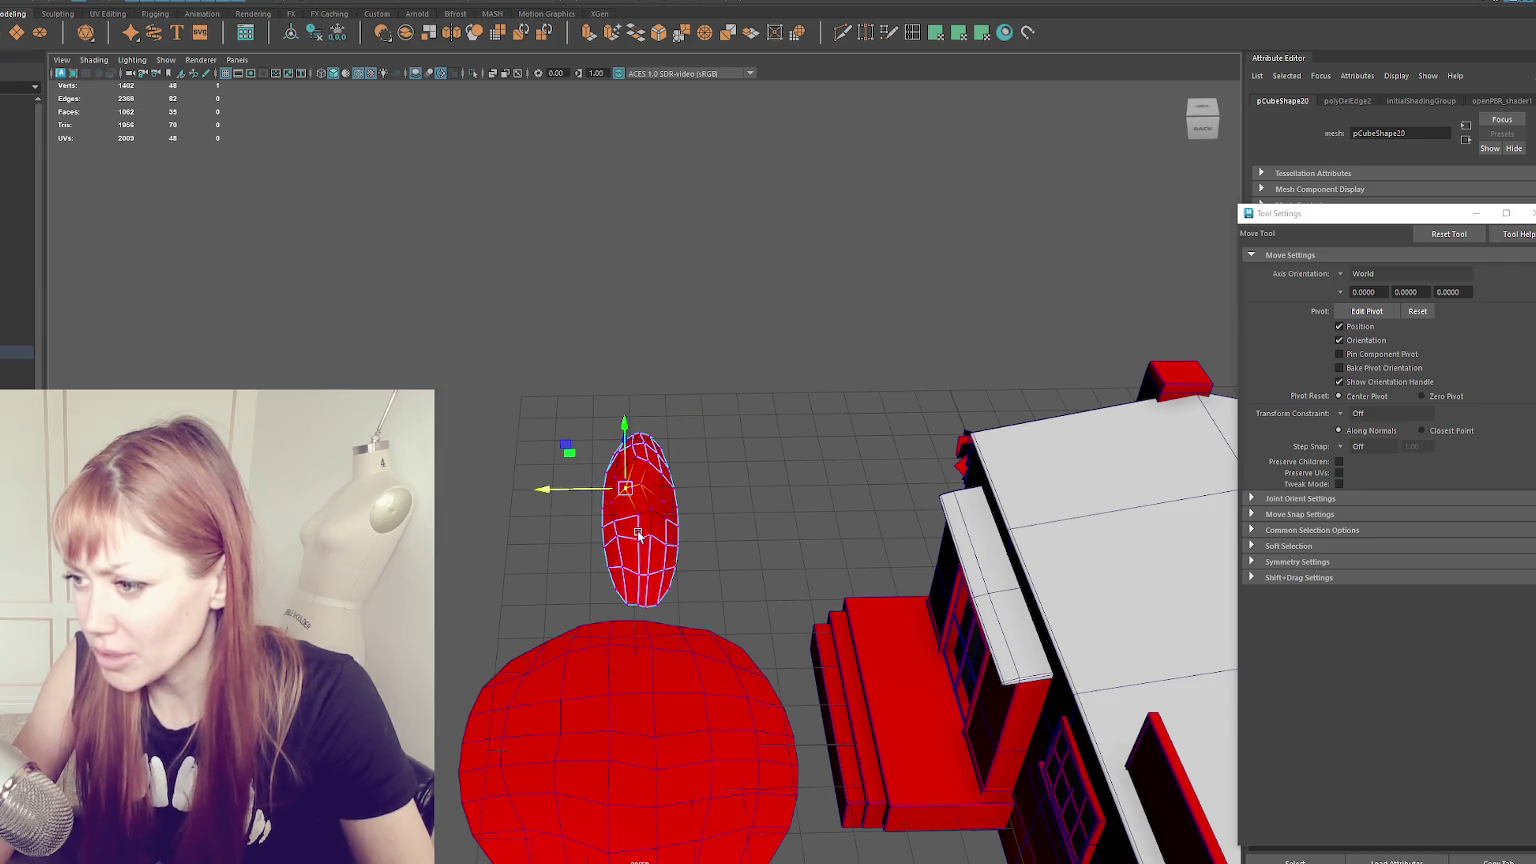
left_click(638, 537)
left_click(639, 574)
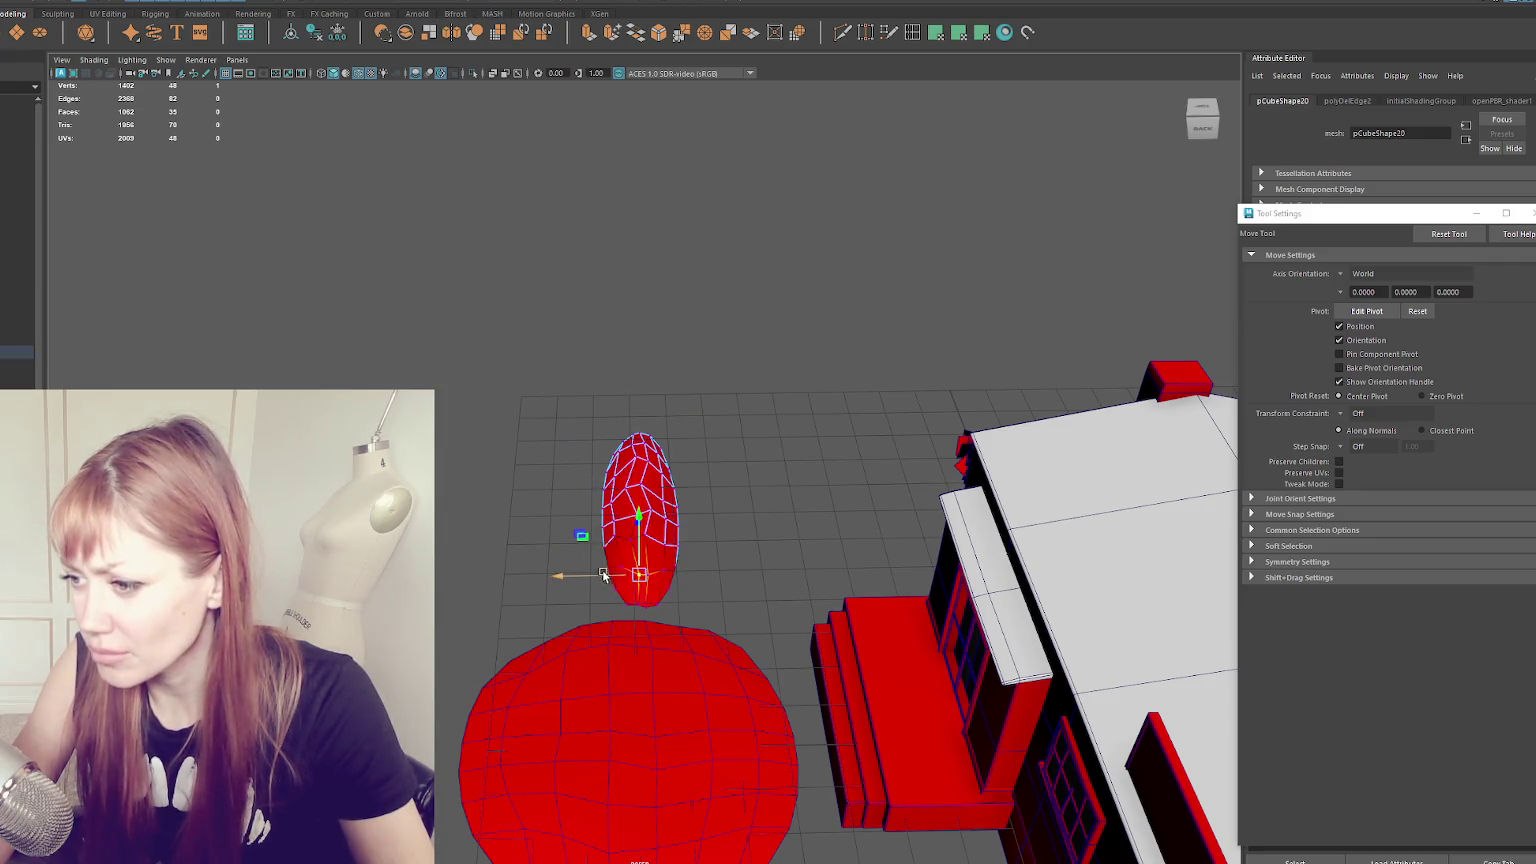
left_click(620, 459)
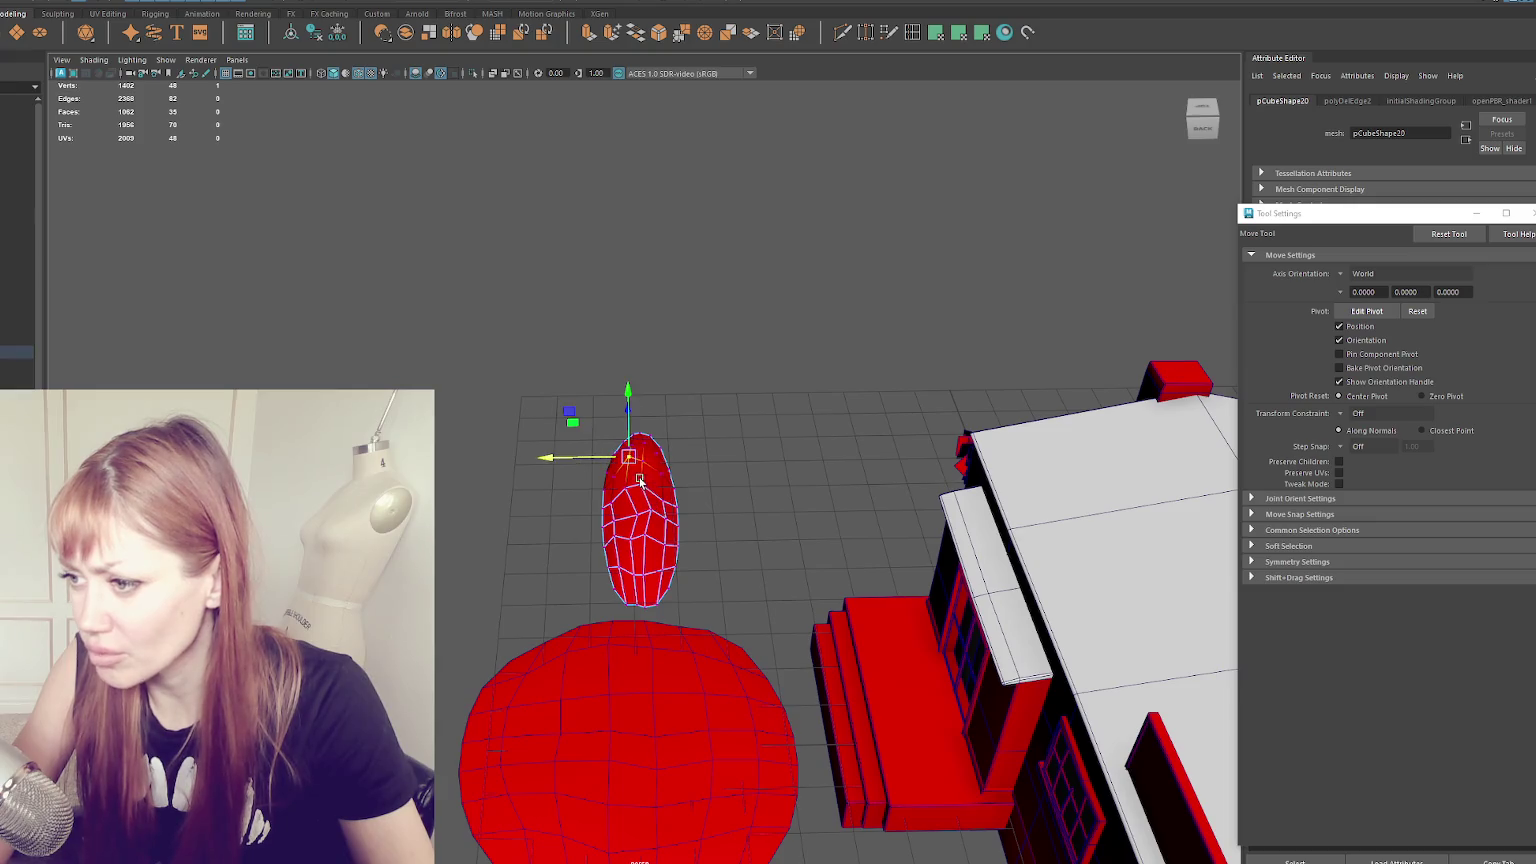
left_click(645, 485)
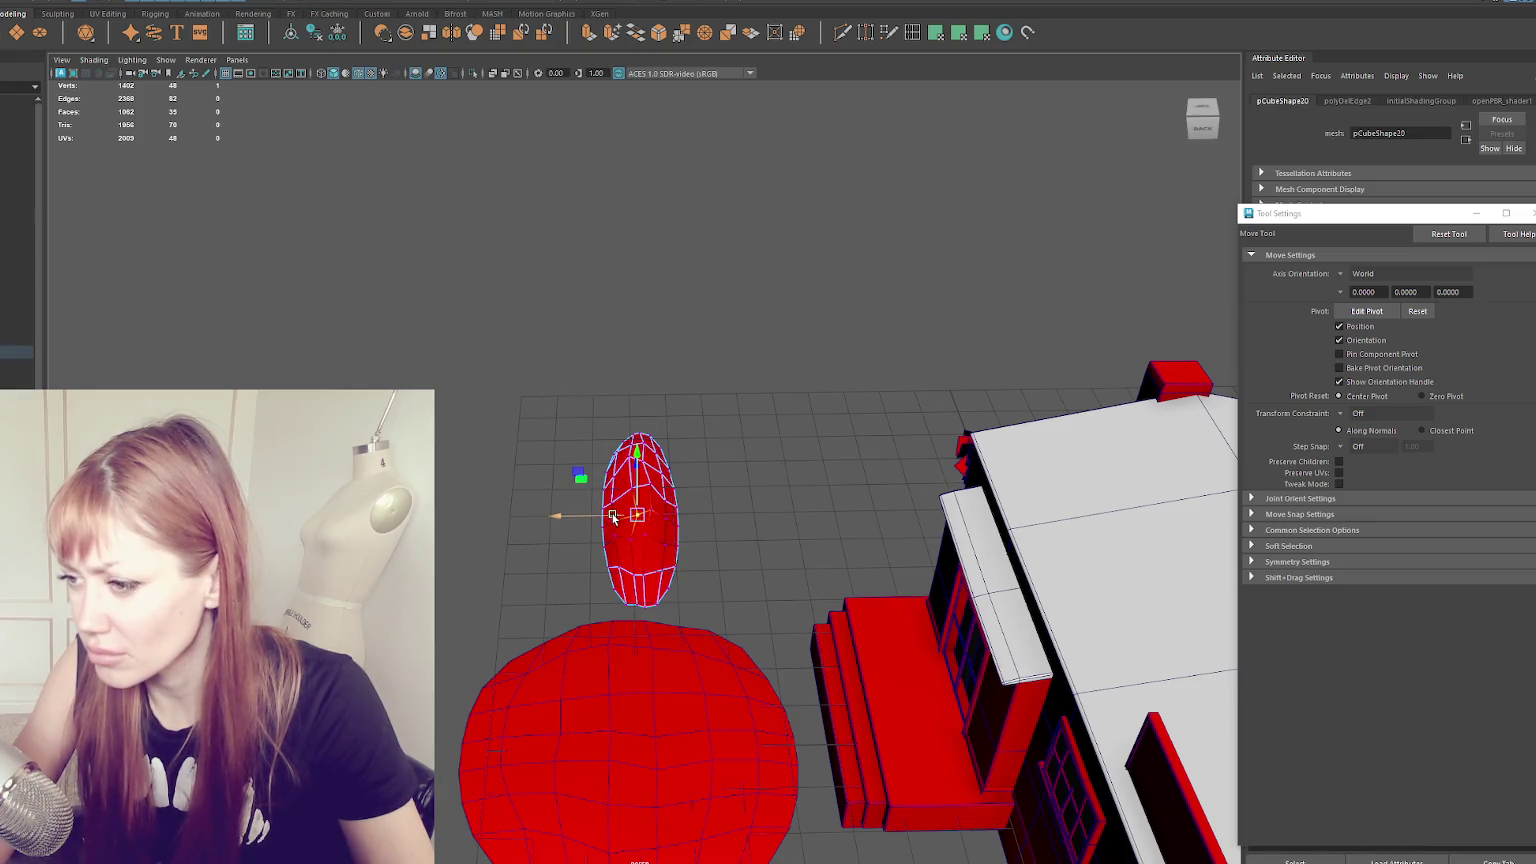
left_click(617, 516)
left_click(641, 538)
- Adjust the oval's right-tip vertices from a top-down view, then return to object mode
mouse_move(719, 421)
left_mouse_down("alt")
mouse_move(857, 439)
mouse_move(838, 511)
left_mouse_up("alt")
mouse_move(636, 386)
left_mouse_down("alt")
mouse_move(830, 470)
mouse_move(805, 470)
left_mouse_up("alt")
left_click(795, 468)
left_click(768, 495)
left_click(748, 494)
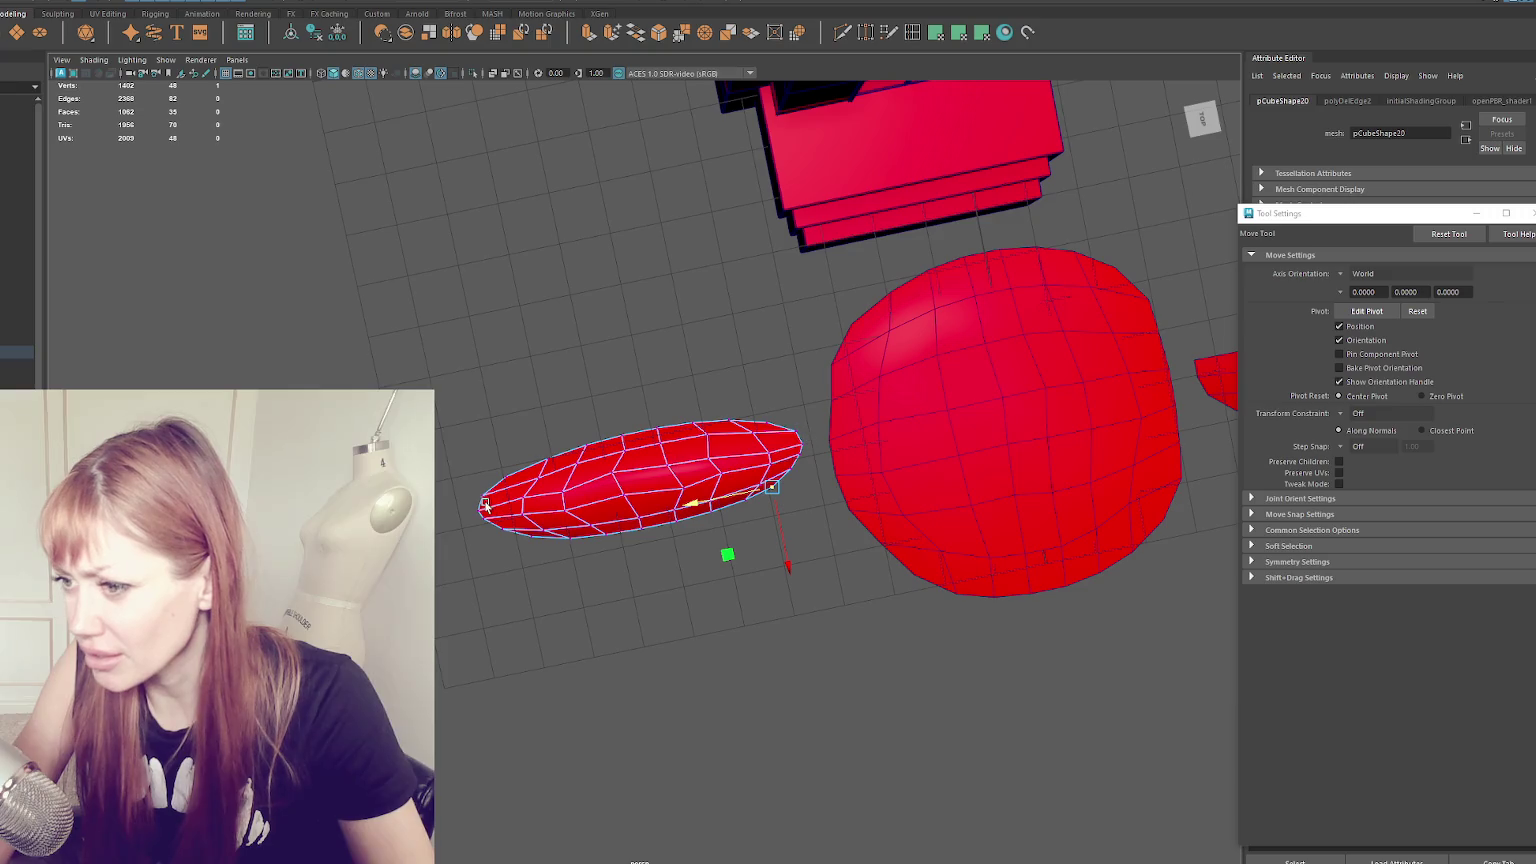
right_click_drag(519, 463, 676, 353)
mouse_move(676, 353)
left_mouse_down("alt")
mouse_move(872, 340)
mouse_move(674, 371)
mouse_move(653, 430)
mouse_move(518, 395)
mouse_move(556, 403)
left_mouse_up("alt")
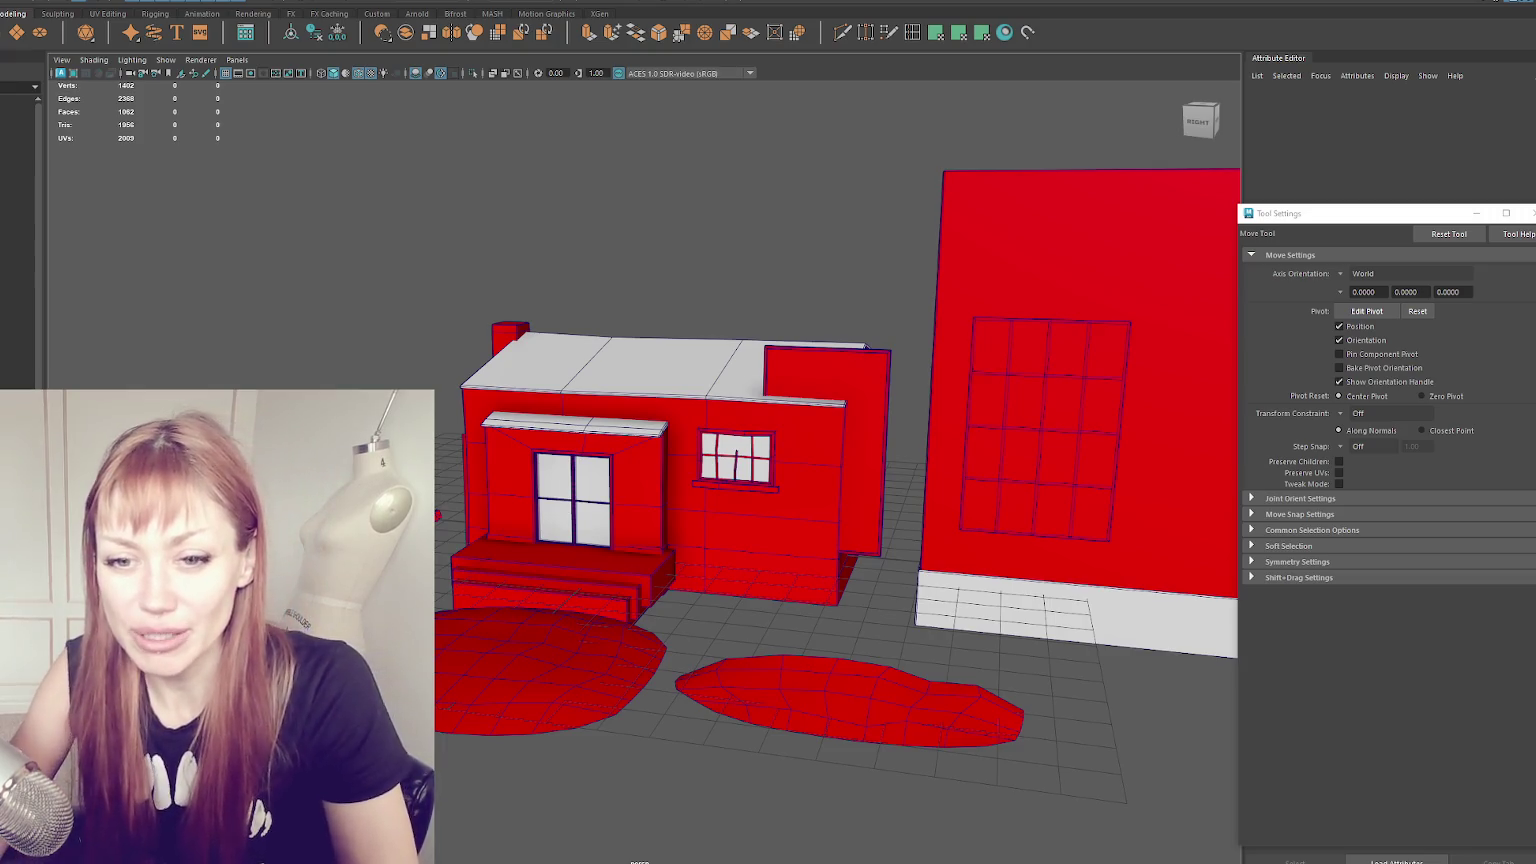
left_click_drag(400, 520, 476, 556, "alt")
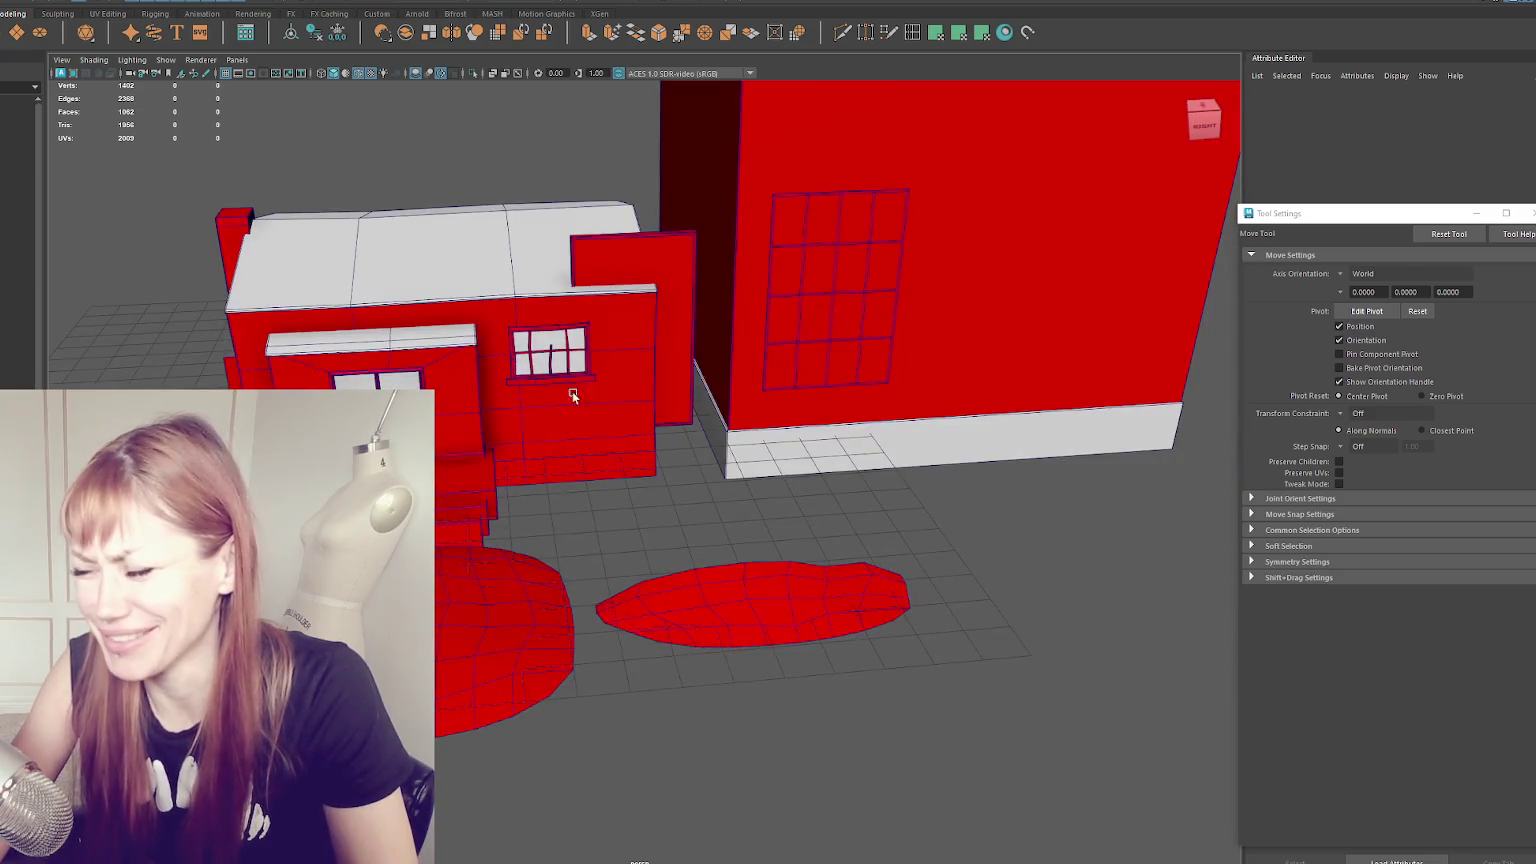
left_click(655, 323)
mouse_move(655, 323)
left_mouse_down("alt")
mouse_move(824, 520)
mouse_move(950, 537)
left_mouse_up("alt")
left_click(824, 520)
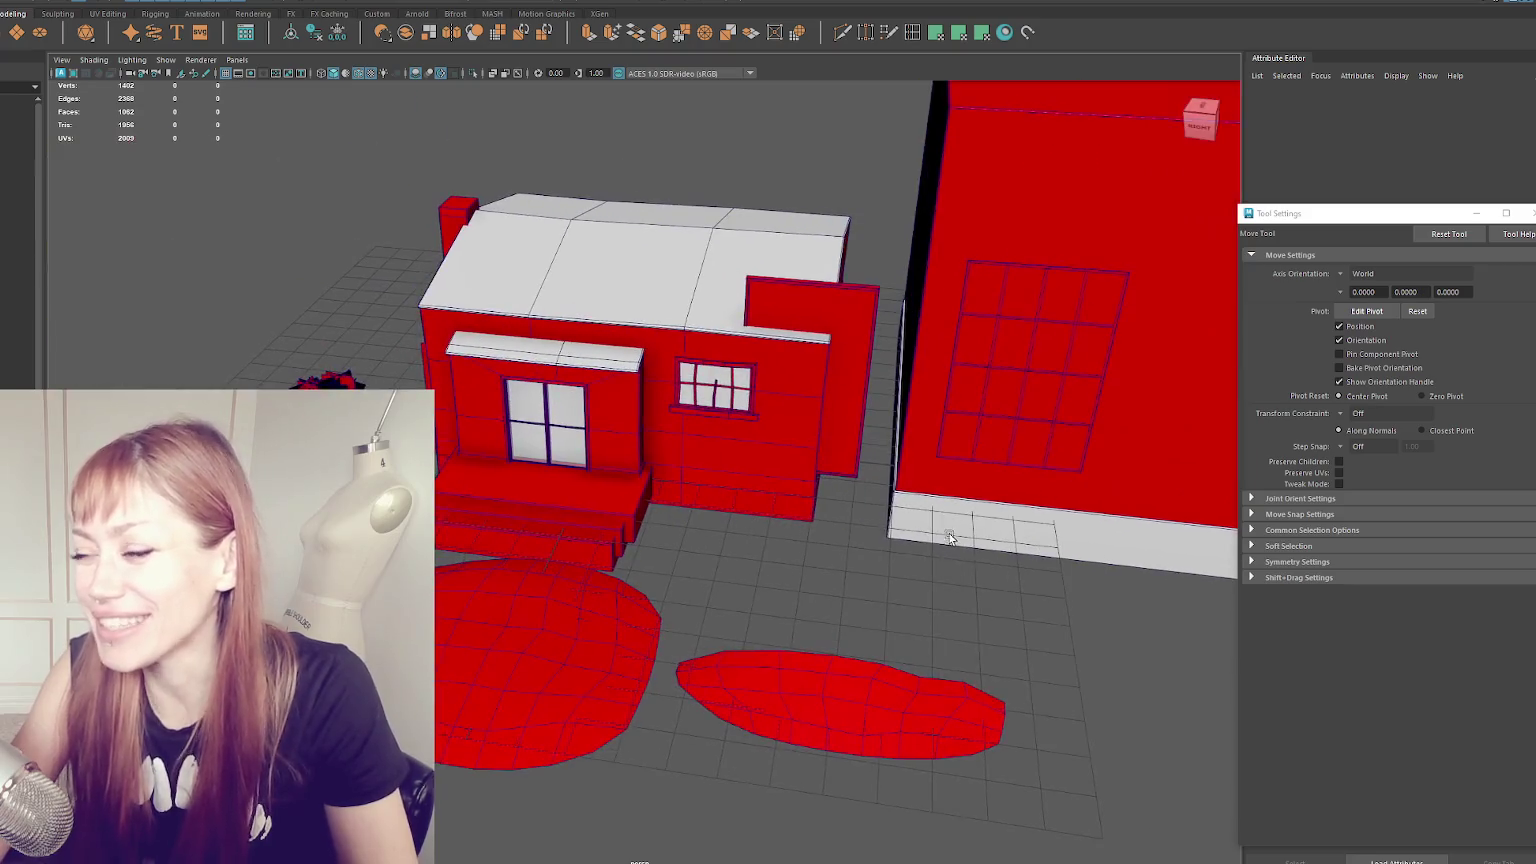
left_click(540, 500)
mouse_move(540, 500)
left_mouse_down("alt")
mouse_move(806, 430)
mouse_move(674, 386)
left_mouse_up("alt")
scroll(811, 442, "up", 5)
scroll(811, 442, "down", 5)
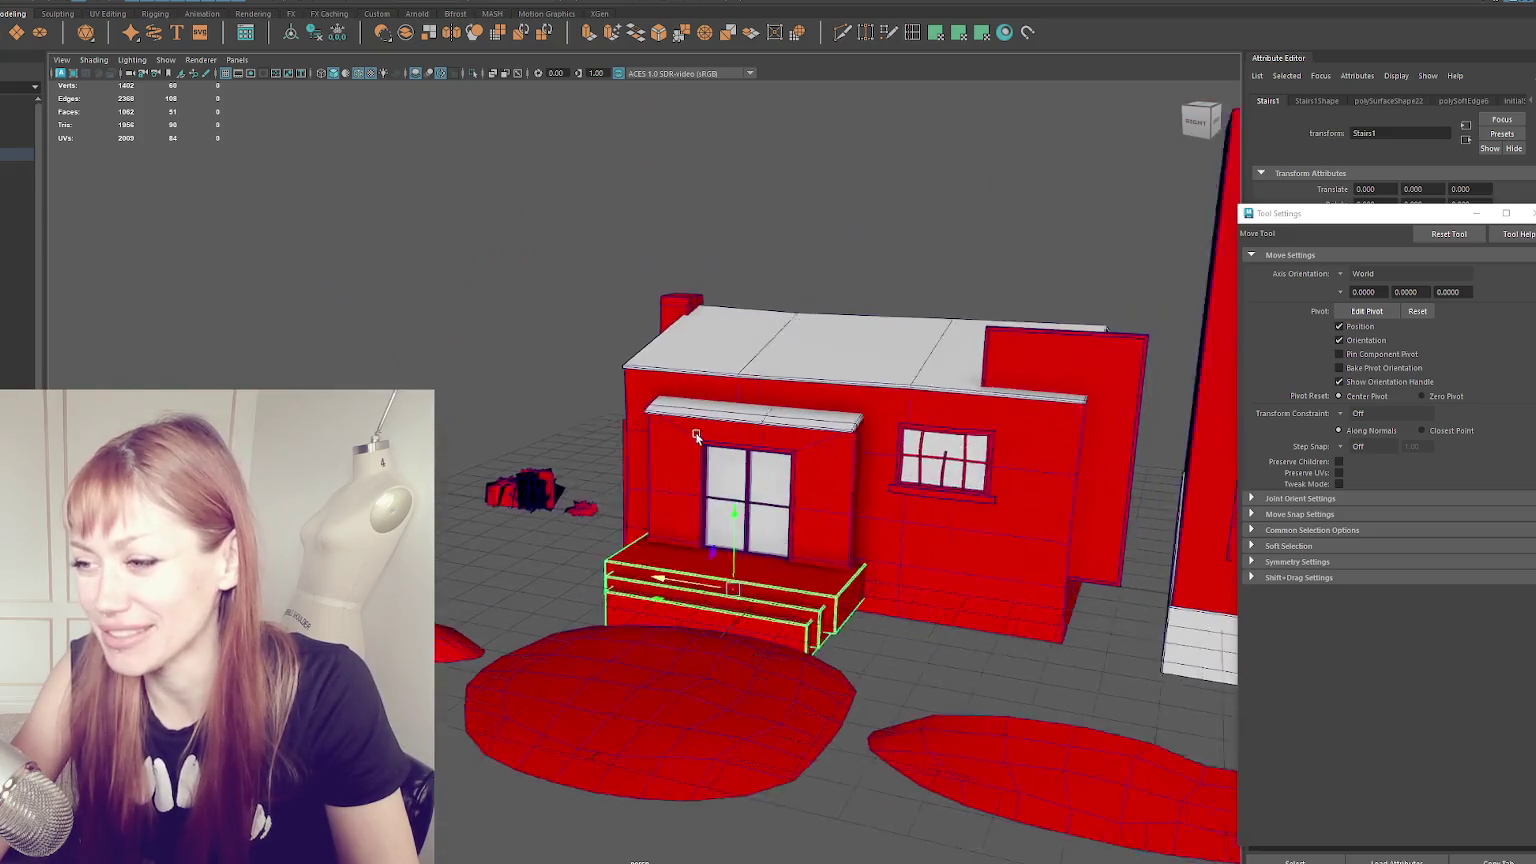
left_click(674, 386)
- Select the hidden cylinder and raise it above the house roof as a chimney
left_click(17, 365)
mouse_move(827, 608)
left_mouse_down("alt")
mouse_move(818, 287)
mouse_move(762, 307)
mouse_move(772, 318)
left_mouse_up("alt")
key("r")
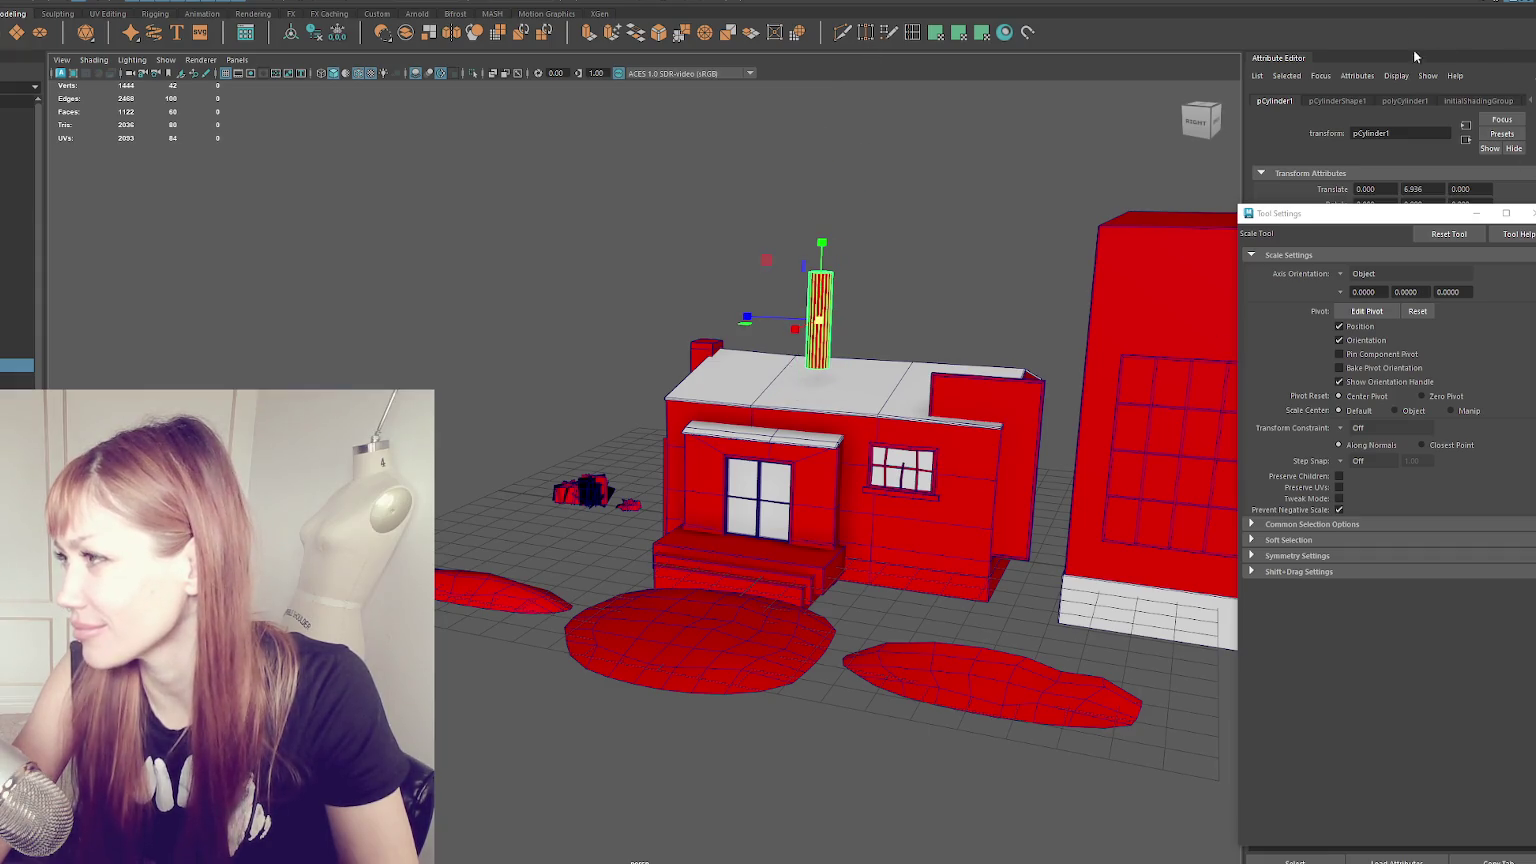
left_click(1526, 218)
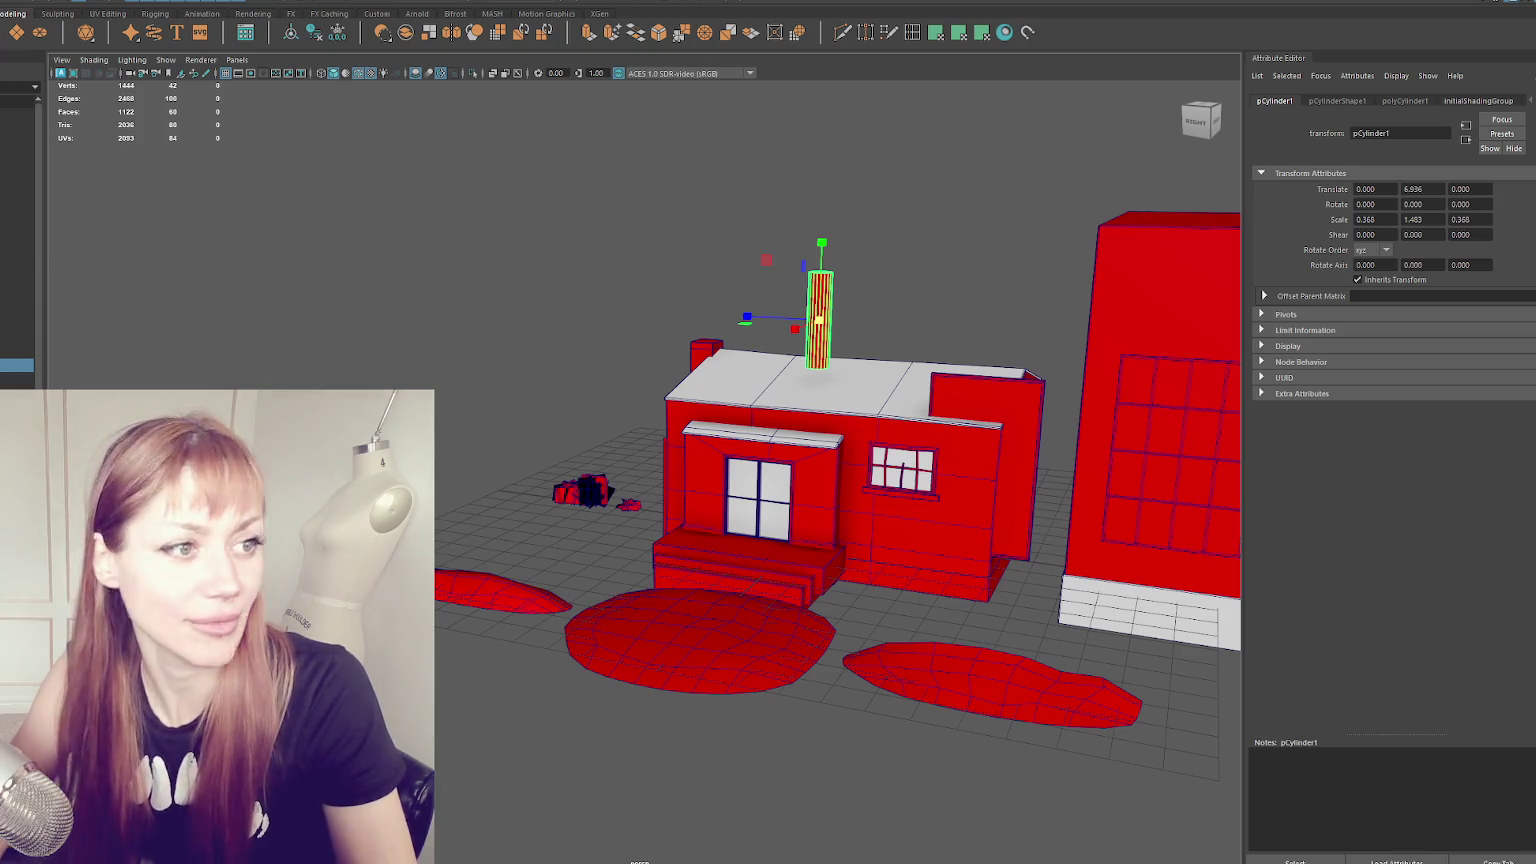
- Set polyCylinder1's Subdivisions Axis to 12 in the Channel Box
mouse_move(1330, 215)
left_mouse_down()
mouse_move(1390, 60)
mouse_move(1297, 377)
mouse_move(1280, 58)
left_mouse_up()
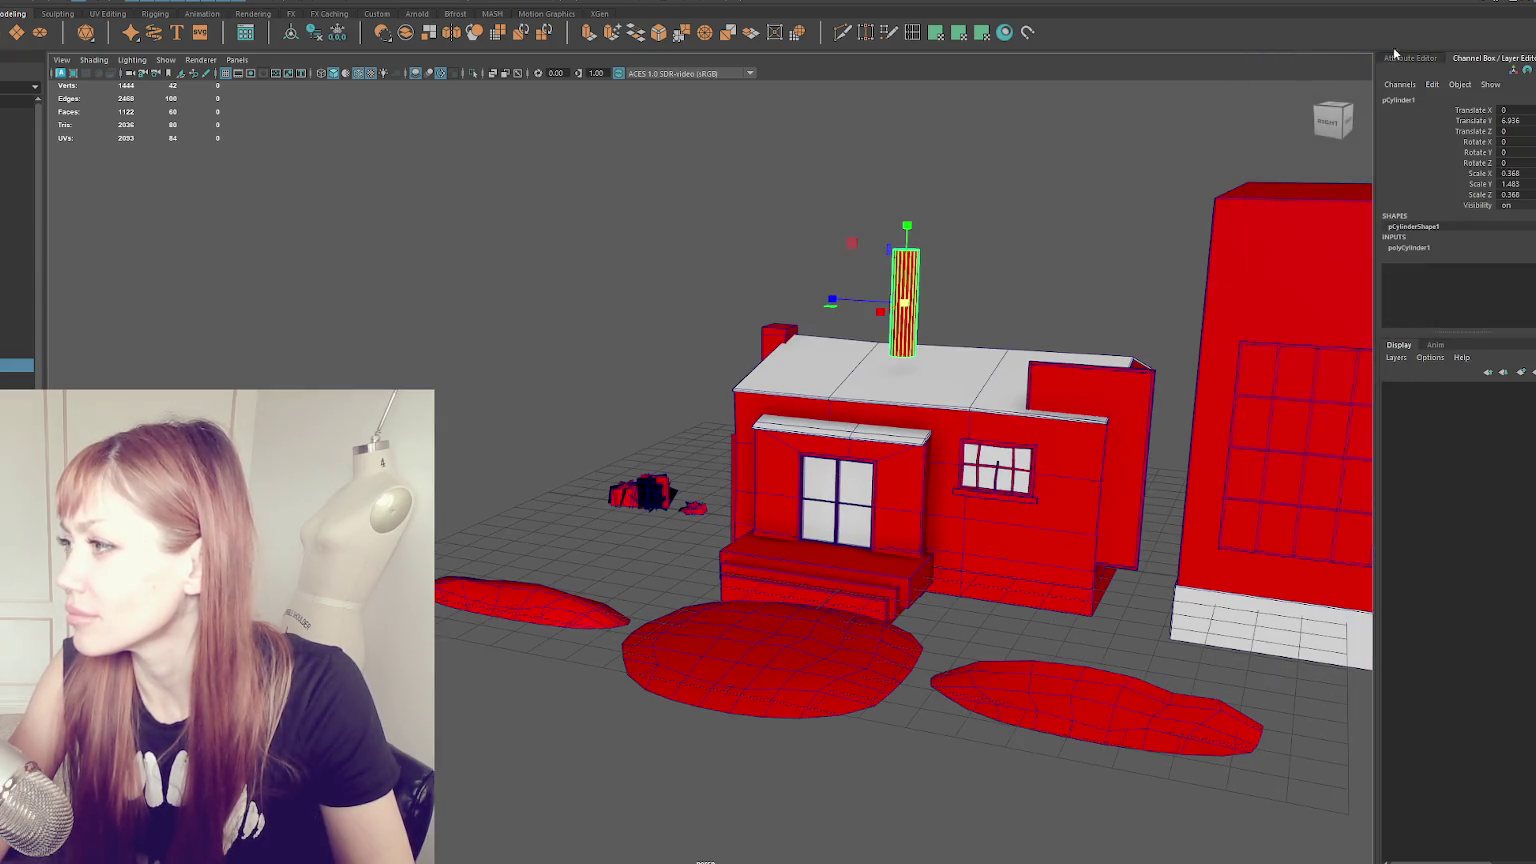
left_click(1408, 246)
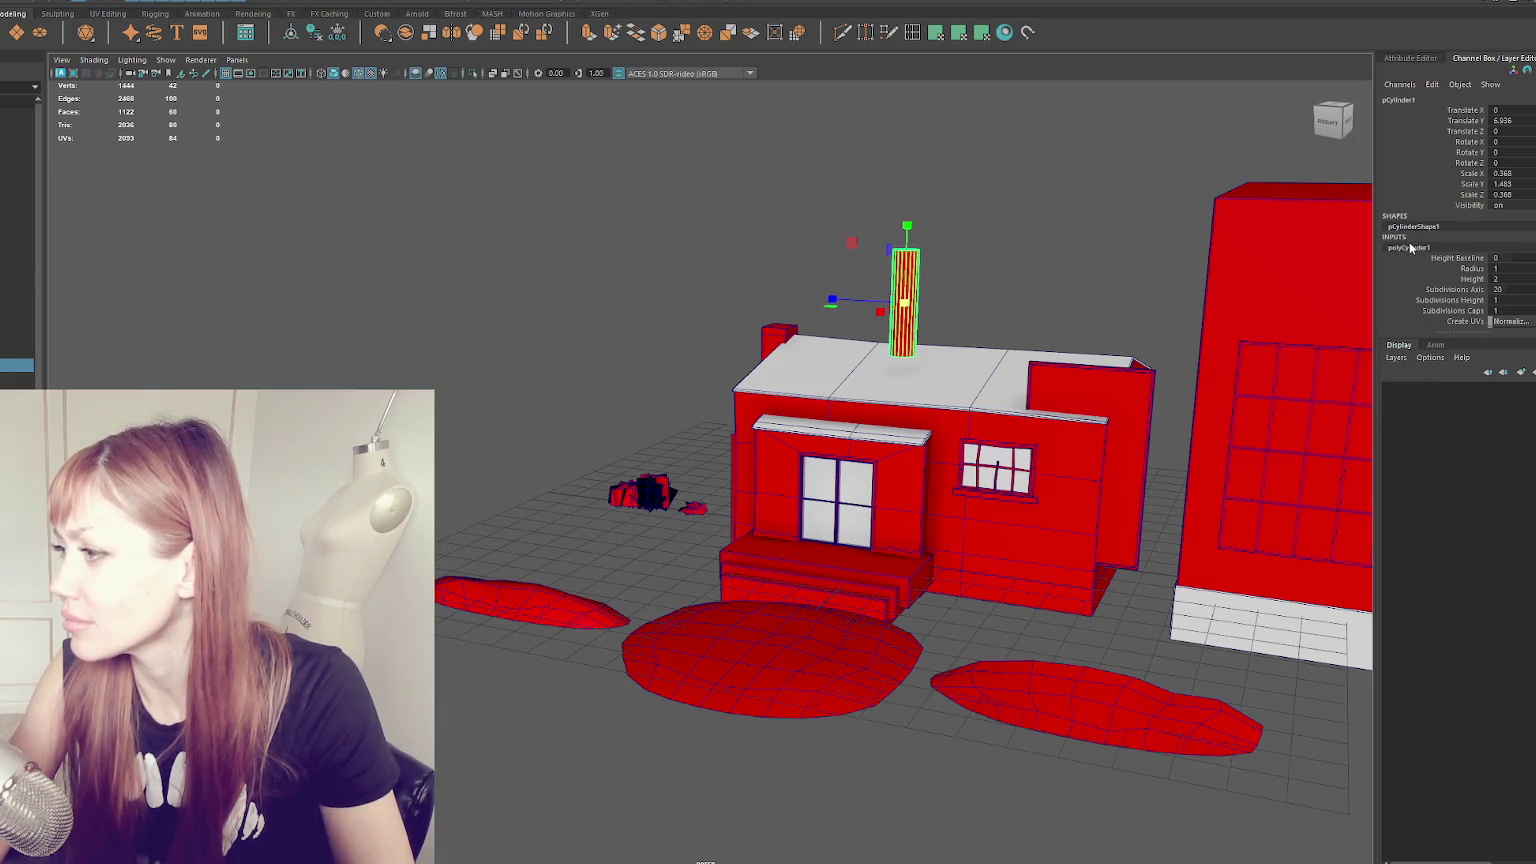
type("12")
key("Return")
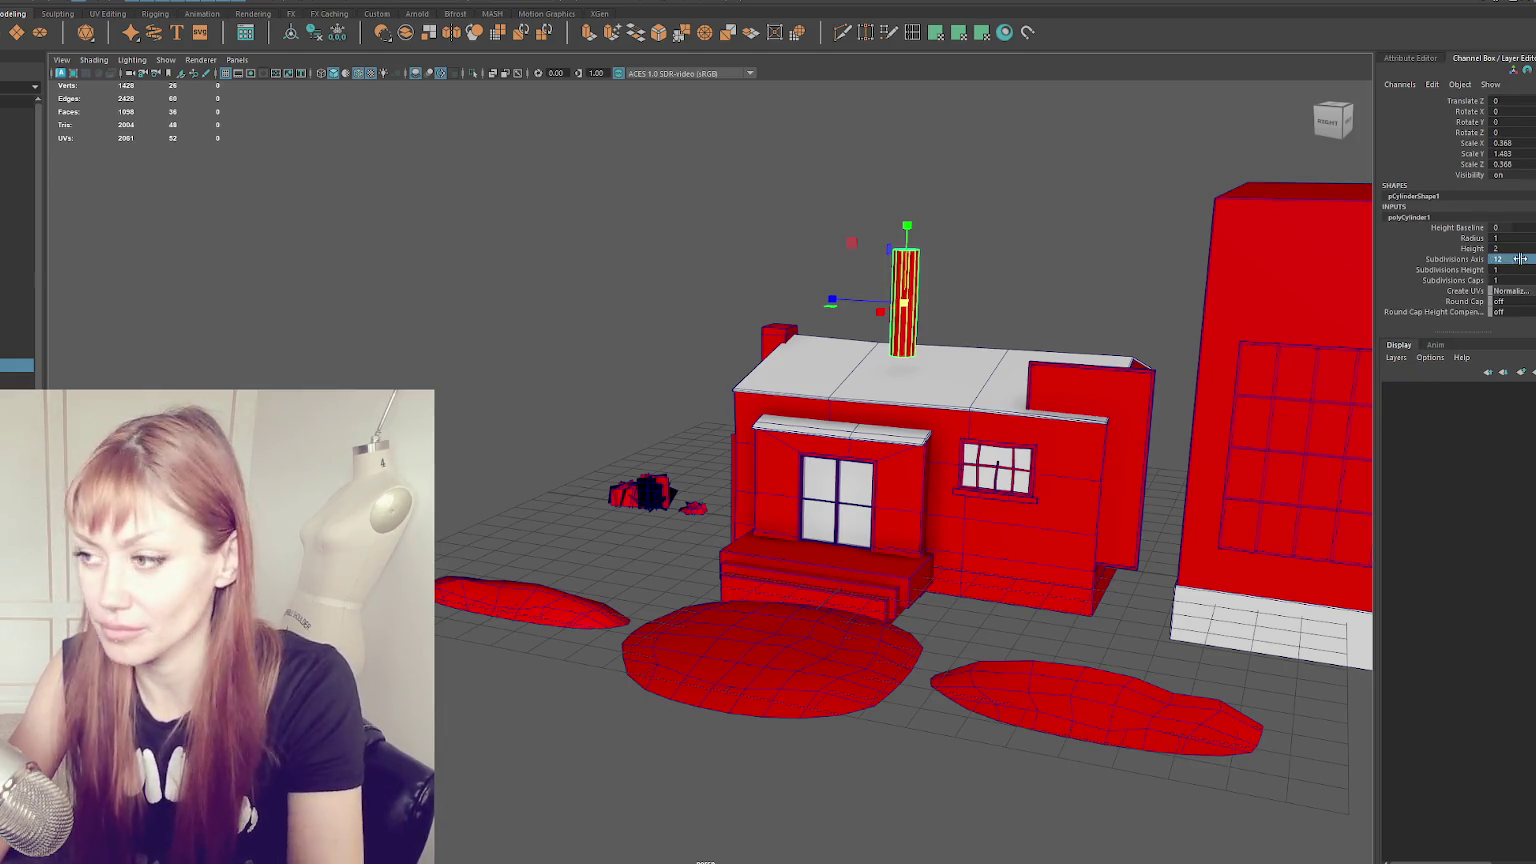
scroll(883, 268, "up", 3)
middle_click_drag(883, 268, 593, 443, "alt")
scroll(593, 443, "up", 3)
left_click_drag(593, 443, 733, 359, "alt")
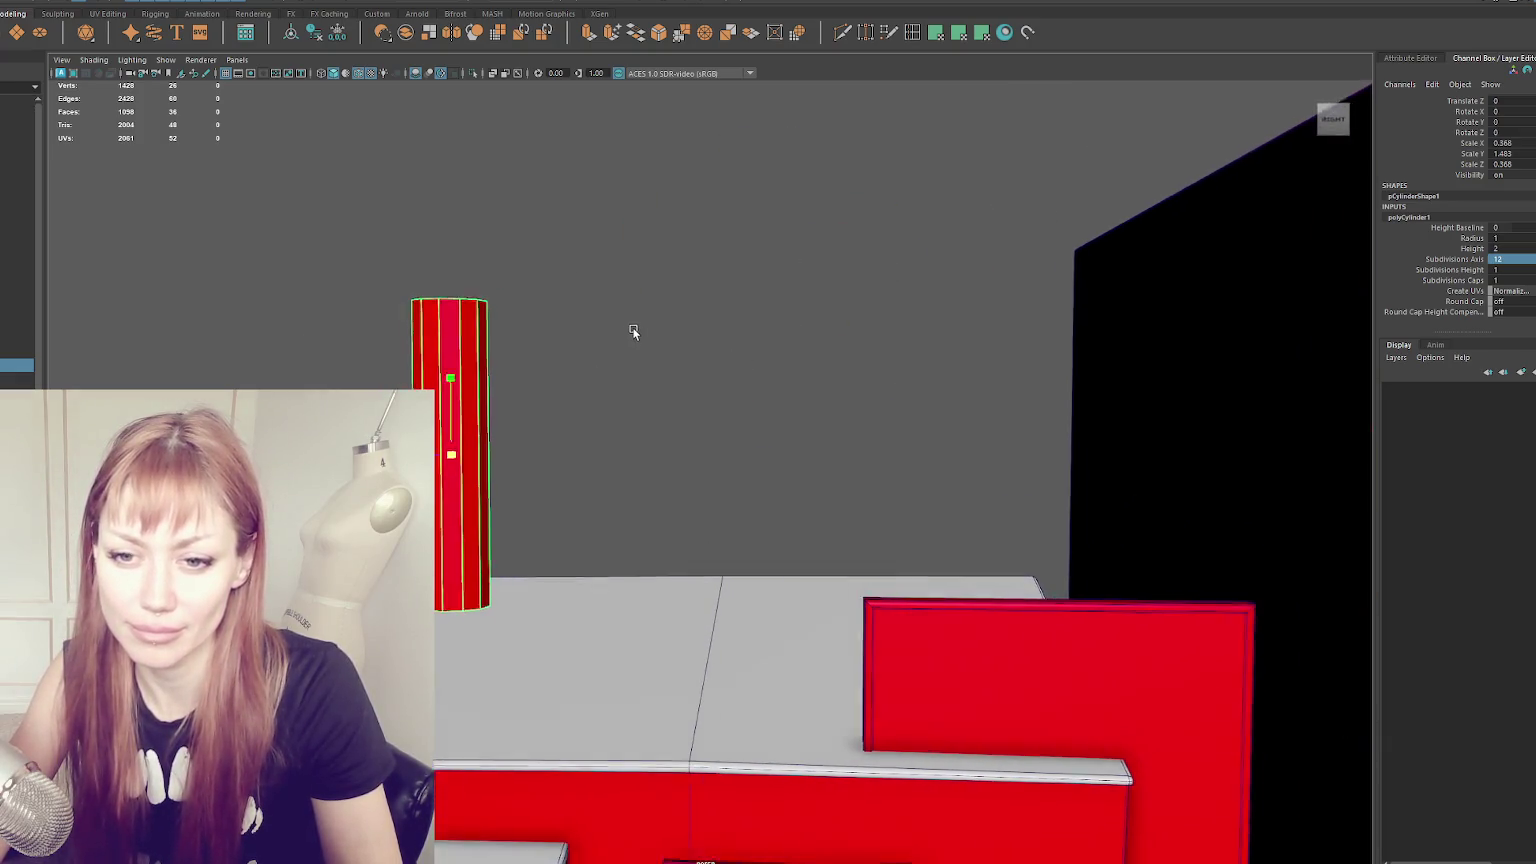
left_click_drag(633, 332, 604, 343, "alt")
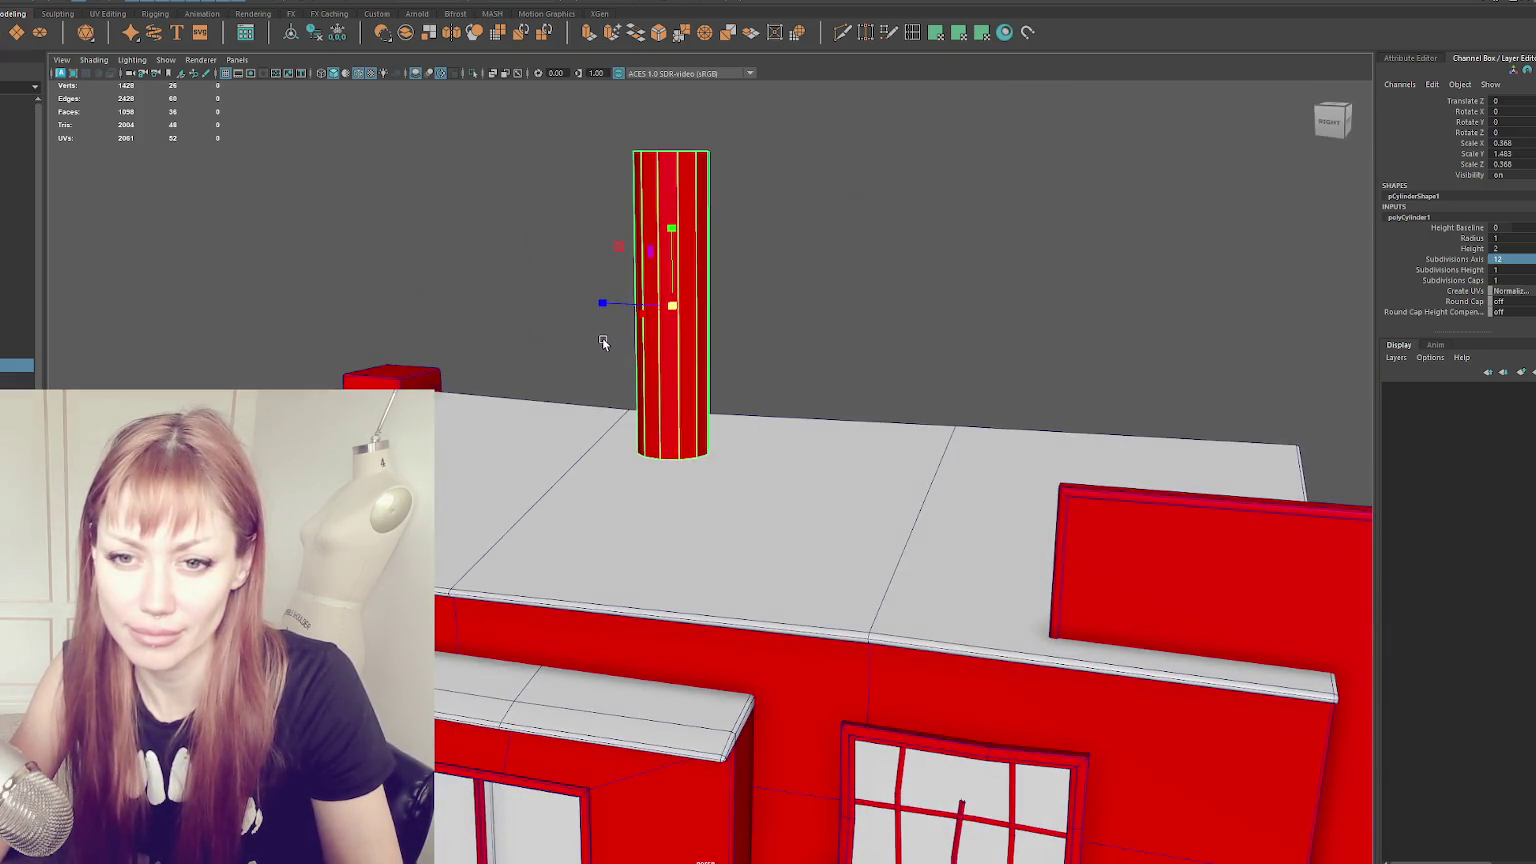
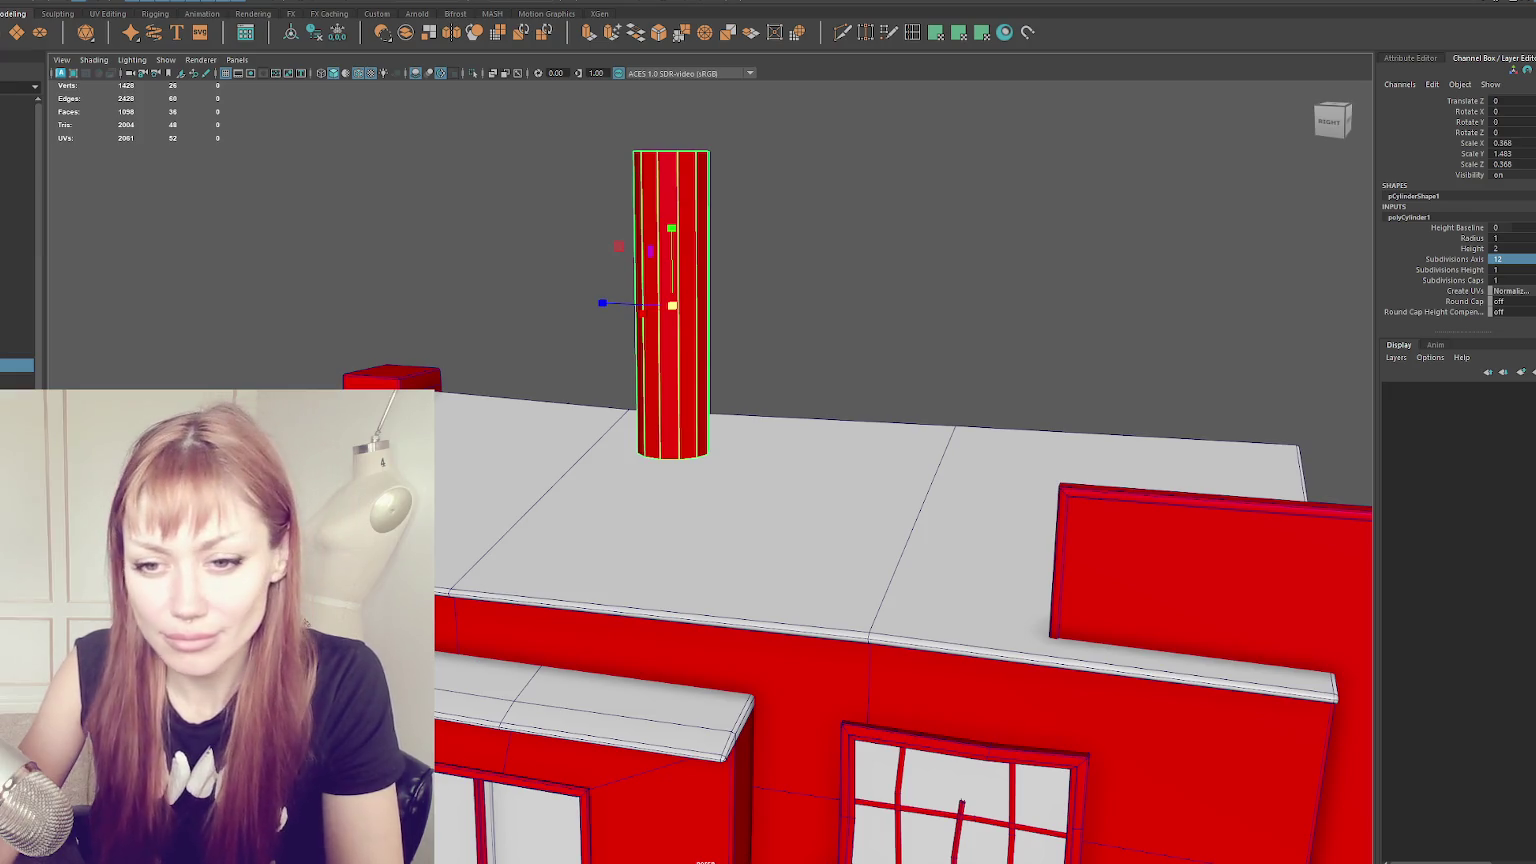
- Insert an edge loop near the top of the rooftop cylinder
mouse_move(480, 500)
left_mouse_down("alt")
mouse_move(453, 500)
mouse_move(564, 386)
left_mouse_up("alt")
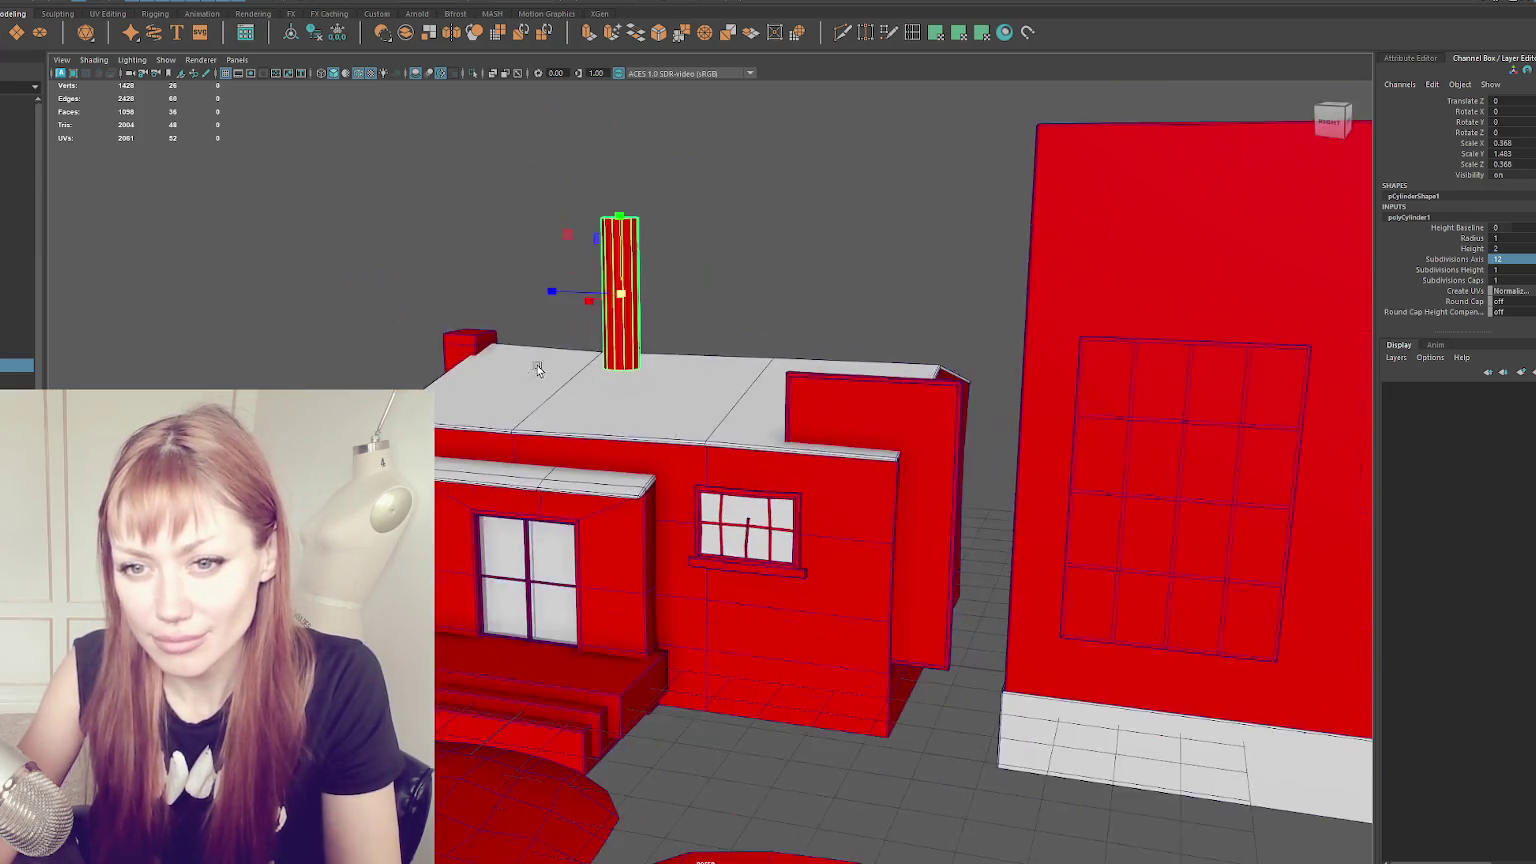
scroll(564, 386, "down", 5)
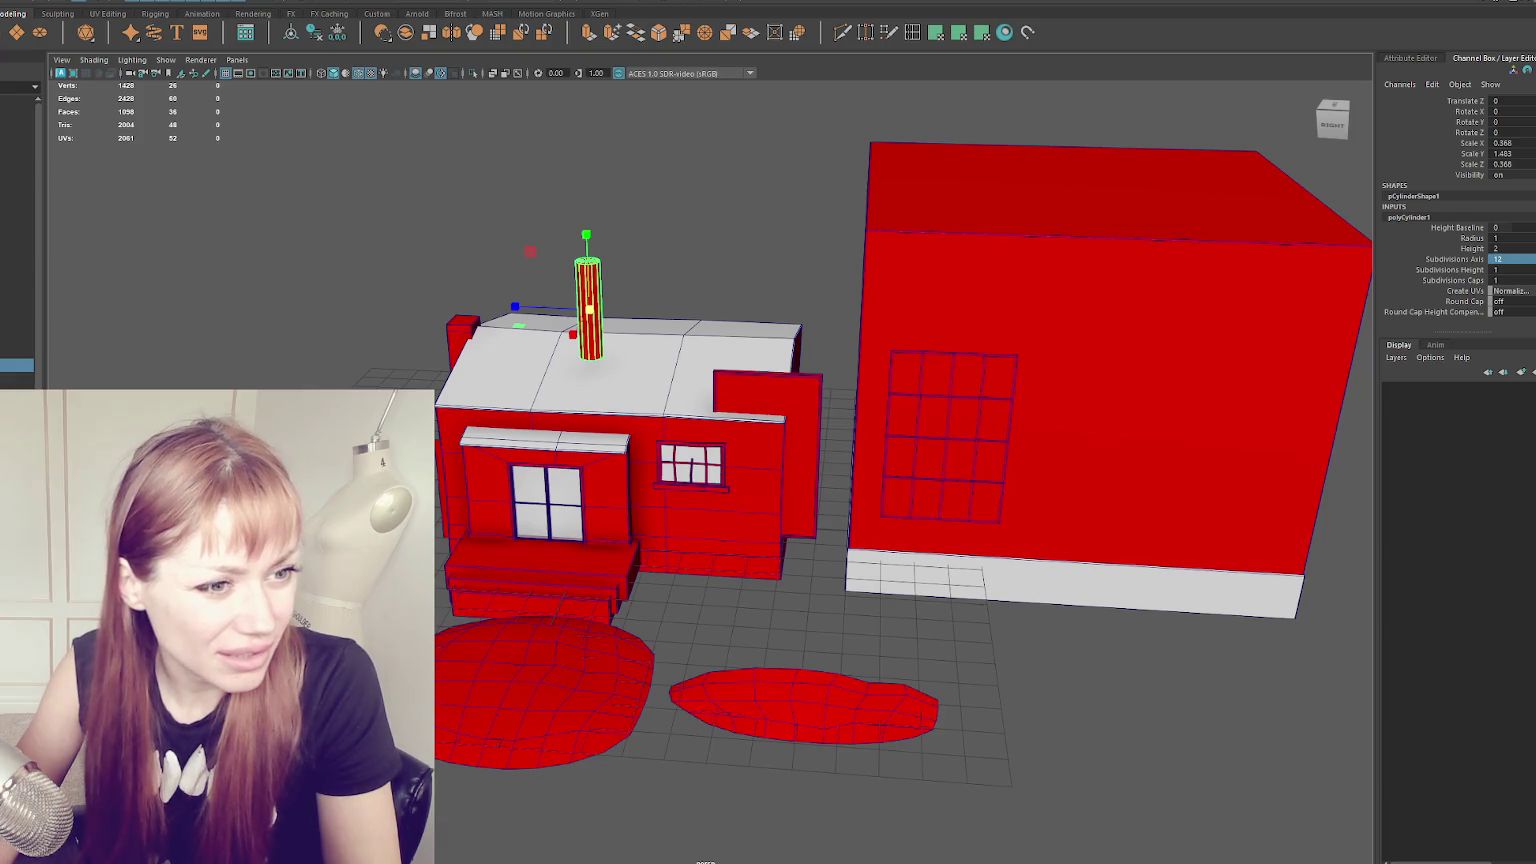
scroll(590, 300, "up", 2)
key("f")
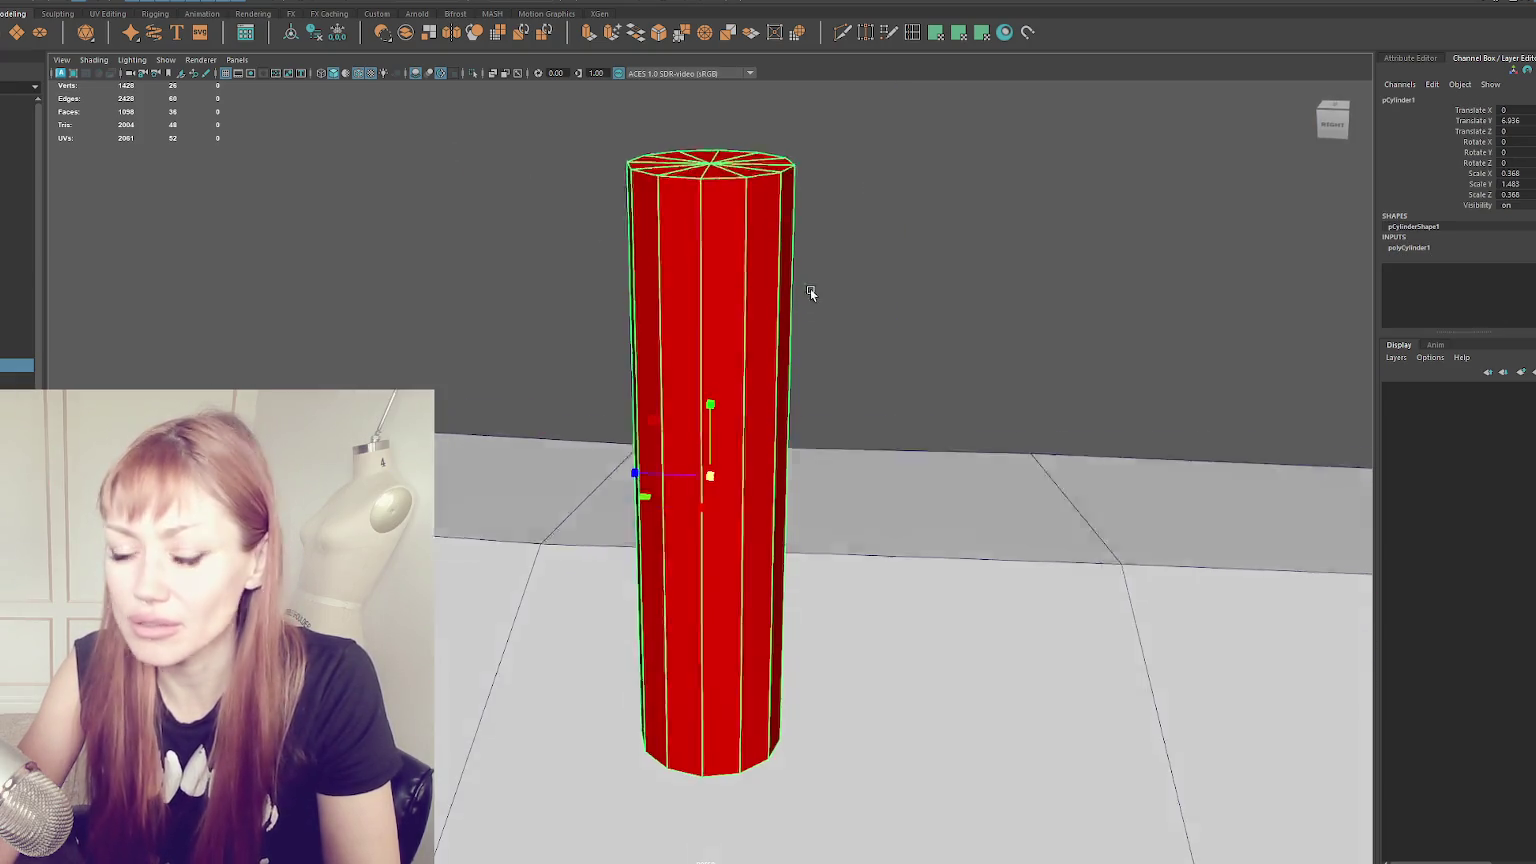
mouse_move(698, 318)
left_mouse_down("alt")
mouse_move(641, 302)
mouse_move(682, 240)
left_mouse_up("alt")
left_click_drag(800, 120, 742, 172, "alt")
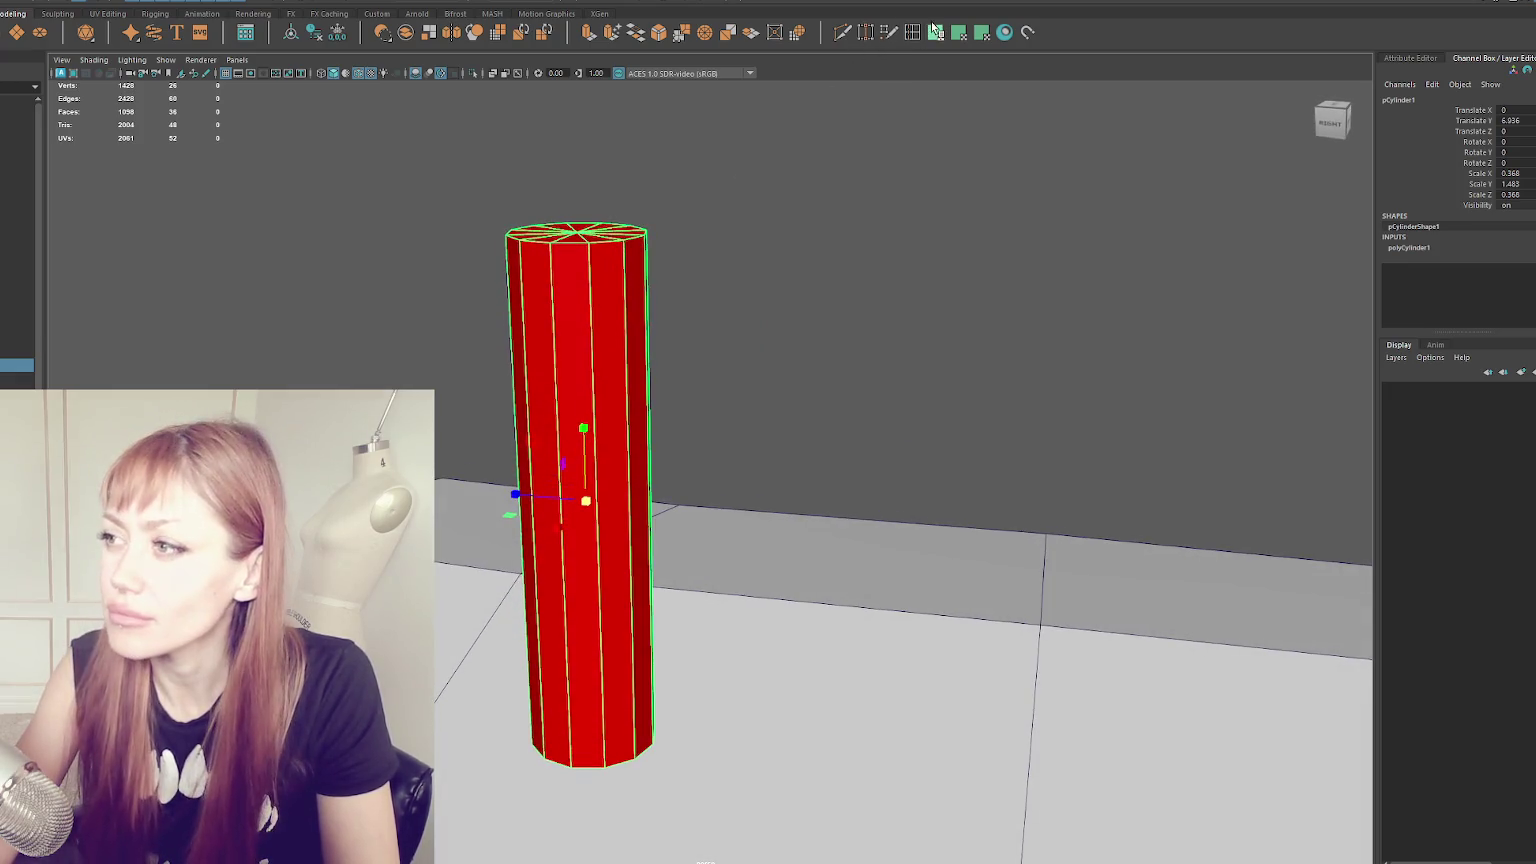
double_click(936, 32)
left_click(1527, 215)
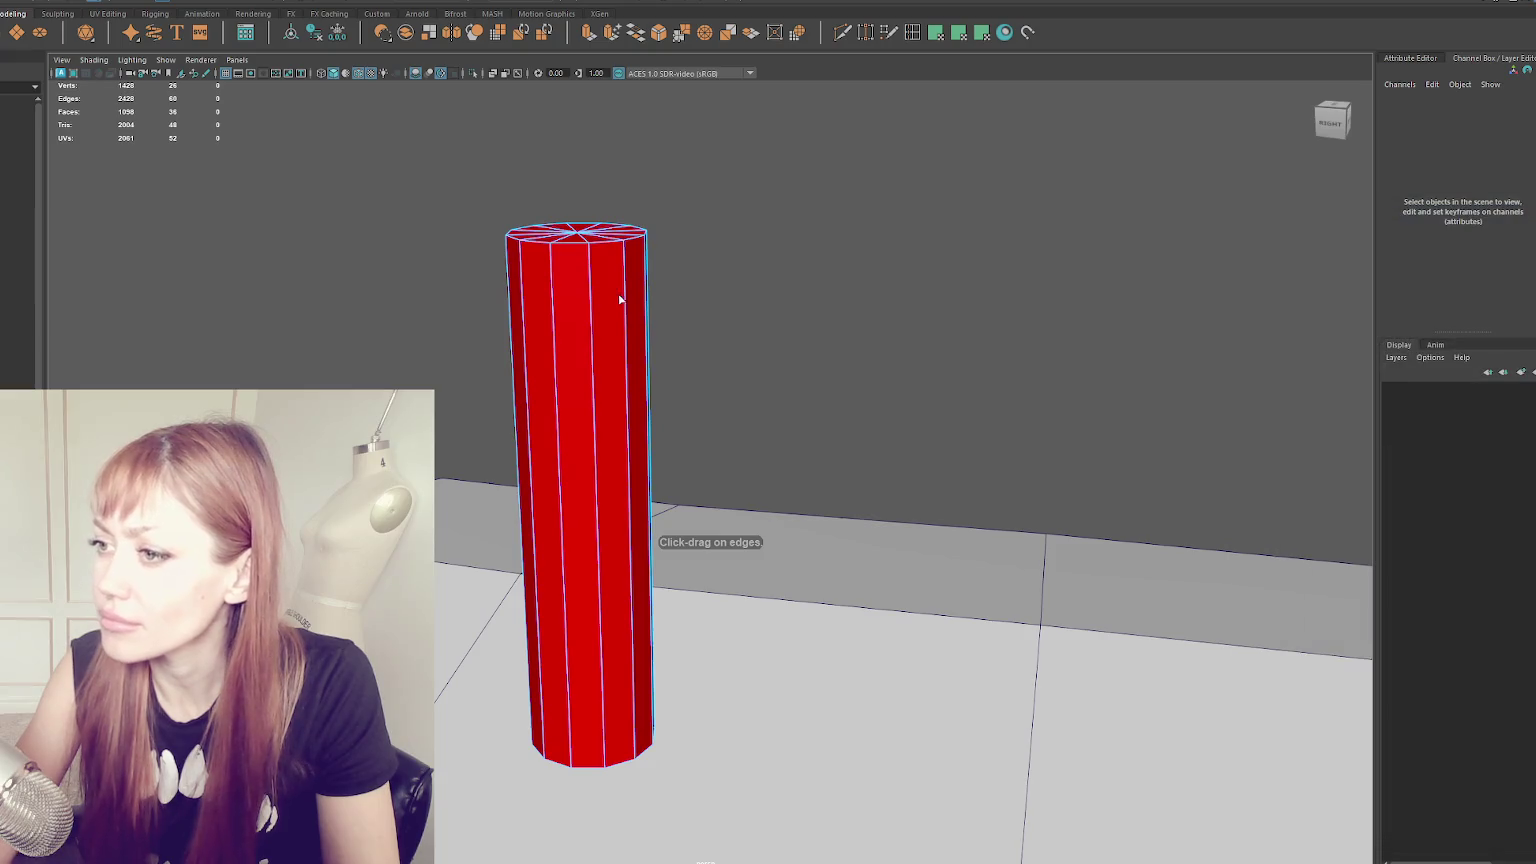
left_click_drag(618, 253, 622, 260)
left_click(629, 253)
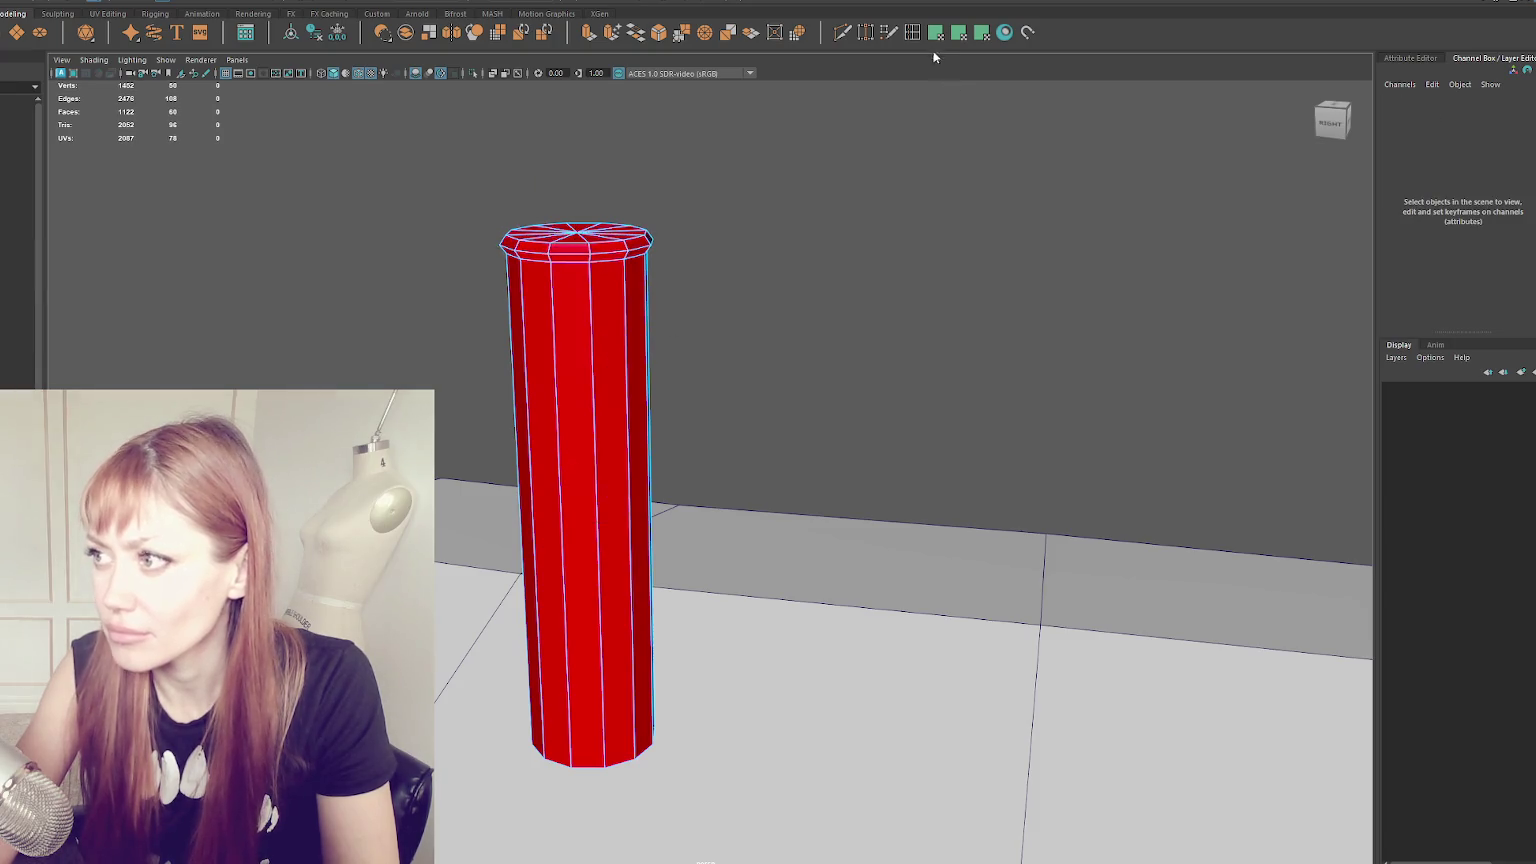
- Add three more edge loops just below the cylinder's top rim
left_click_drag(539, 374, 559, 384, "alt")
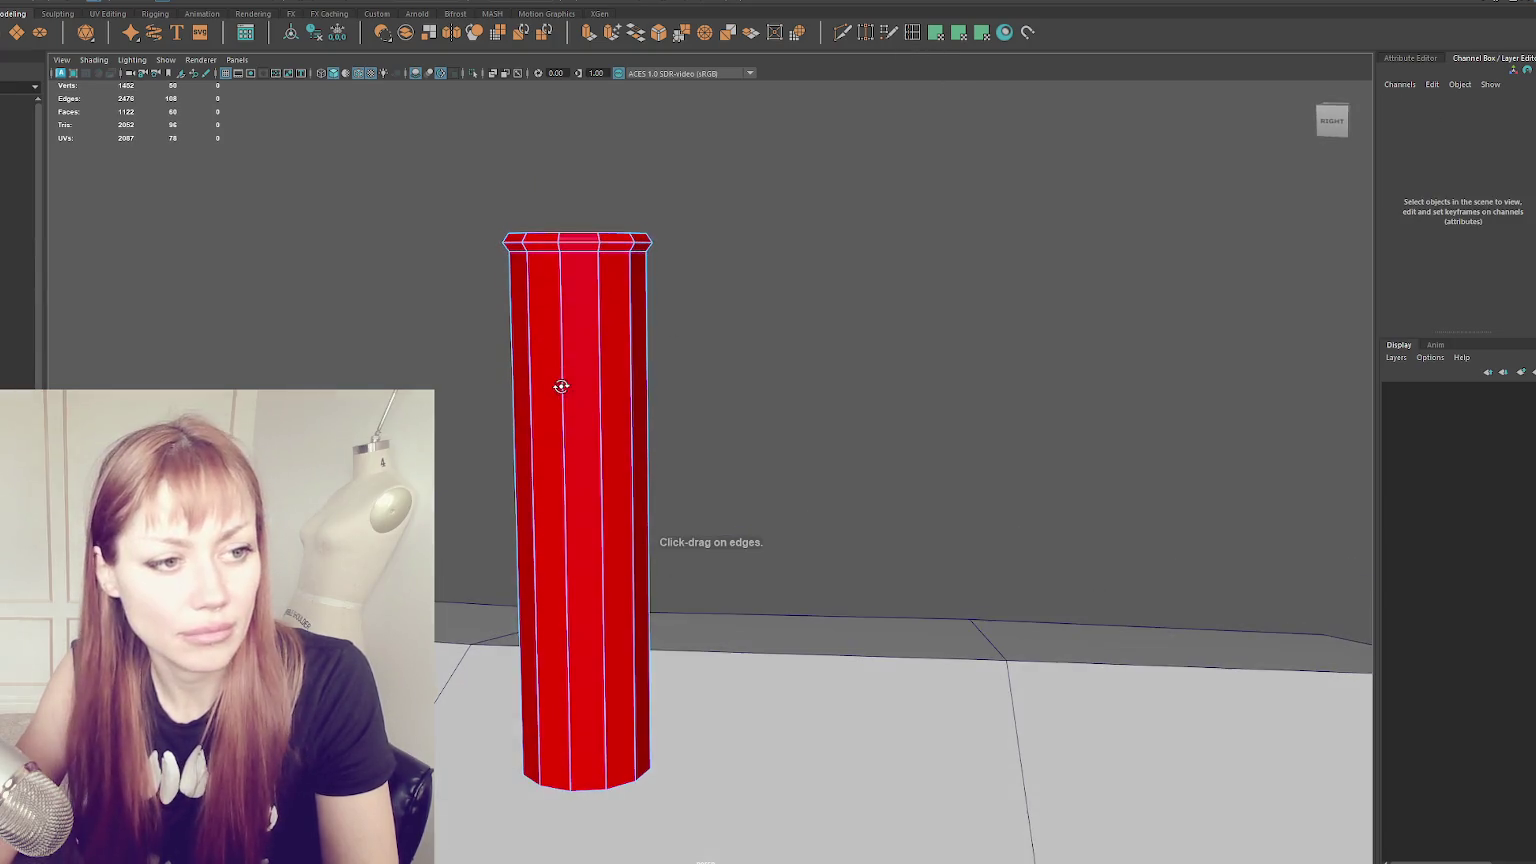
left_click(634, 348)
left_click(634, 361)
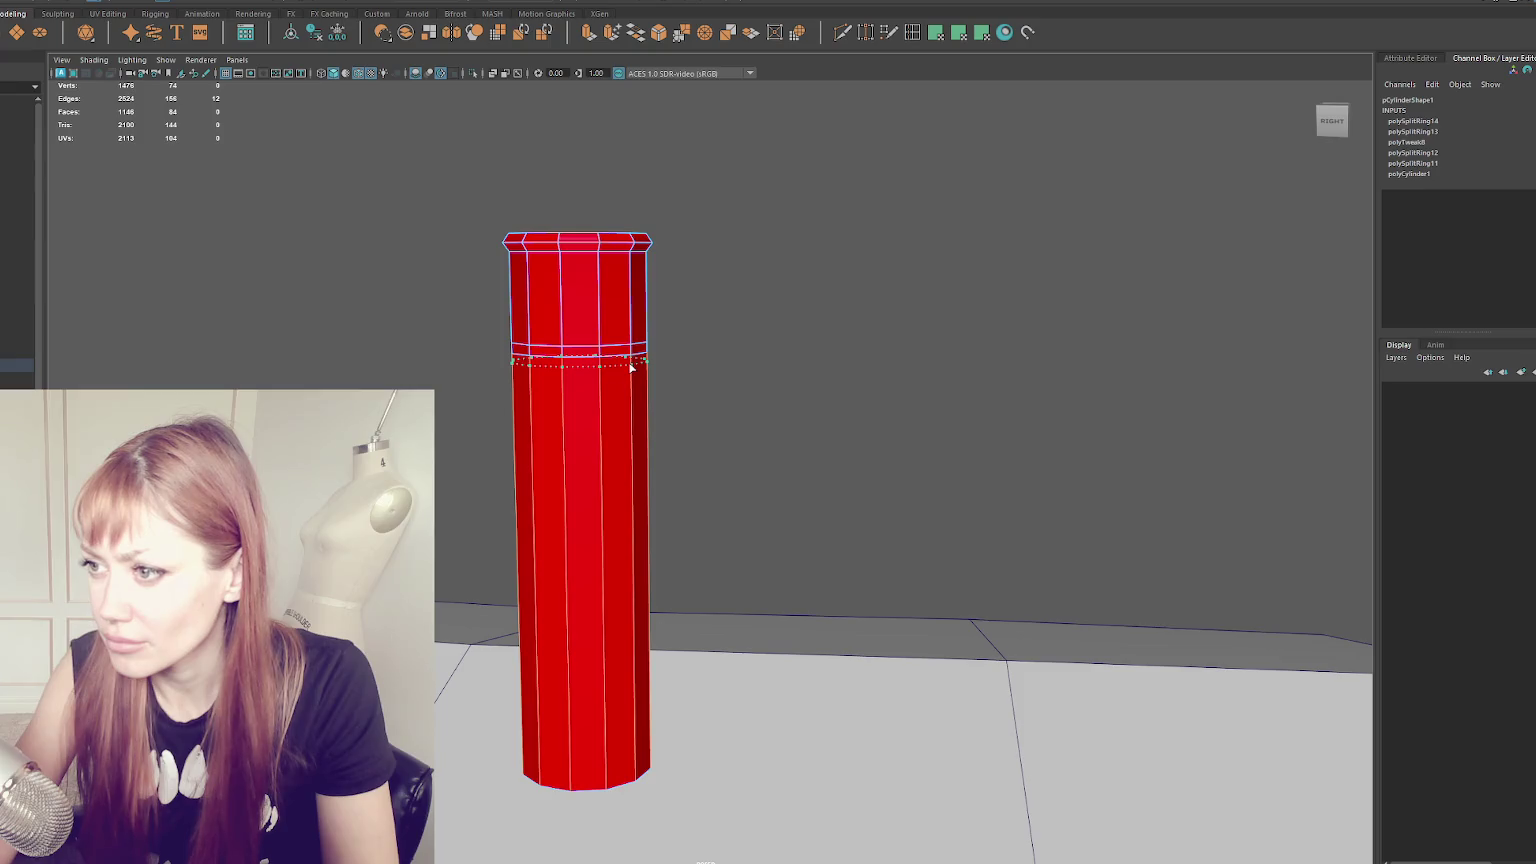
left_click(630, 368)
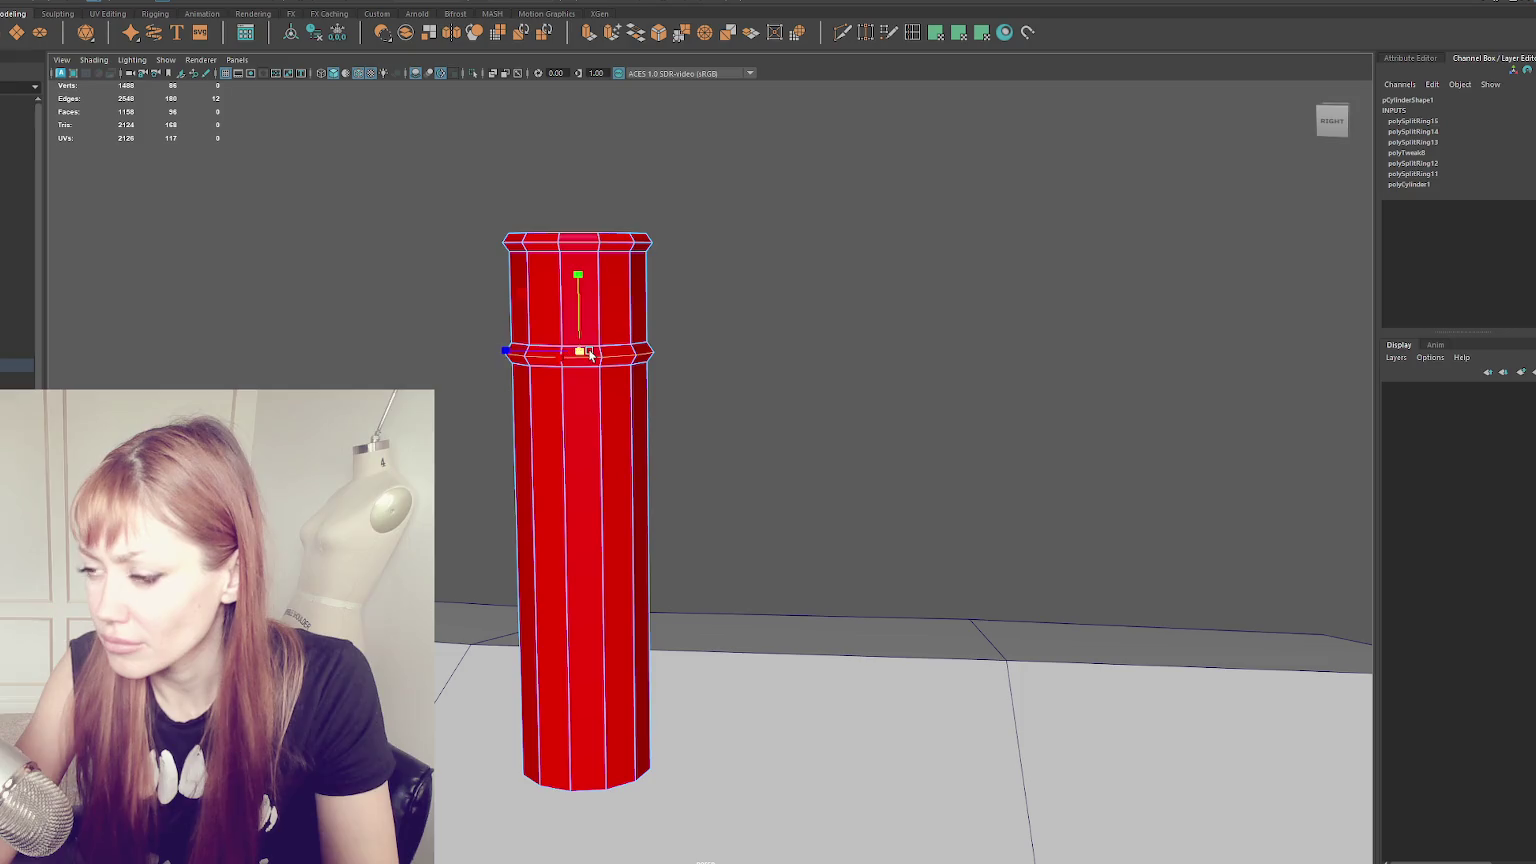
key("F8")
- Soften the cylinder's edge shading and orbit back out to the building
left_click(806, 238)
left_click_drag(806, 238, 748, 286, "alt")
left_click(646, 384)
right_click_drag(796, 241, 975, 255)
key("f")
right_click_drag(590, 276, 587, 208)
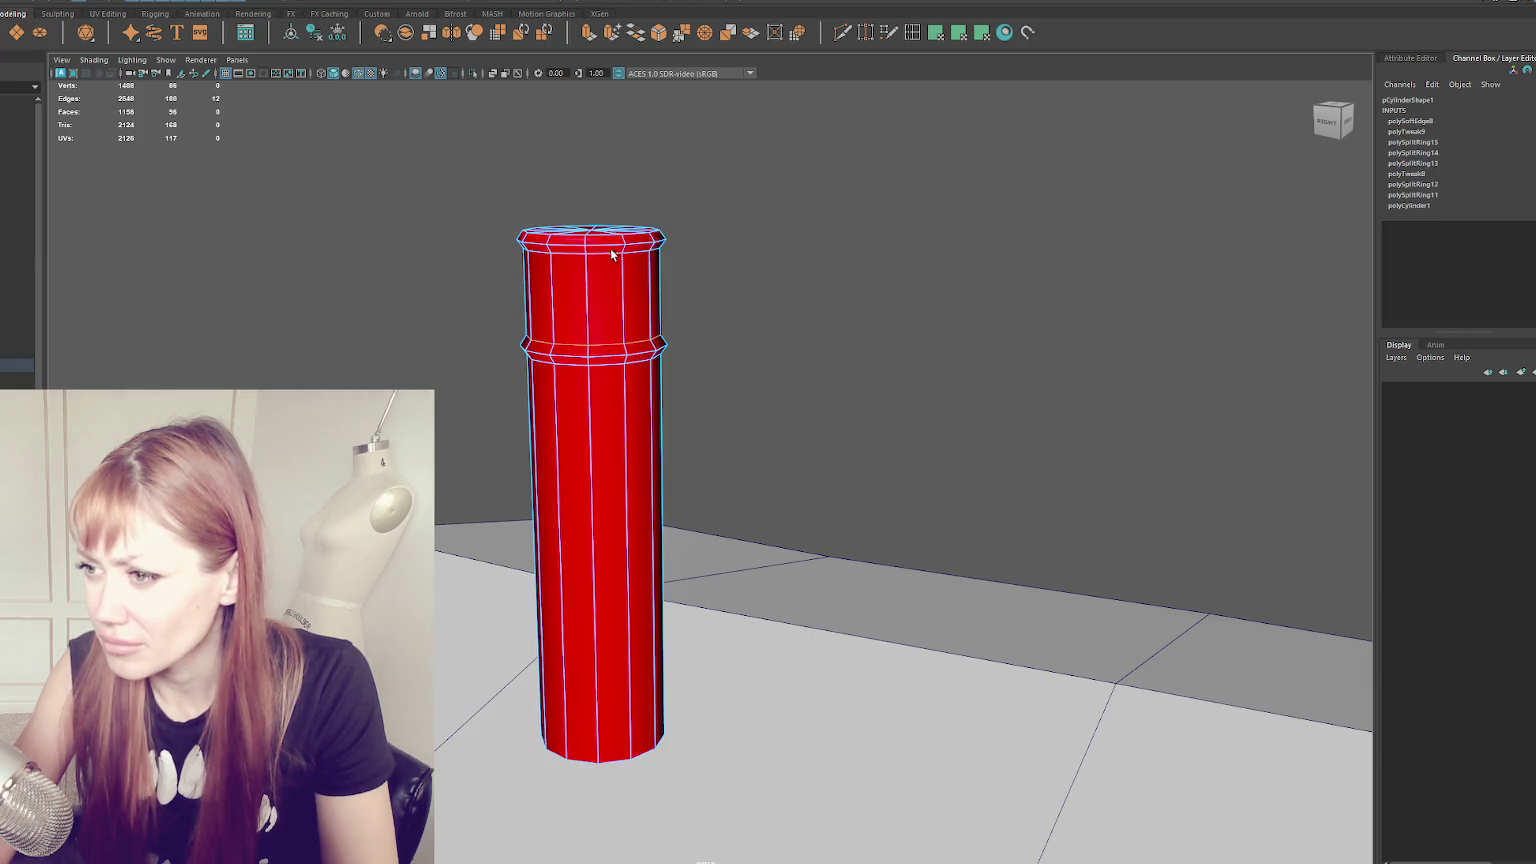
right_click_drag(823, 291, 1042, 356, "shift")
right_click(948, 306)
right_click_drag(958, 305, 1012, 288)
scroll(305, 333, "down", 5)
mouse_move(305, 333)
left_mouse_down("alt")
mouse_move(700, 439)
mouse_move(750, 366)
mouse_move(710, 353)
left_mouse_up("alt")
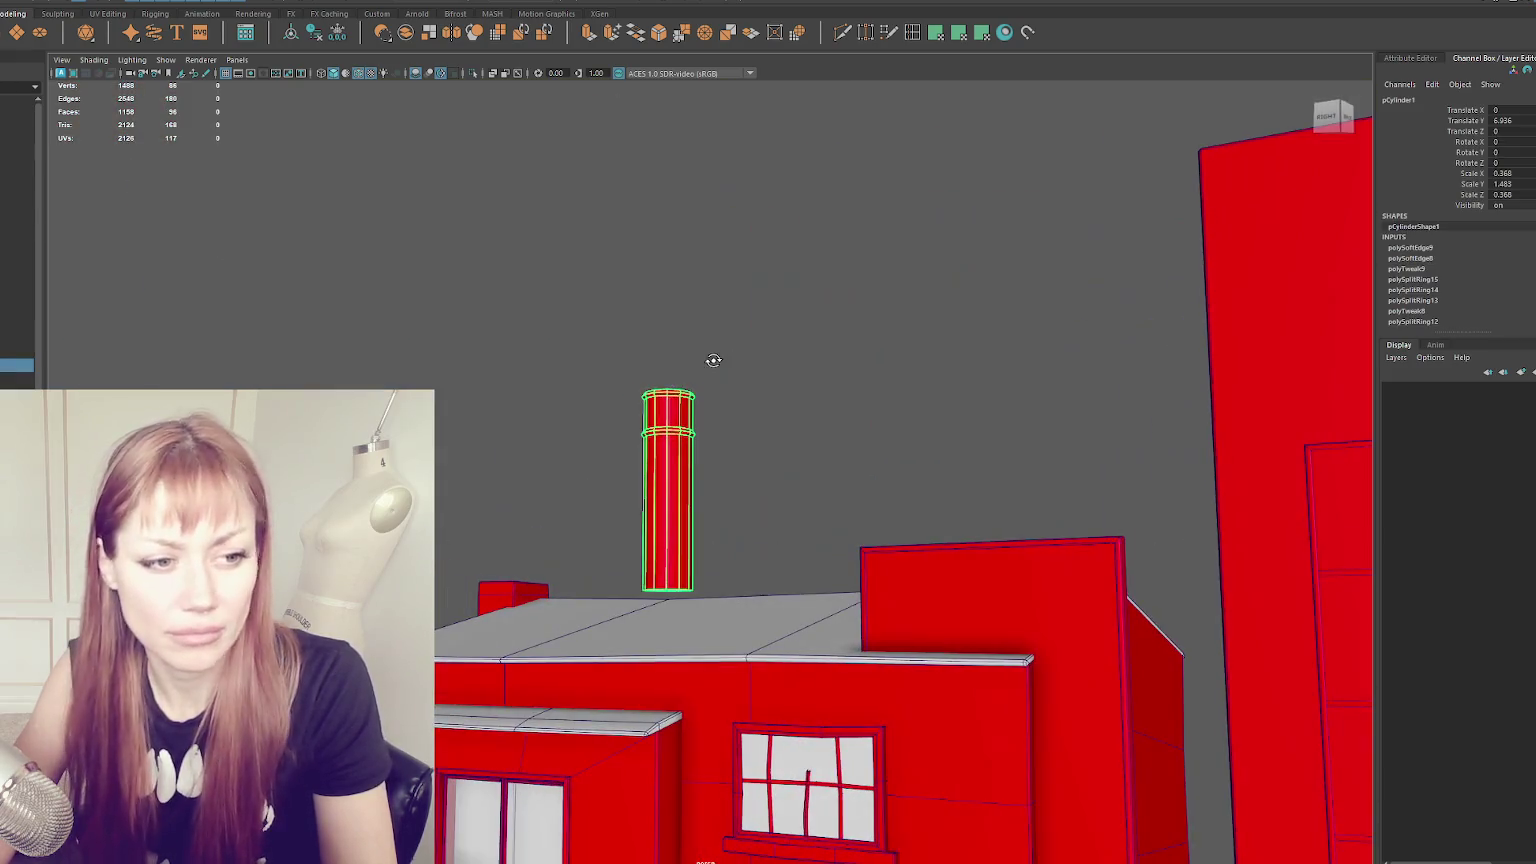
- Raise the cylinder high above the roof and delete its bottom faces
key("w")
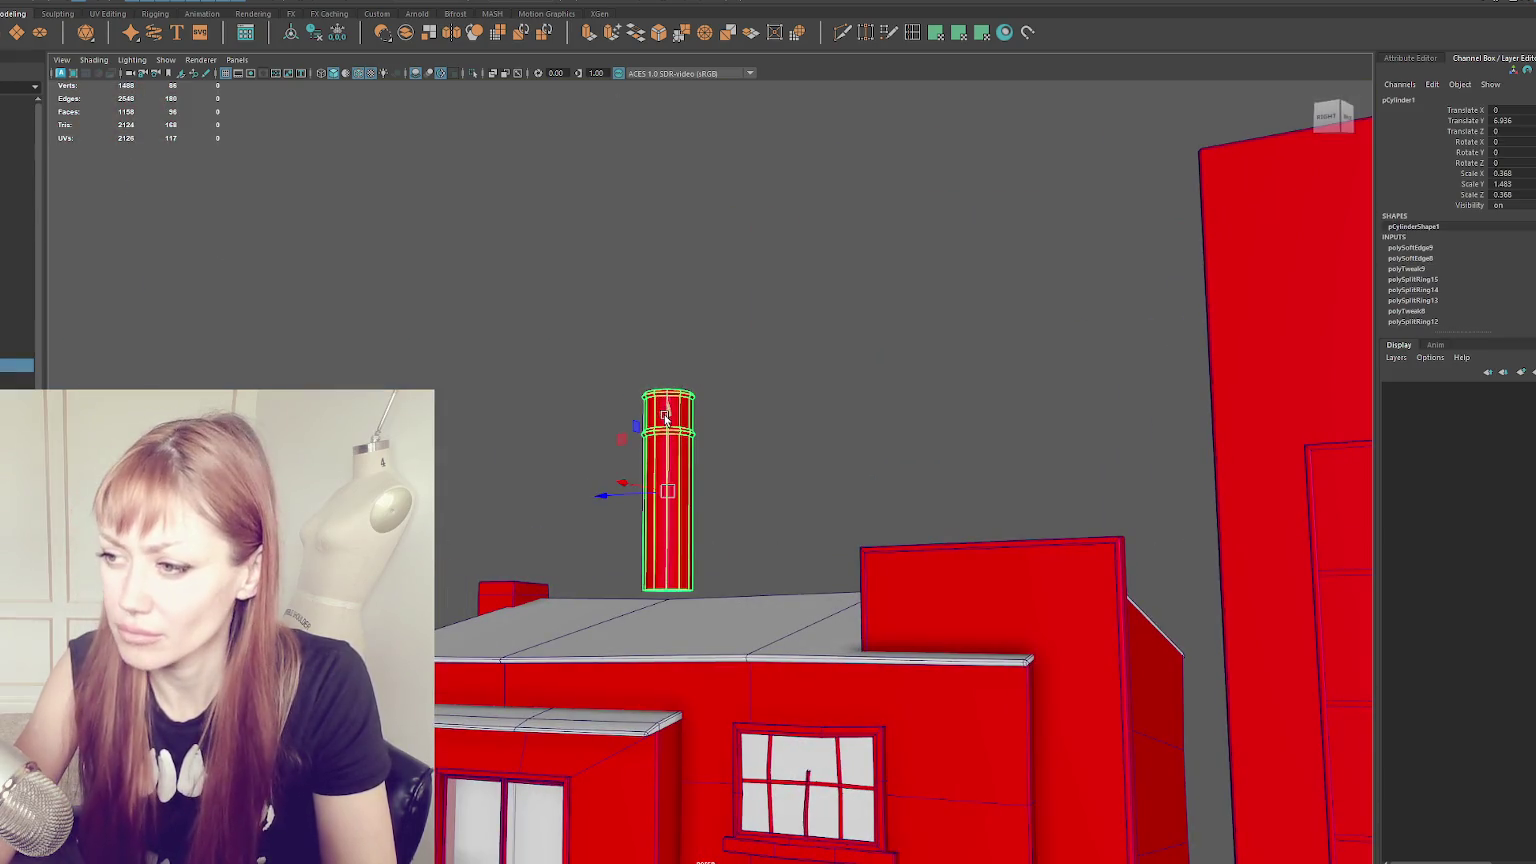
left_click_drag(697, 430, 697, 165)
right_click_drag(718, 228, 718, 285)
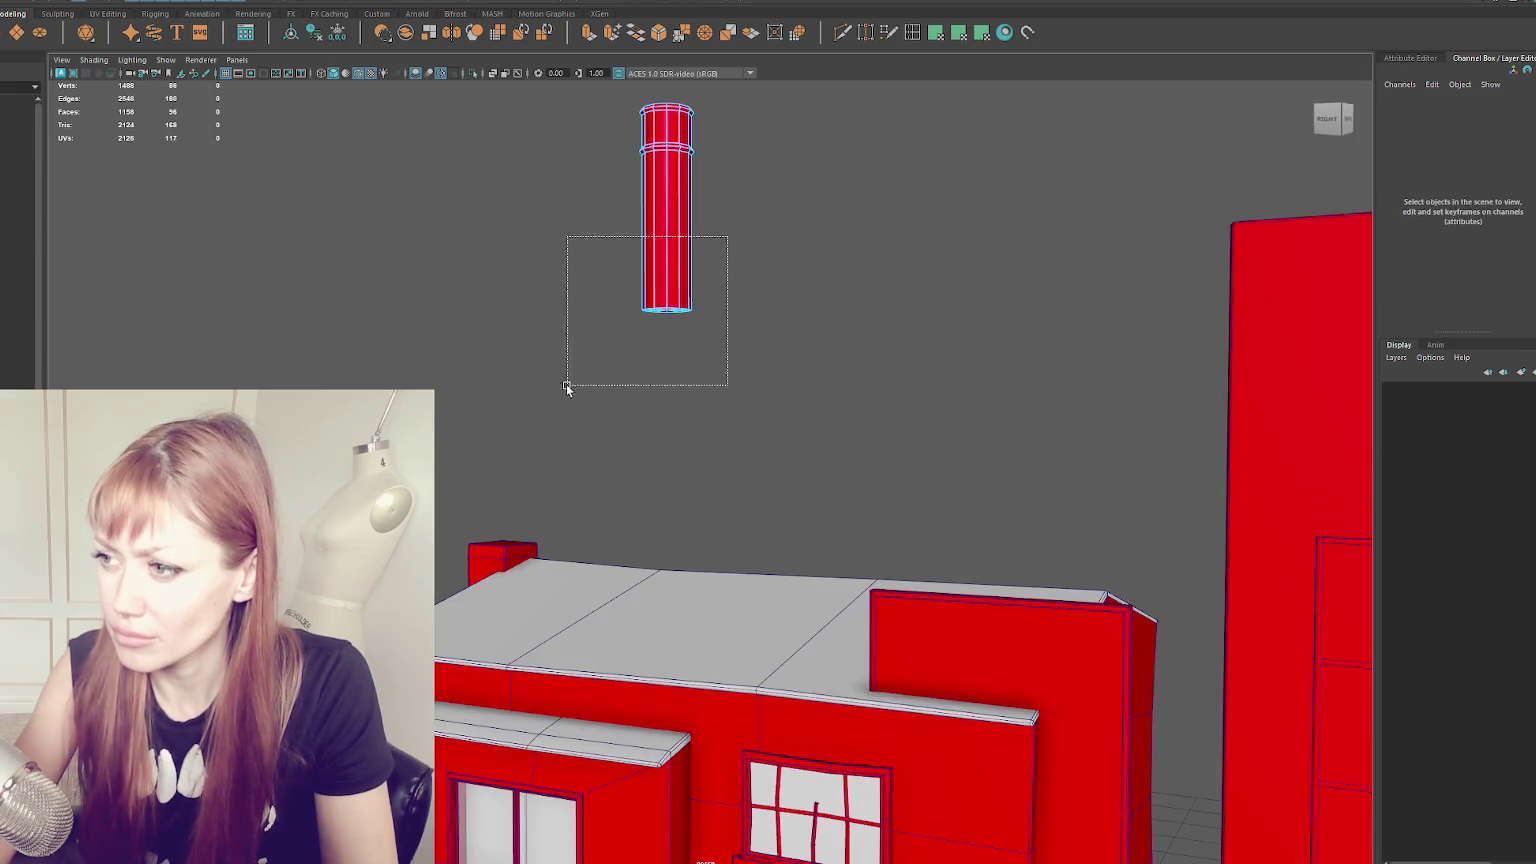
left_click_drag(727, 243, 566, 384)
key("Delete")
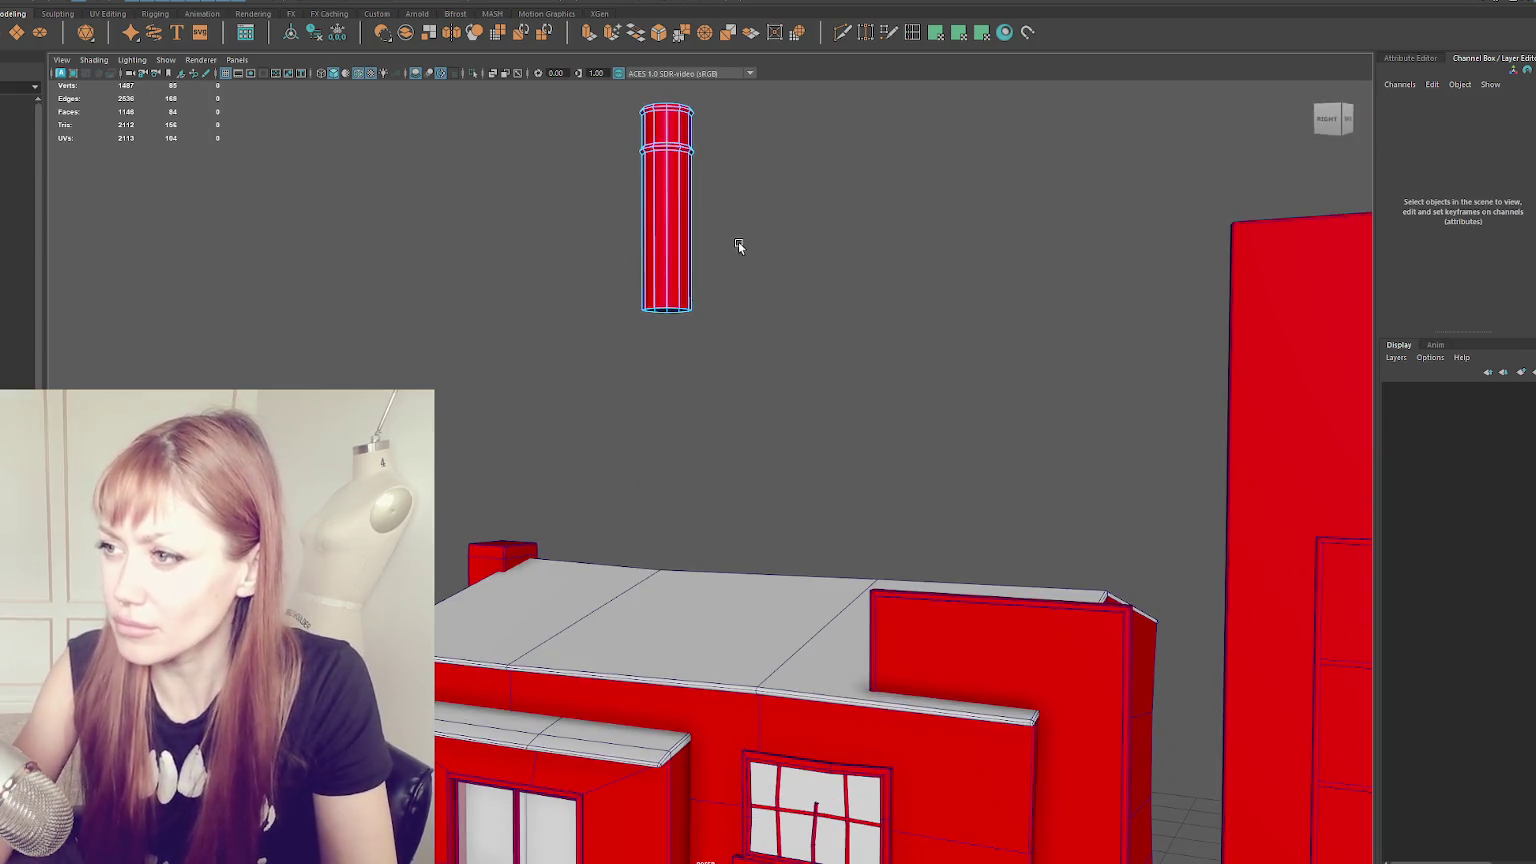
key("F8")
- Duplicate the cylinder, lower the copy onto the roof, and scale it slightly larger
key("ctrl+d")
left_click_drag(676, 174, 648, 498)
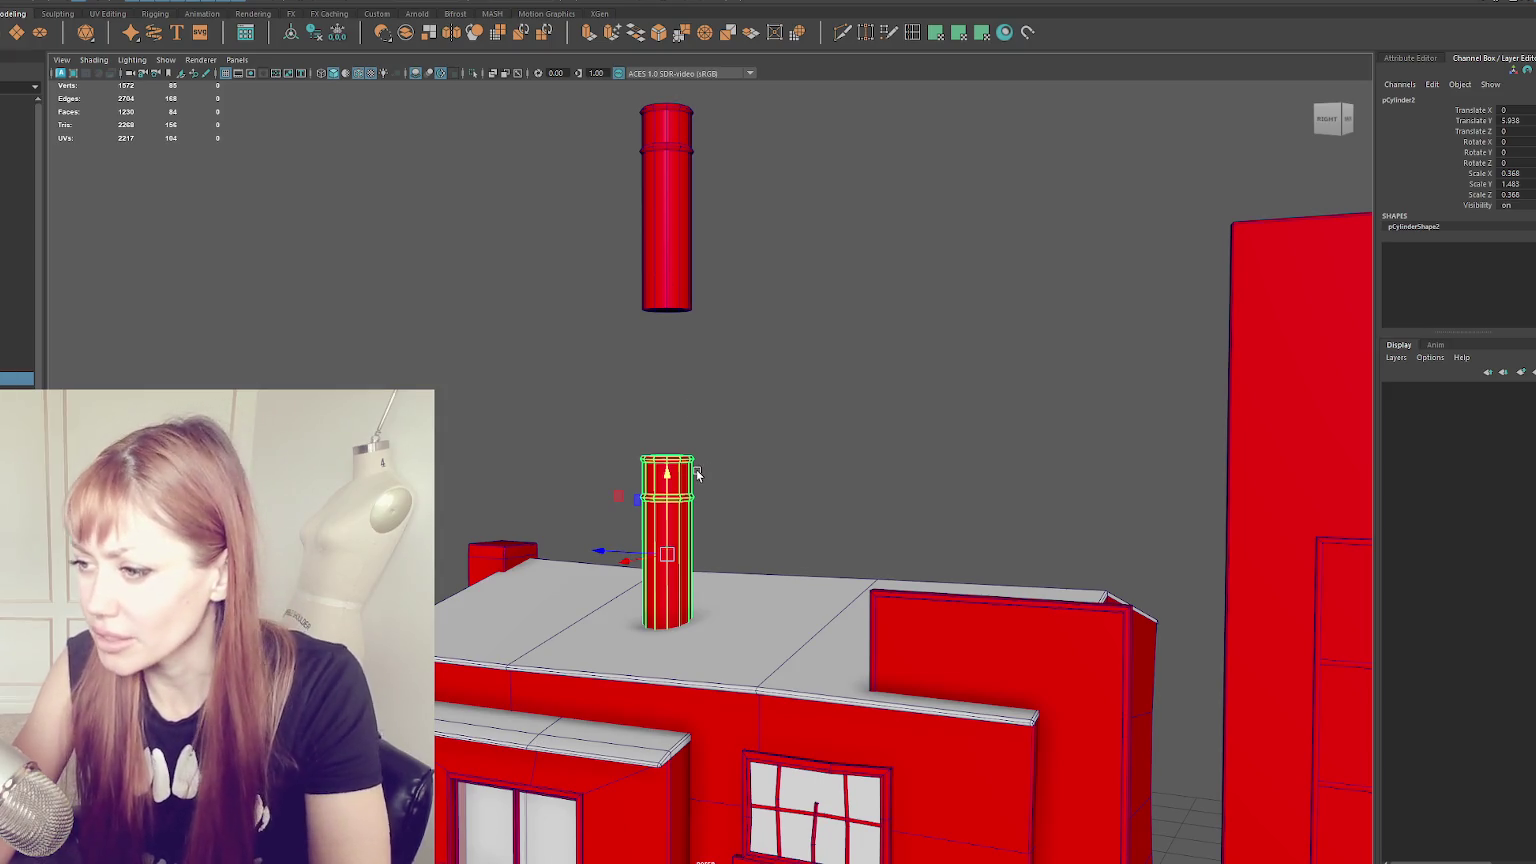
key("r")
left_click_drag(665, 555, 678, 555)
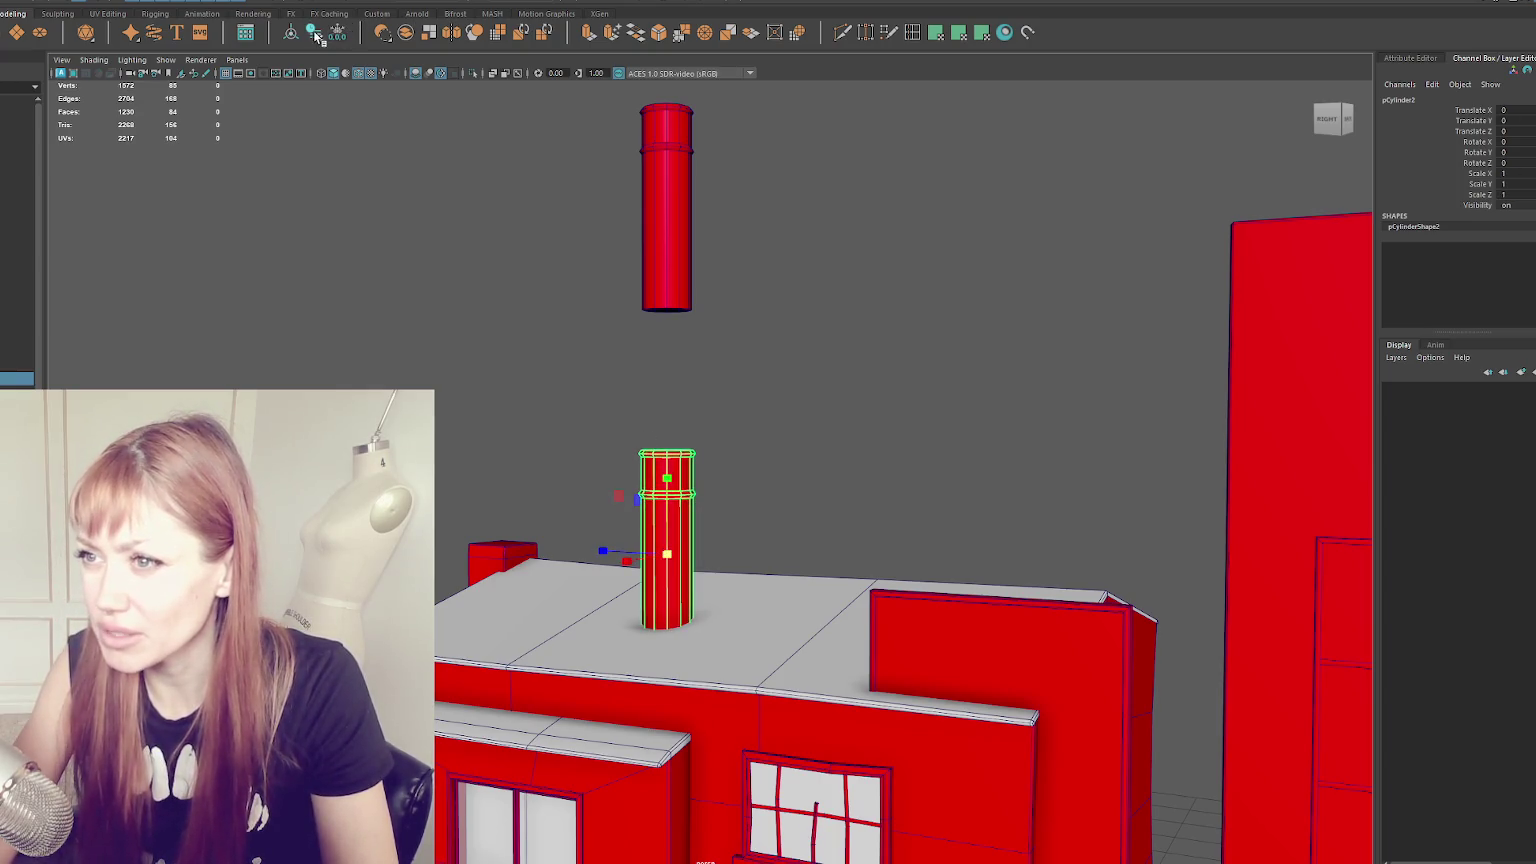
- Drag the upper cylinder's bottom vertex ring down to lengthen the pipe
left_click(690, 210)
right_click_drag(690, 212, 713, 218)
left_click_drag(715, 295, 589, 329)
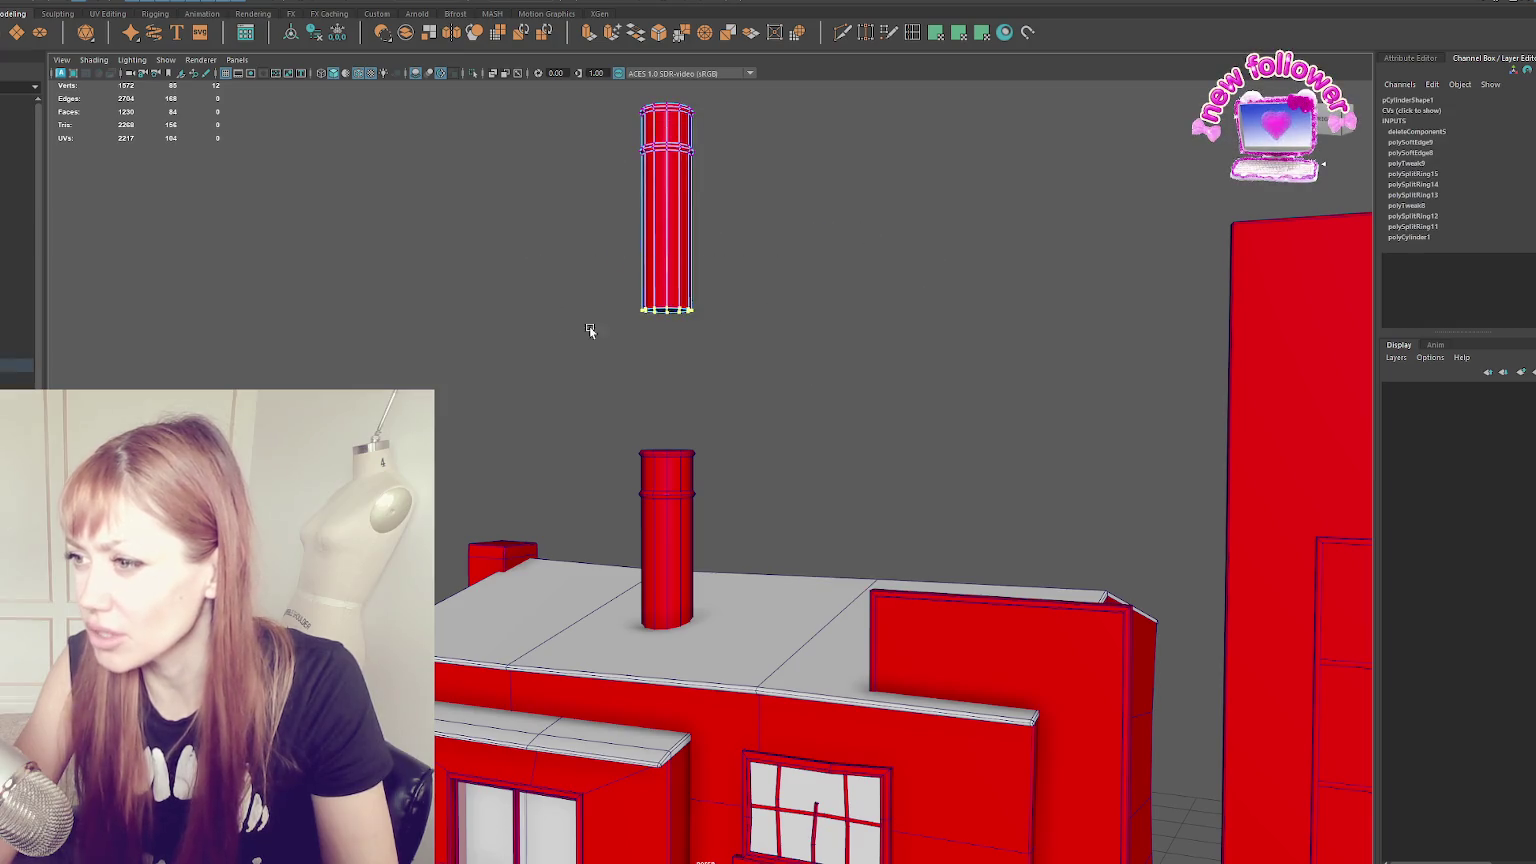
left_click_drag(668, 243, 663, 421)
left_click(905, 228)
mouse_move(905, 228)
left_mouse_down("alt")
mouse_move(853, 266)
mouse_move(360, 243)
mouse_move(380, 239)
left_mouse_up("alt")
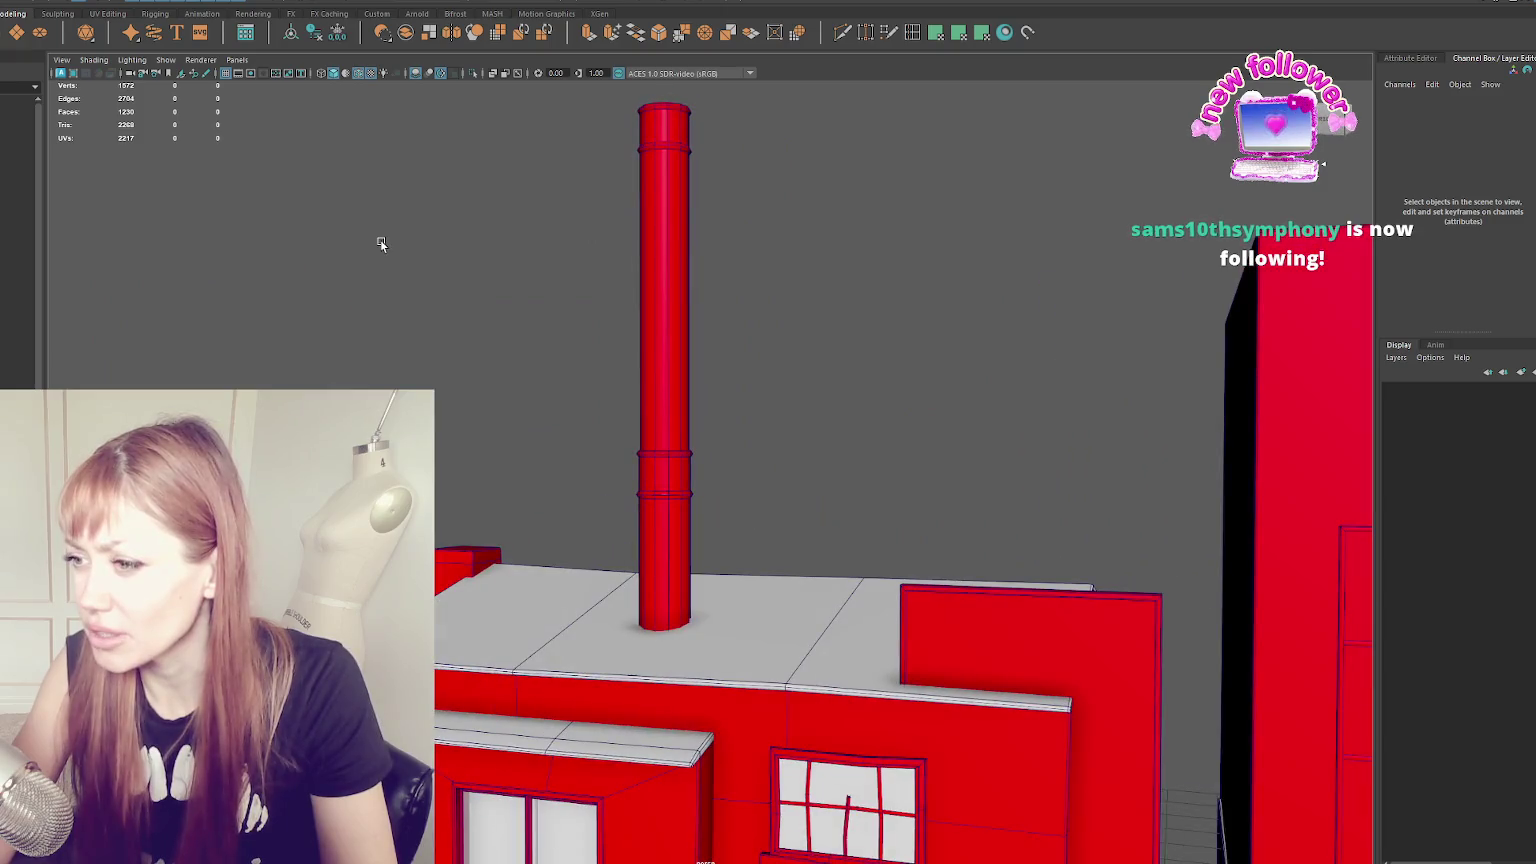
left_click_drag(454, 208, 581, 229, "alt")
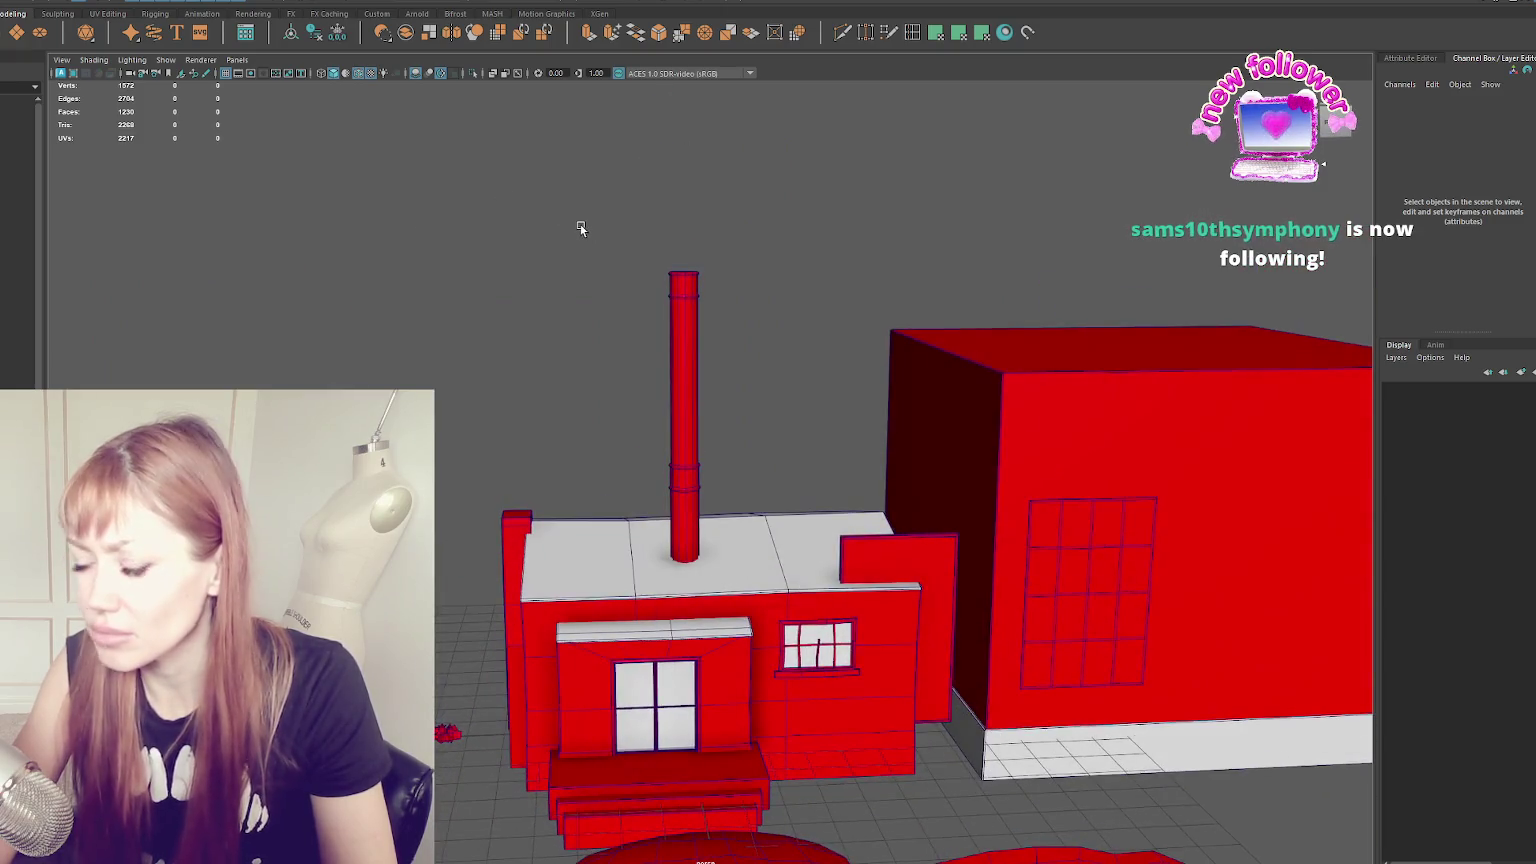
scroll(581, 229, "up", 5)
middle_click_drag(576, 230, 514, 240, "alt")
- Lower the short chimney section onto the roof, then select the chimney pipe
left_click(569, 510)
scroll(768, 428, "up", 2)
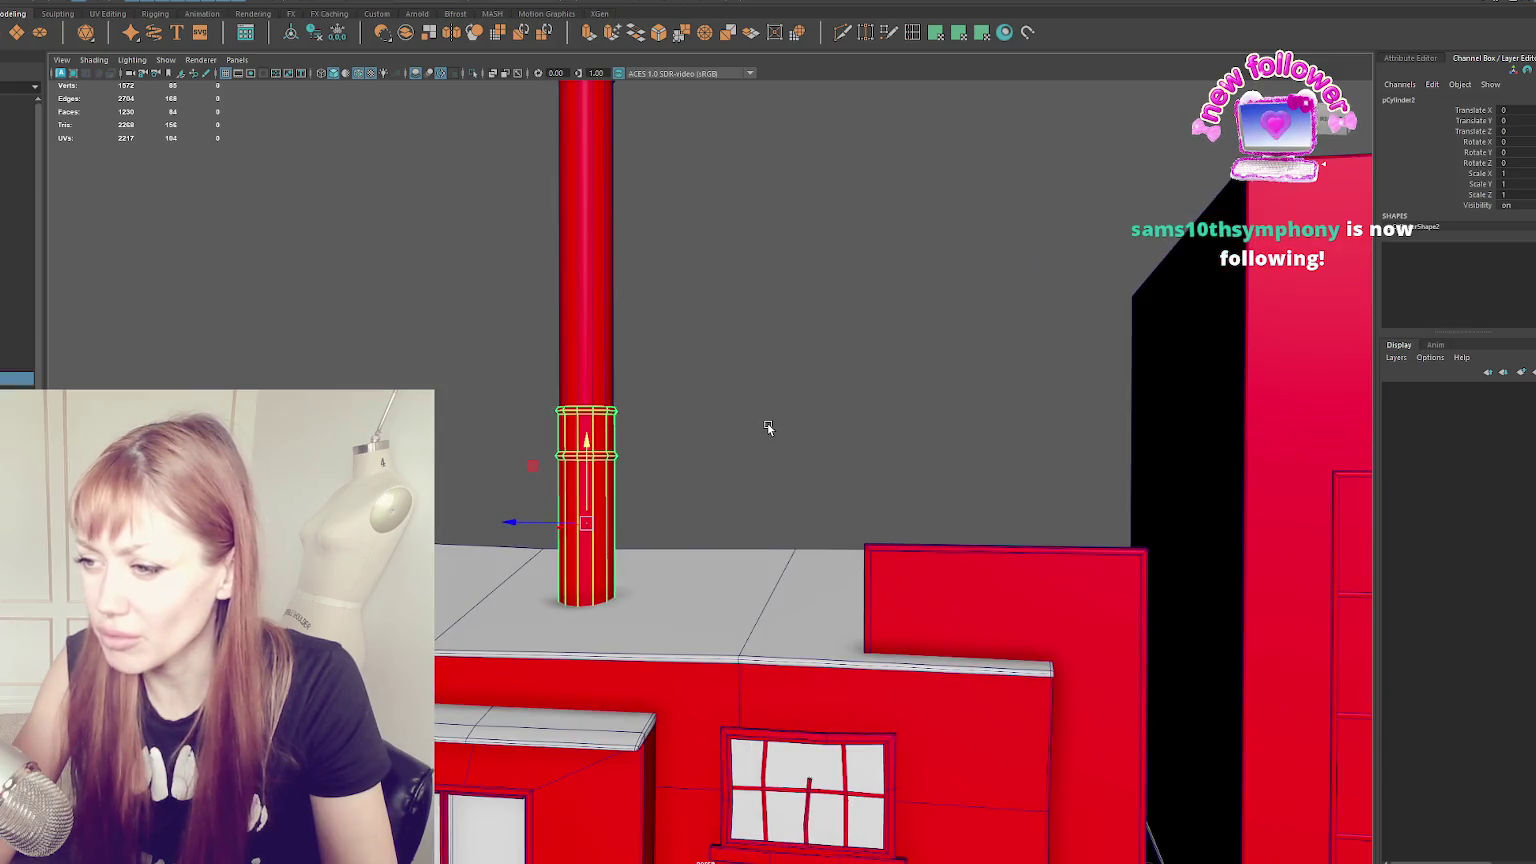
mouse_move(588, 442)
left_mouse_down()
mouse_move(607, 510)
mouse_move(594, 498)
left_mouse_up()
scroll(764, 437, "down", 3)
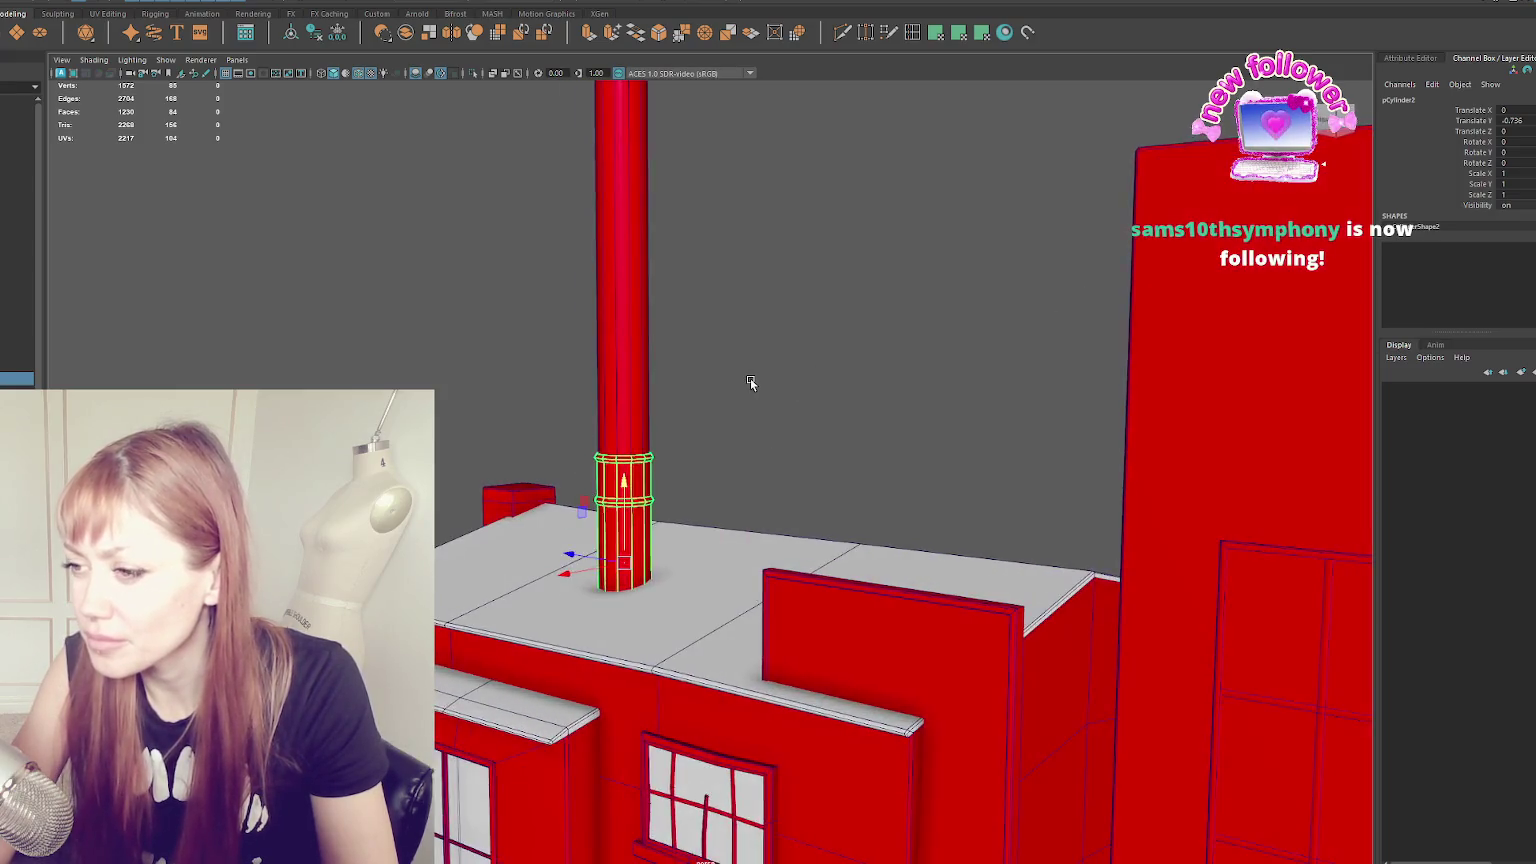
scroll(751, 381, "down", 2)
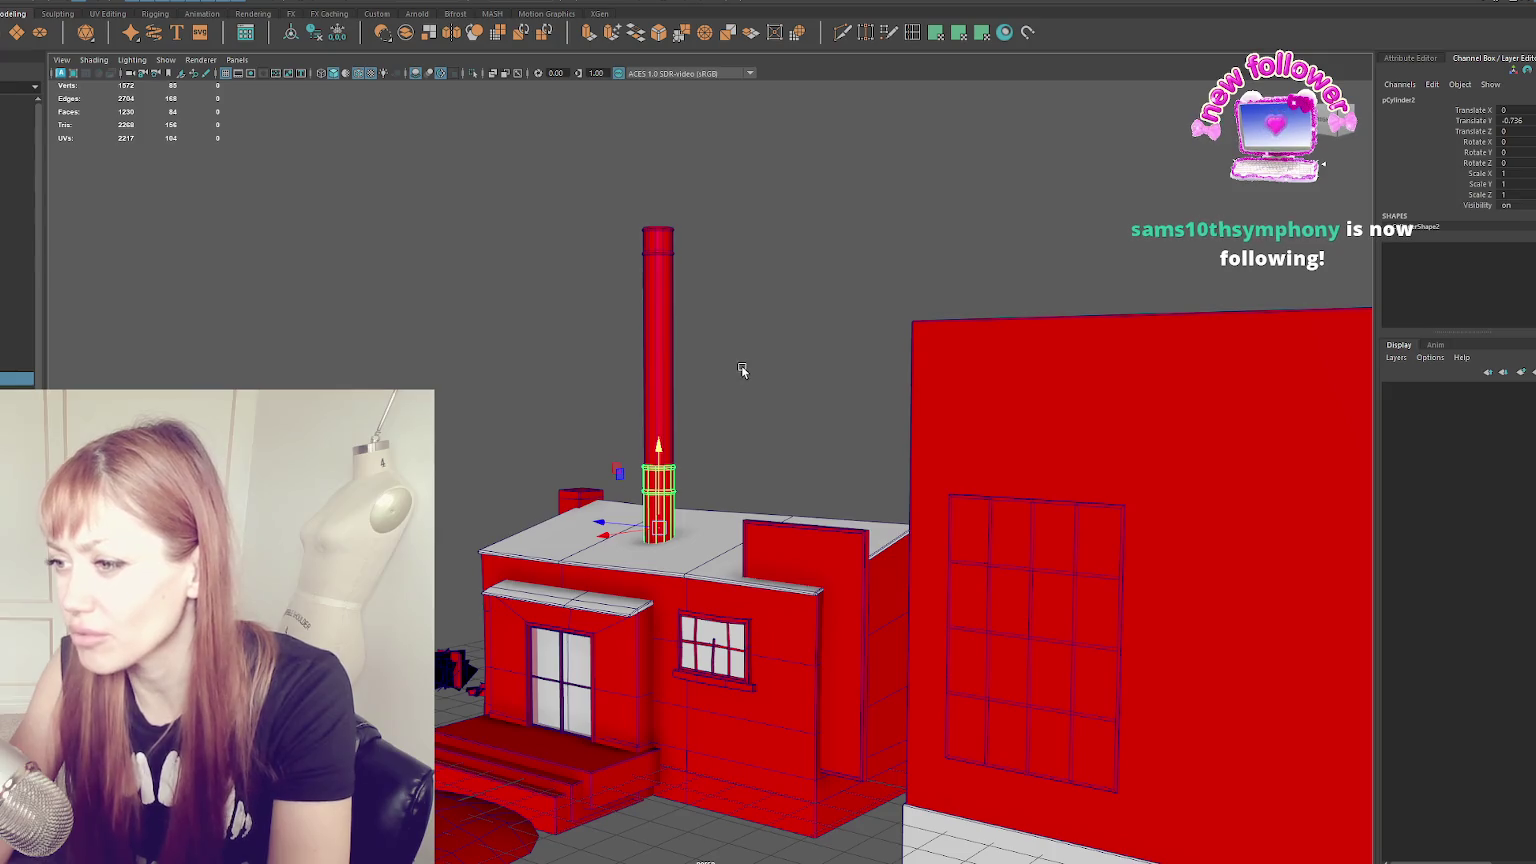
left_click(742, 367)
left_click(655, 398)
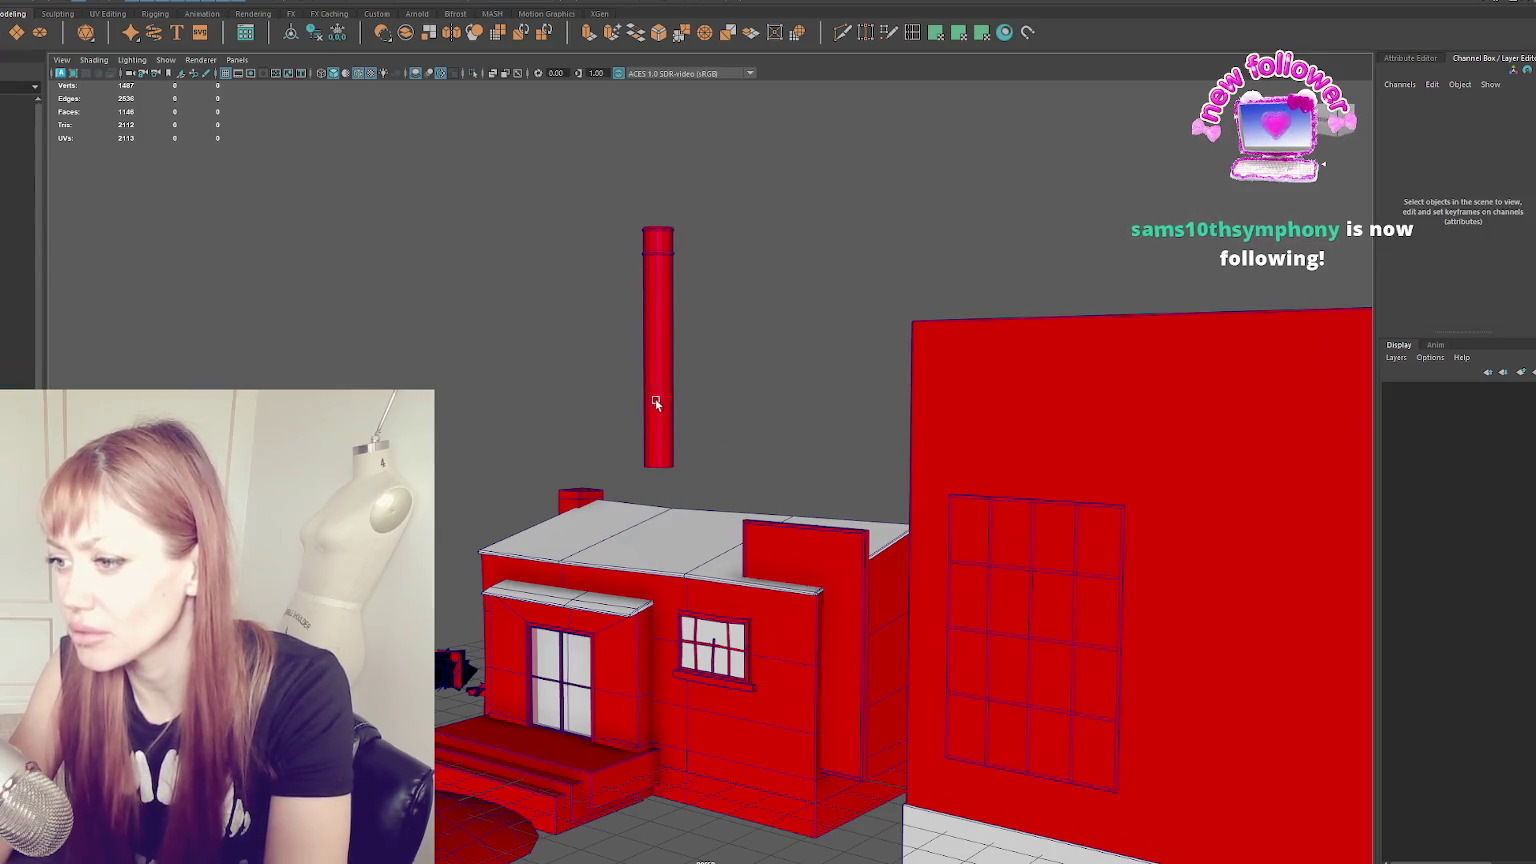
- Lower the chimney pipe and slide it sideways off the roof
scroll(718, 370, "up", 3)
scroll(620, 250, "down", 3)
scroll(581, 144, "down", 1)
left_click_drag(646, 202, 629, 438)
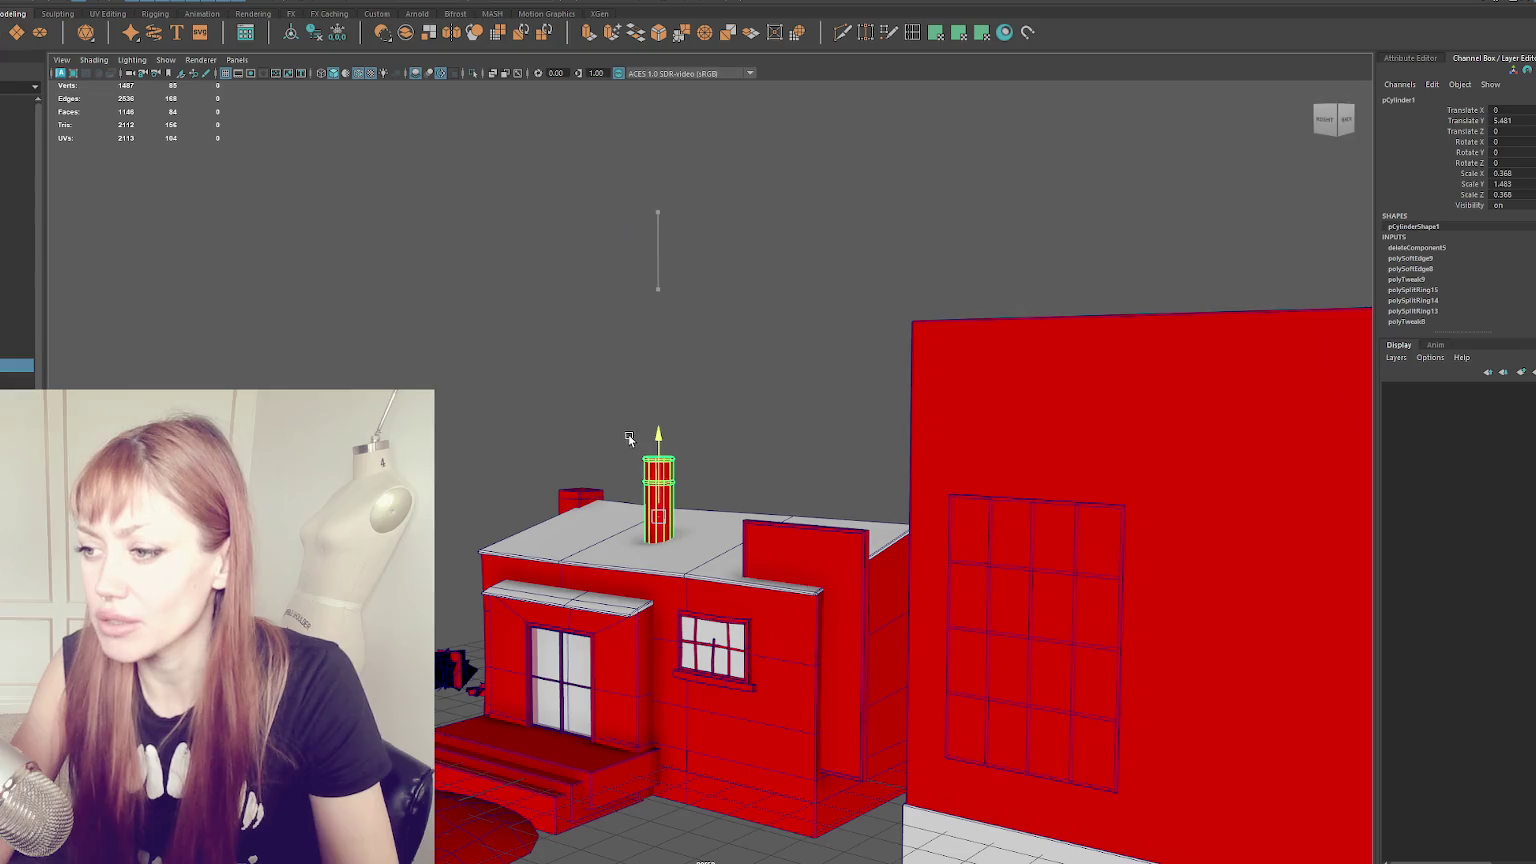
mouse_move(616, 516)
left_mouse_down()
mouse_move(449, 494)
mouse_move(535, 488)
left_mouse_up()
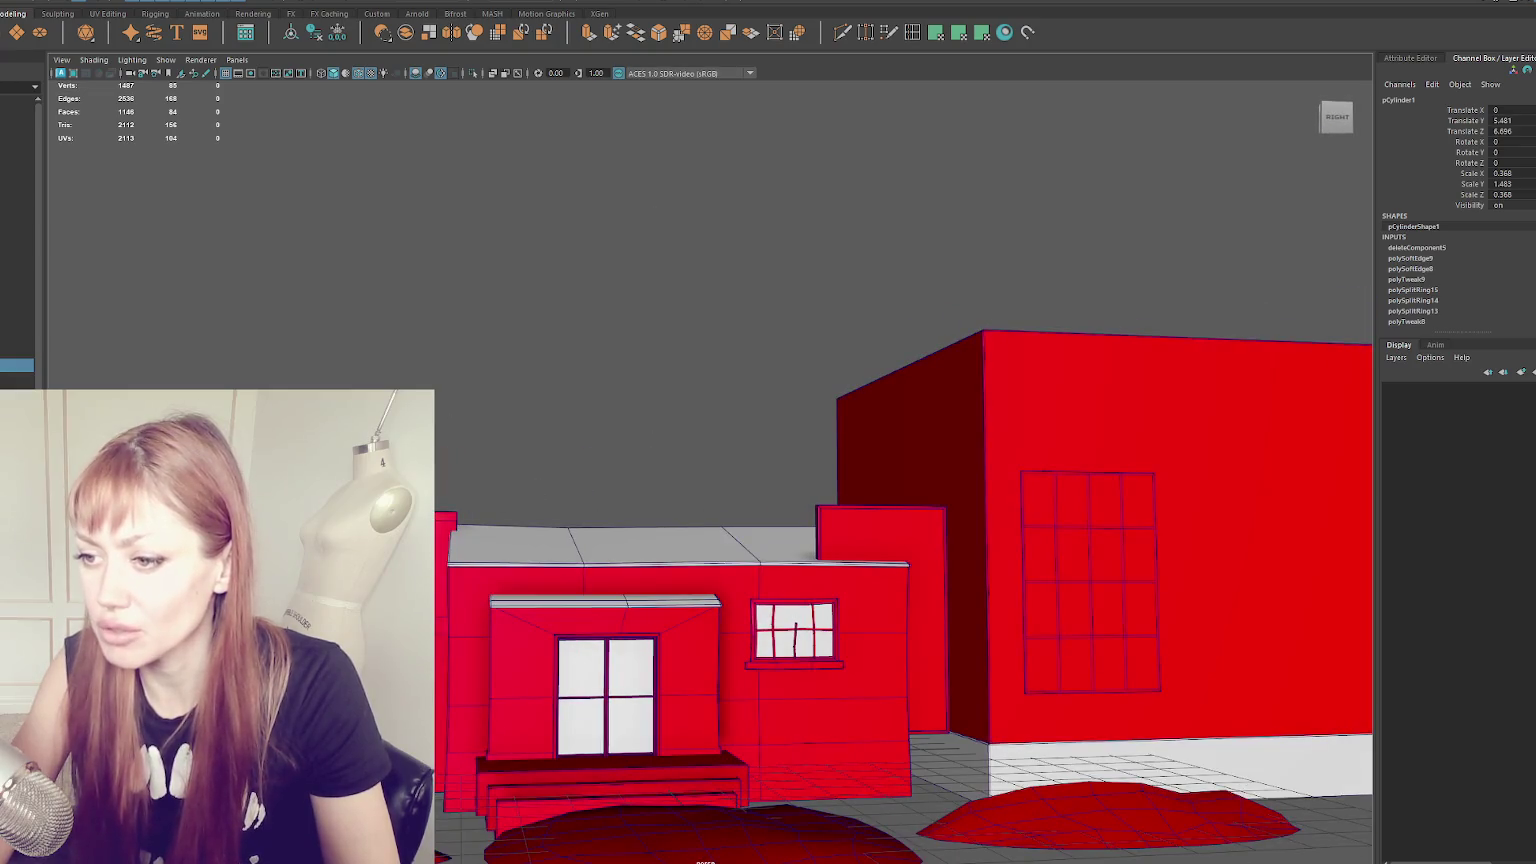
- Check the chimney standing beside the house, then add a new cube at the origin
right_click_drag(447, 296, 398, 303)
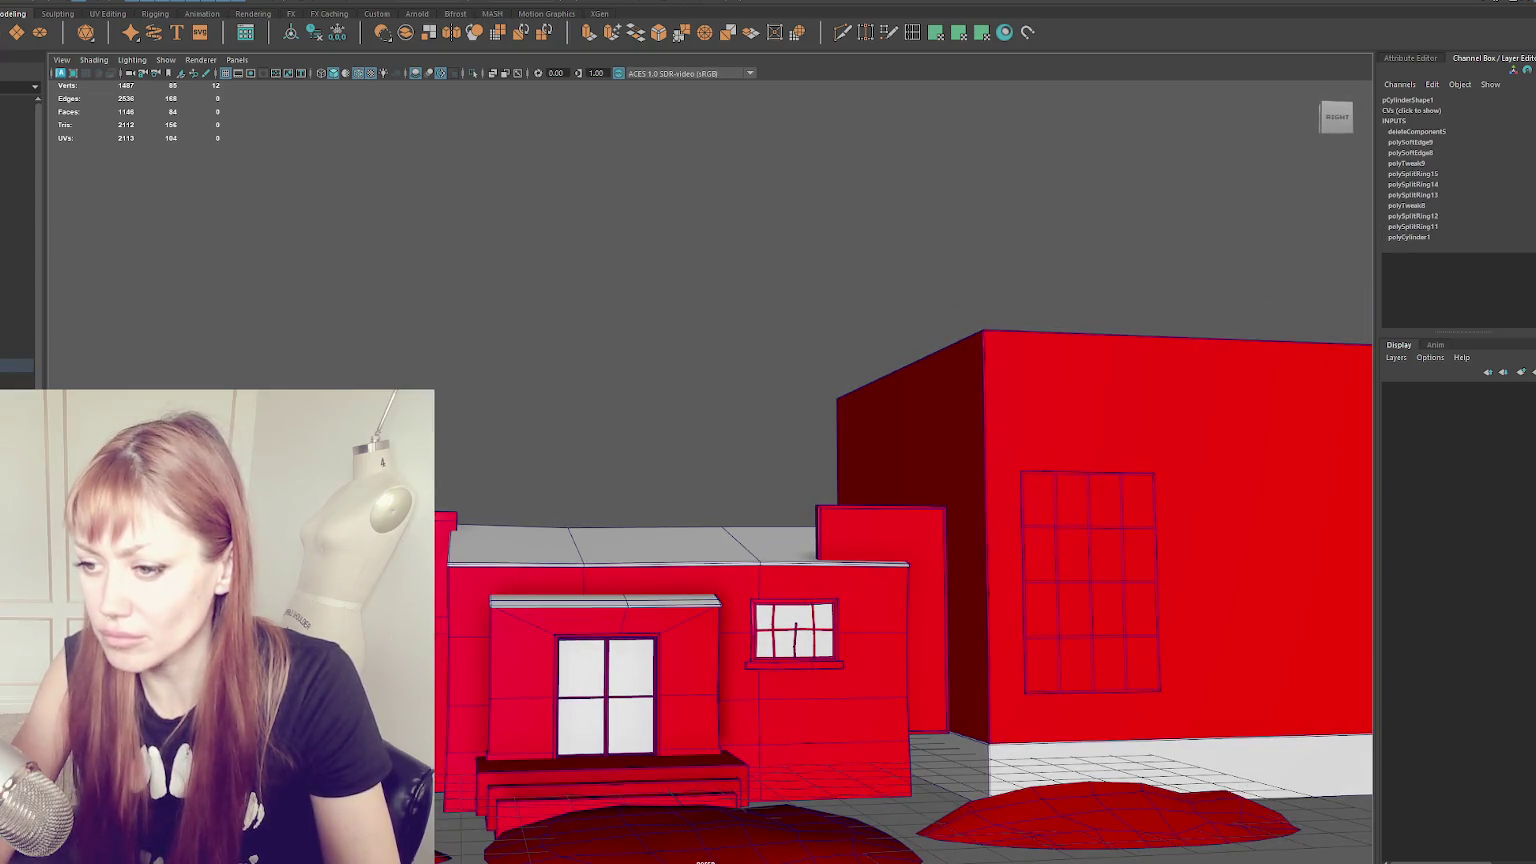
left_click(620, 333)
mouse_move(620, 333)
left_mouse_down("alt")
mouse_move(583, 357)
mouse_move(655, 250)
mouse_move(538, 262)
left_mouse_up("alt")
left_click_drag(744, 257, 511, 350, "alt")
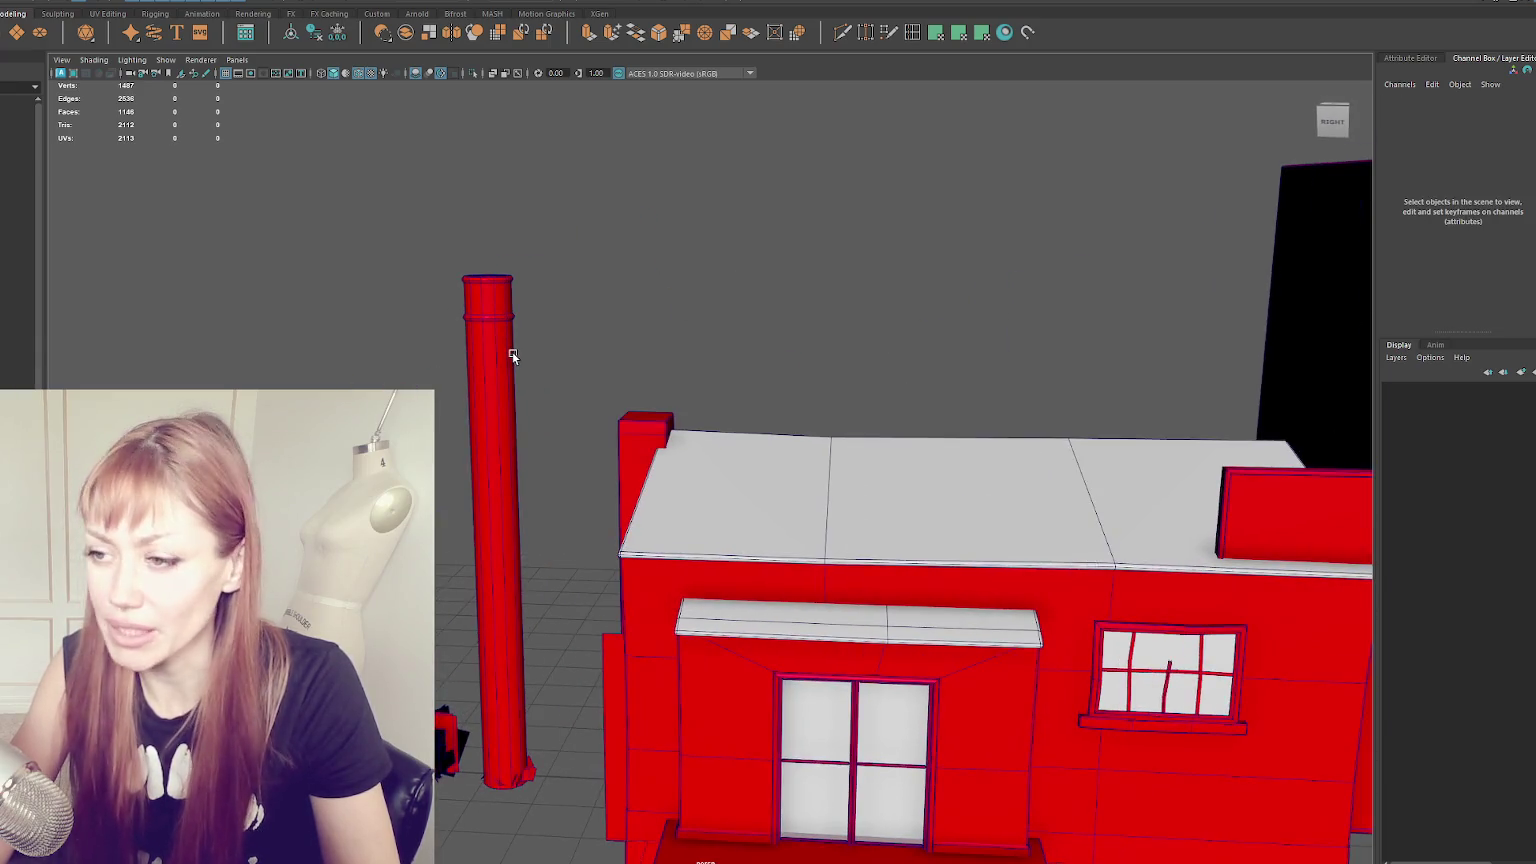
left_click(508, 350)
left_click(548, 295)
left_click_drag(548, 295, 665, 163, "alt")
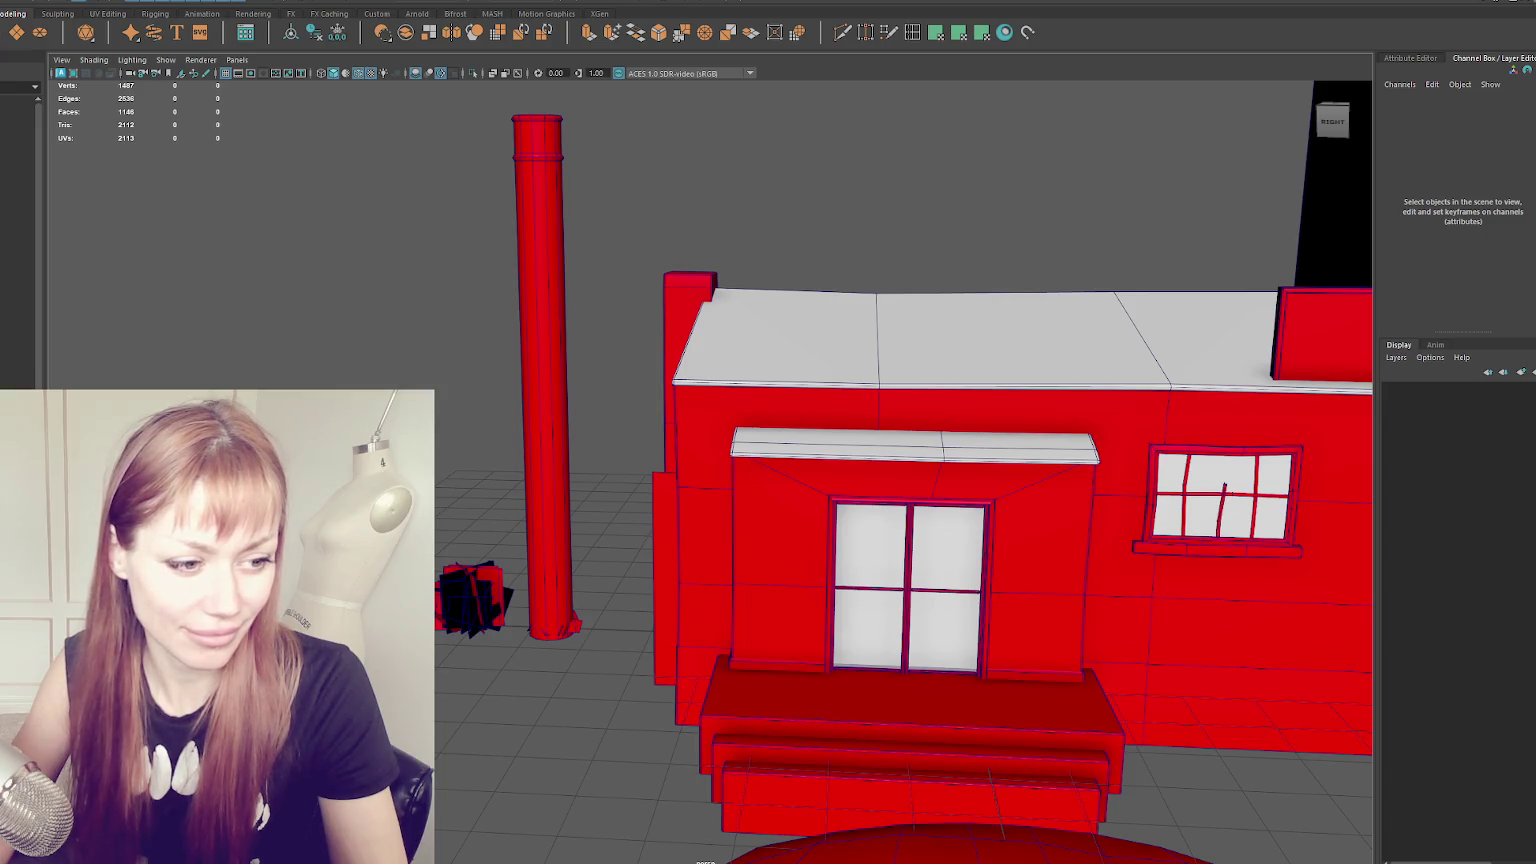
scroll(972, 400, "down", 3)
left_click_drag(940, 400, 972, 398, "alt")
scroll(972, 398, "down", 3)
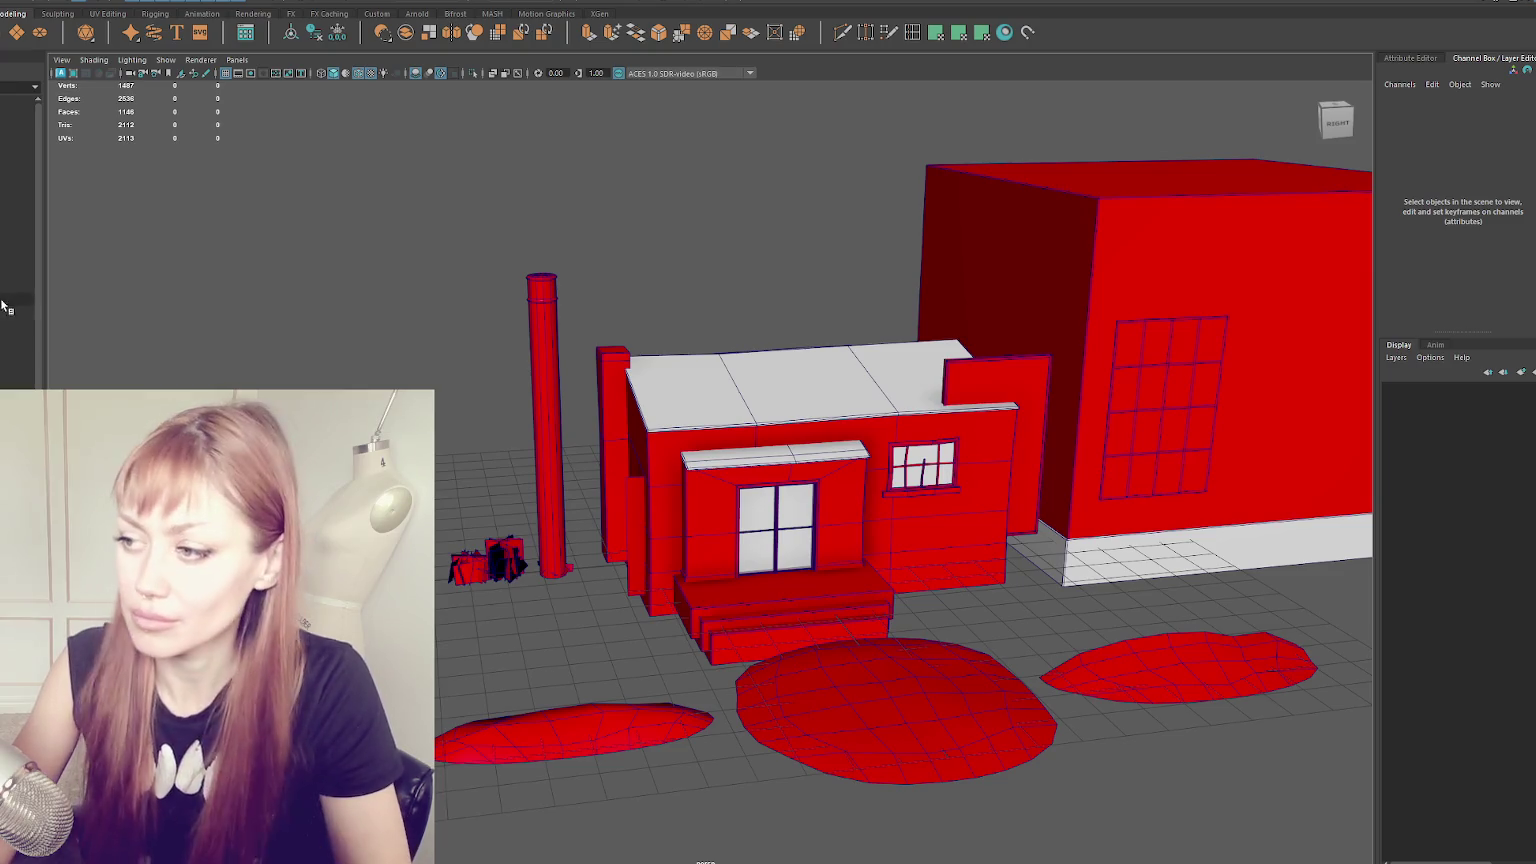
right_click_drag(815, 440, 815, 410, "shift")
scroll(814, 407, "down", 5)
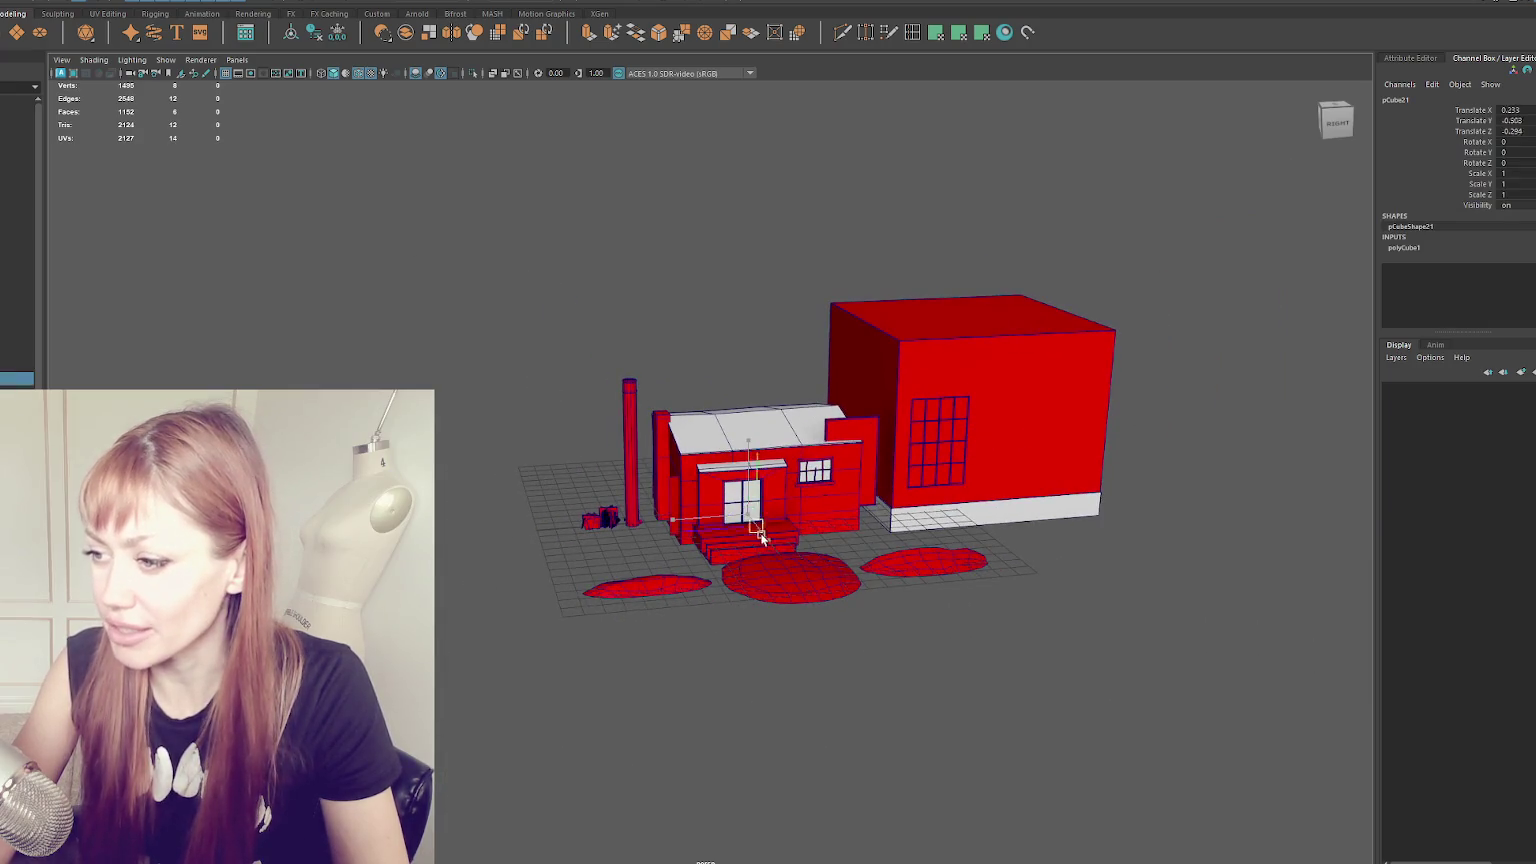
- Move the cube onto the front wall, stretch it into a thin bar, and lower it beneath the roof edge
mouse_move(799, 597)
left_mouse_down()
mouse_move(836, 628)
mouse_move(843, 477)
left_mouse_up()
left_click_drag(860, 555, 785, 488)
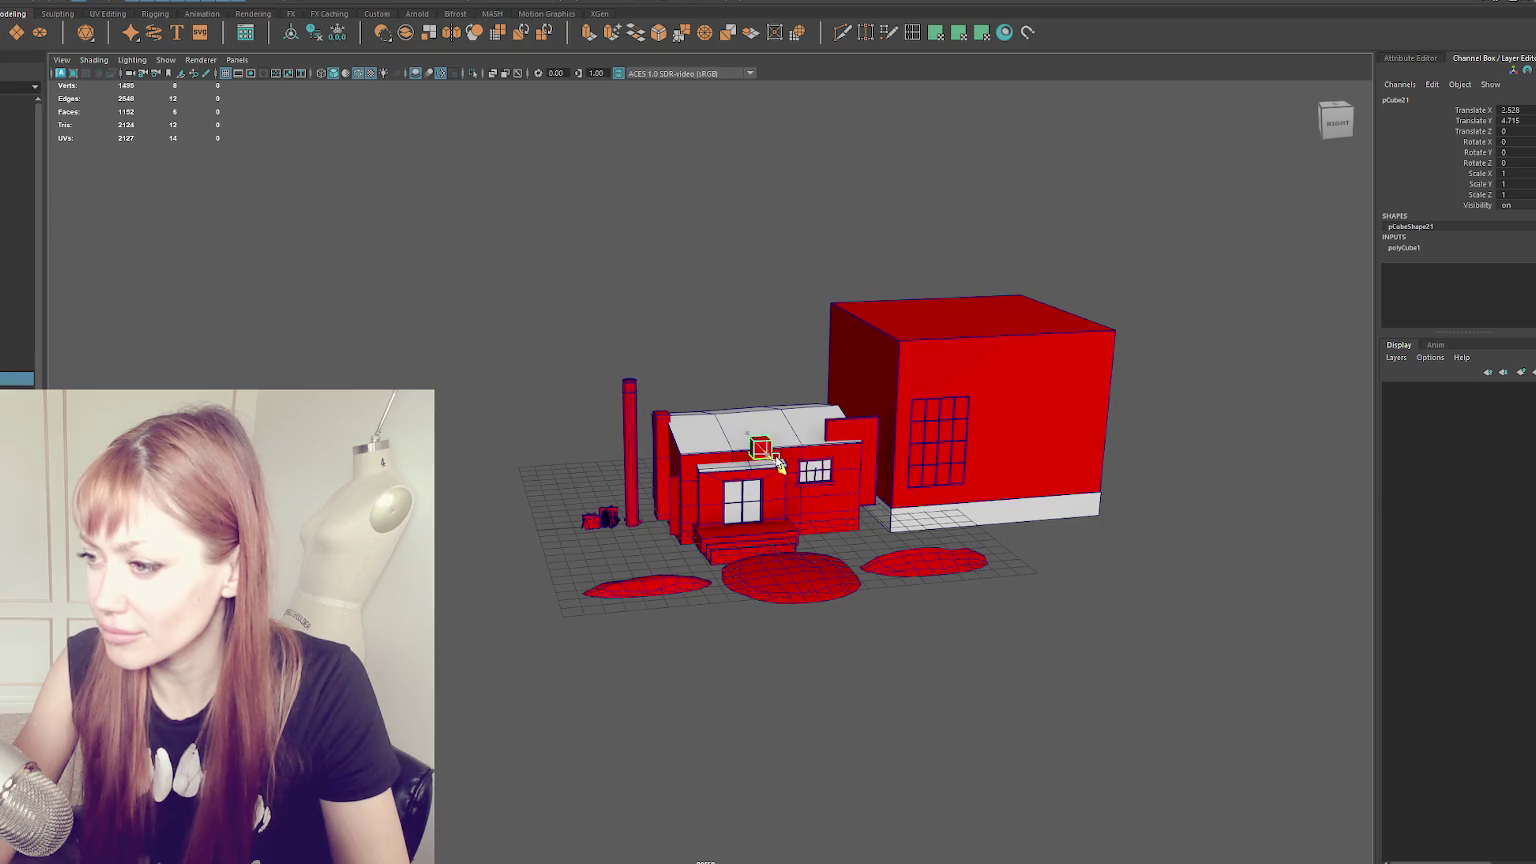
key("f")
scroll(820, 430, "down", 4)
key("r")
mouse_move(710, 473)
left_mouse_down()
mouse_move(562, 488)
mouse_move(667, 487)
mouse_move(650, 403)
left_mouse_up()
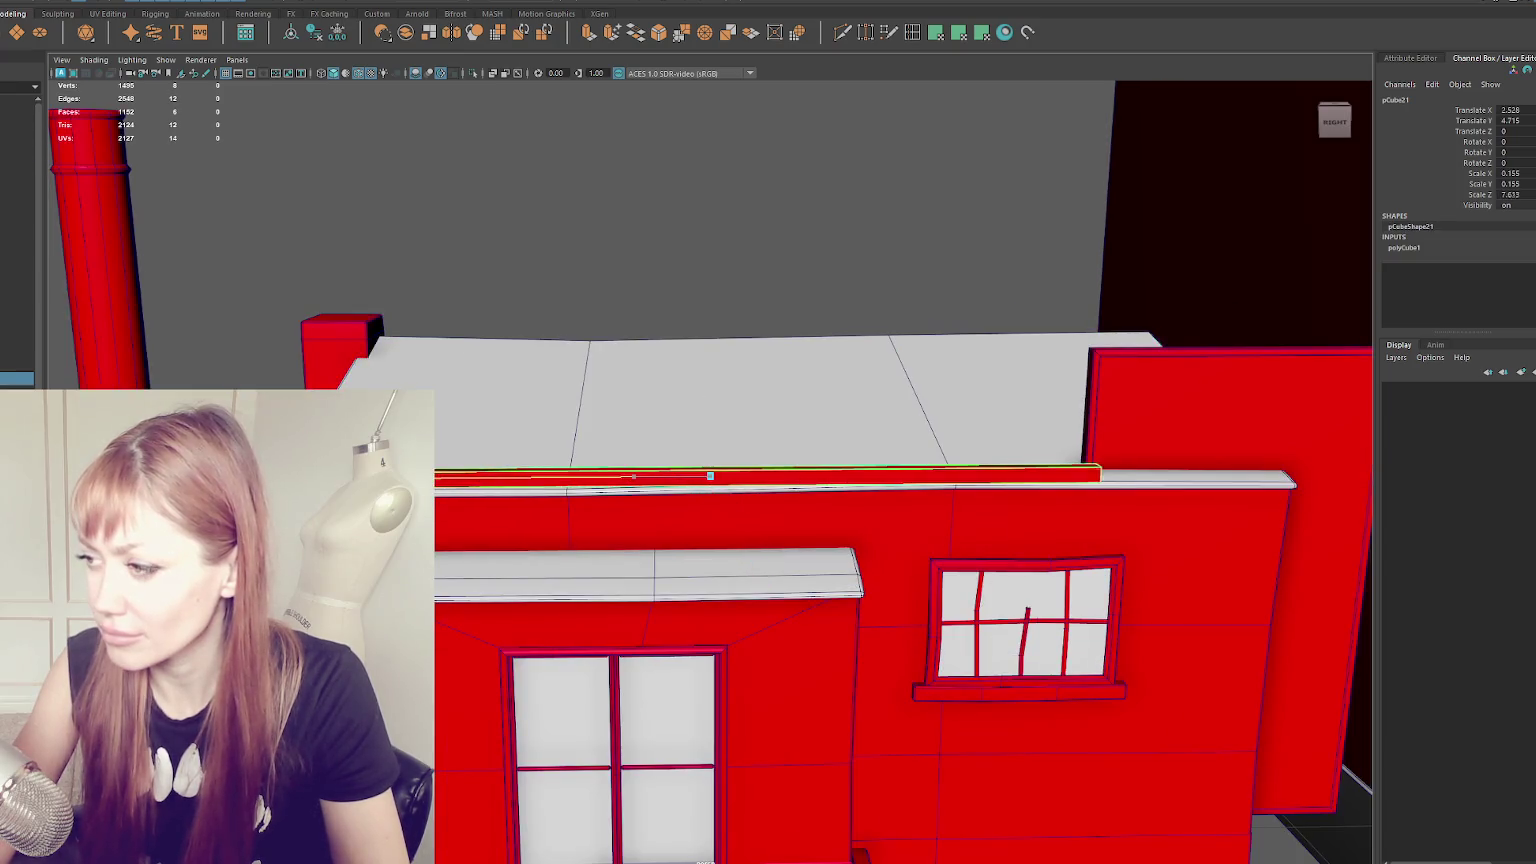
key("w")
left_click_drag(706, 470, 709, 535)
scroll(735, 480, "down", 5)
mouse_move(768, 472)
left_mouse_down("alt")
mouse_move(696, 475)
mouse_move(648, 503)
mouse_move(673, 498)
left_mouse_up("alt")
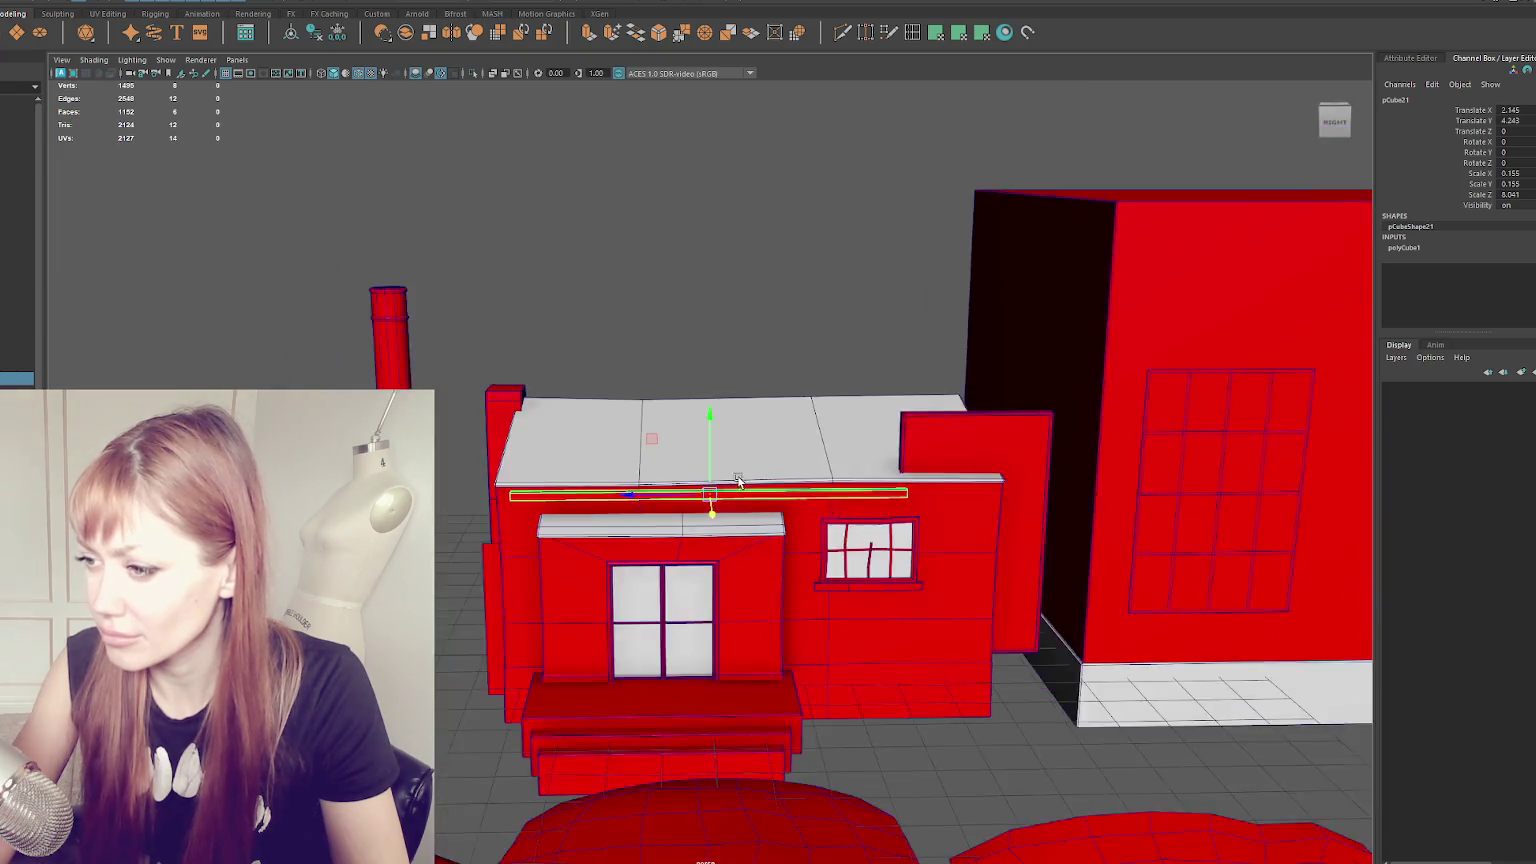
- Insert an edge loop across the trim bar and slide it to the right
right_click(673, 336)
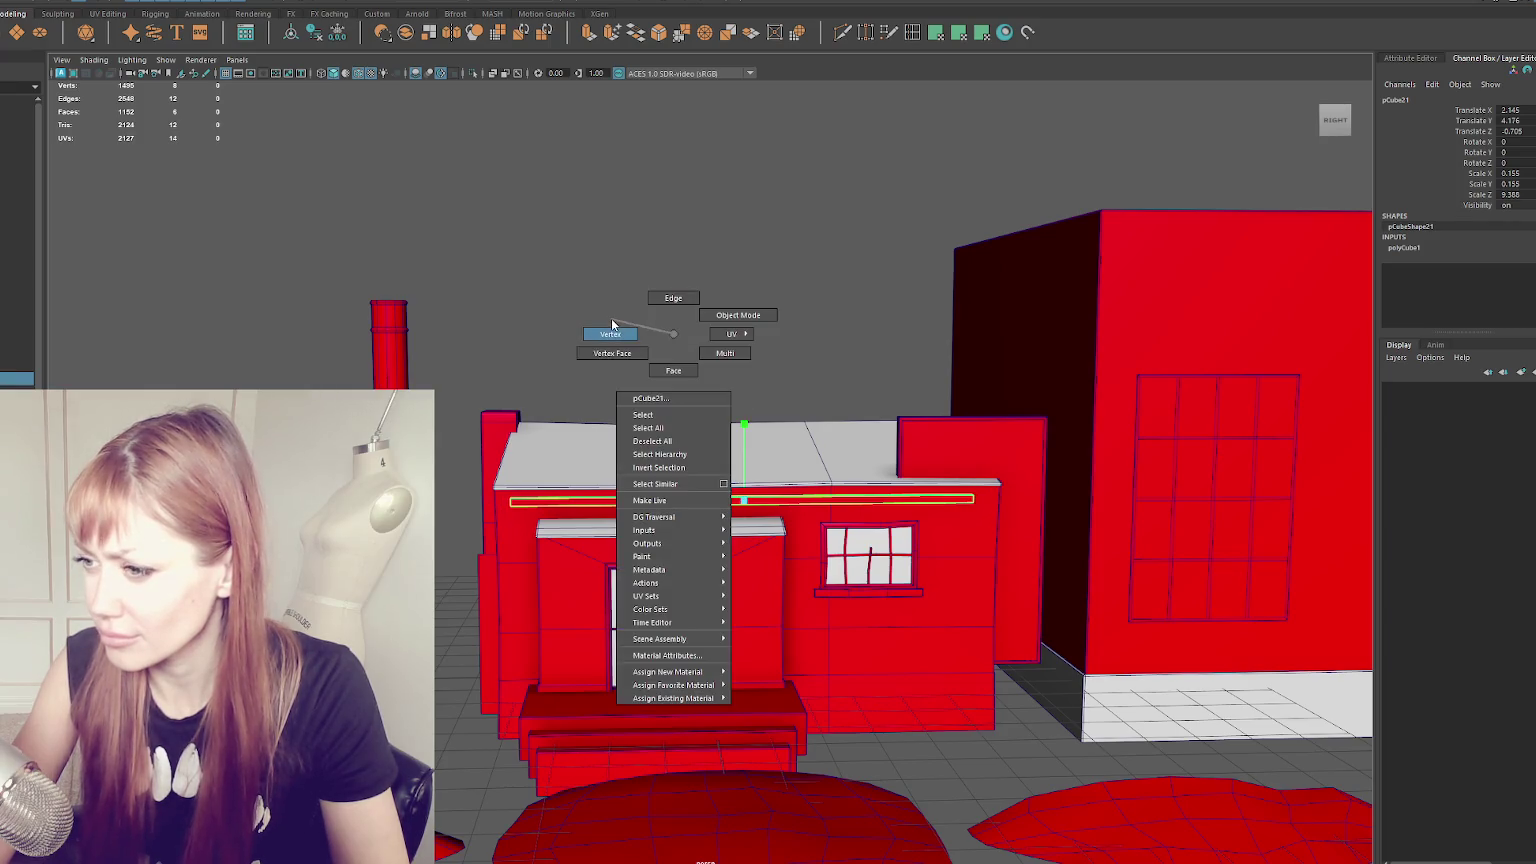
left_click(613, 325)
left_click(912, 33)
left_click(634, 500)
left_click(616, 500)
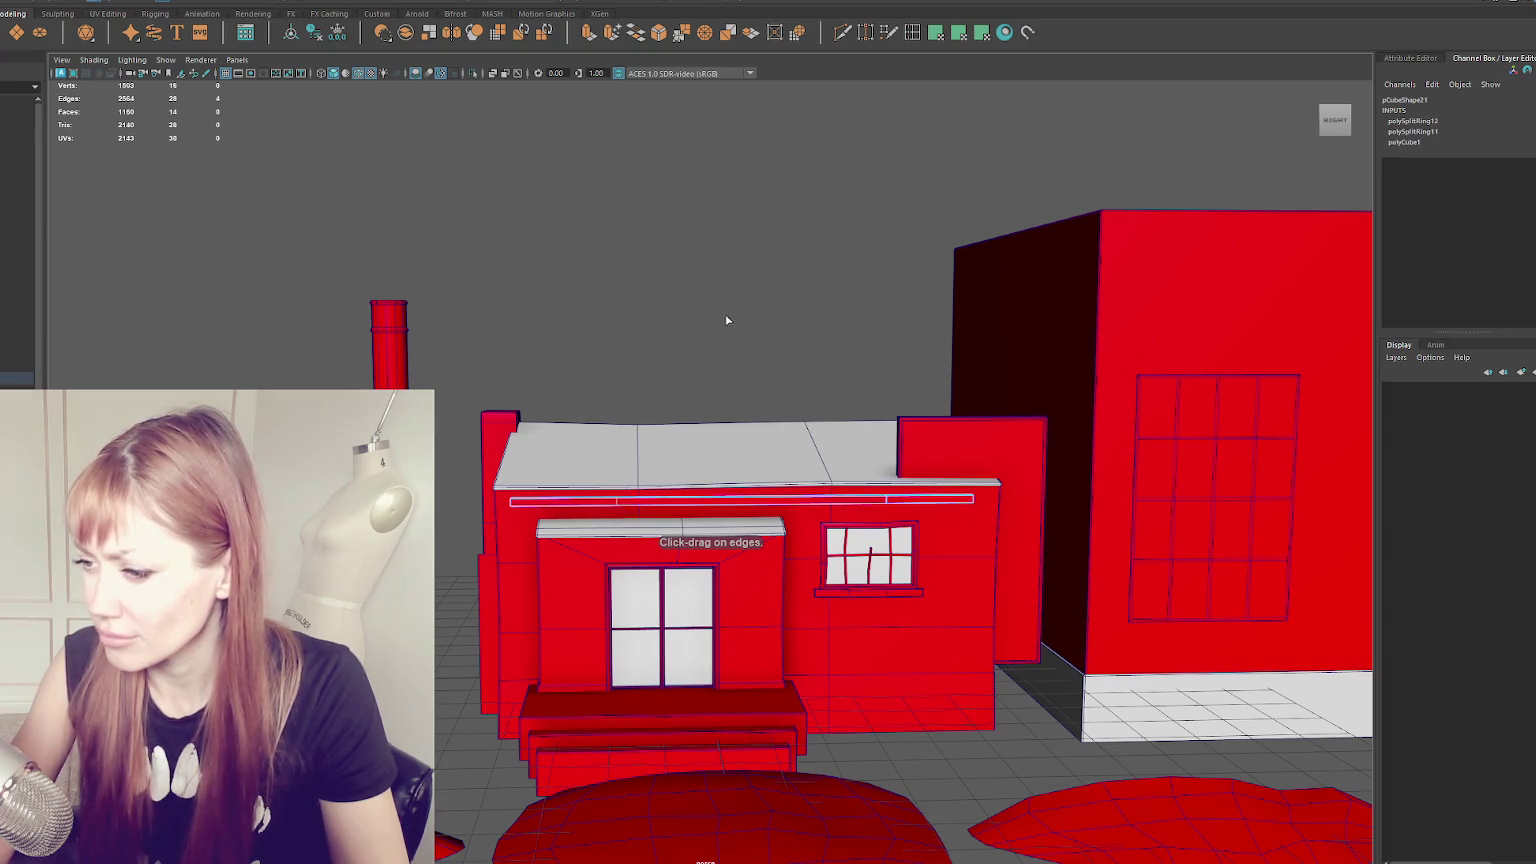
key("w")
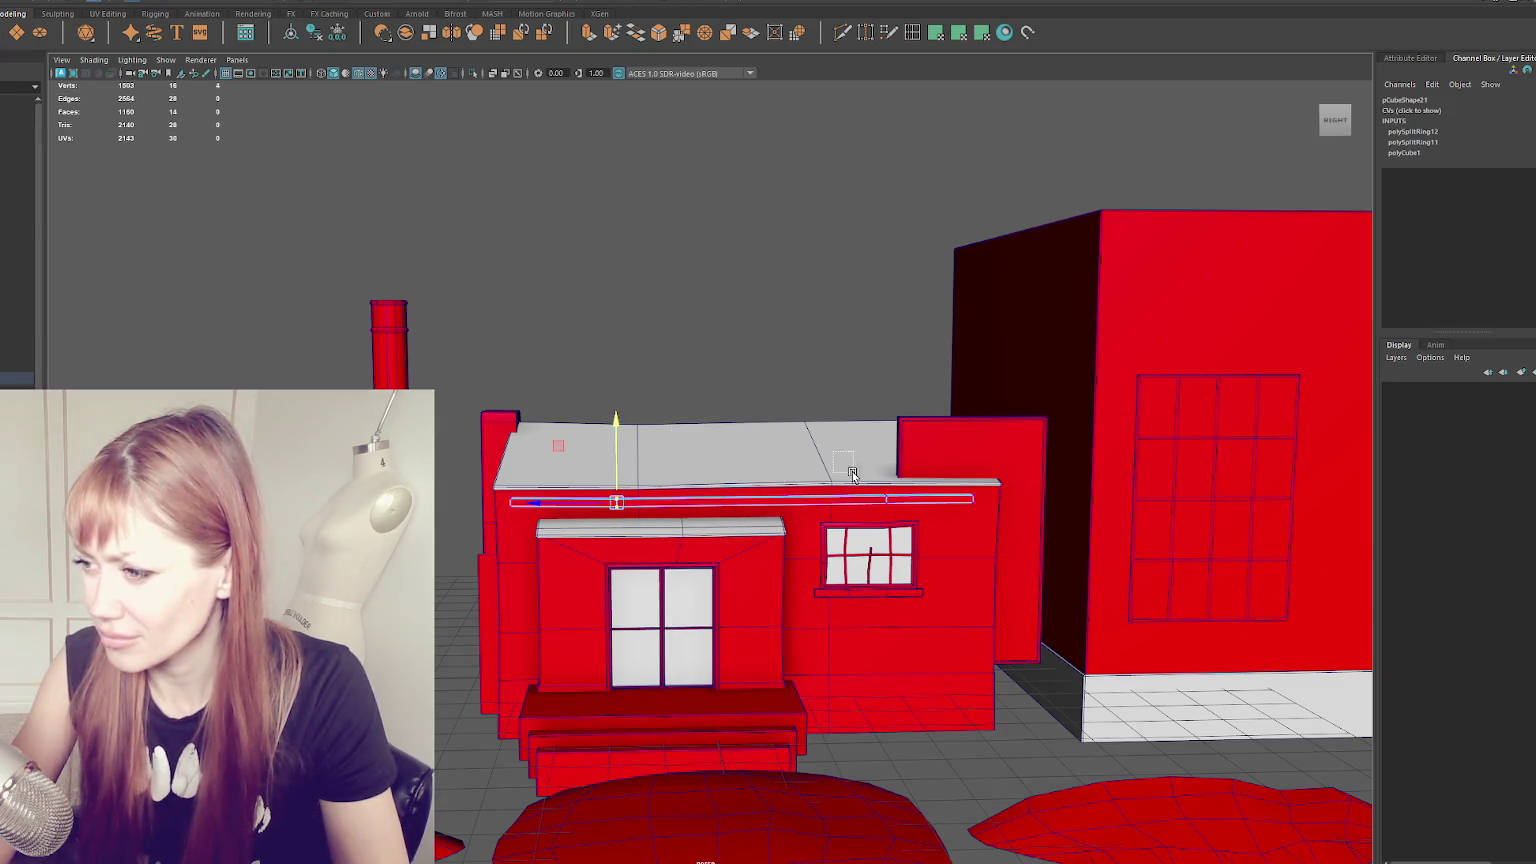
left_click_drag(891, 461, 977, 467)
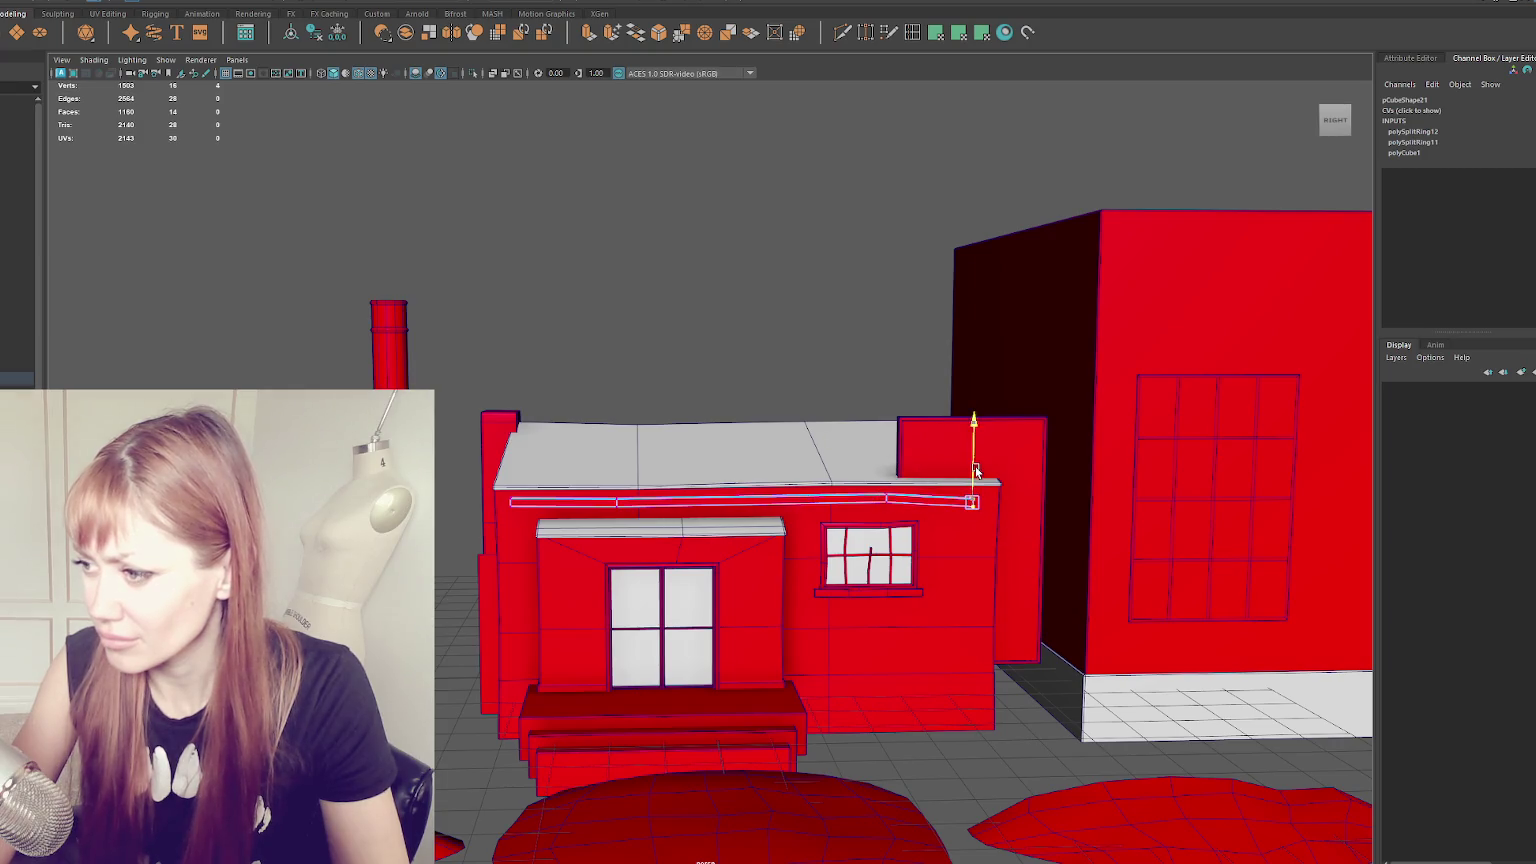
key("F8")
- Make the trim bar thinner and raise it slightly
key("f")
mouse_move(647, 329)
left_mouse_down("alt")
mouse_move(735, 477)
mouse_move(700, 473)
mouse_move(699, 432)
mouse_move(651, 405)
left_mouse_up("alt")
key("r")
key("w")
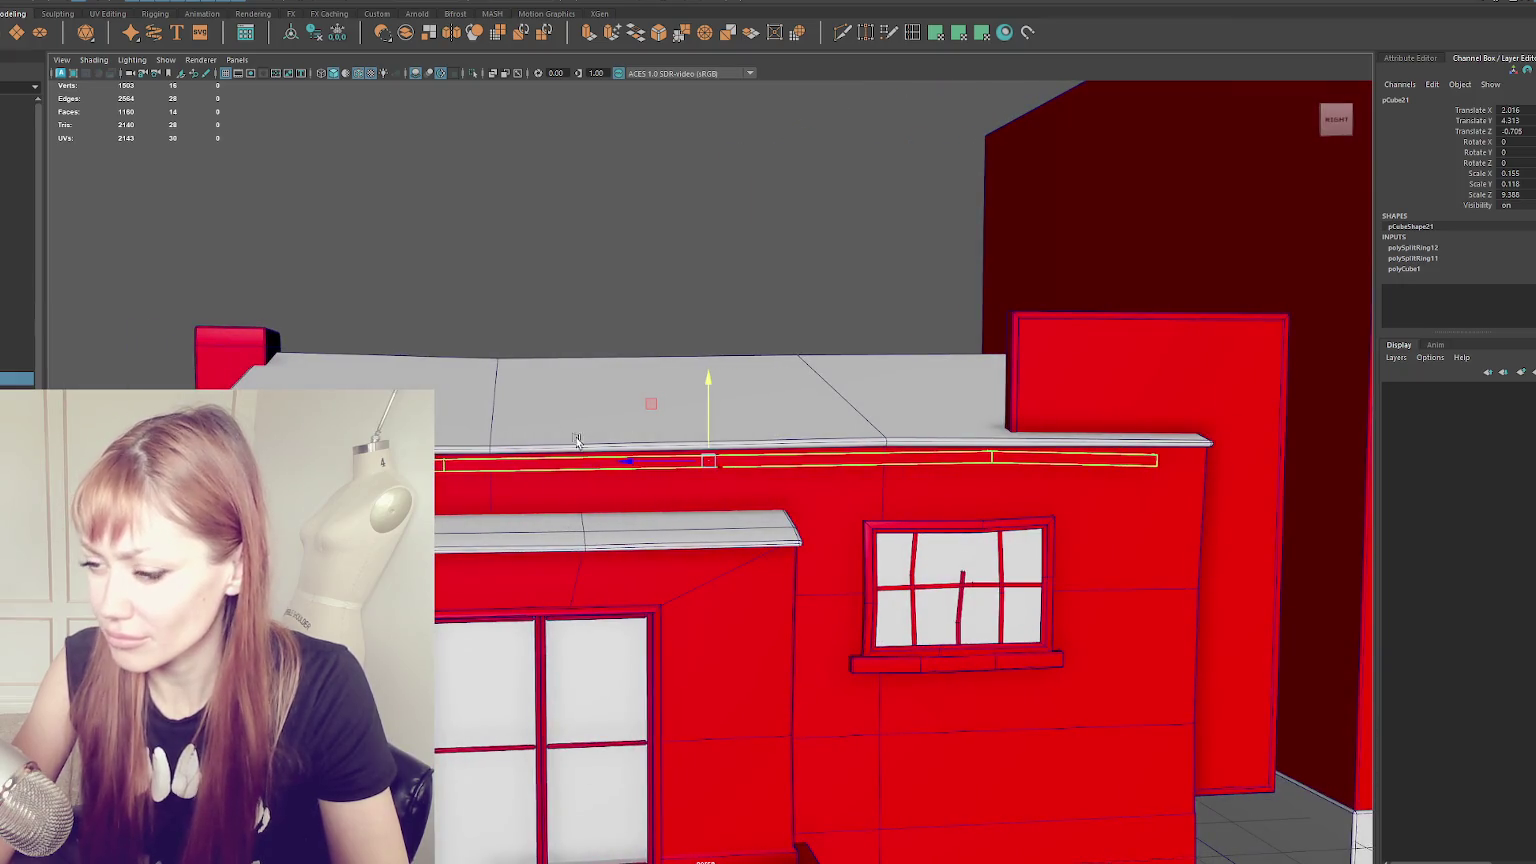
- Duplicate a short box piece, slide it along the bar, and freeze its transformations
key("ctrl+d")
left_click_drag(662, 470, 719, 468)
right_click_drag(580, 240, 583, 262)
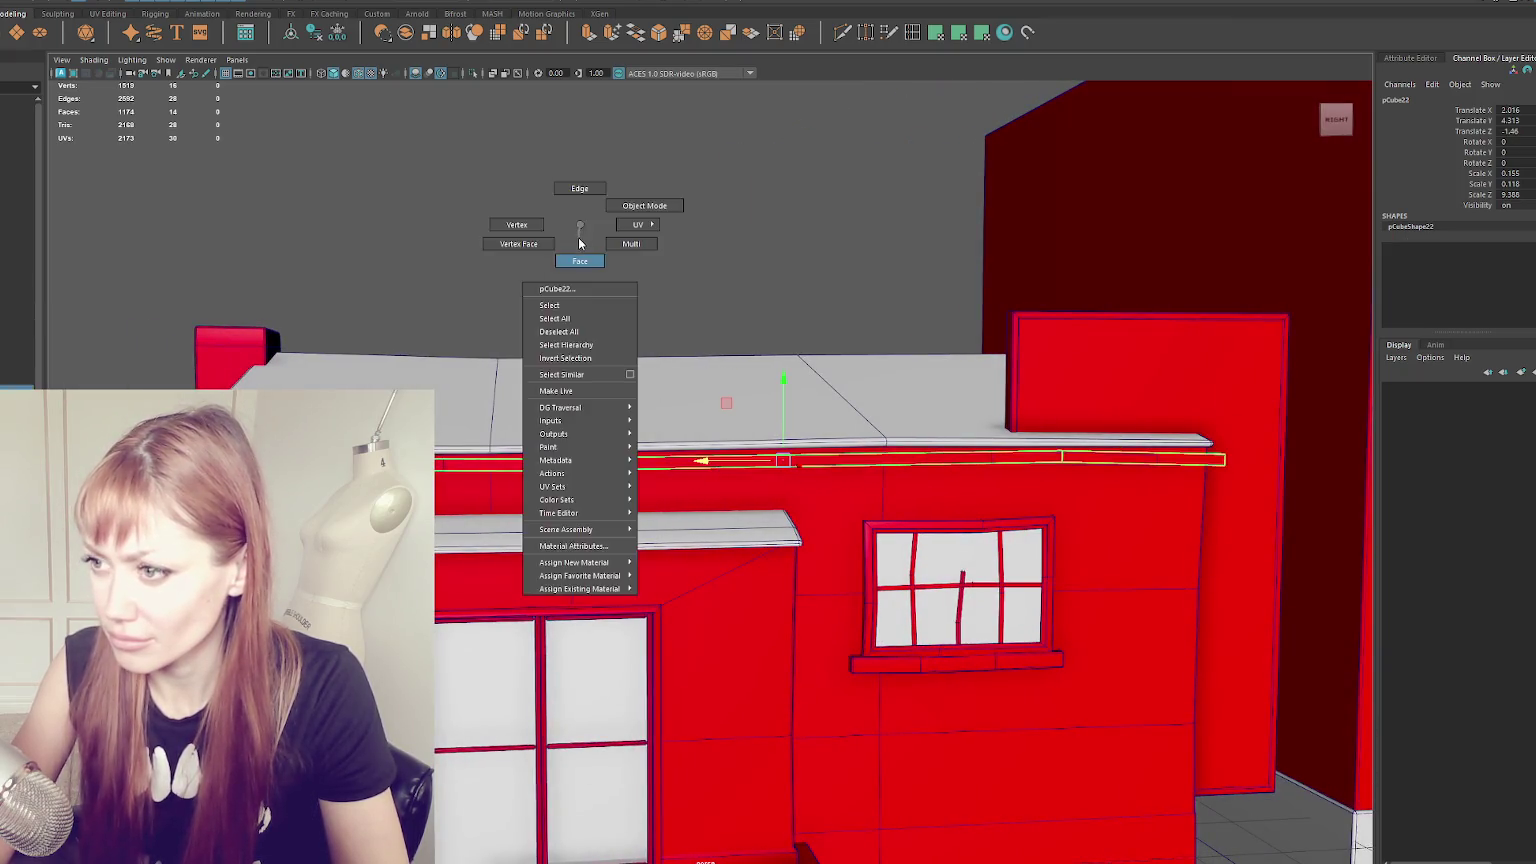
left_click_drag(1320, 652, 233, 267)
key("ctrl+z")
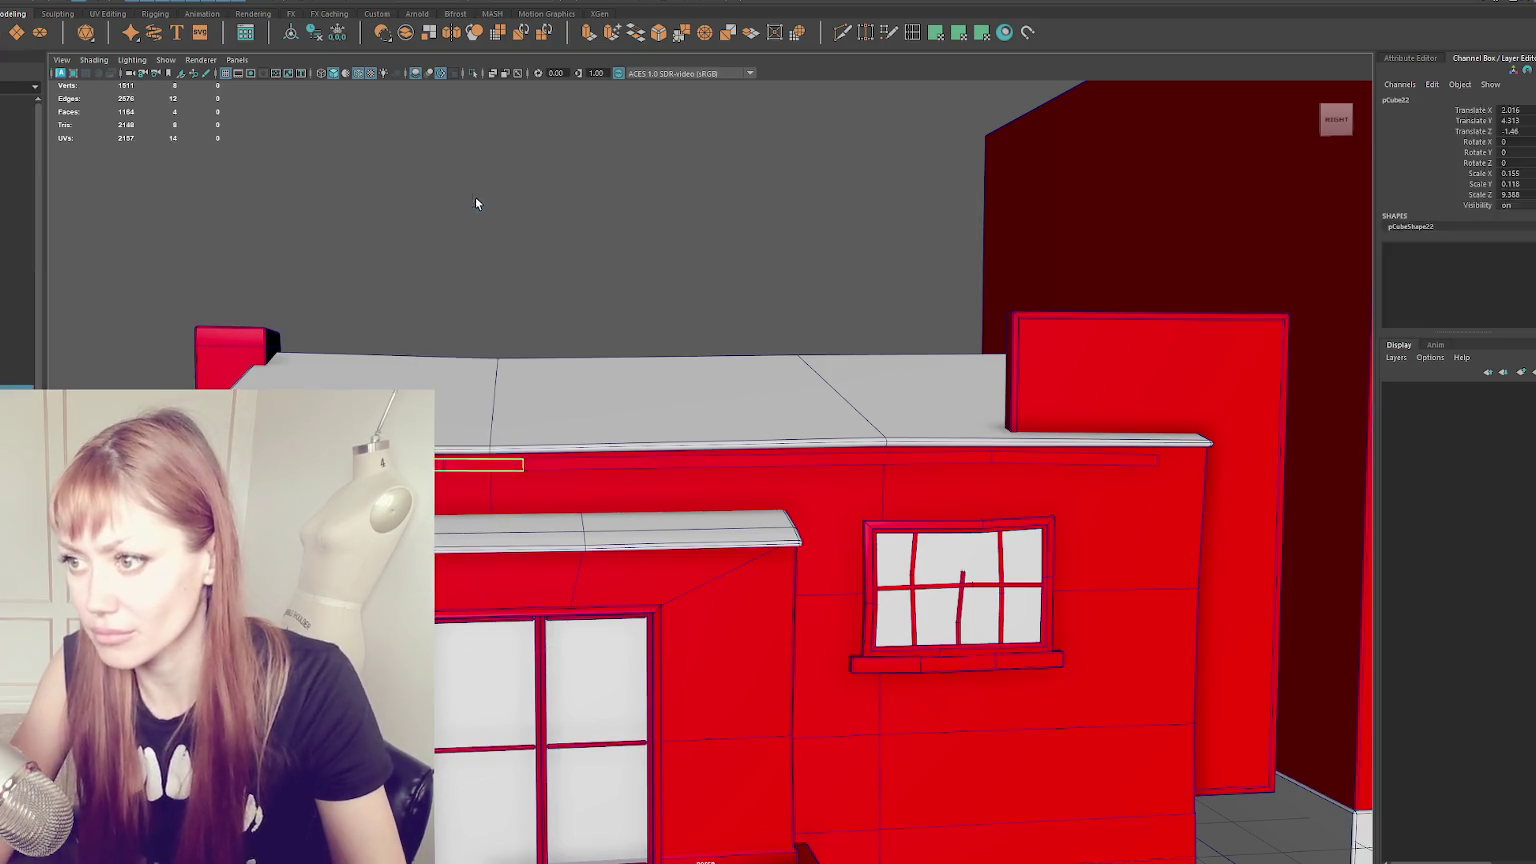
left_click_drag(475, 196, 380, 190, "alt")
left_click(912, 433)
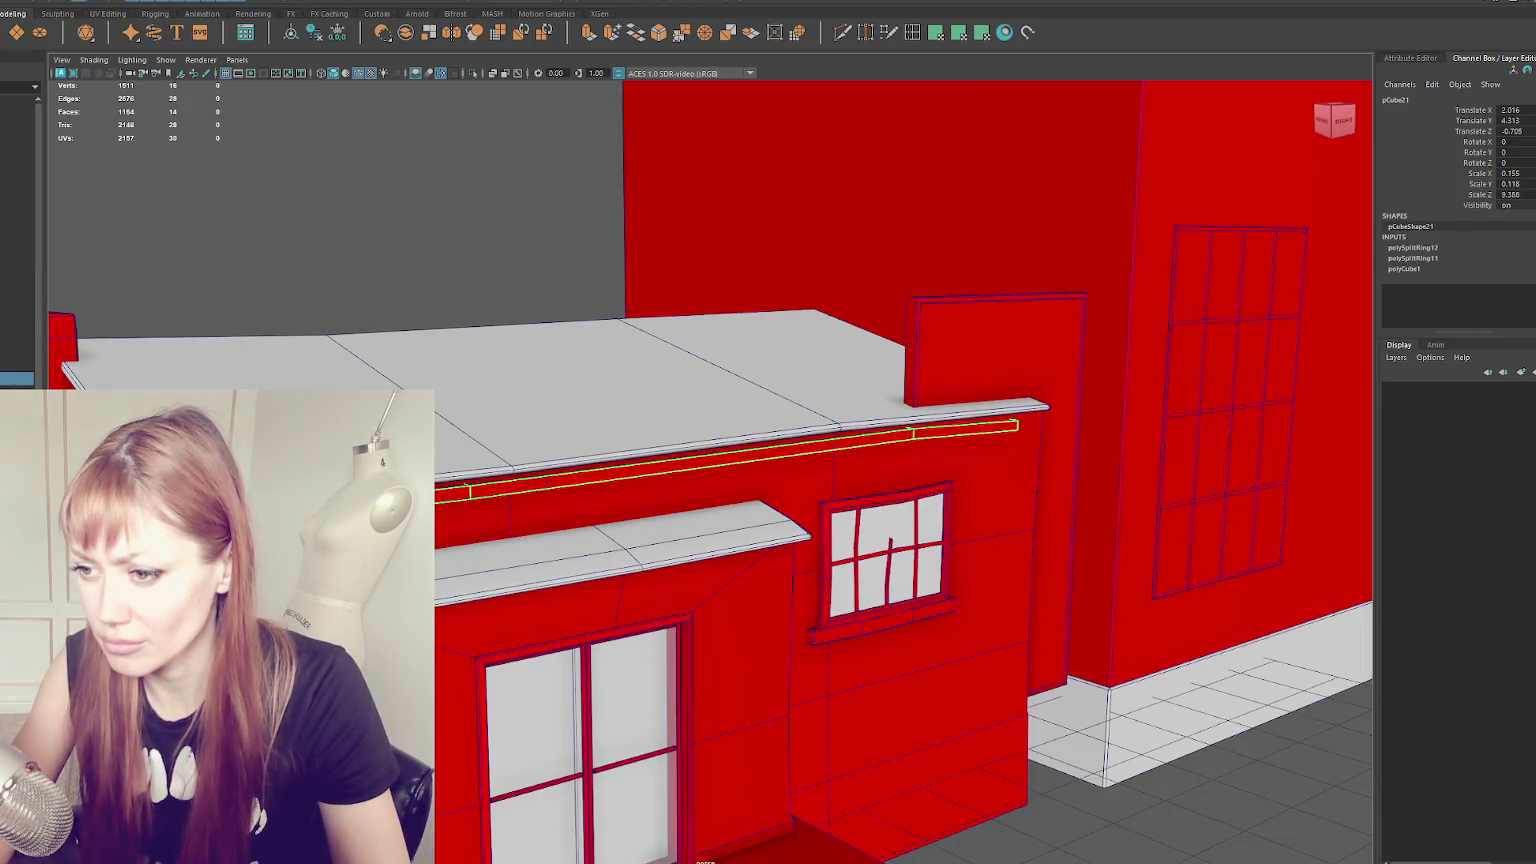
left_click(500, 485)
left_click(289, 35)
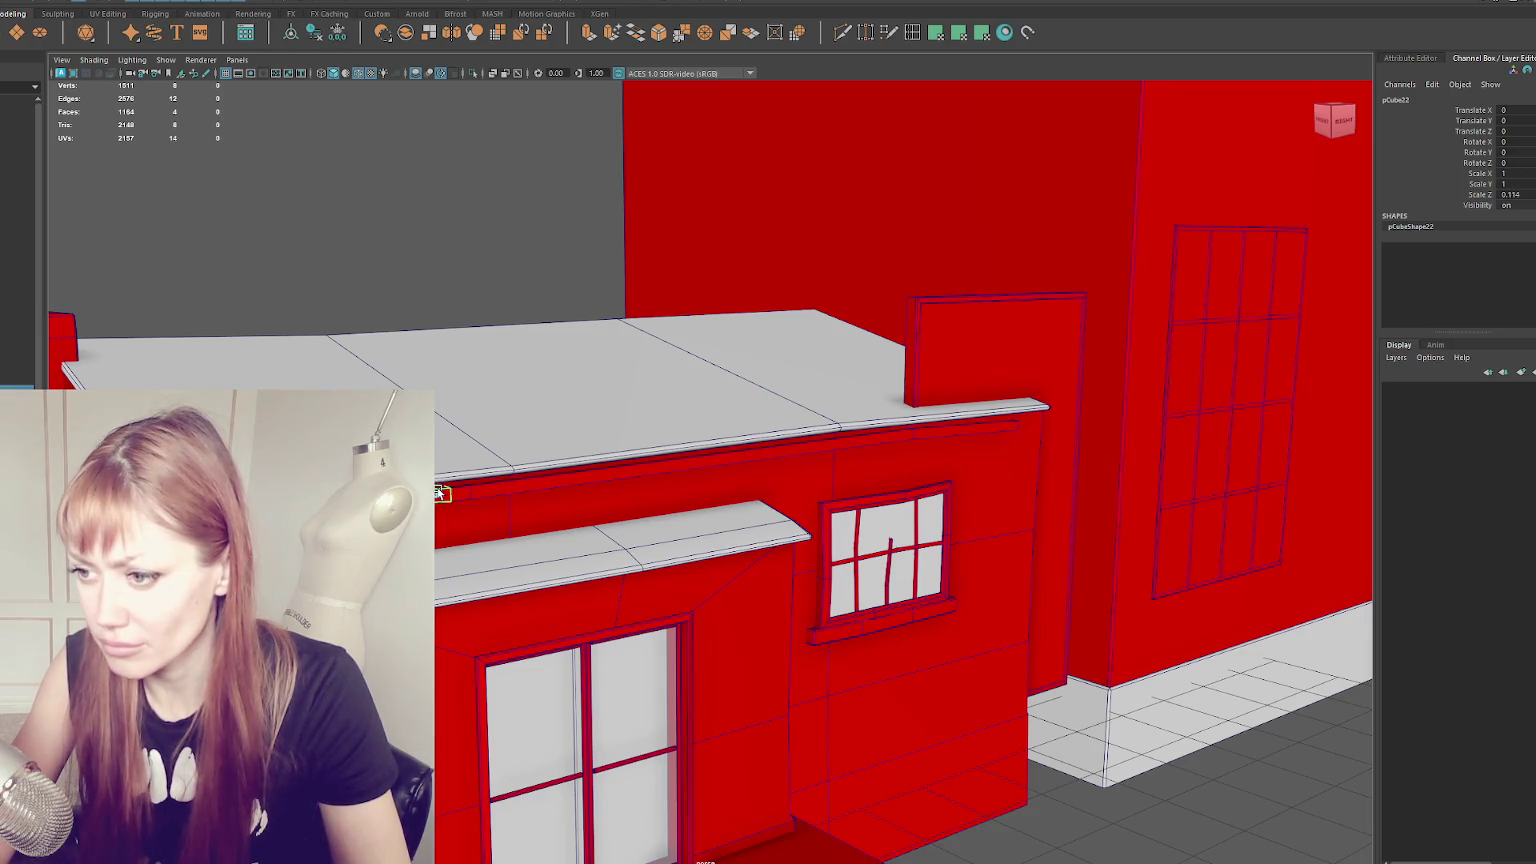
scroll(440, 493, "down", 3)
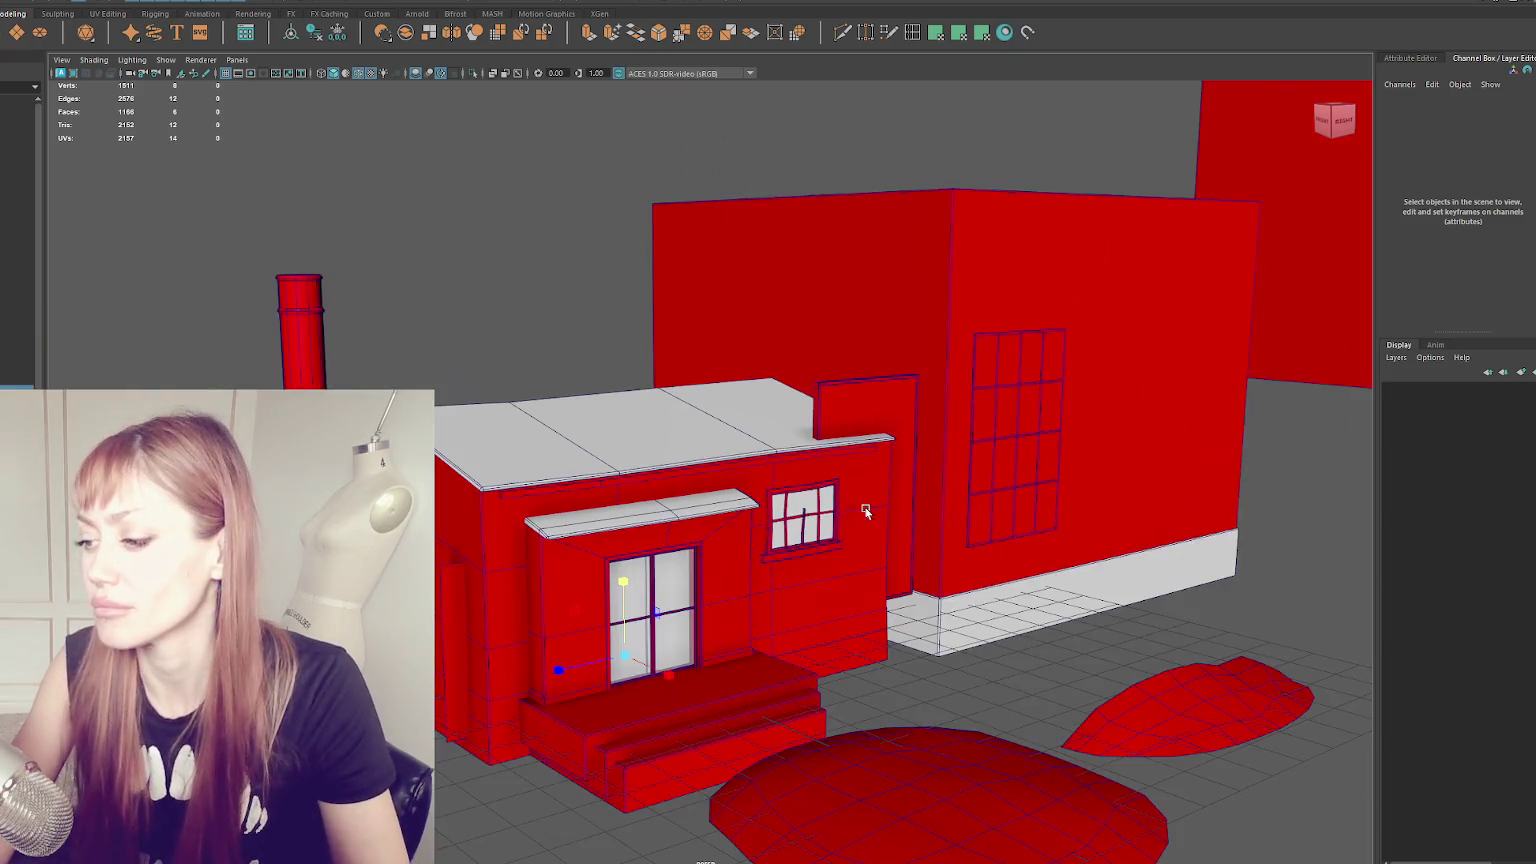
- Move the small cube to the front-left roof edge and check it in wireframe
scroll(912, 709, "down", 3)
scroll(912, 709, "down", 3)
left_click_drag(657, 424, 570, 500)
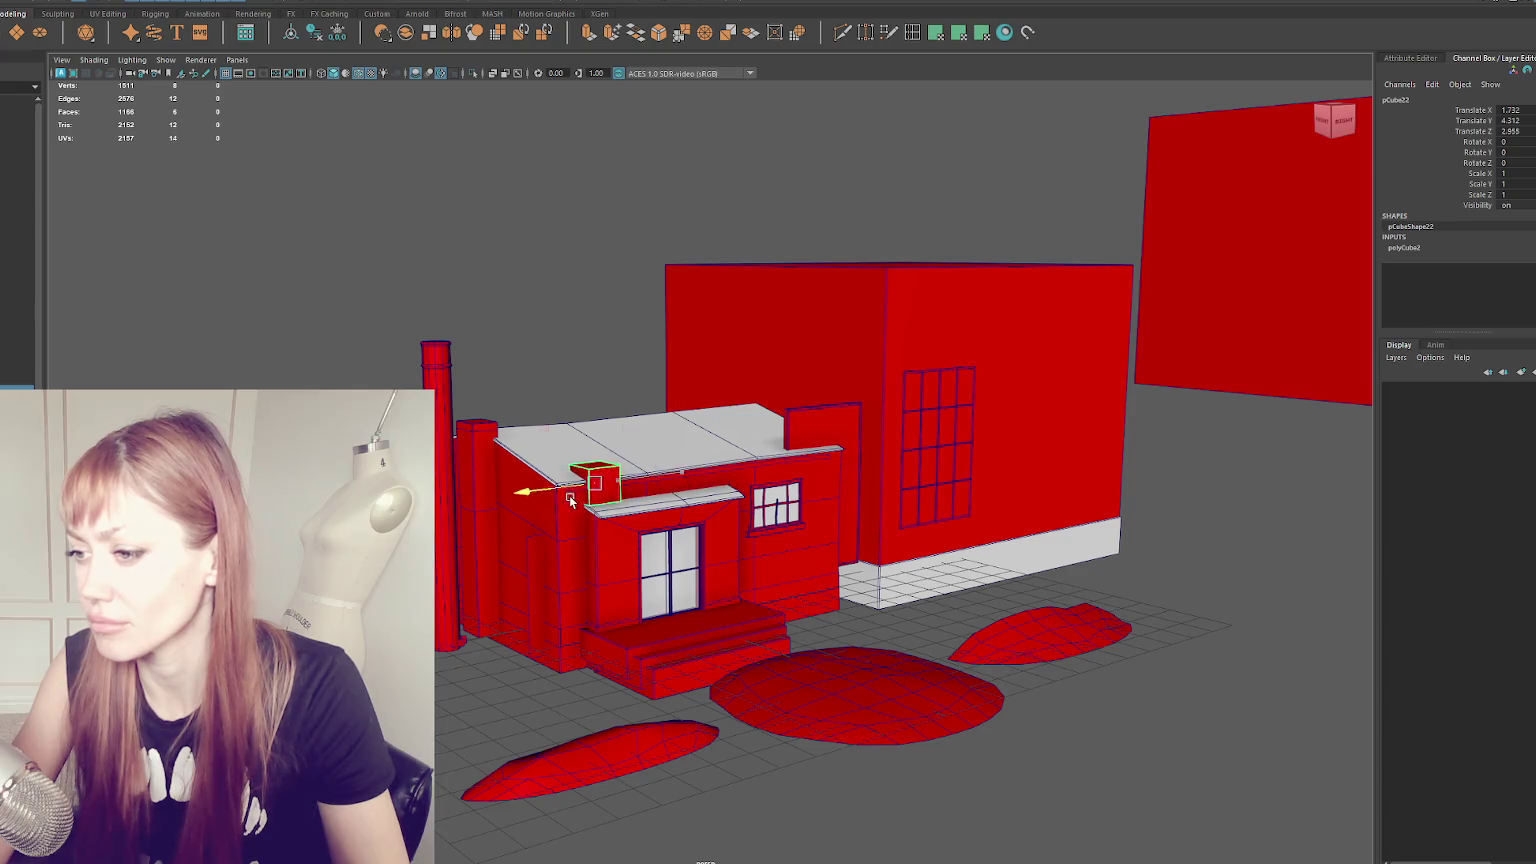
key("f")
right_click(703, 174)
mouse_move(703, 174)
left_mouse_down("alt")
mouse_move(781, 178)
mouse_move(1244, 313)
left_mouse_up("alt")
left_click(1229, 482)
key("4")
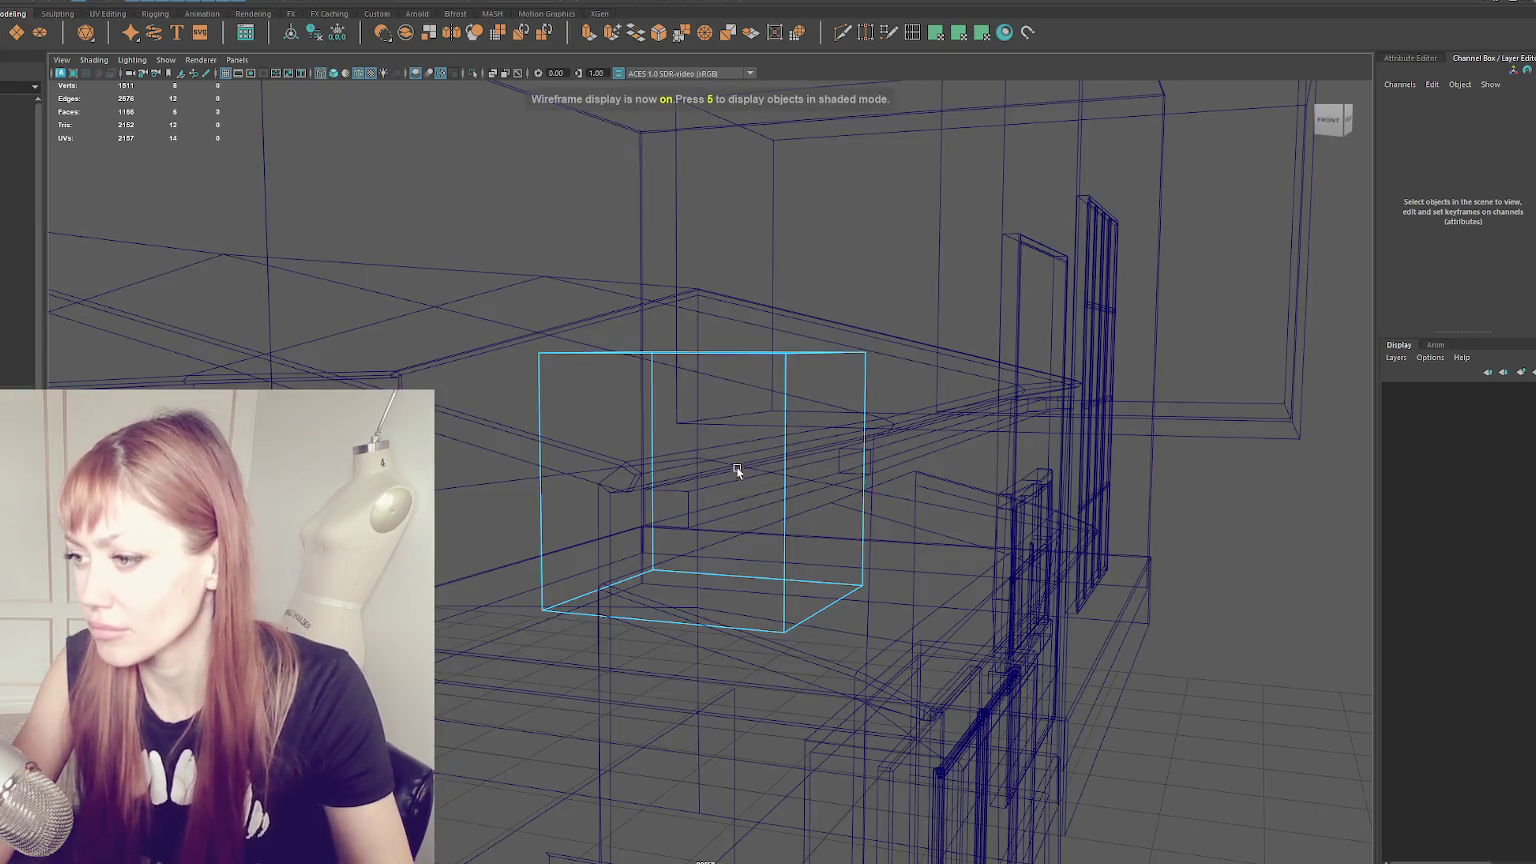
key("5")
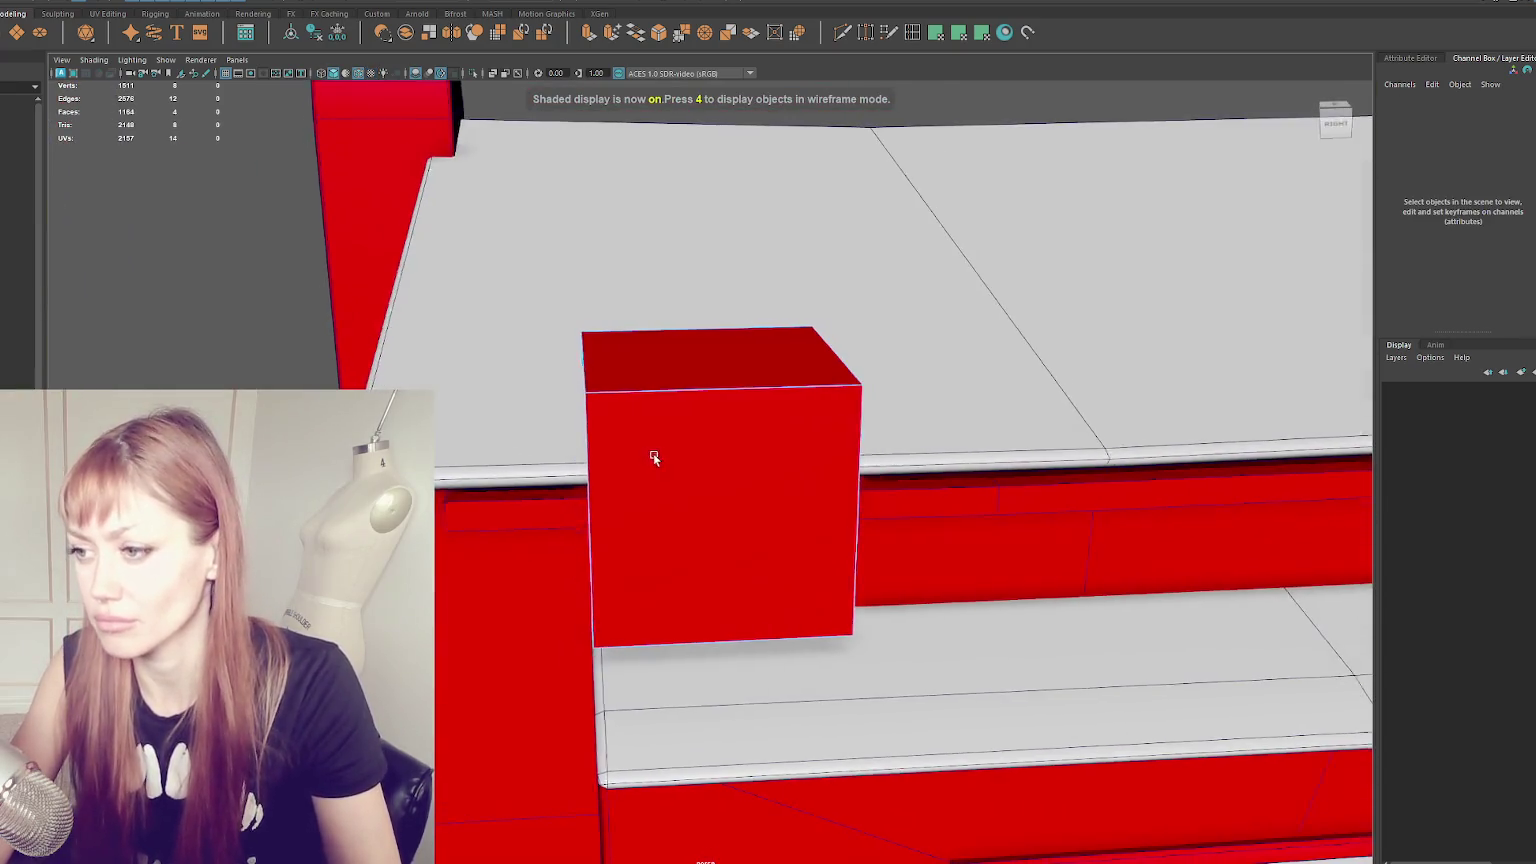
- Freeze the cube's transforms, delete its history, and scale it down to fit the ledge
left_click(770, 438)
left_click(346, 40)
left_click(314, 32)
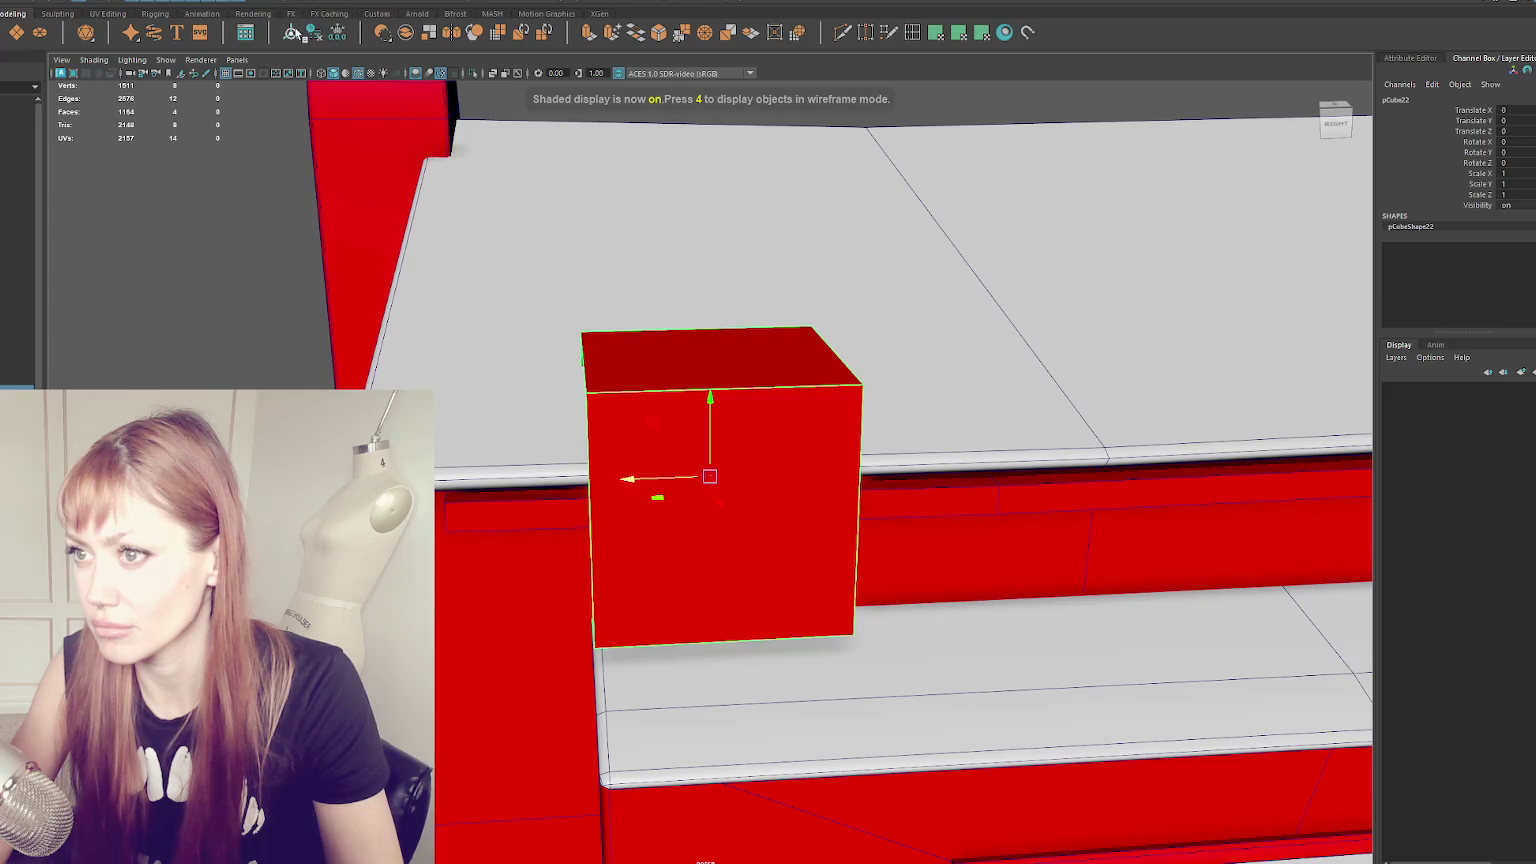
scroll(736, 493, "down", 5)
key("r")
mouse_move(710, 475)
left_mouse_down()
mouse_move(610, 483)
mouse_move(768, 460)
mouse_move(682, 511)
mouse_move(720, 517)
left_mouse_up()
- Isolate the trim bar and small cube, then box-select the vertices at the trim's end
left_click(700, 505)
scroll(772, 514, "up", 3)
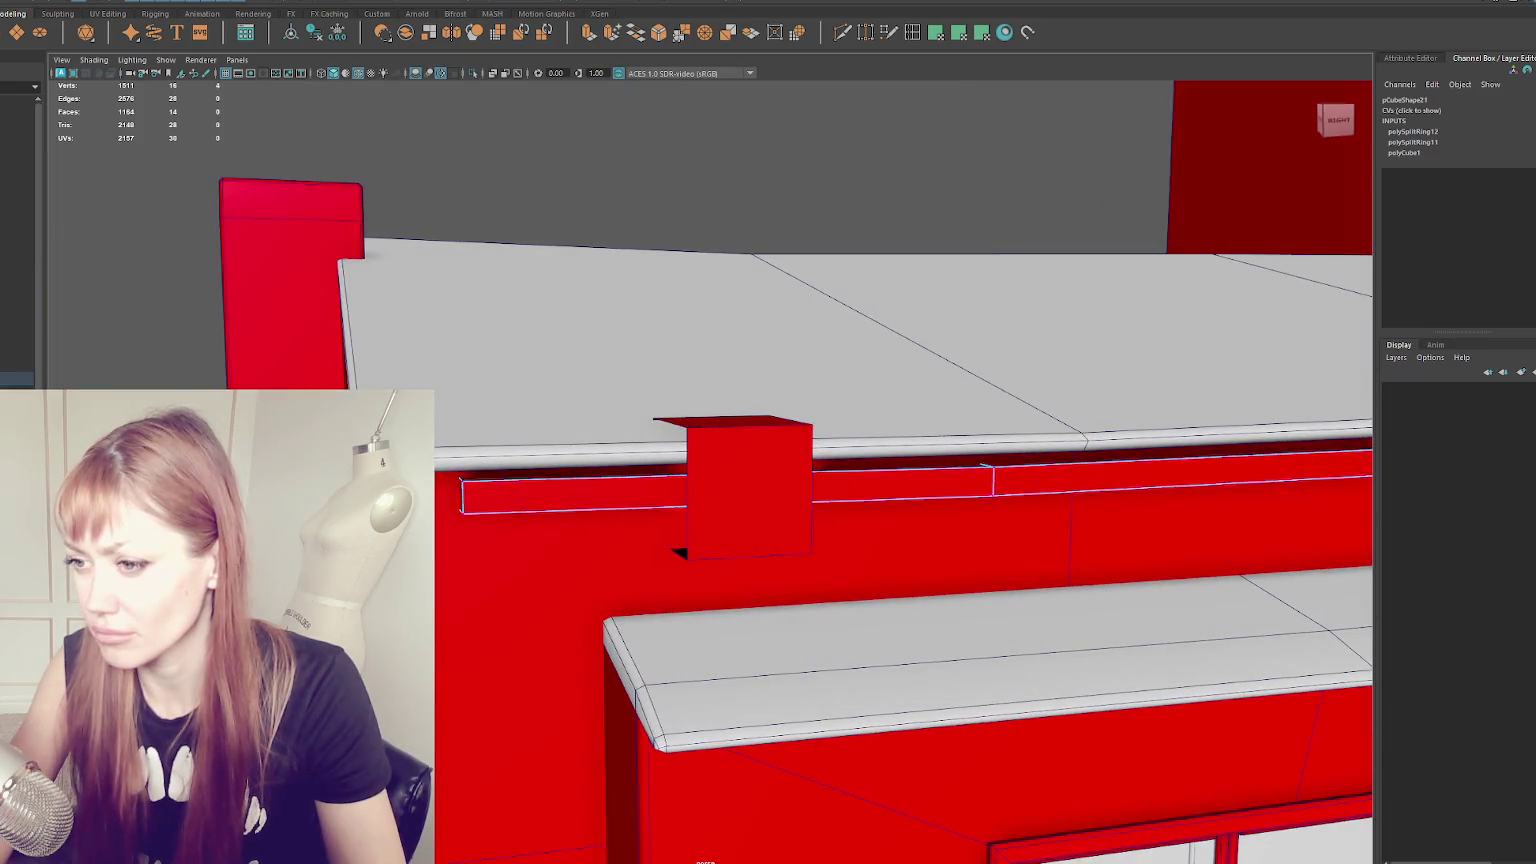
left_click_drag(560, 500, 498, 506, "alt")
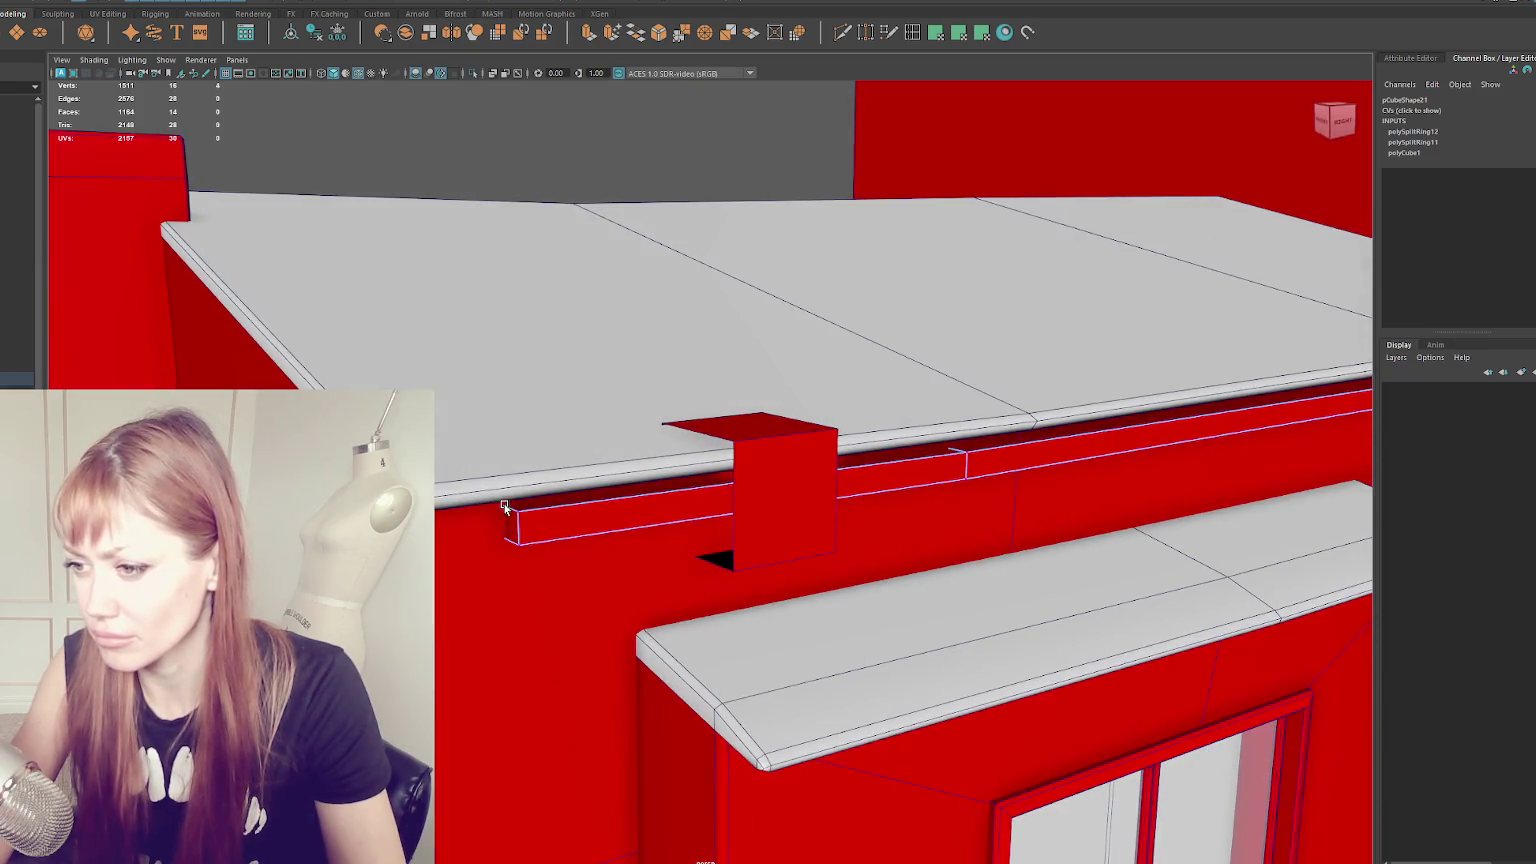
key("w")
left_click(799, 525, "shift")
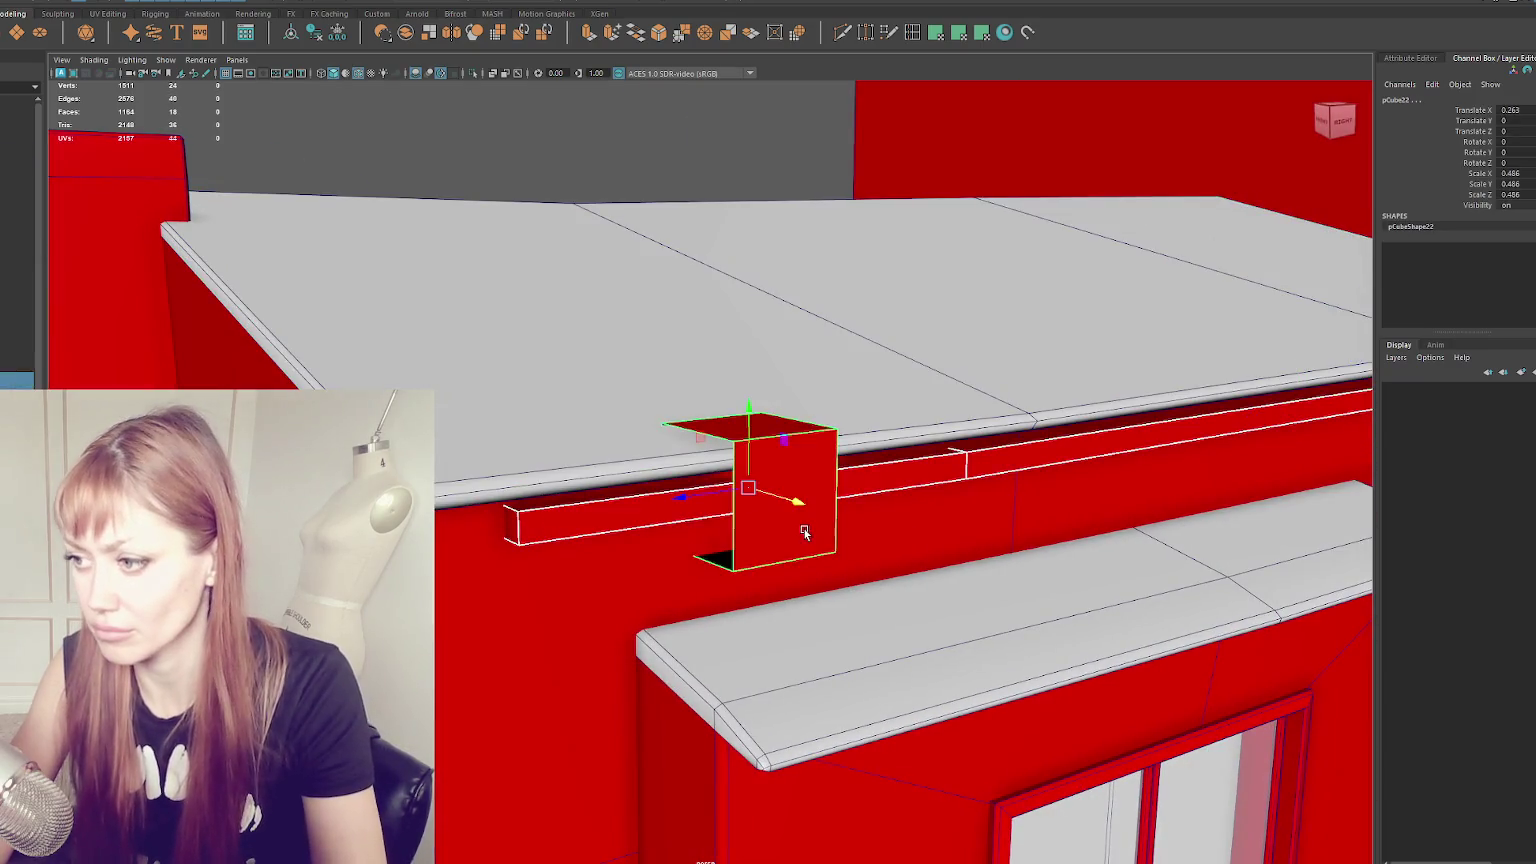
key("ctrl+1")
key("F9")
mouse_move(537, 460)
left_mouse_down()
mouse_move(493, 515)
mouse_move(961, 425)
left_mouse_up()
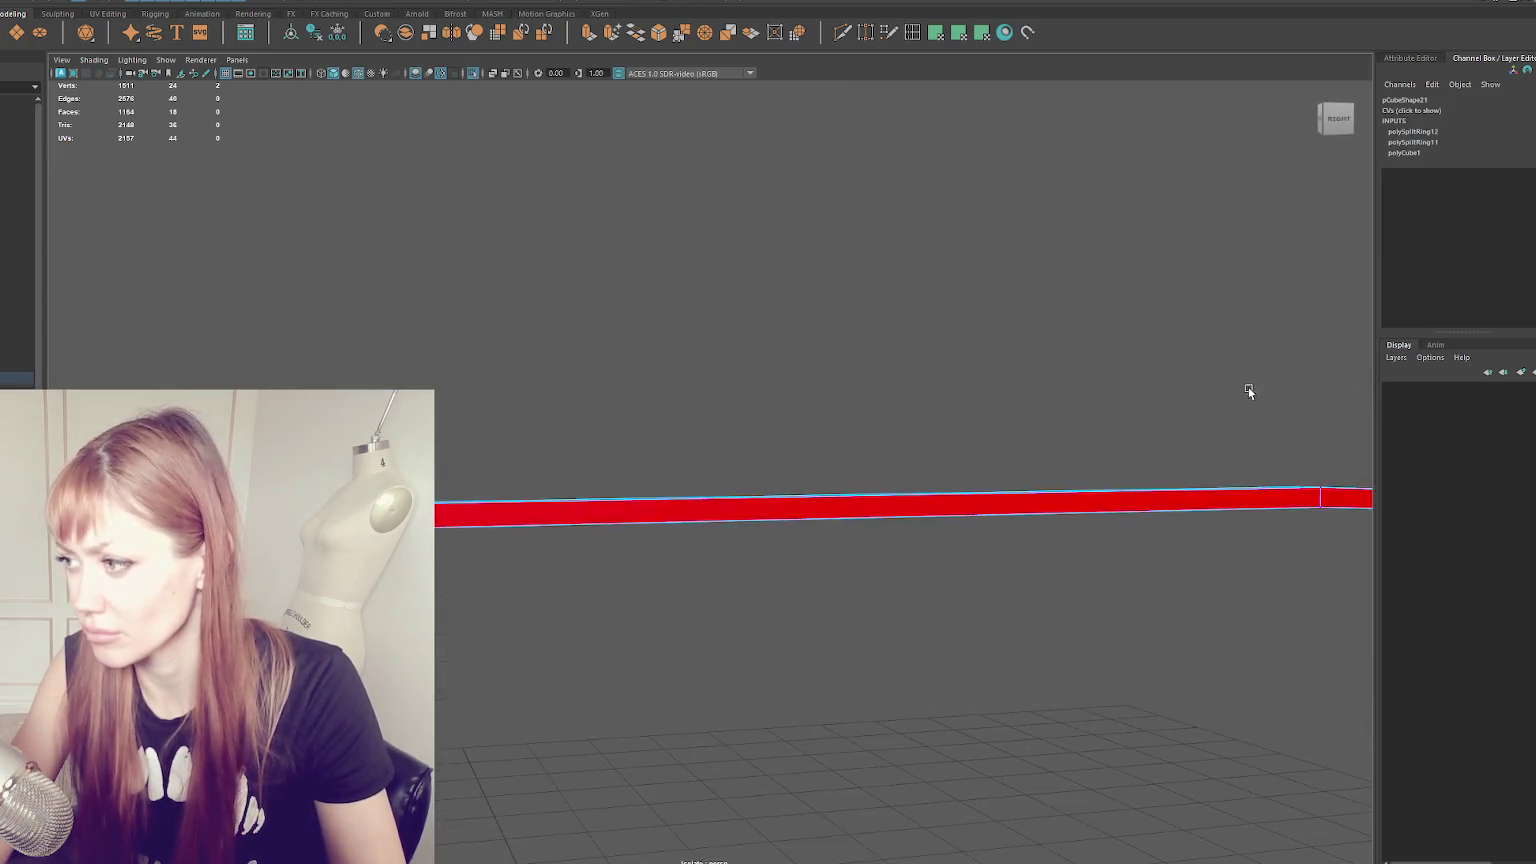
- Select the trim's right-end vertices for rotation and pick edge loops along the beam
left_click_drag(1225, 445, 1172, 528)
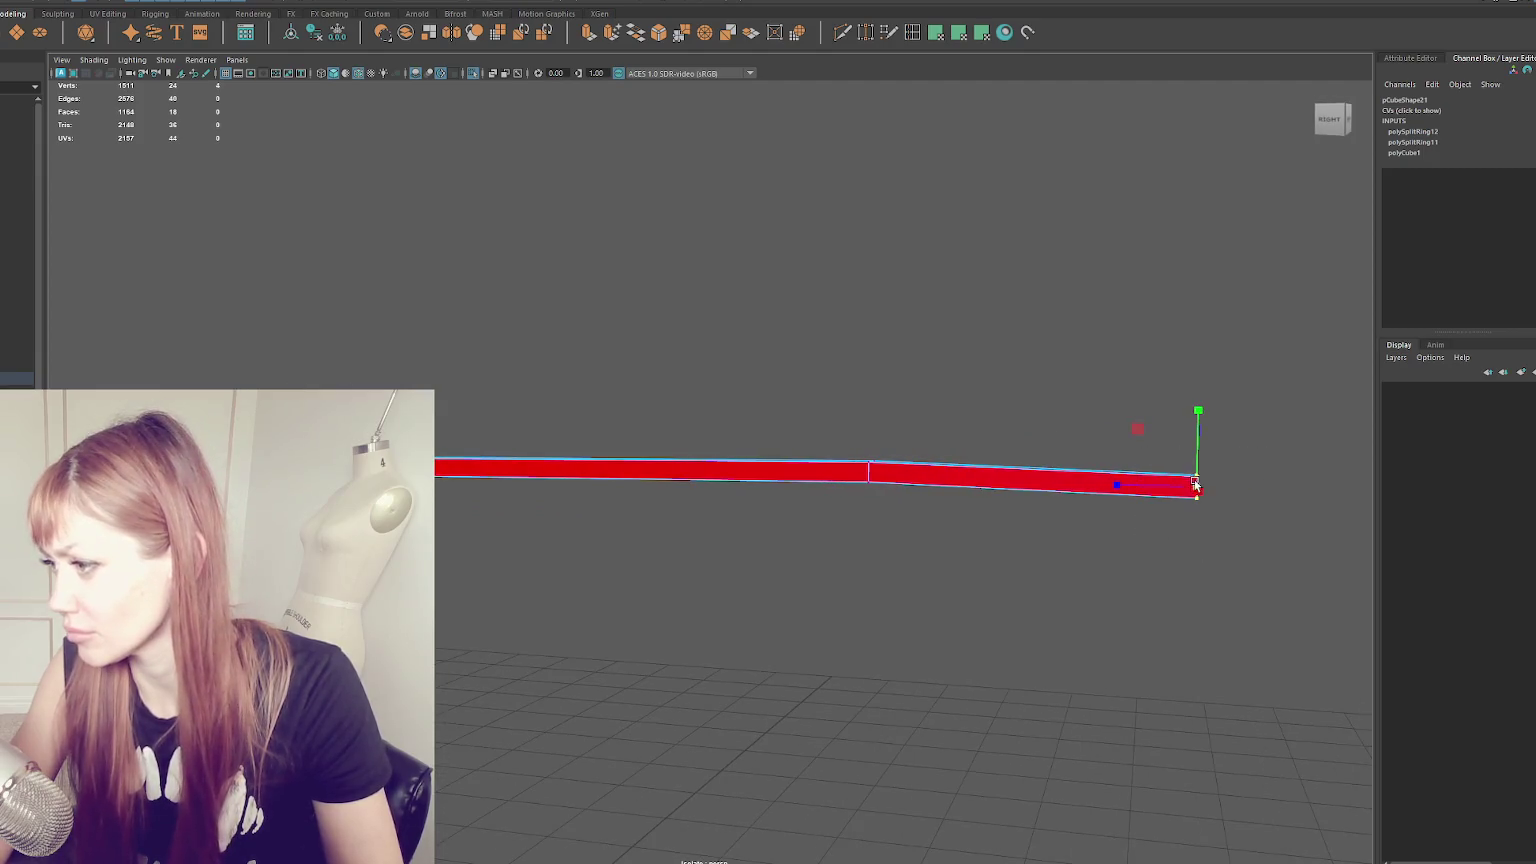
key("e")
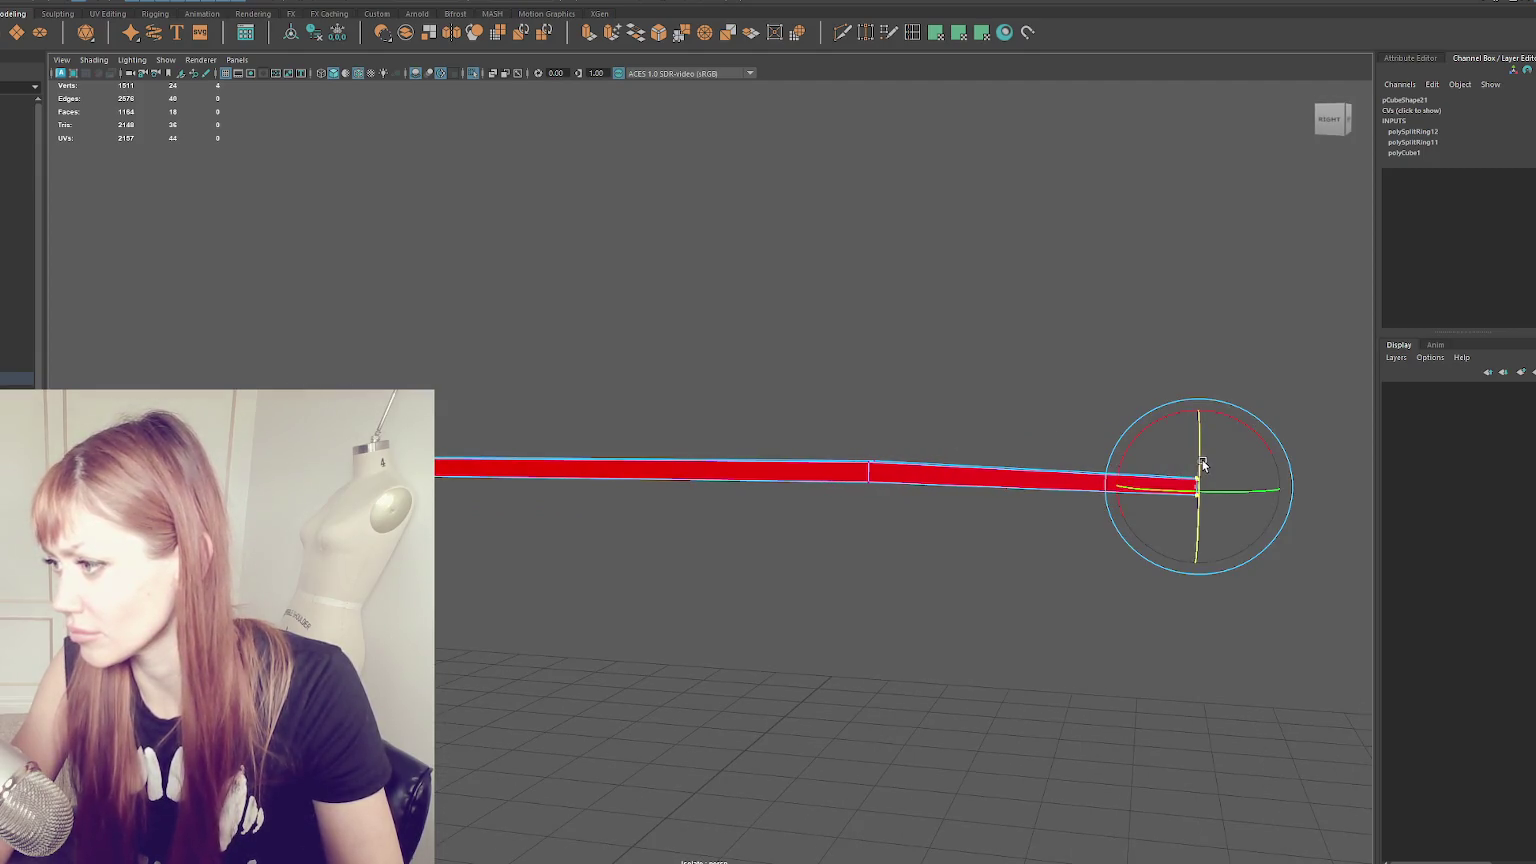
left_click_drag(891, 446, 850, 486)
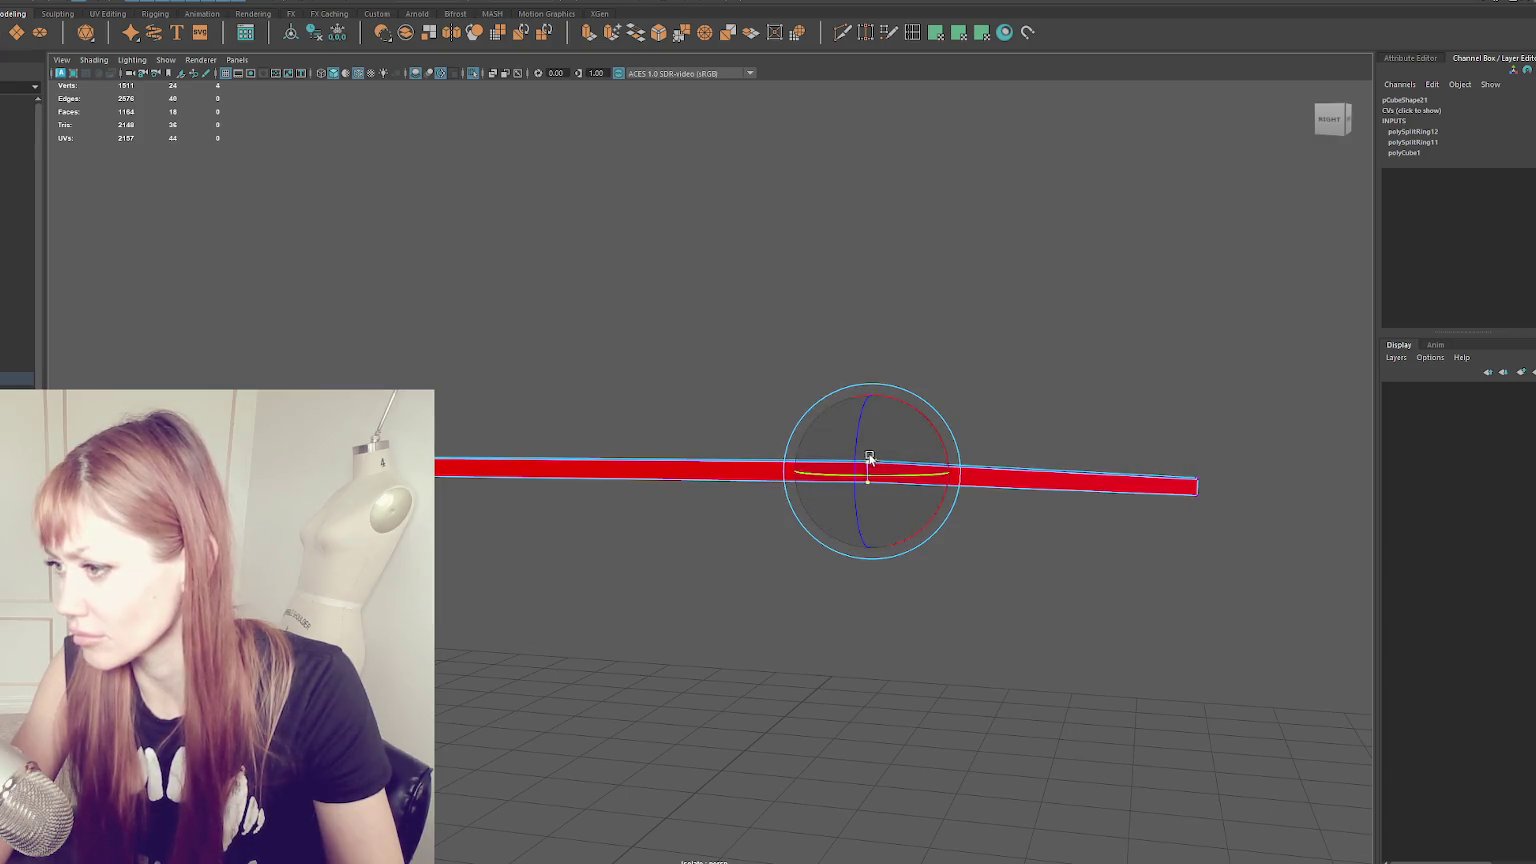
left_click(360, 377)
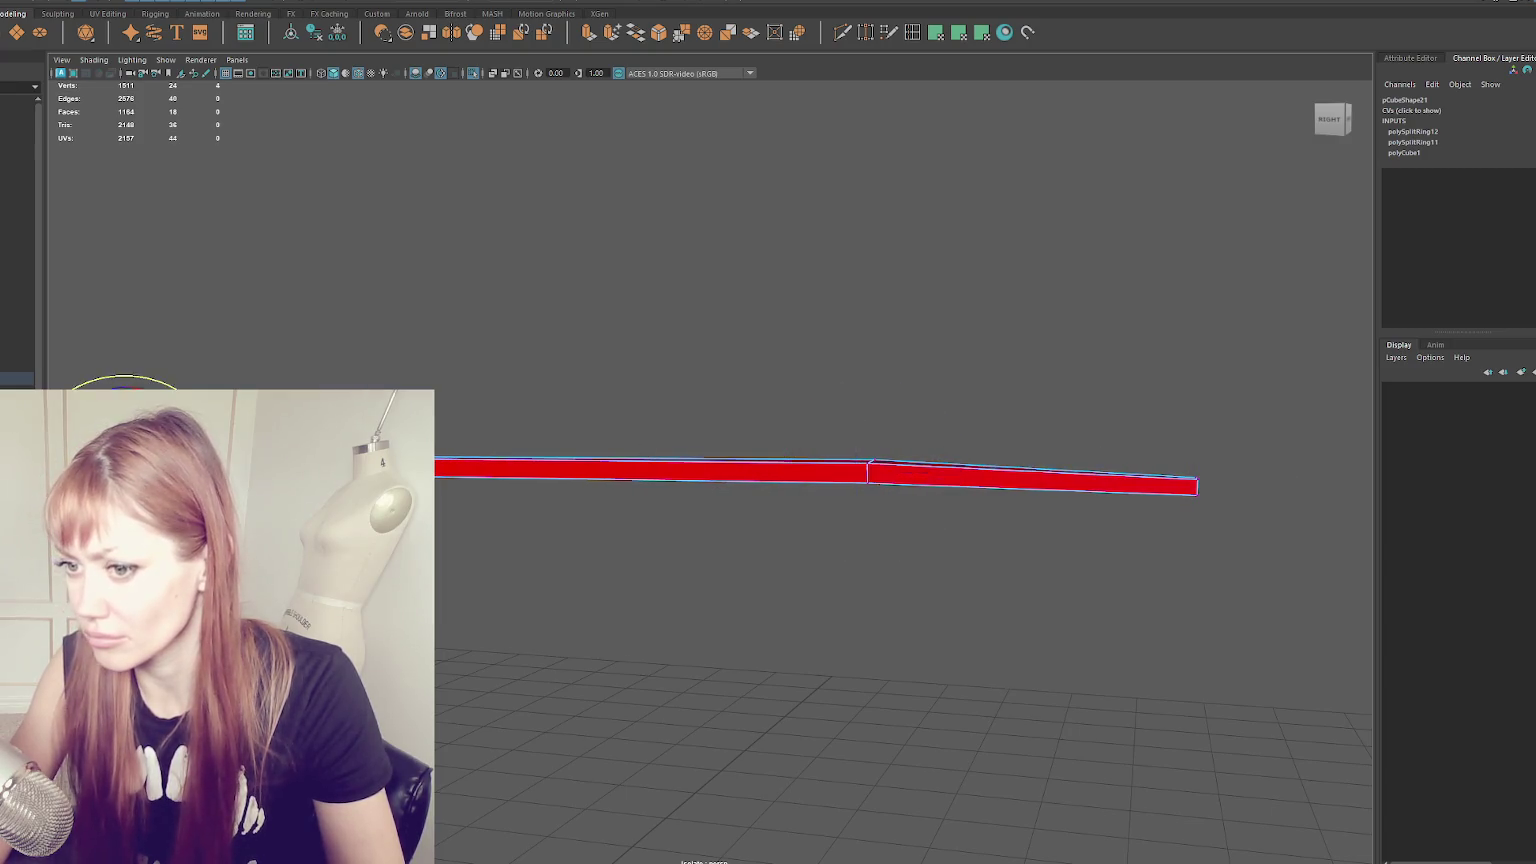
middle_click_drag(360, 377, 520, 380, "alt")
left_click_drag(540, 500, 500, 411)
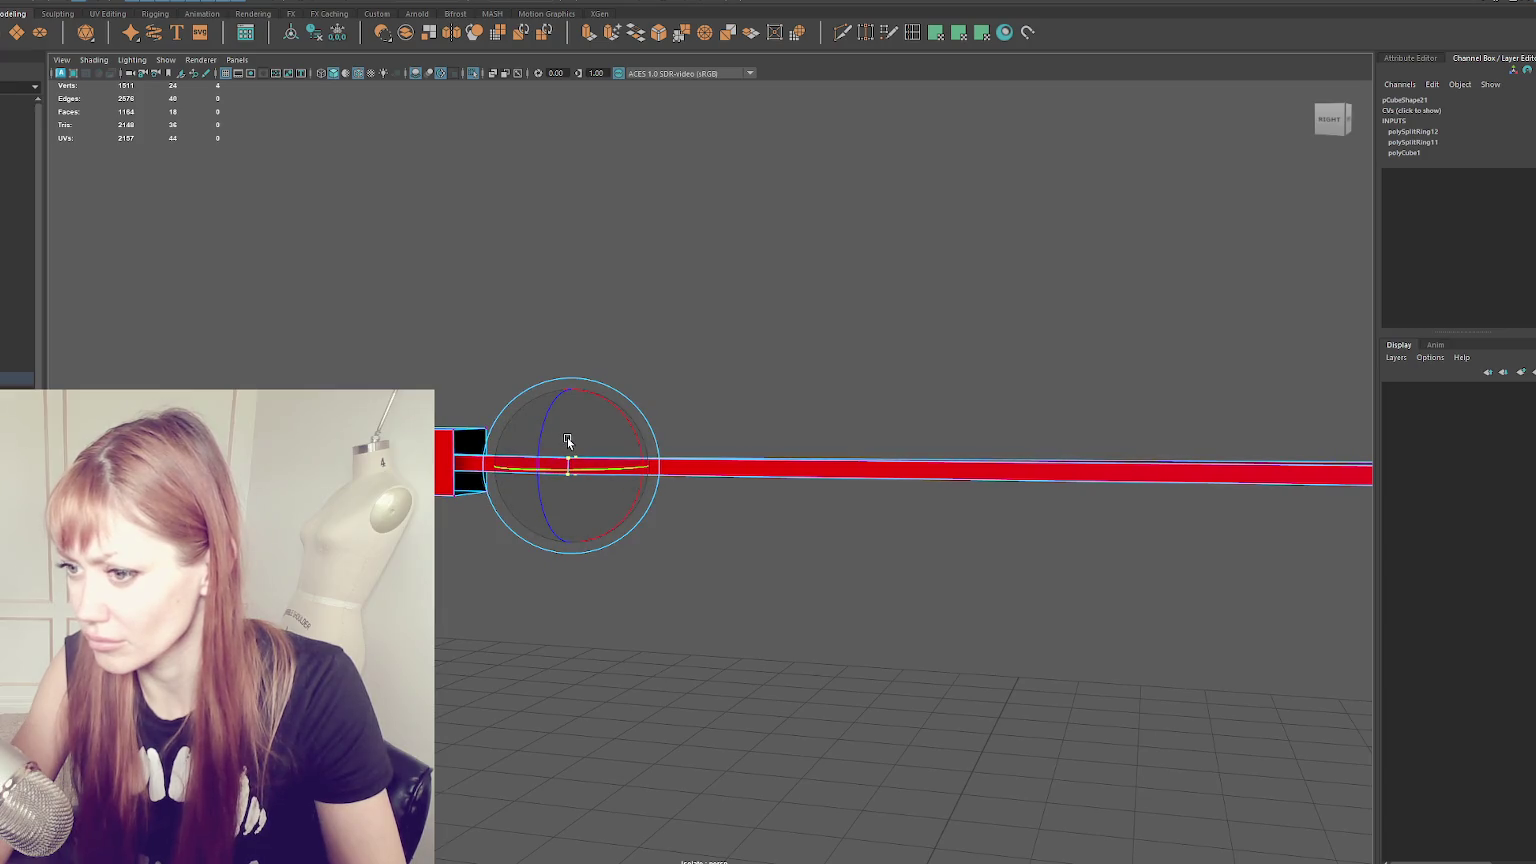
left_click(318, 465)
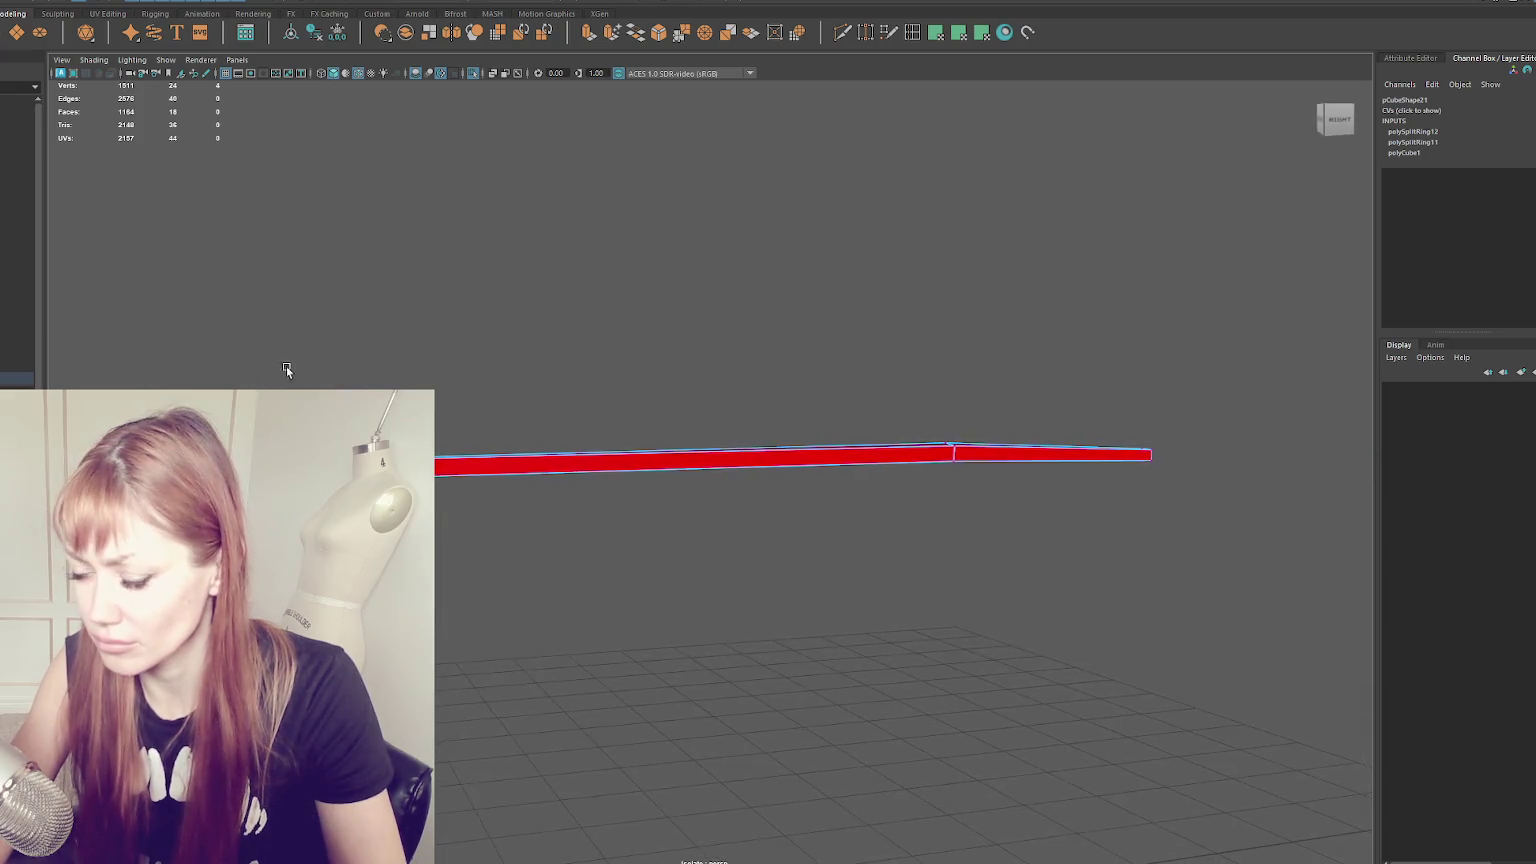
- Return to object mode and select the long red beam beside the box
left_click_drag(288, 367, 1032, 398, "alt")
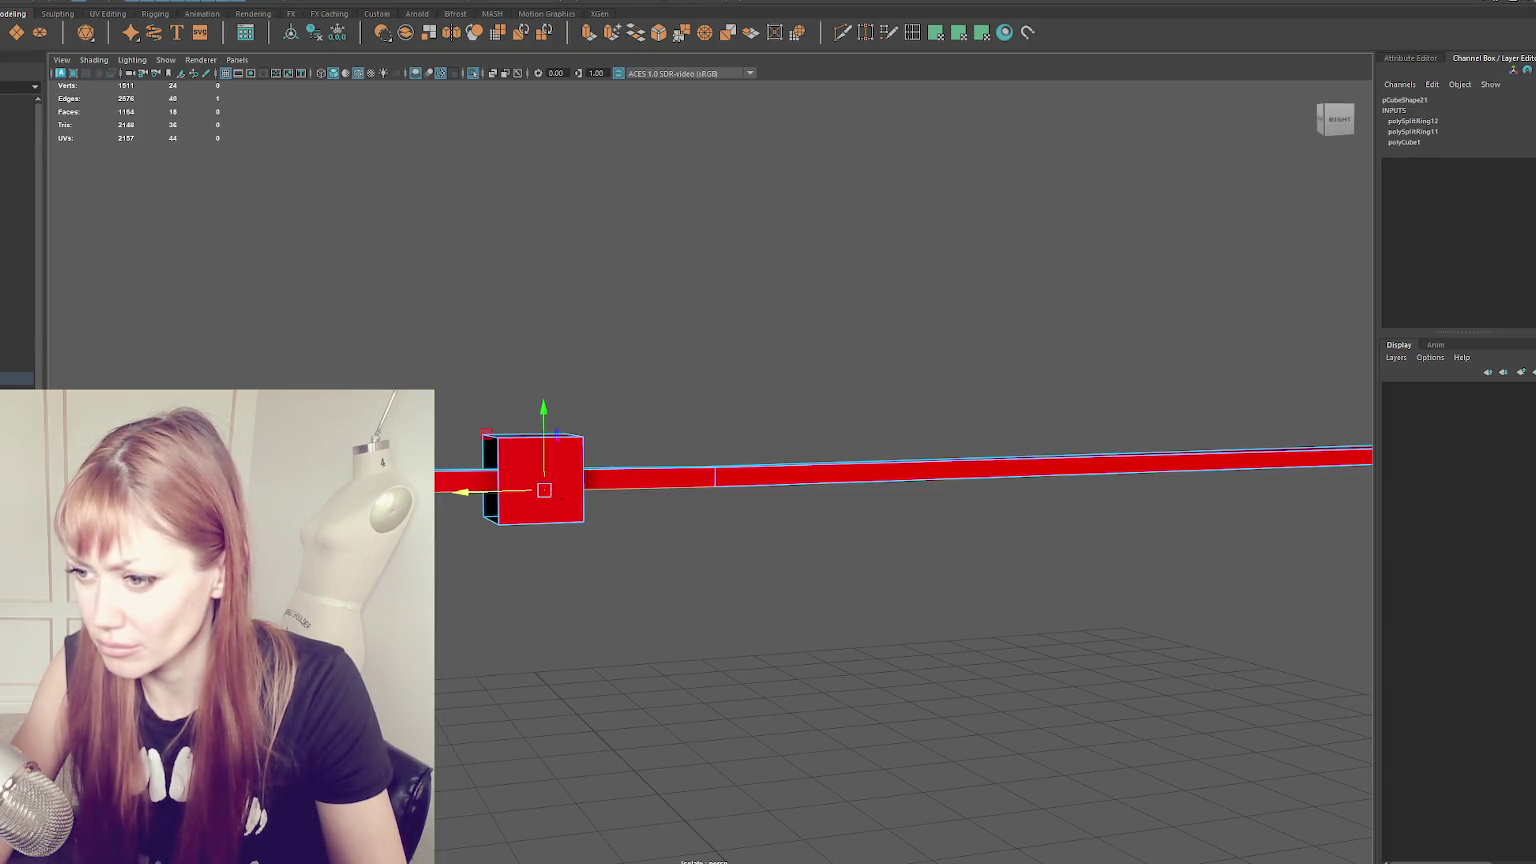
left_click_drag(548, 458, 578, 428, "alt")
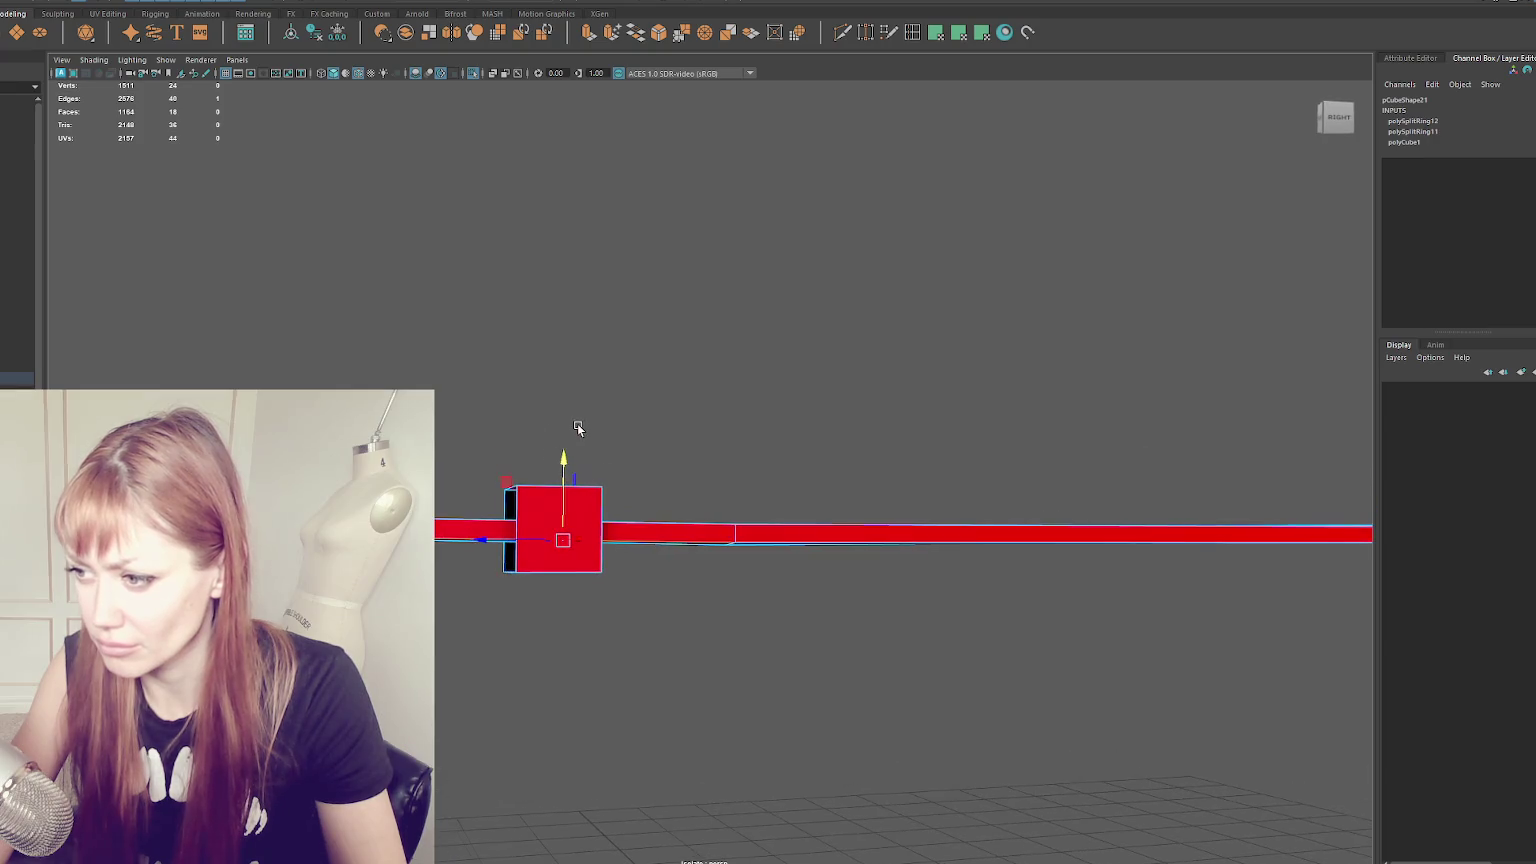
key("F9")
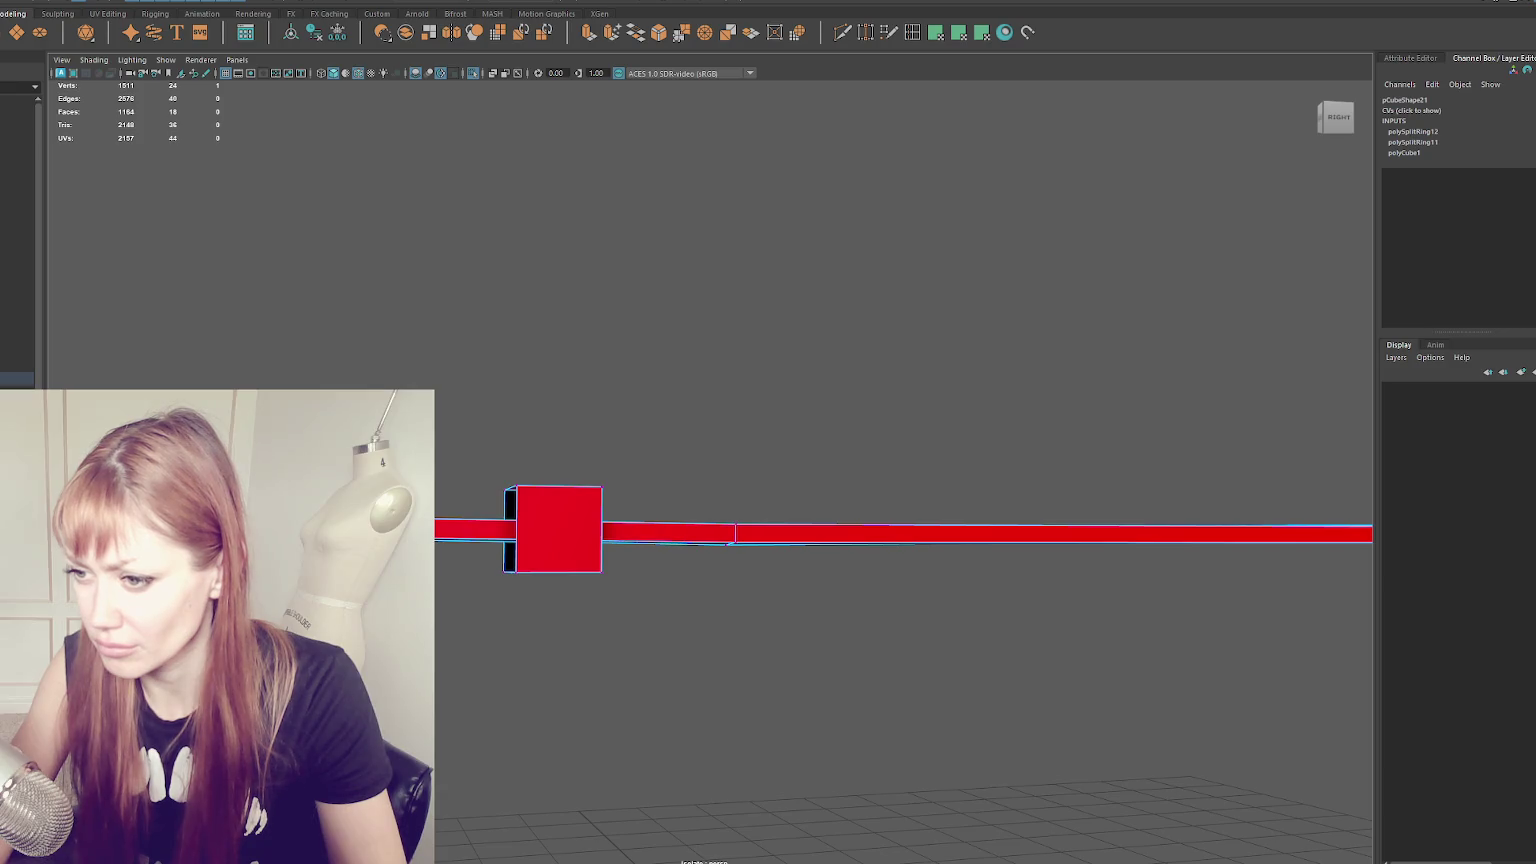
right_click(514, 430)
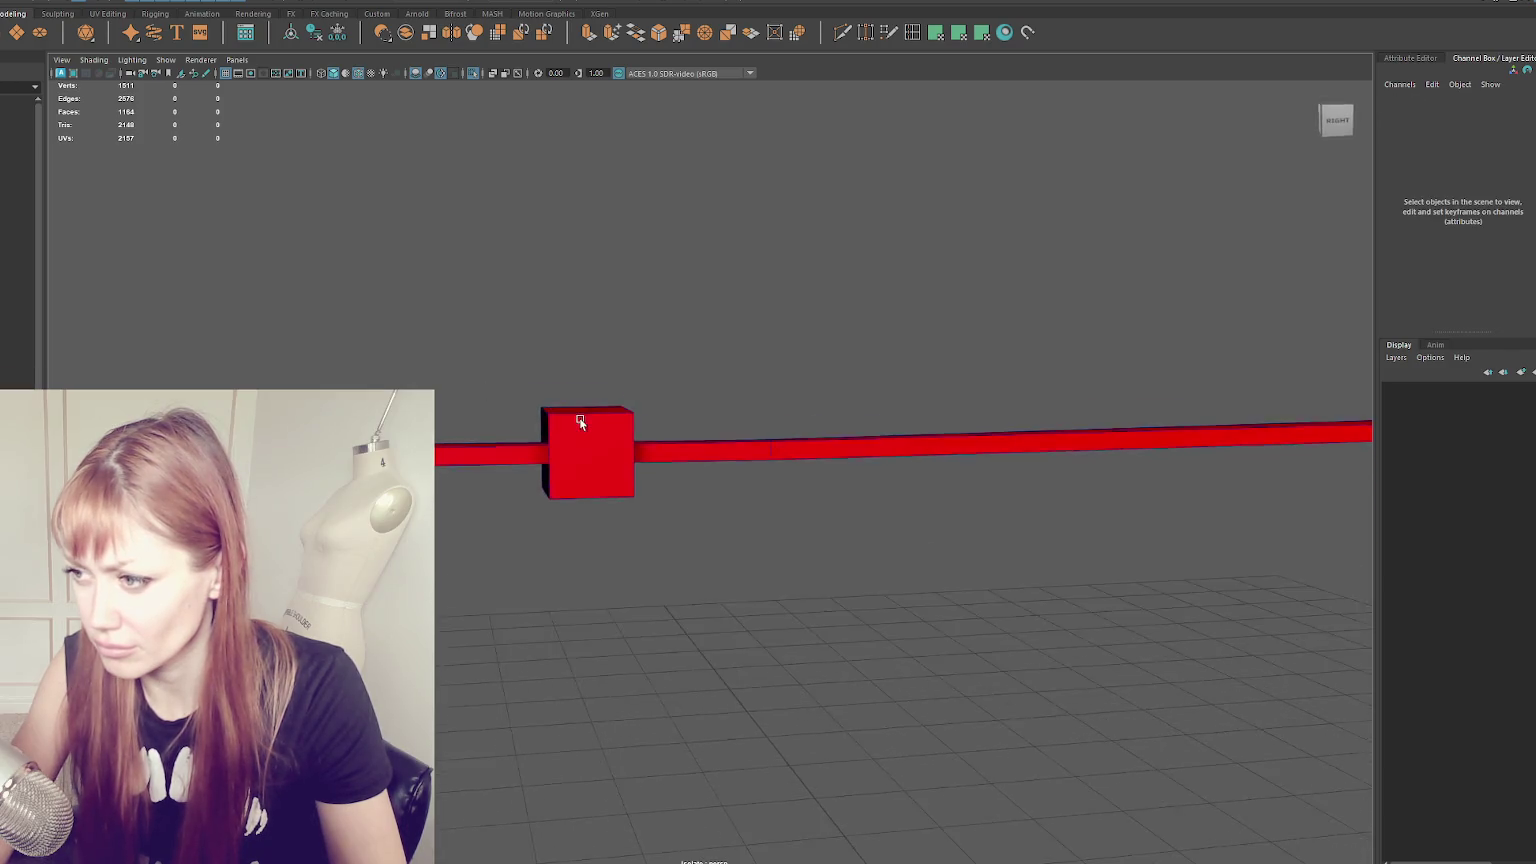
left_click_drag(575, 412, 644, 427, "alt")
left_click(454, 355)
left_click_drag(454, 355, 686, 421, "alt")
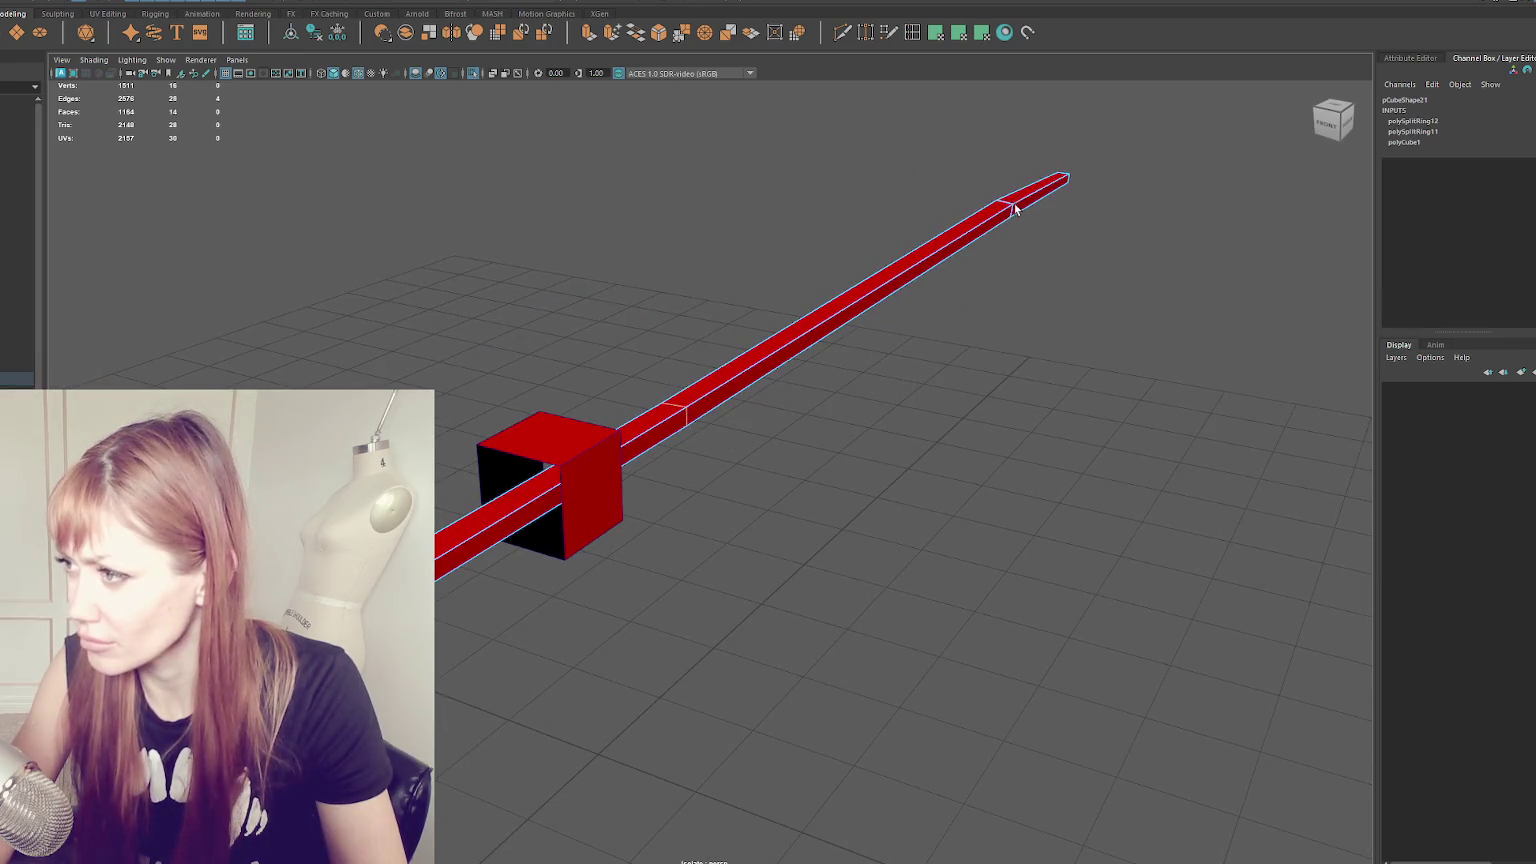
- Bevel the beam's edges with fraction 0.1 and soften its edge shading
left_click_drag(150, 135, 1165, 845)
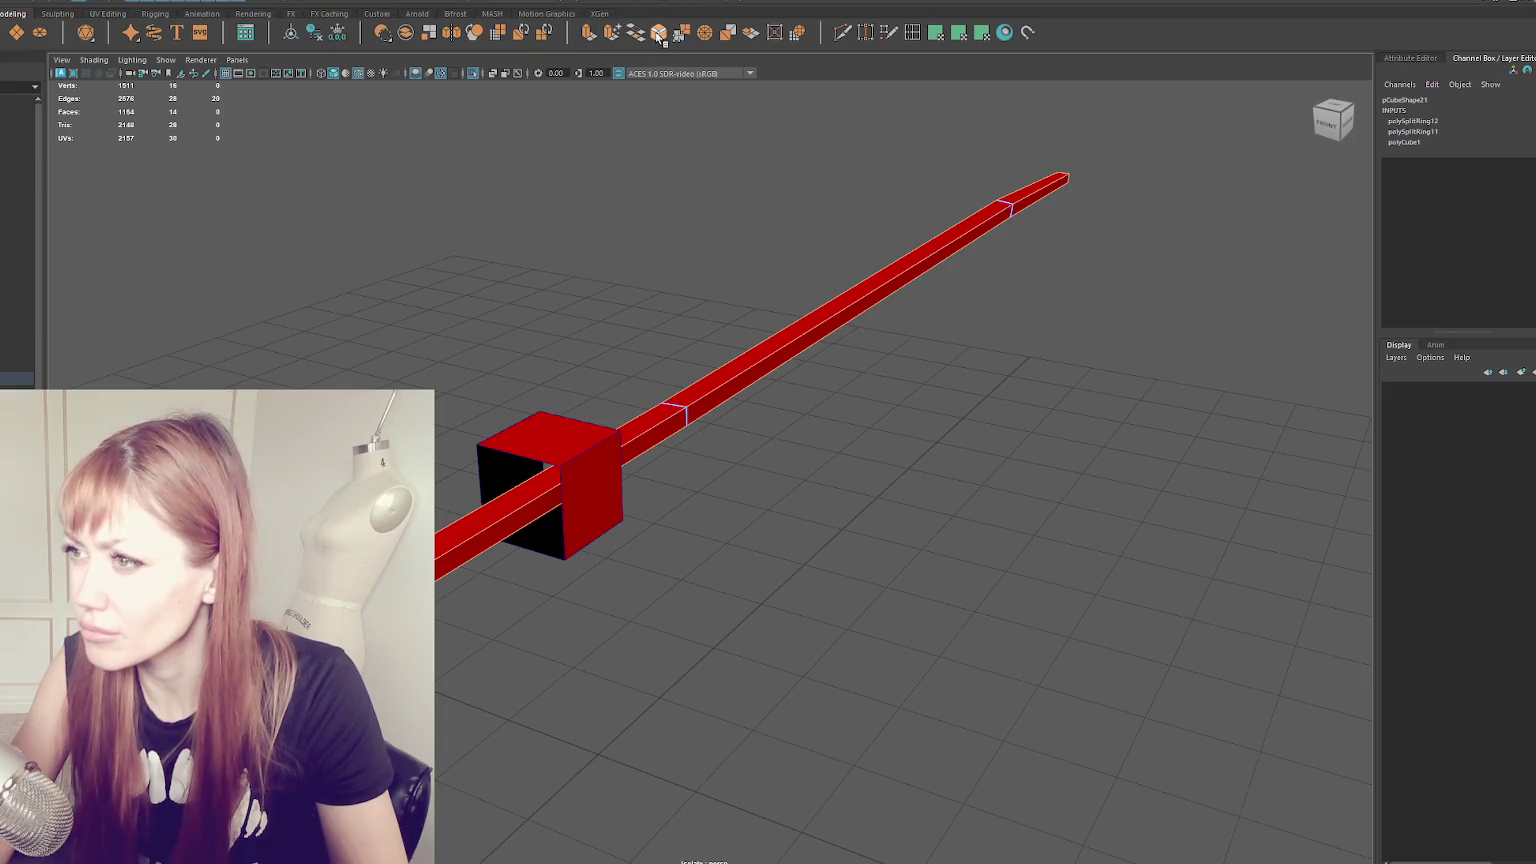
key("ctrl+b")
left_click_drag(1050, 495, 1048, 494)
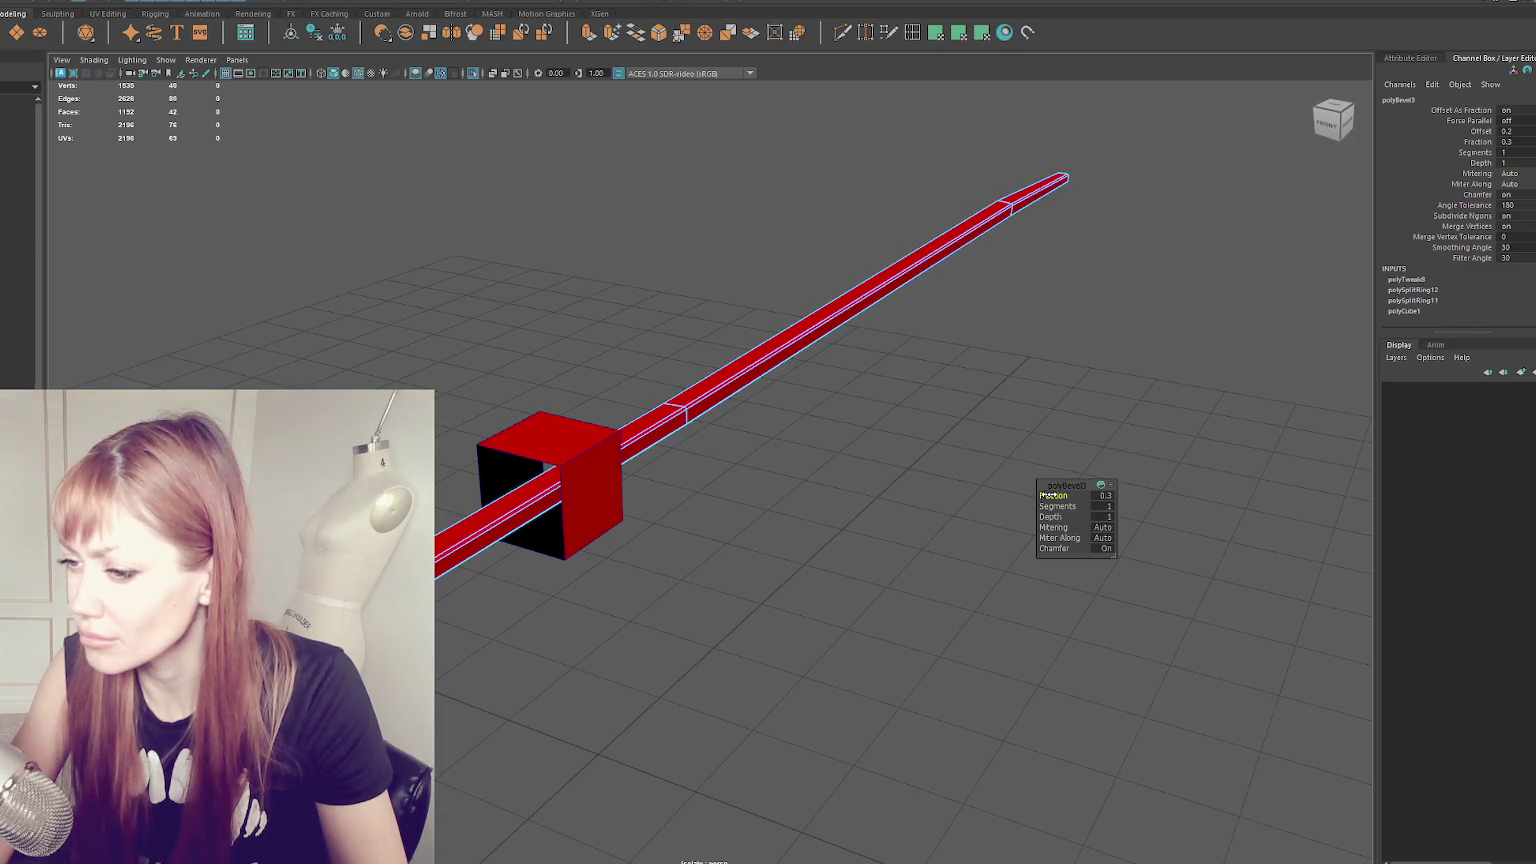
right_click_drag(815, 359, 688, 190)
right_click_drag(703, 276, 818, 310, "shift")
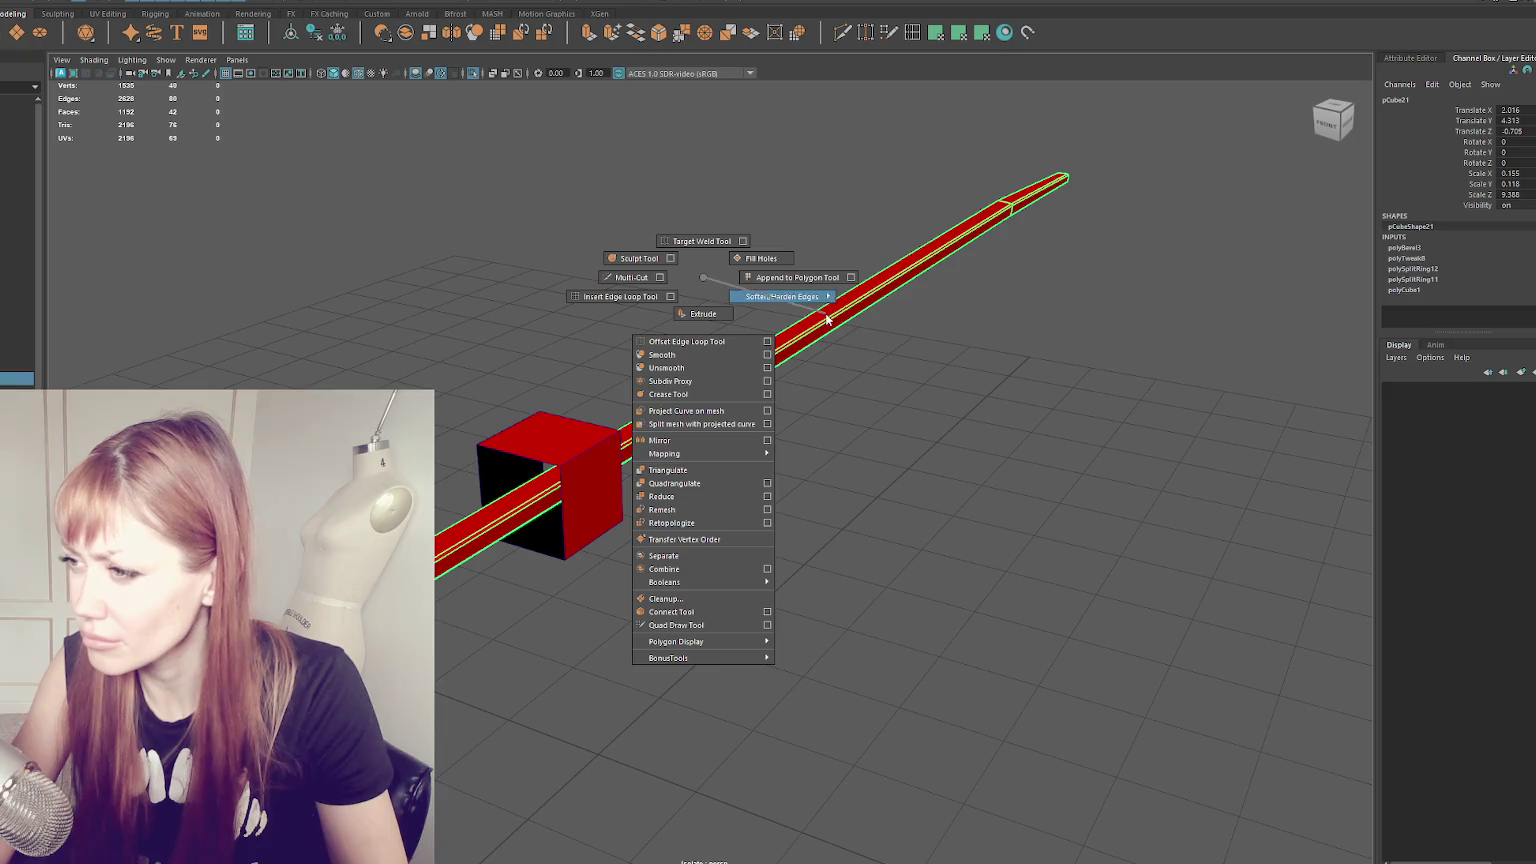
left_click(887, 305)
- Flatten box pCube22 on Z, then shift and widen it along X to hug the beam
left_click_drag(887, 305, 751, 525, "alt")
left_click(751, 525)
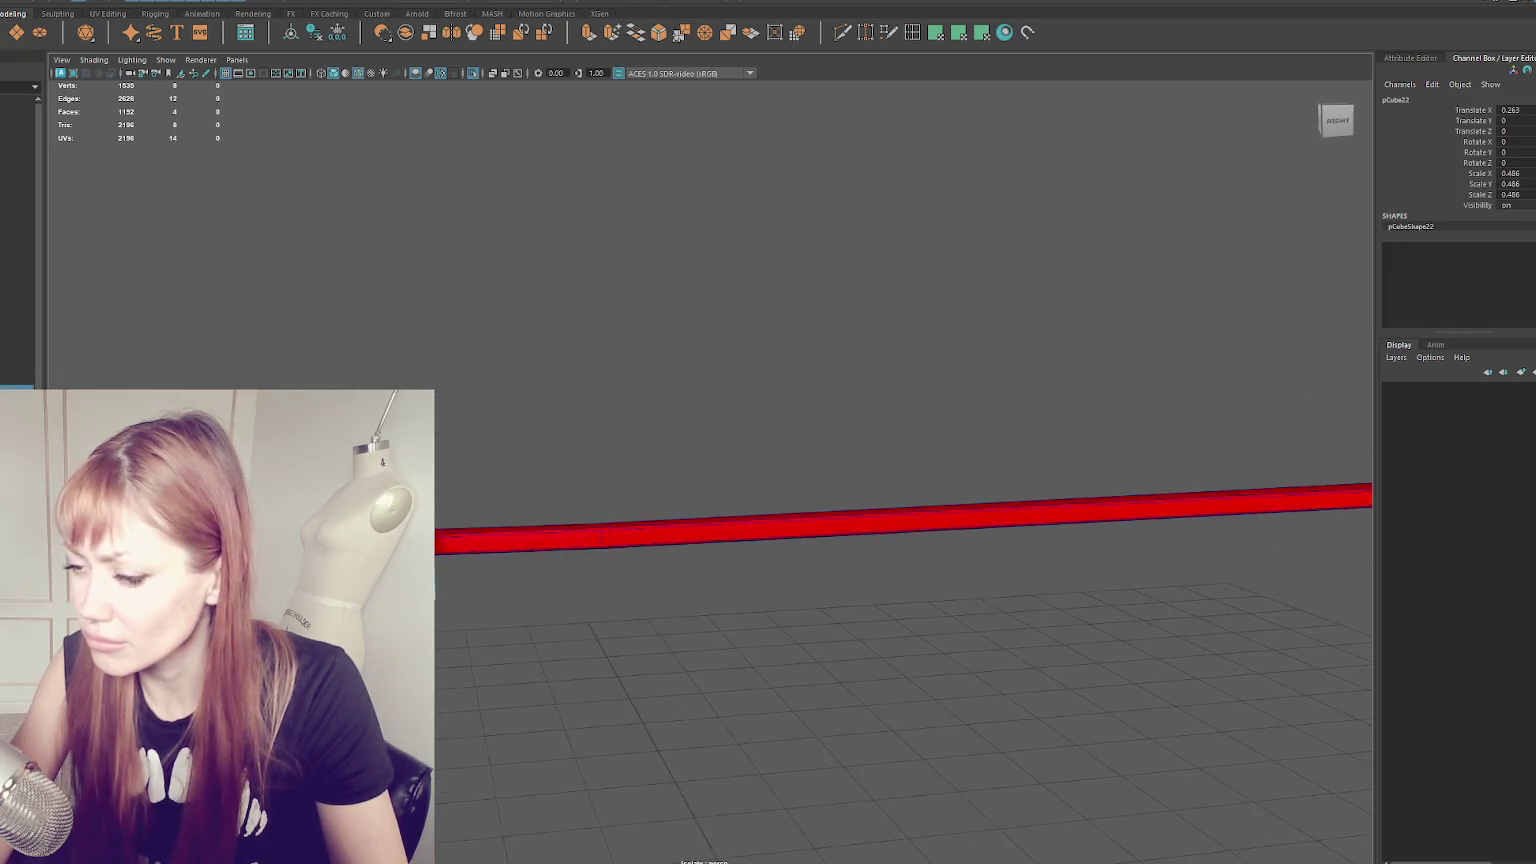
key("f")
mouse_move(584, 457)
left_mouse_down("alt")
mouse_move(695, 488)
mouse_move(719, 475)
mouse_move(589, 506)
left_mouse_up("alt")
key("r")
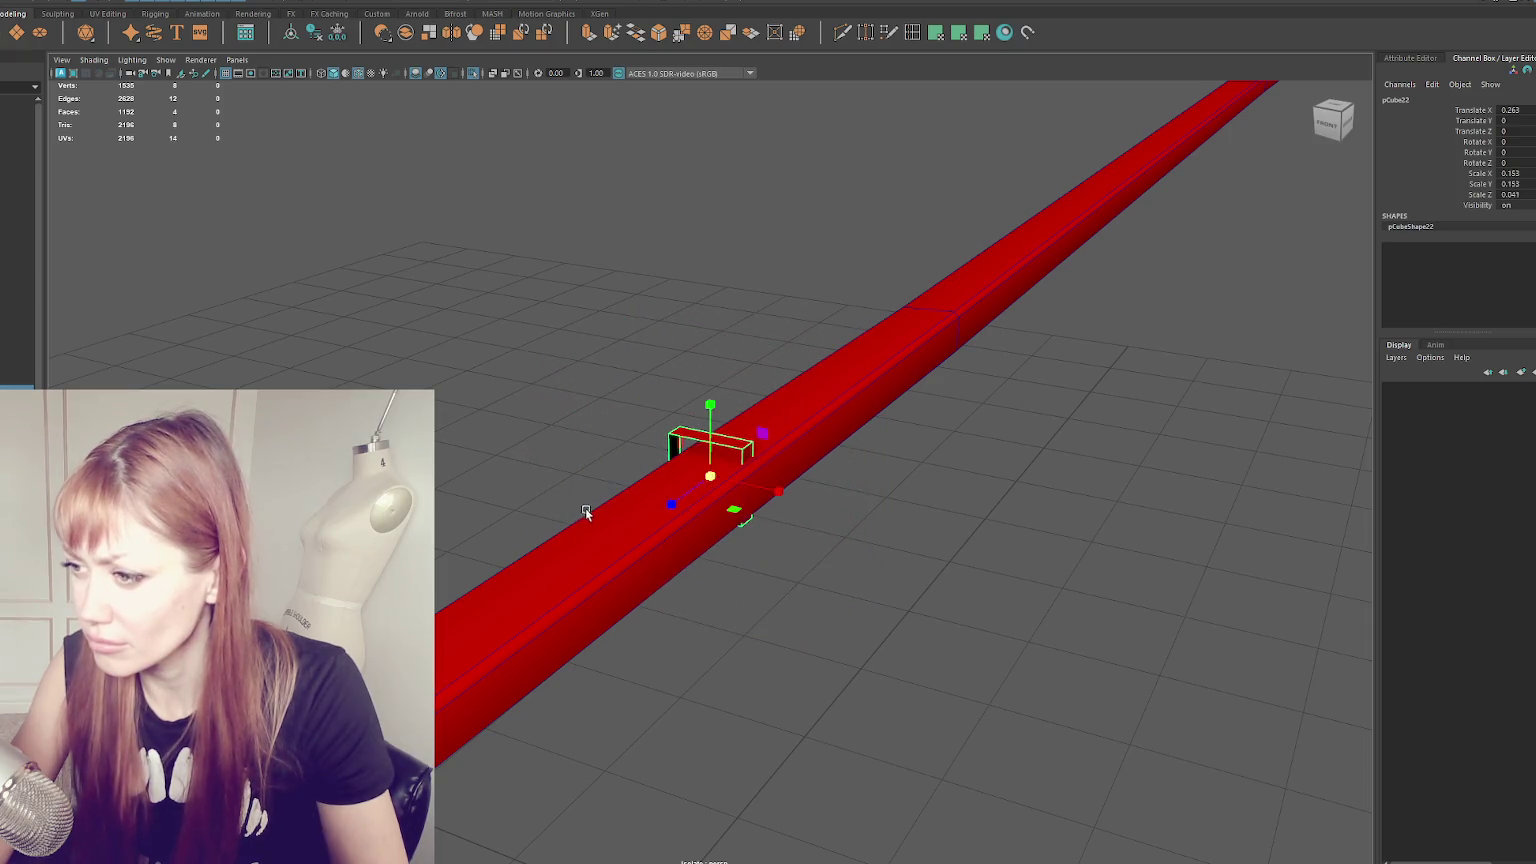
key("w")
mouse_move(779, 493)
left_mouse_down()
mouse_move(949, 470)
mouse_move(754, 490)
mouse_move(770, 499)
mouse_move(782, 456)
mouse_move(717, 456)
mouse_move(719, 440)
mouse_move(720, 470)
mouse_move(740, 467)
mouse_move(718, 458)
mouse_move(717, 436)
left_mouse_up()
key("r")
mouse_move(717, 436)
left_mouse_down("alt")
mouse_move(716, 463)
mouse_move(718, 428)
mouse_move(782, 333)
left_mouse_up("alt")
right_click_drag(782, 333, 854, 379)
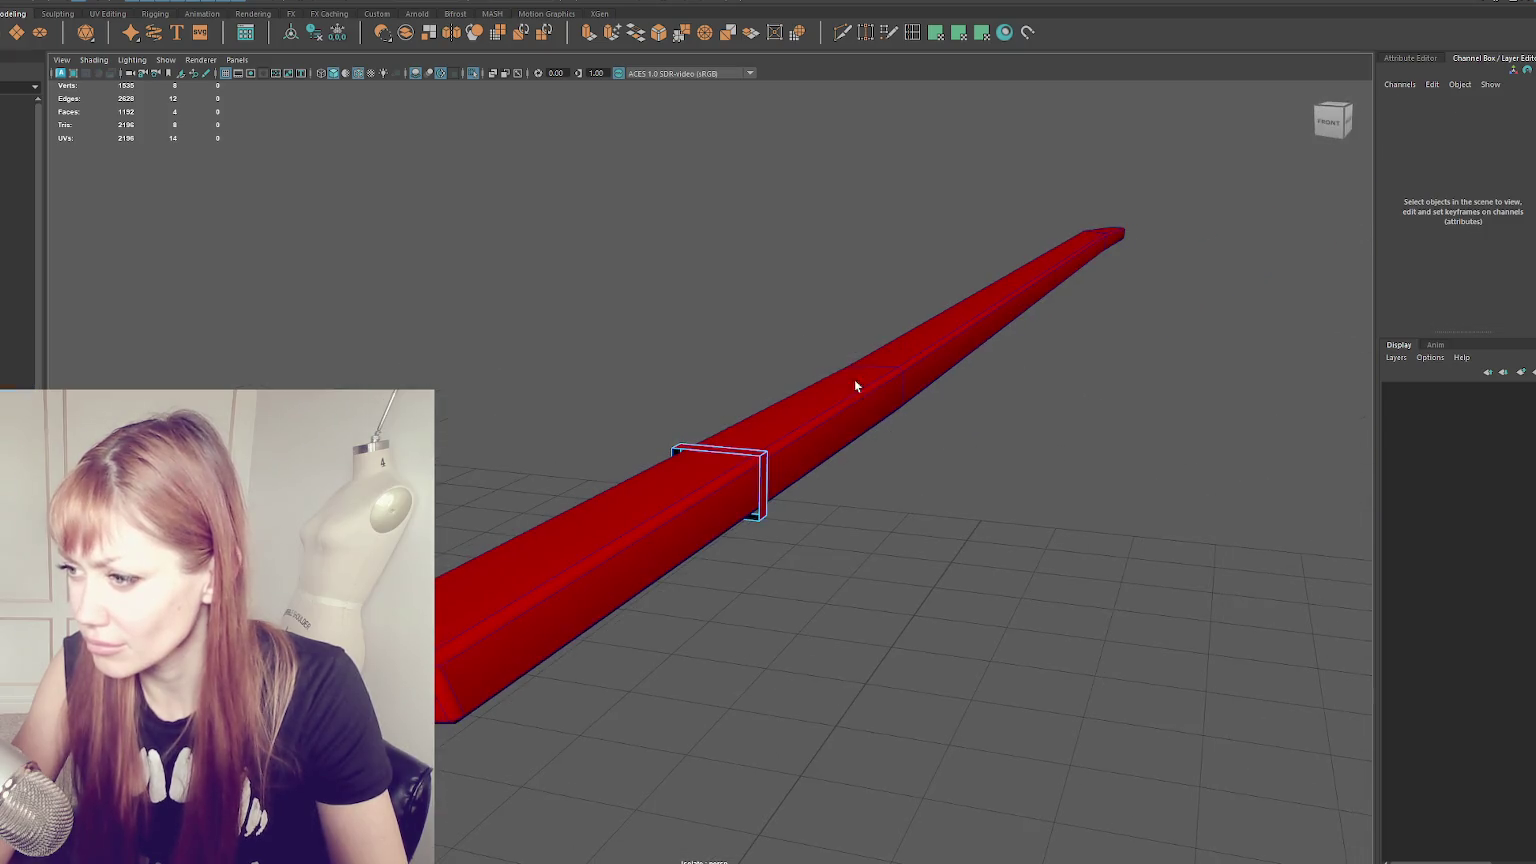
- Bevel the collar's edges with 1 segment at fraction 0.4
left_click(854, 379)
mouse_move(856, 552)
left_mouse_down("alt")
mouse_move(829, 460)
mouse_move(843, 423)
left_mouse_up("alt")
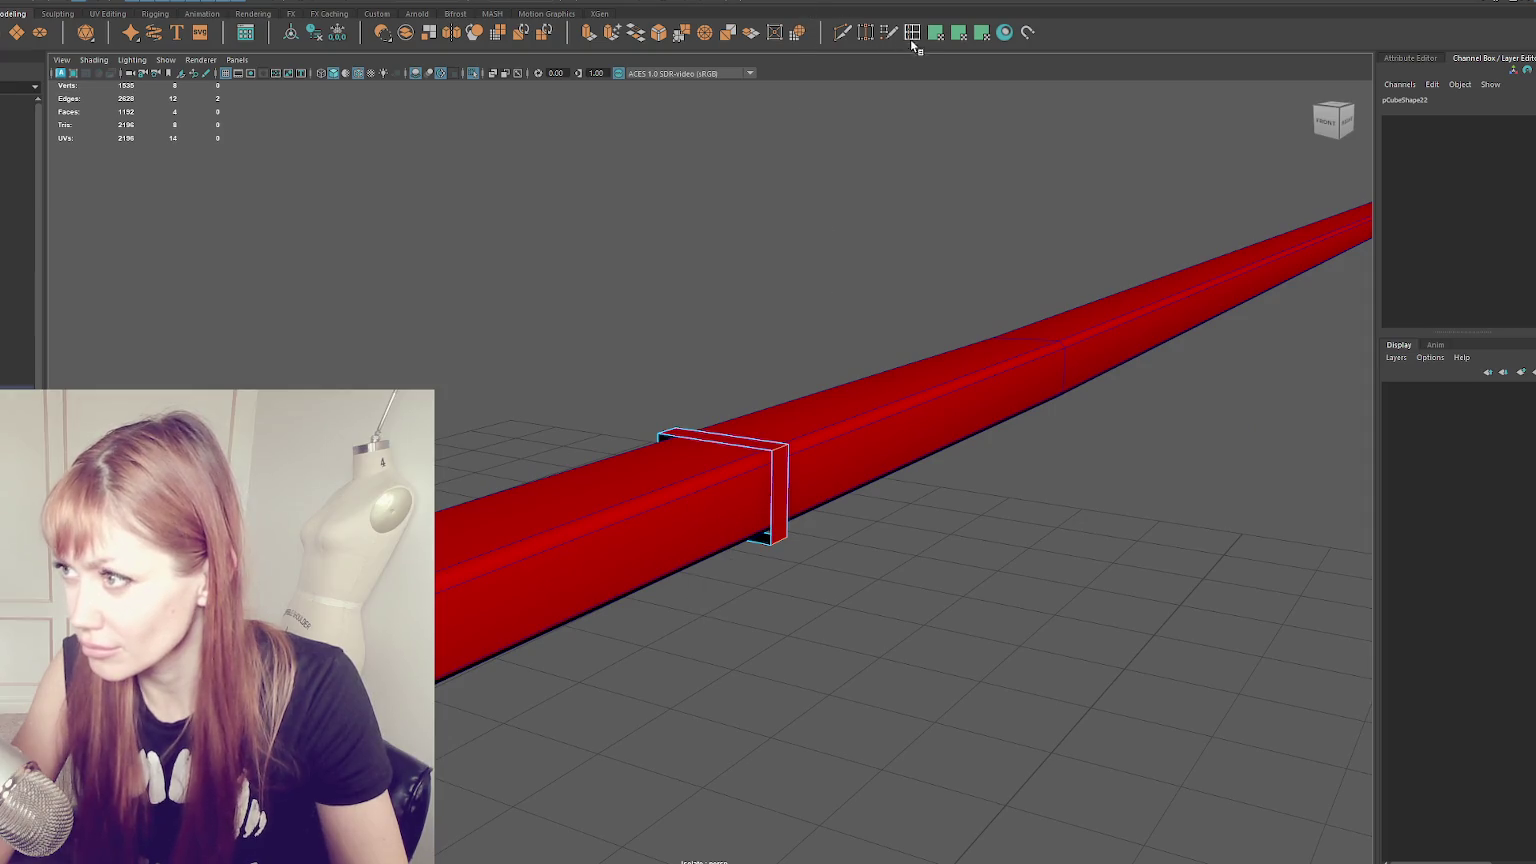
left_click(664, 33)
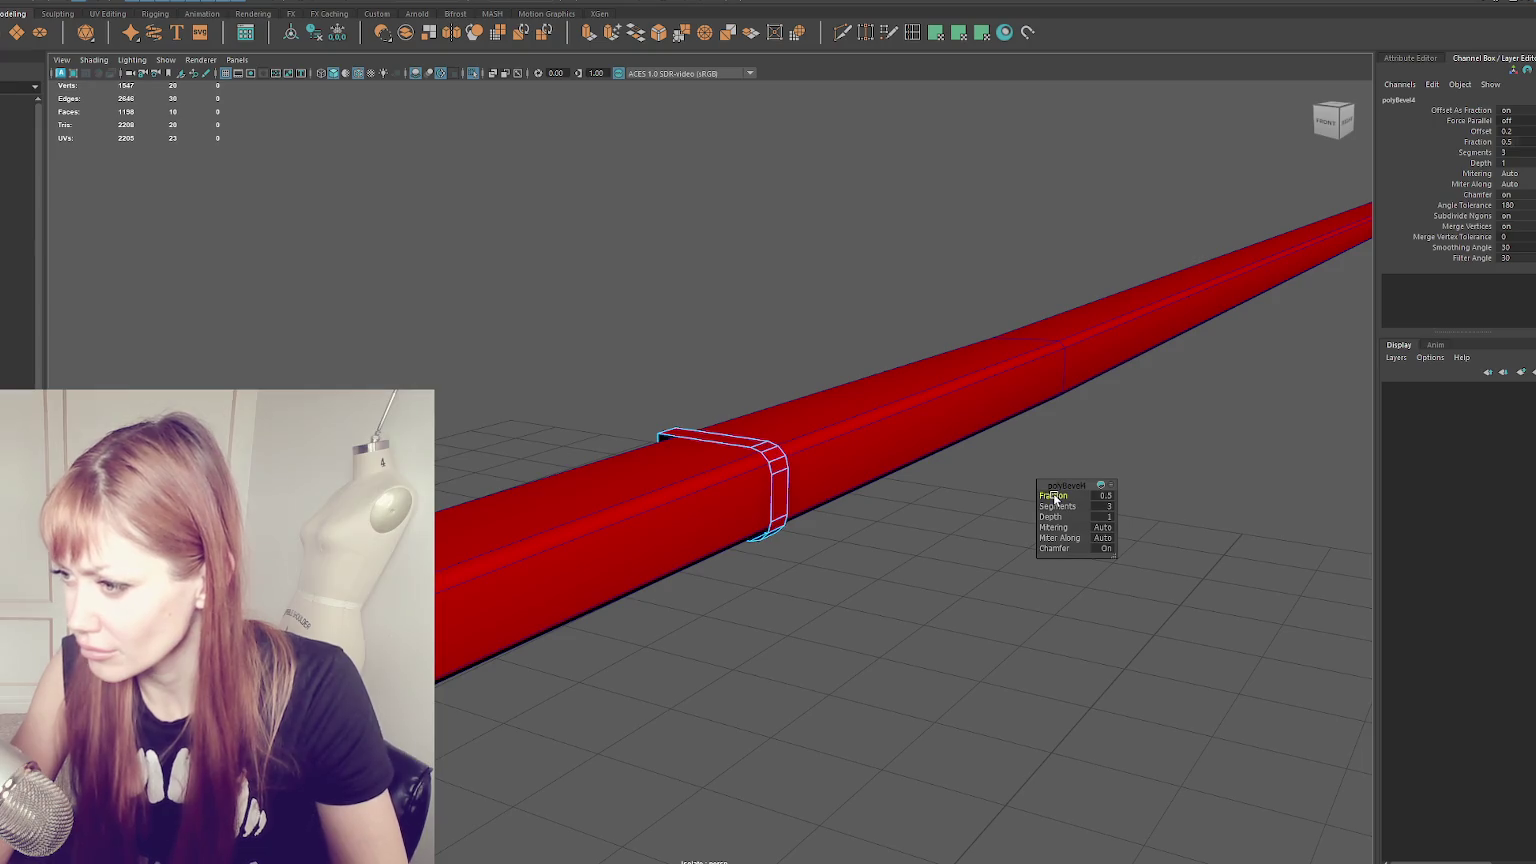
key("ctrl+z")
key("ctrl+z")
middle_click_drag(1054, 498, 1057, 491)
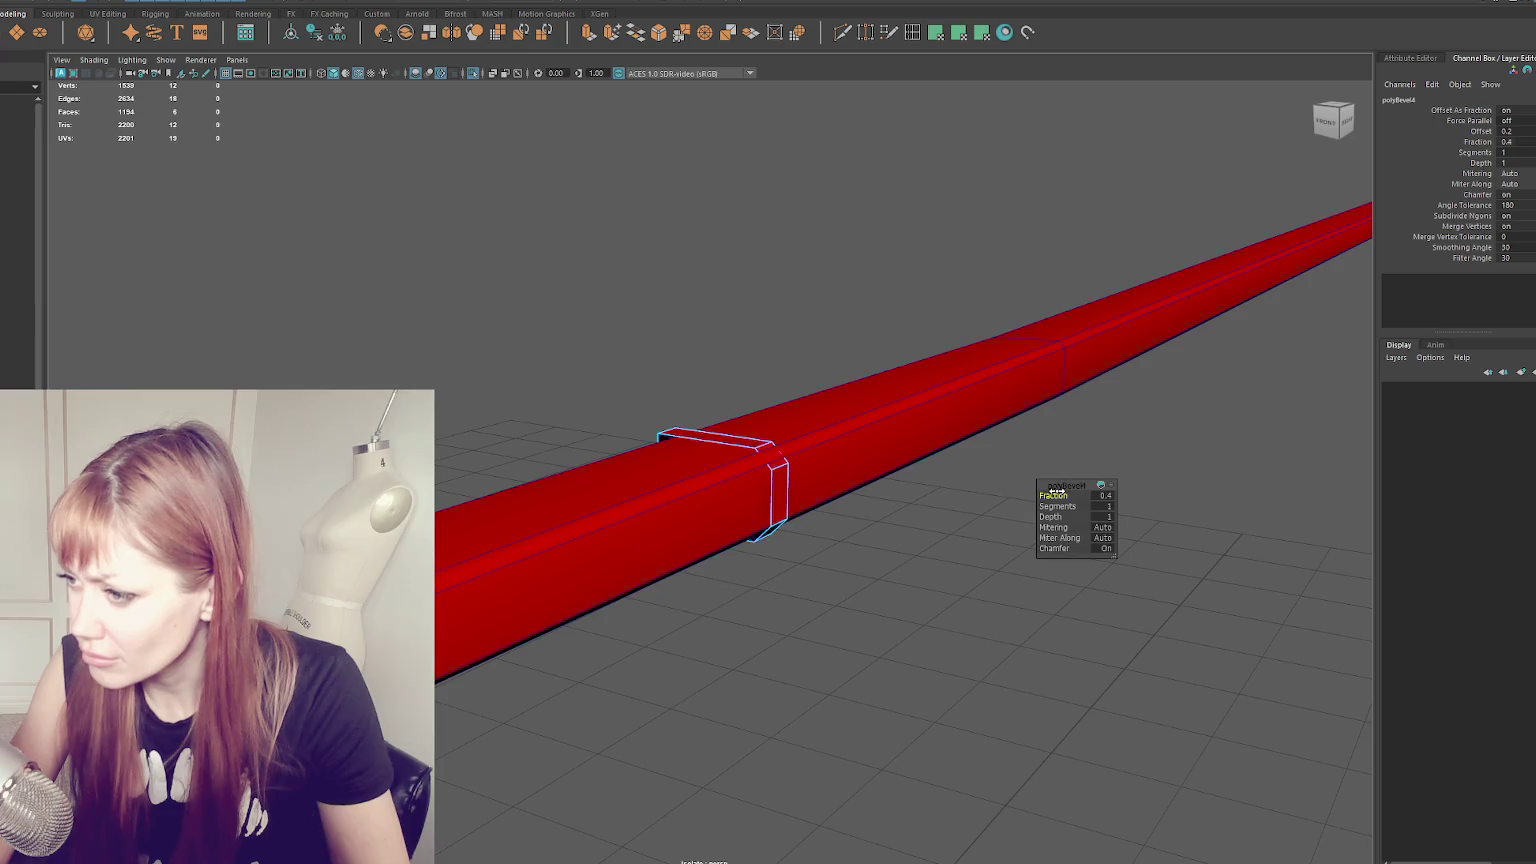
- Select the collar's top bevel vertices, then return to object selection
right_click_drag(668, 340, 577, 287)
left_click_drag(583, 296, 850, 478)
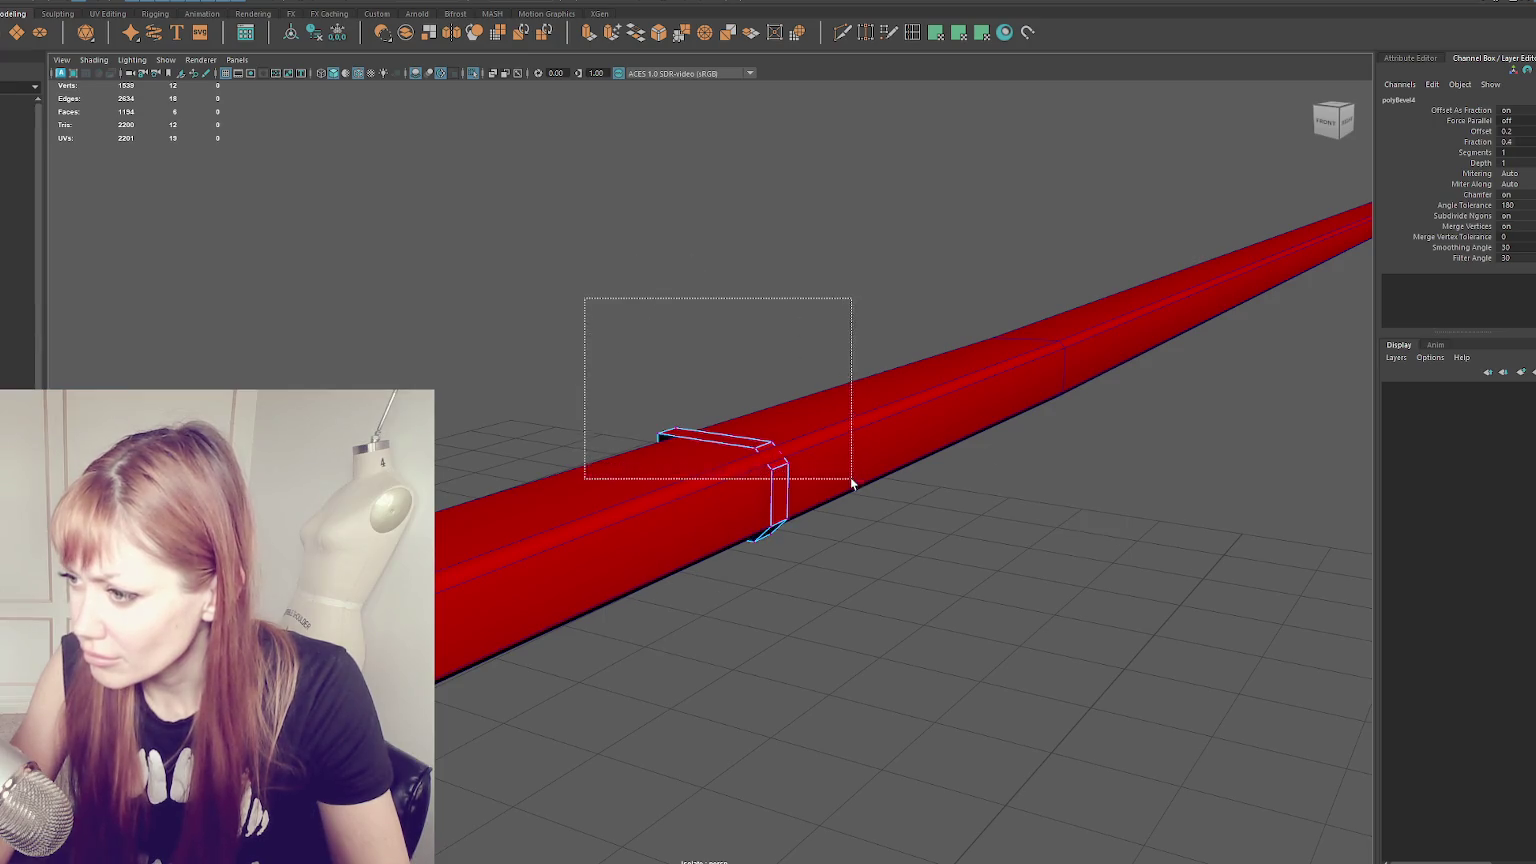
mouse_move(730, 377)
left_mouse_down("alt")
mouse_move(806, 333)
mouse_move(761, 339)
mouse_move(789, 438)
left_mouse_up("alt")
mouse_move(863, 364)
left_mouse_down("alt")
mouse_move(782, 353)
mouse_move(774, 376)
mouse_move(794, 409)
mouse_move(881, 370)
mouse_move(877, 121)
left_mouse_up("alt")
key("F8")
left_click(912, 32)
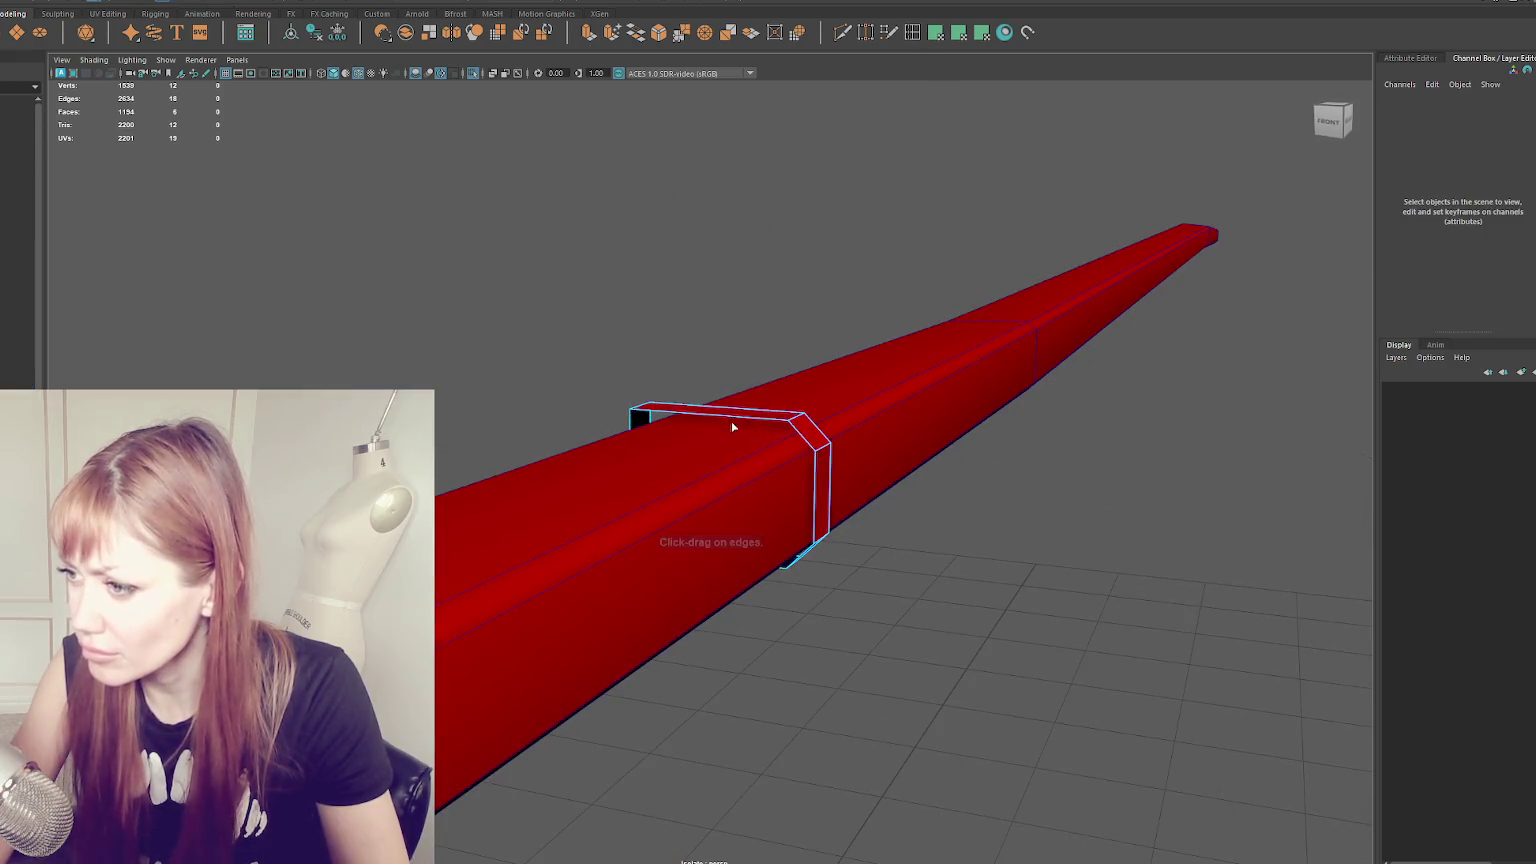
- Insert an edge loop across the collar and move its vertices outward along X
left_click(731, 421)
left_click_drag(731, 421, 791, 432, "alt")
right_click(975, 335)
left_click(915, 343)
mouse_move(915, 343)
left_mouse_down("alt")
mouse_move(936, 380)
mouse_move(790, 605)
left_mouse_up("alt")
key("4")
key("6")
middle_click_drag(801, 432, 809, 444)
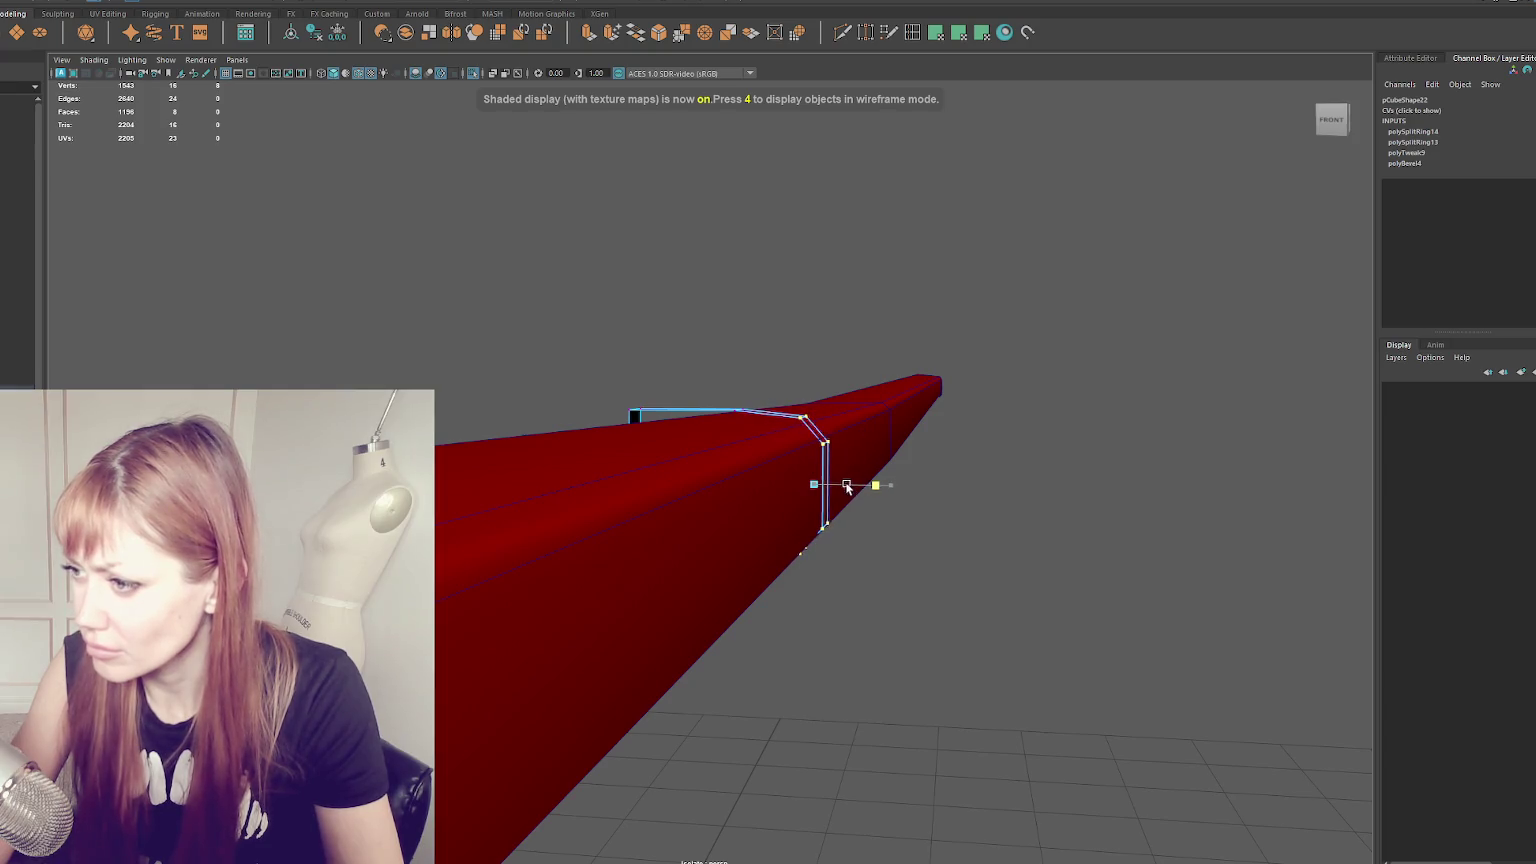
mouse_move(836, 485)
left_mouse_down()
mouse_move(682, 358)
mouse_move(588, 344)
mouse_move(581, 274)
left_mouse_up()
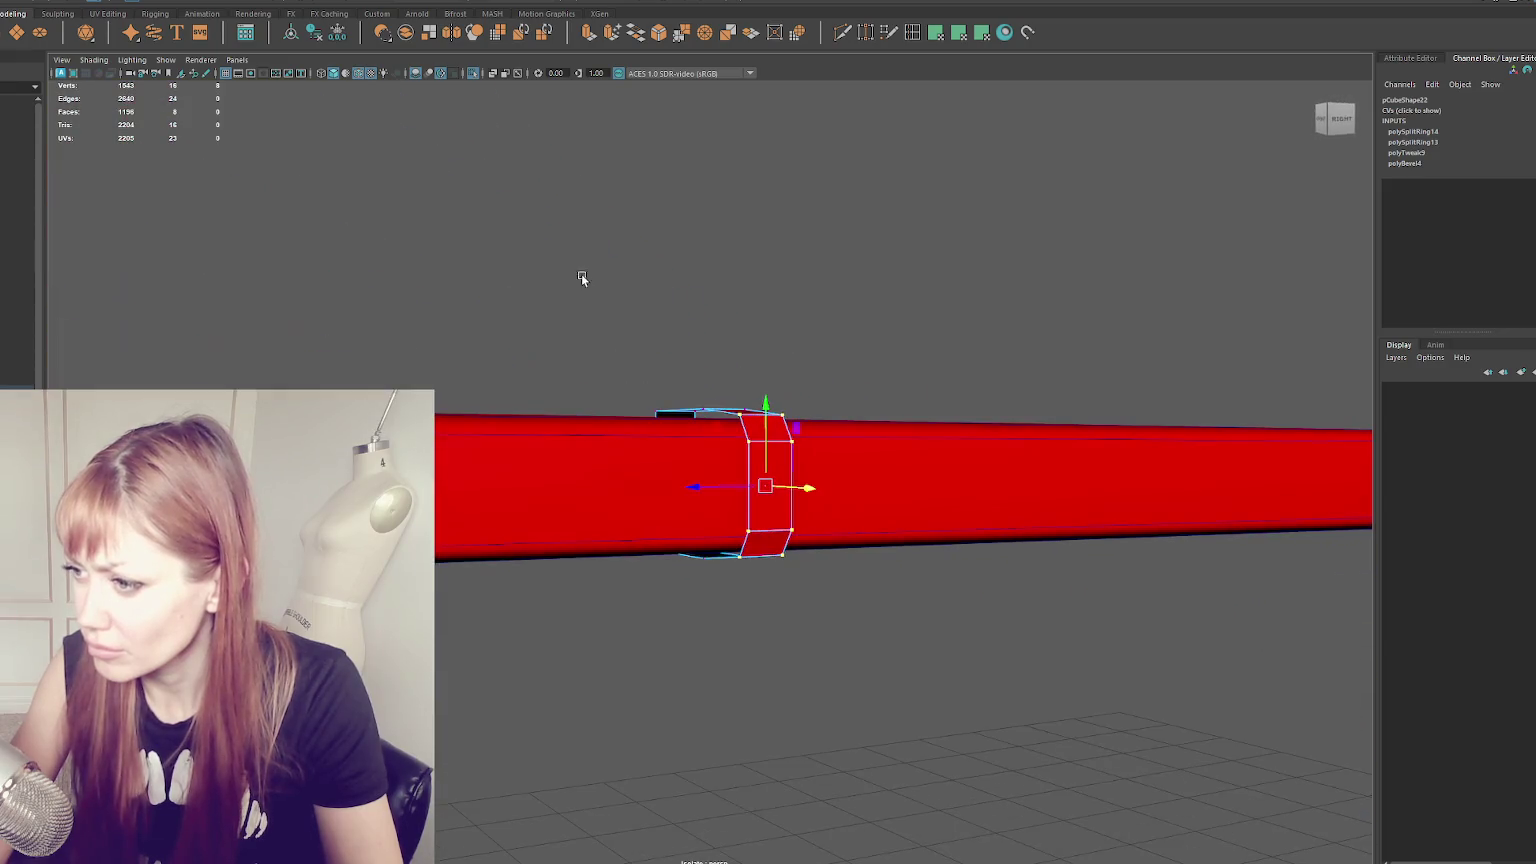
- Duplicate the collar with Ctrl+D and scale the copy slightly smaller in place
left_click(670, 238)
left_click(715, 442)
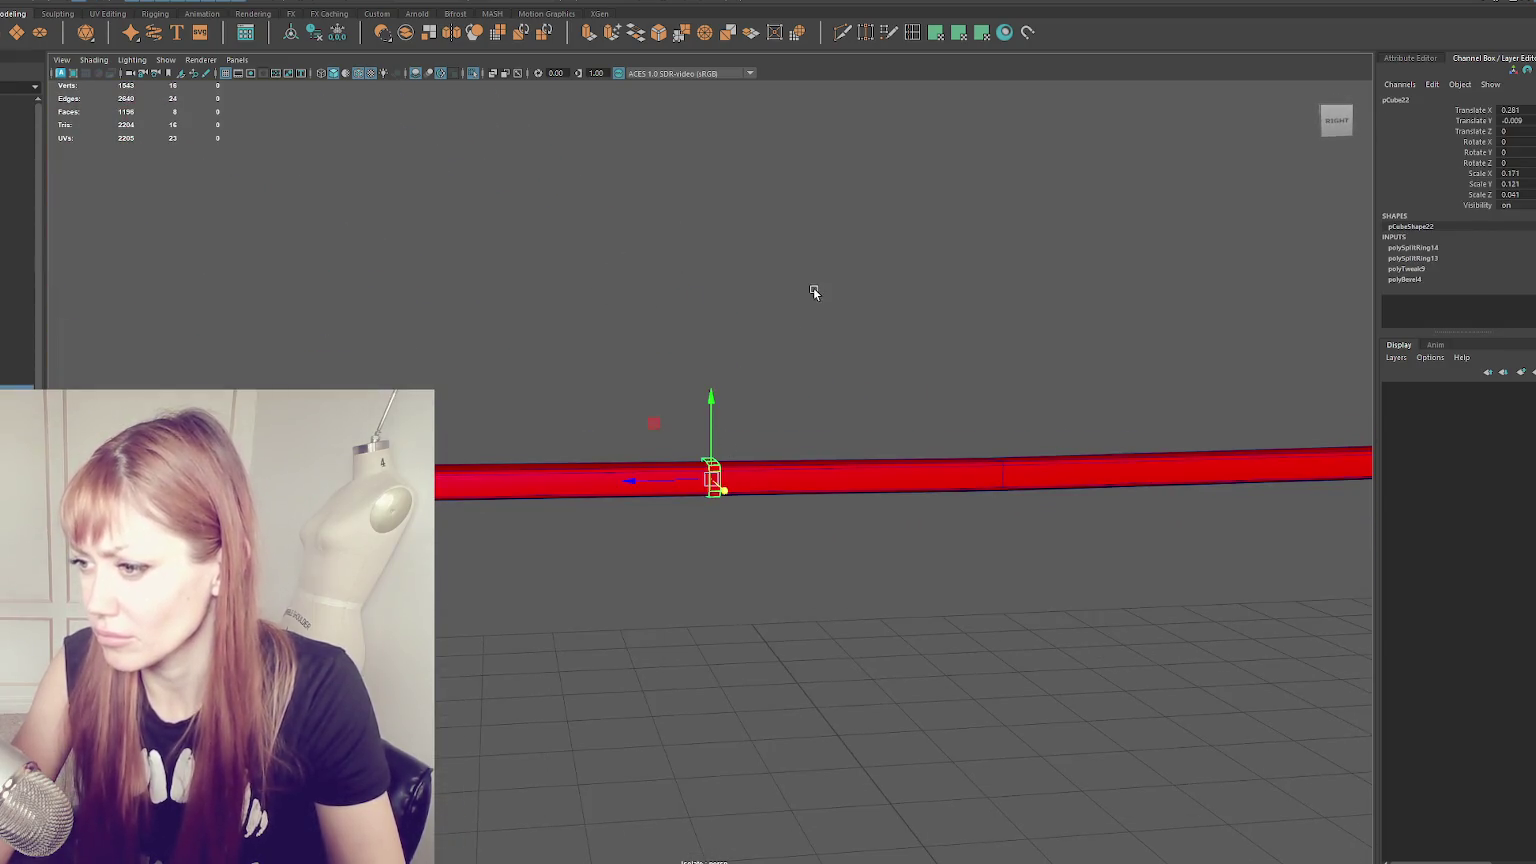
right_click_drag(814, 288, 958, 346)
left_click_drag(852, 354, 858, 362, "alt")
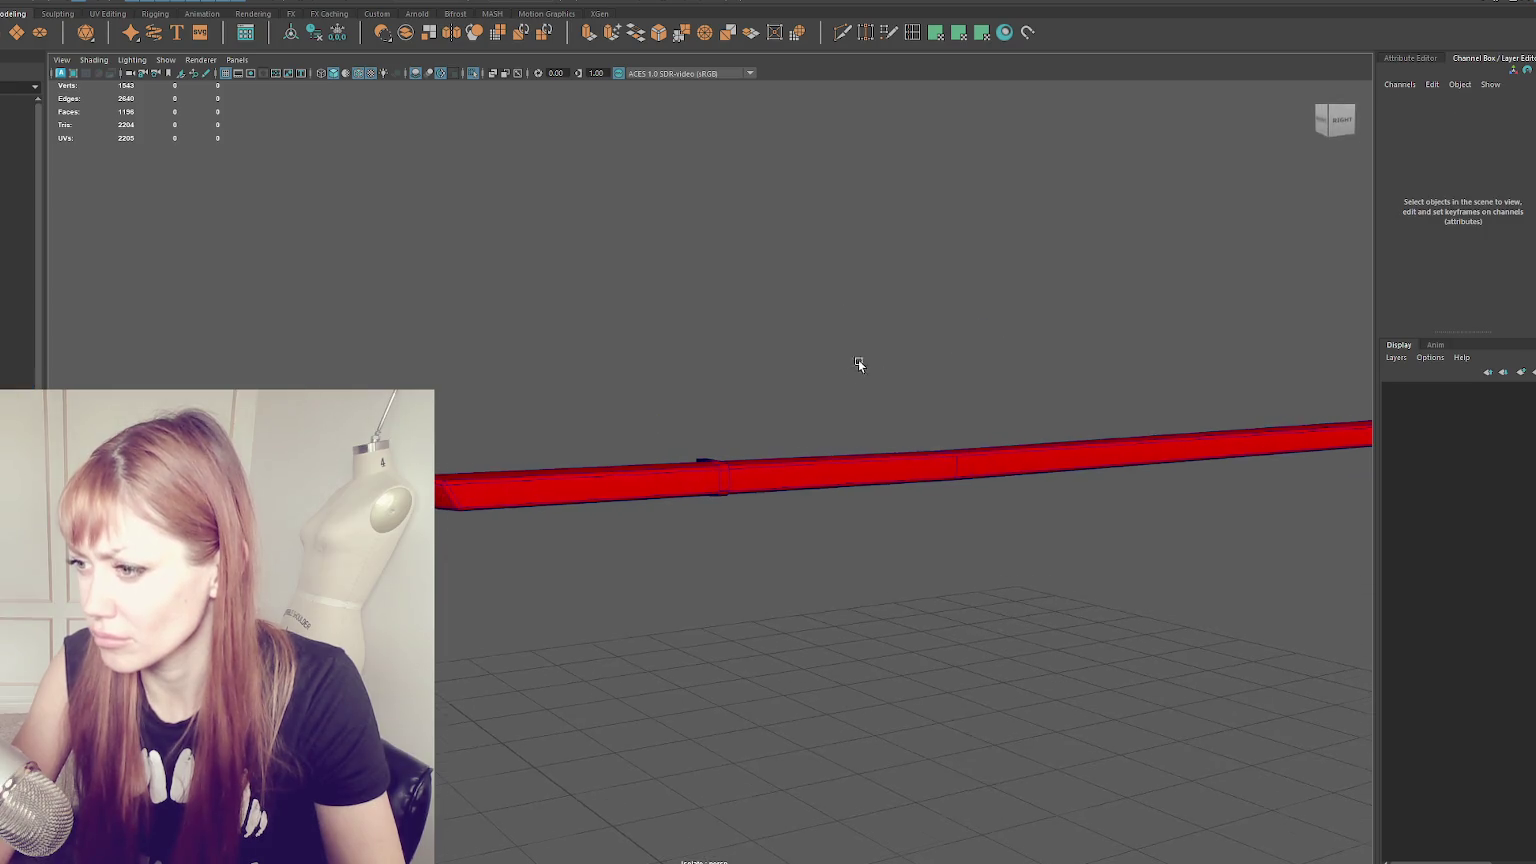
left_click(720, 456)
scroll(815, 451, "up", 3)
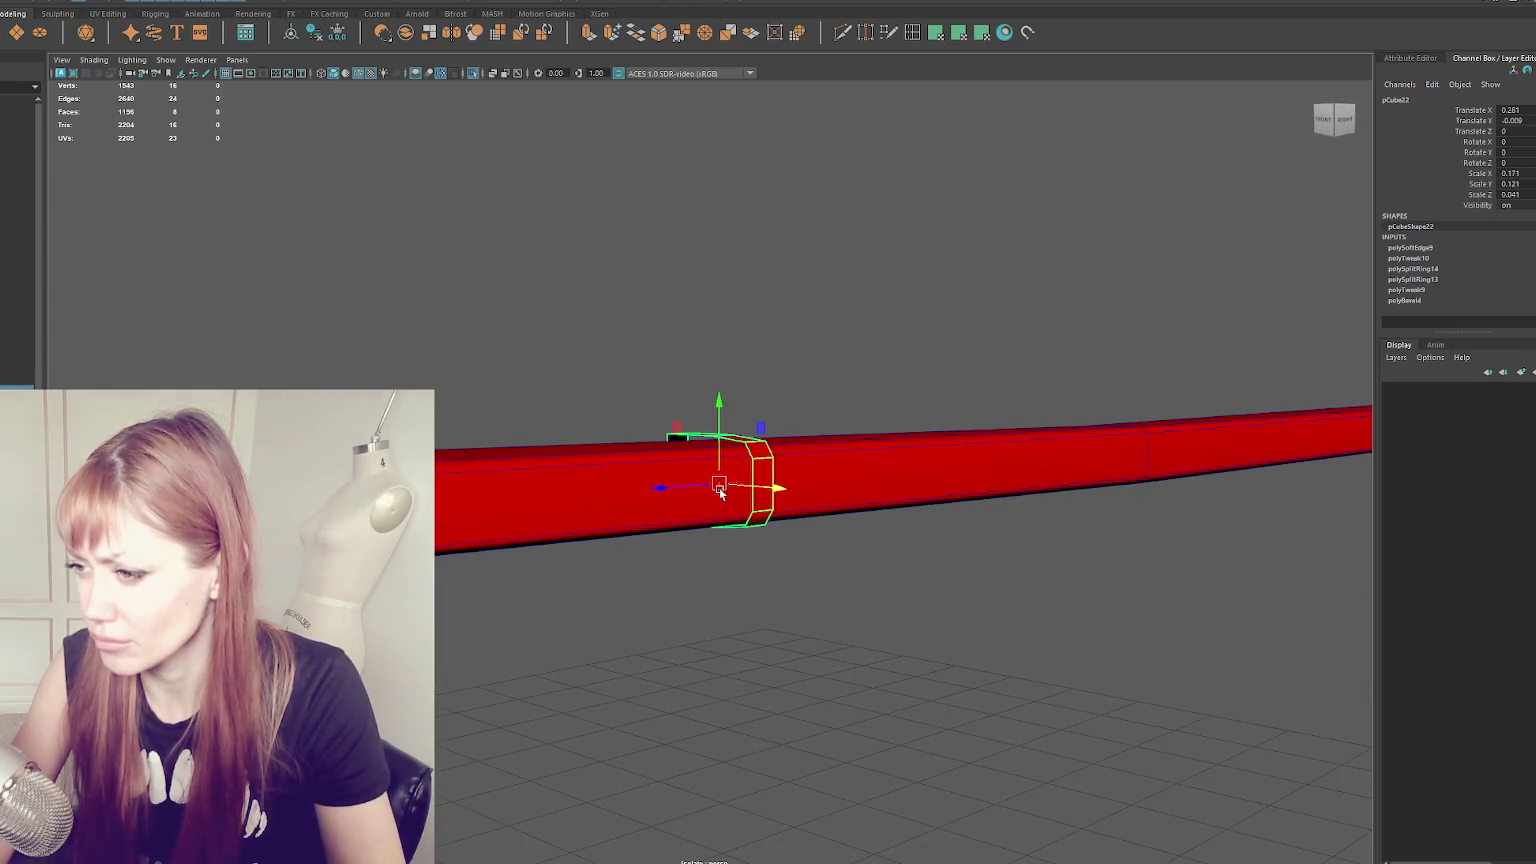
key("ctrl+d")
key("r")
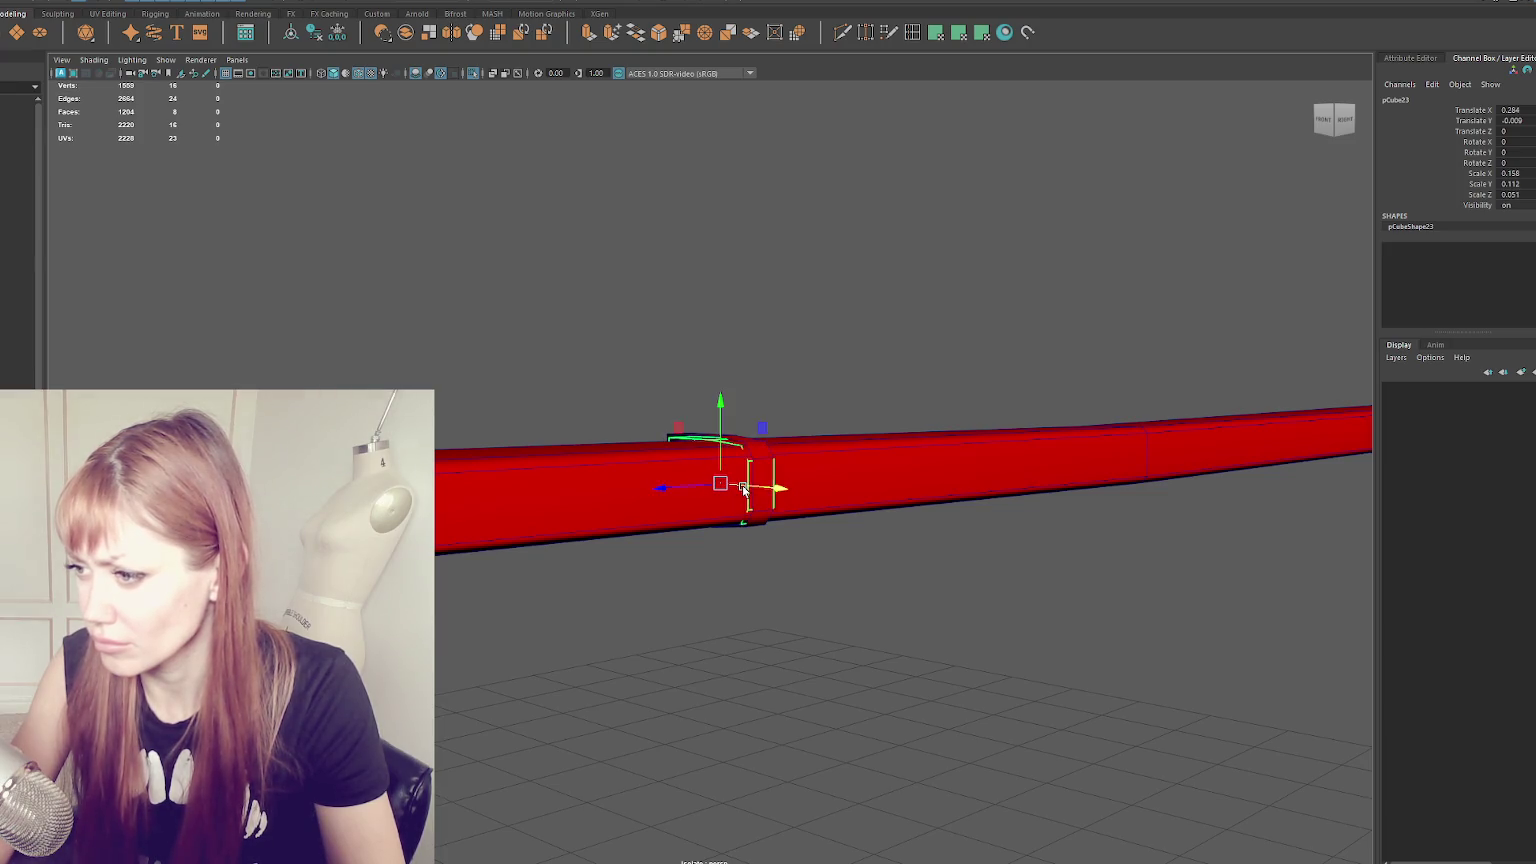
left_click(773, 488)
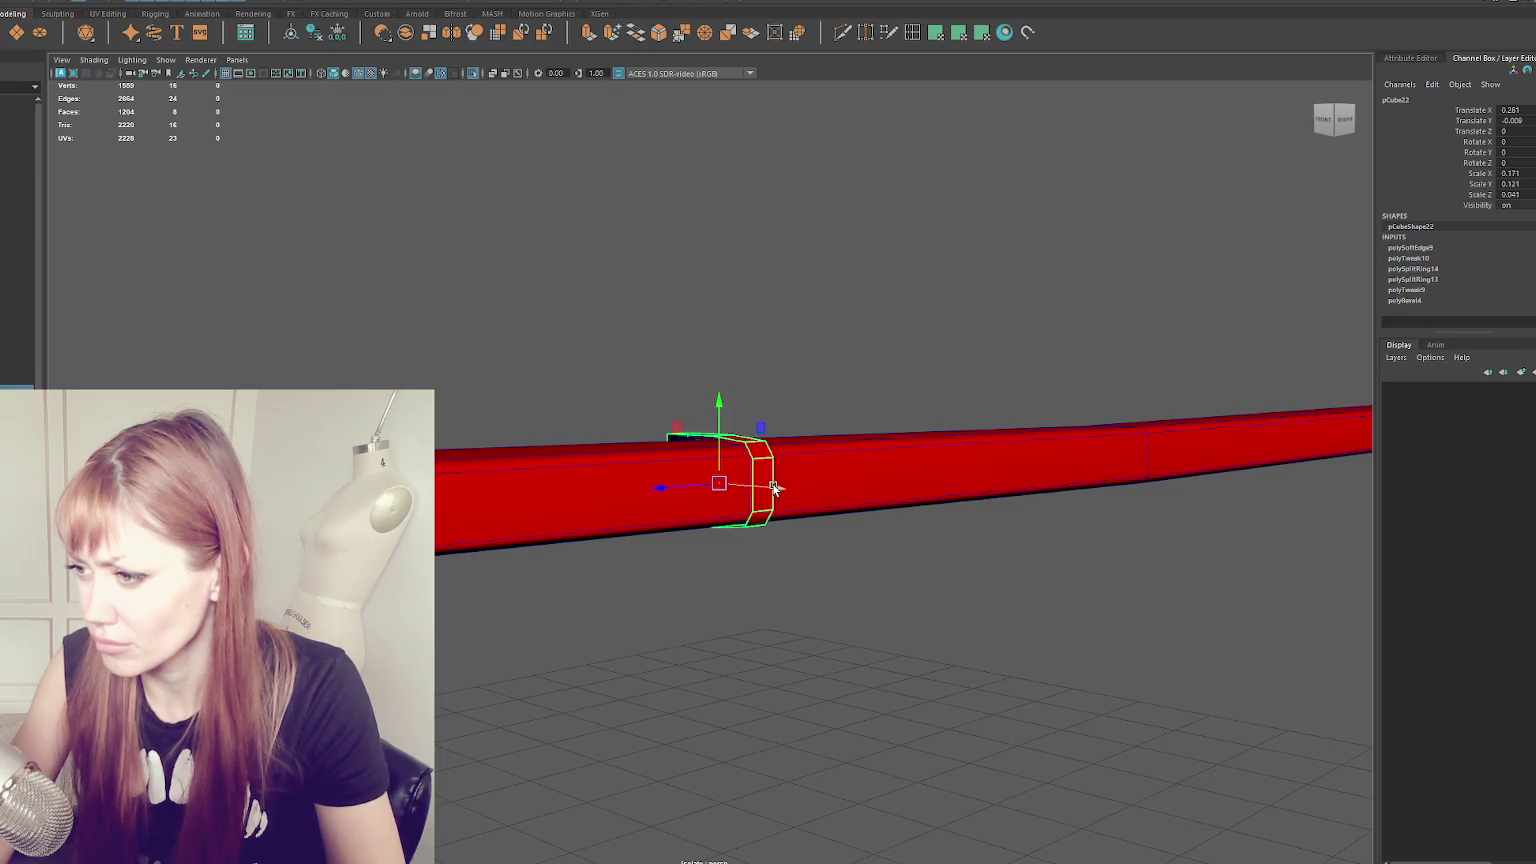
left_click(749, 468)
key("w")
left_click_drag(762, 480, 820, 468, "alt")
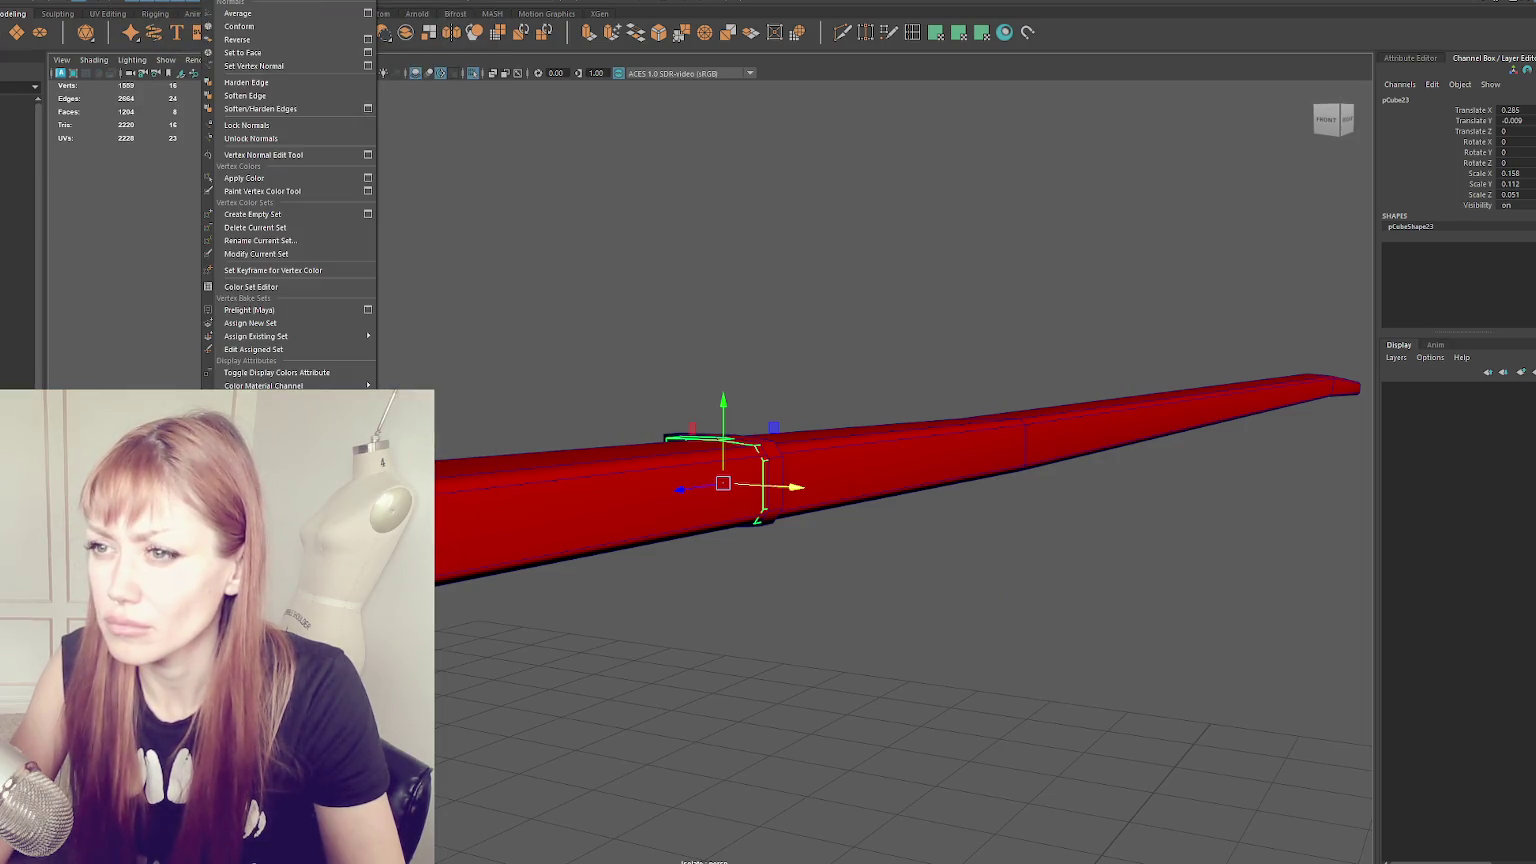
- Reverse the normals of duplicate collar pCube23 and isolate the collar in view
left_click(290, 43)
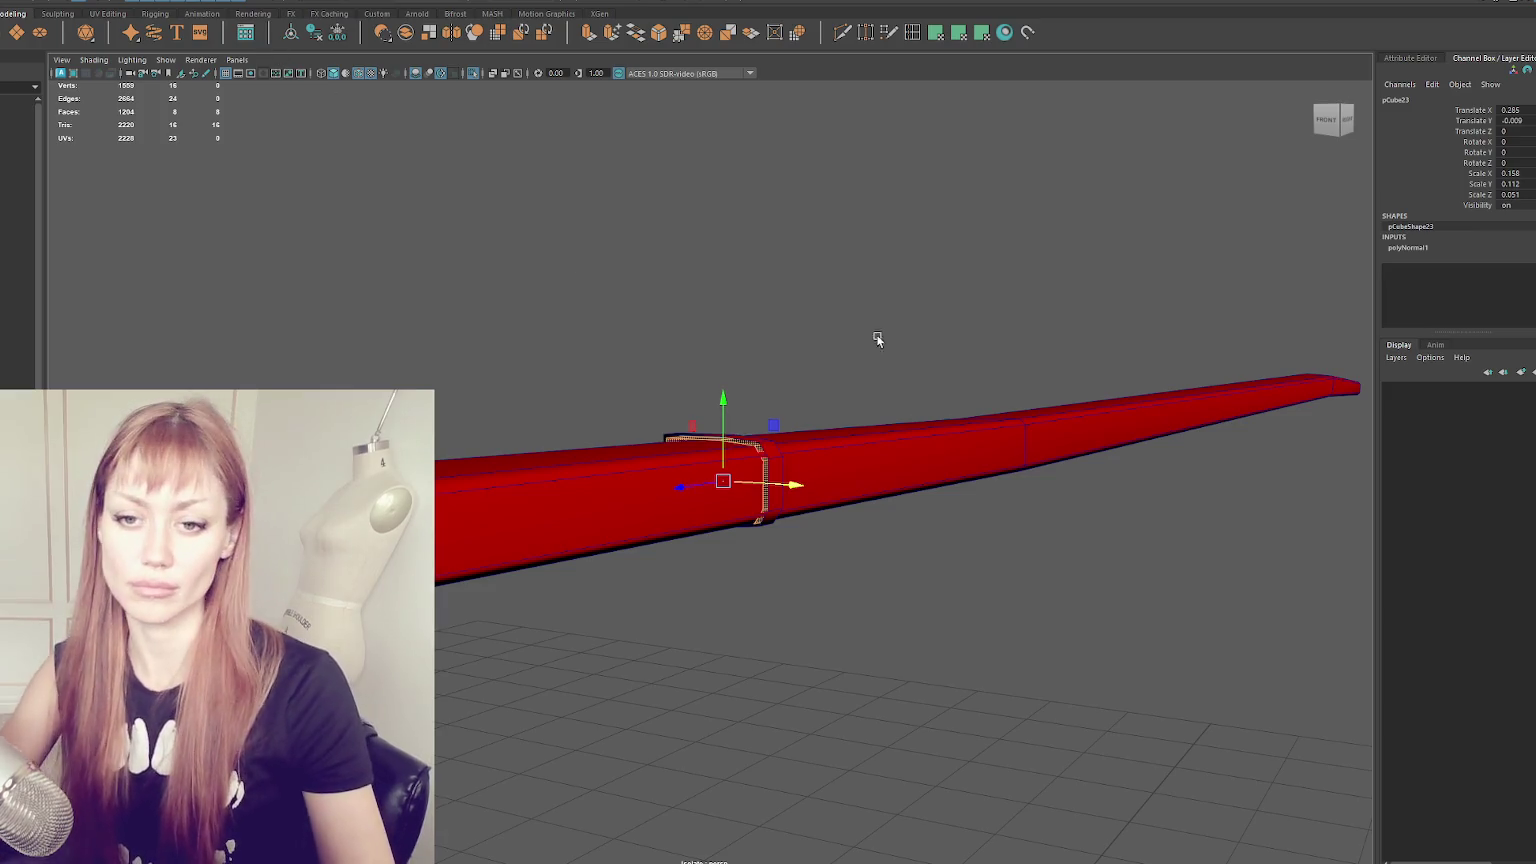
left_click(755, 343)
scroll(816, 302, "up", 3)
scroll(804, 358, "up", 5)
scroll(804, 358, "down", 5)
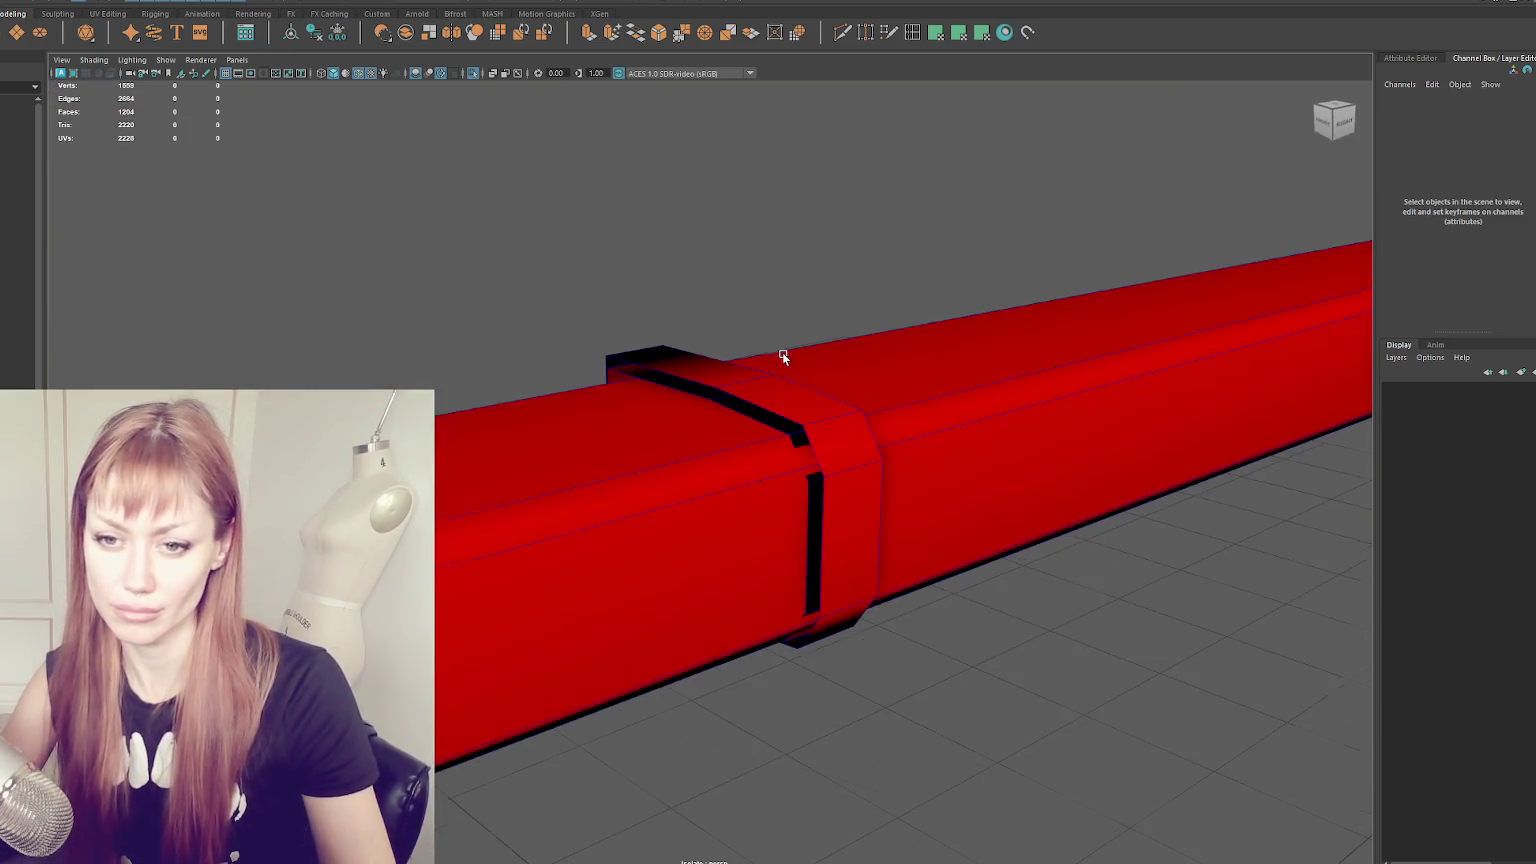
scroll(804, 368, "down", 1)
left_click(813, 397)
key("ctrl+1")
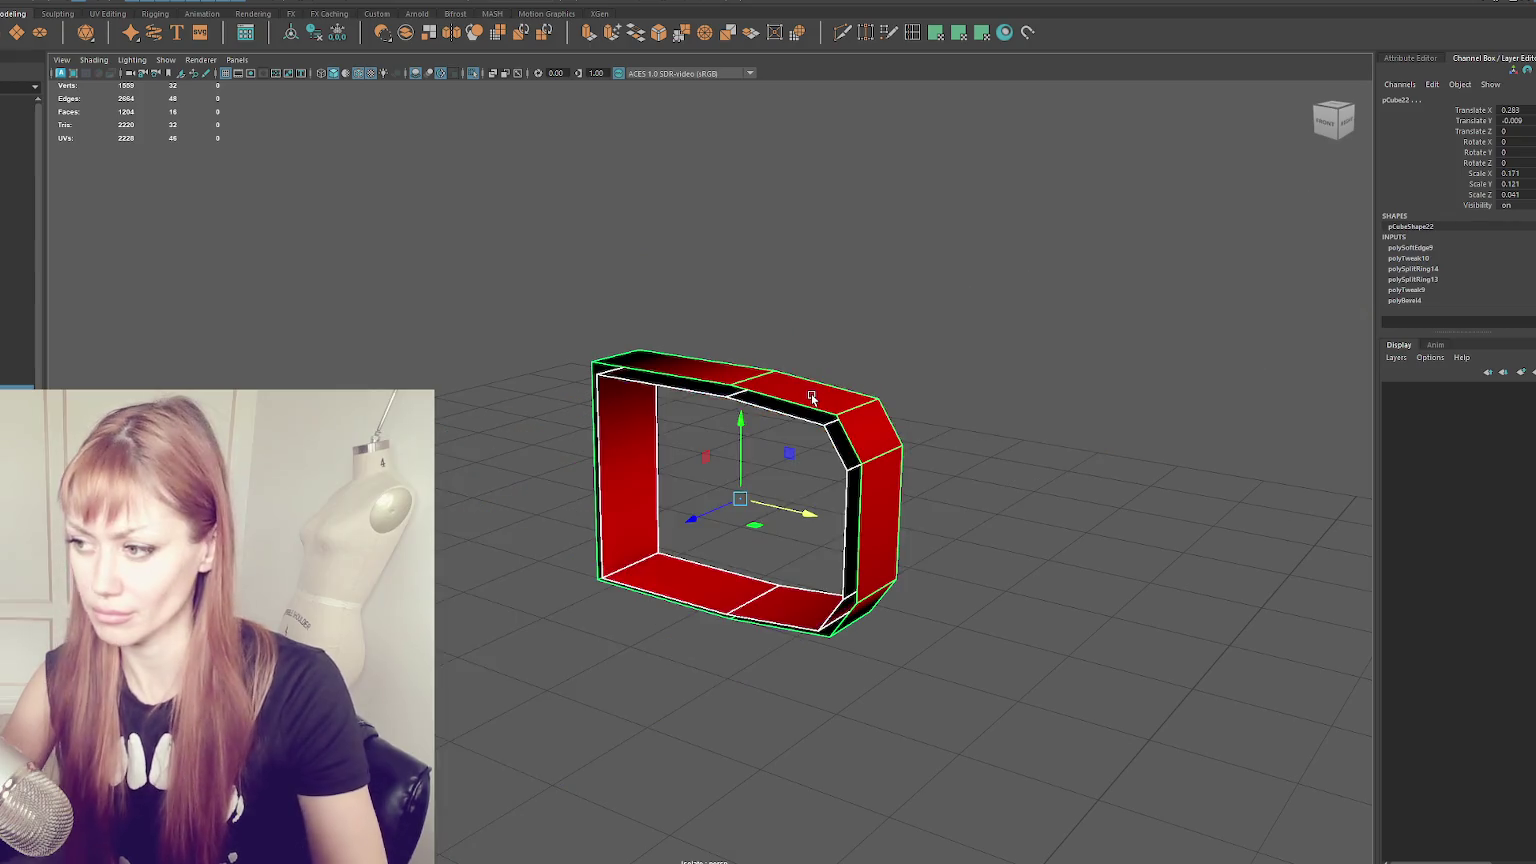
- Combine both collars into one mesh and bridge their edges with new faces
right_click_drag(778, 290, 782, 394)
left_click(681, 32)
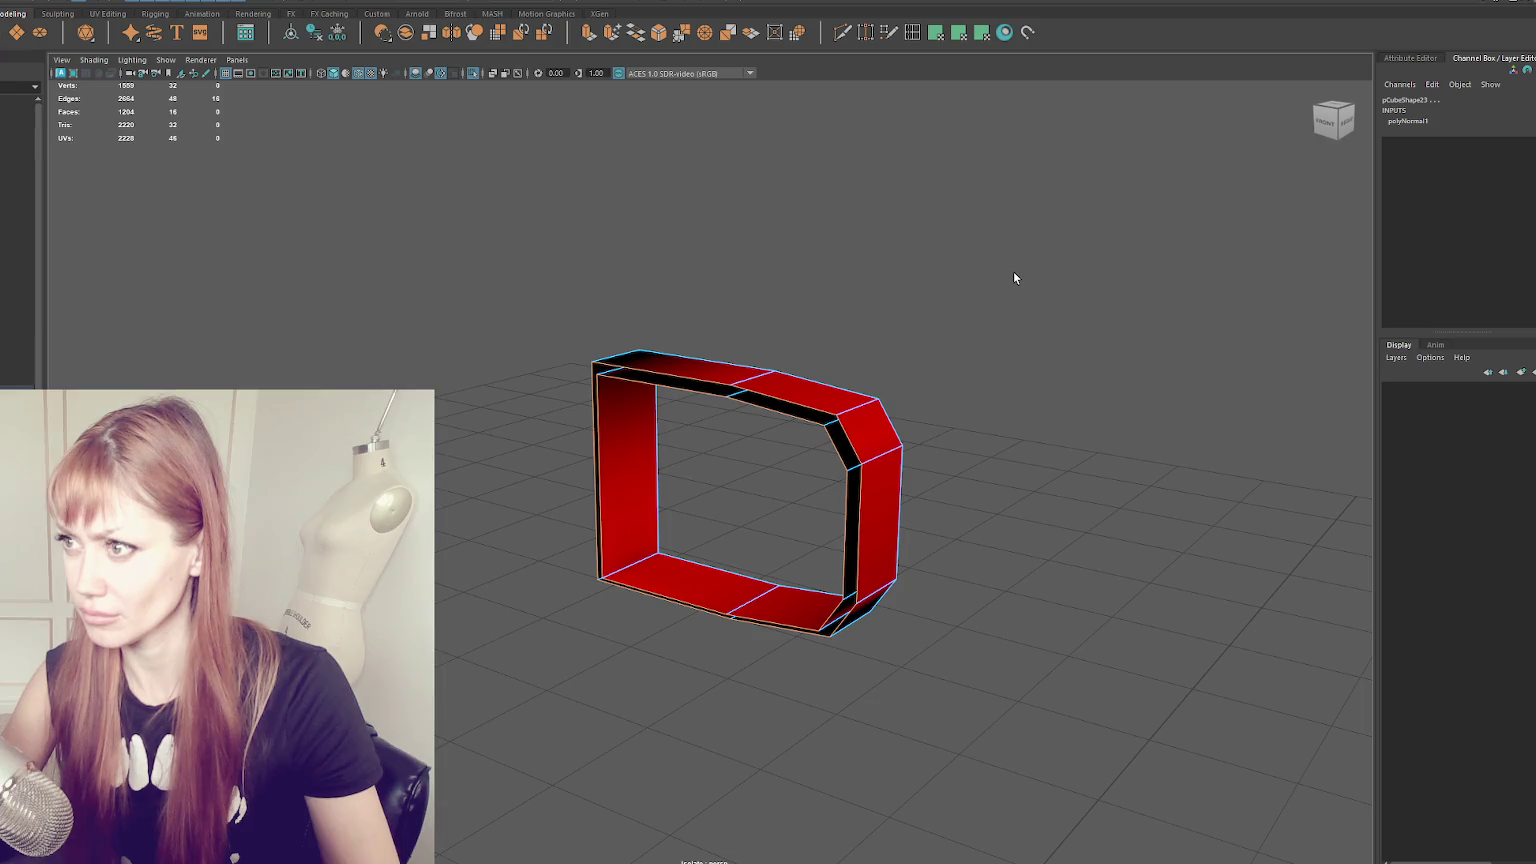
key("F8")
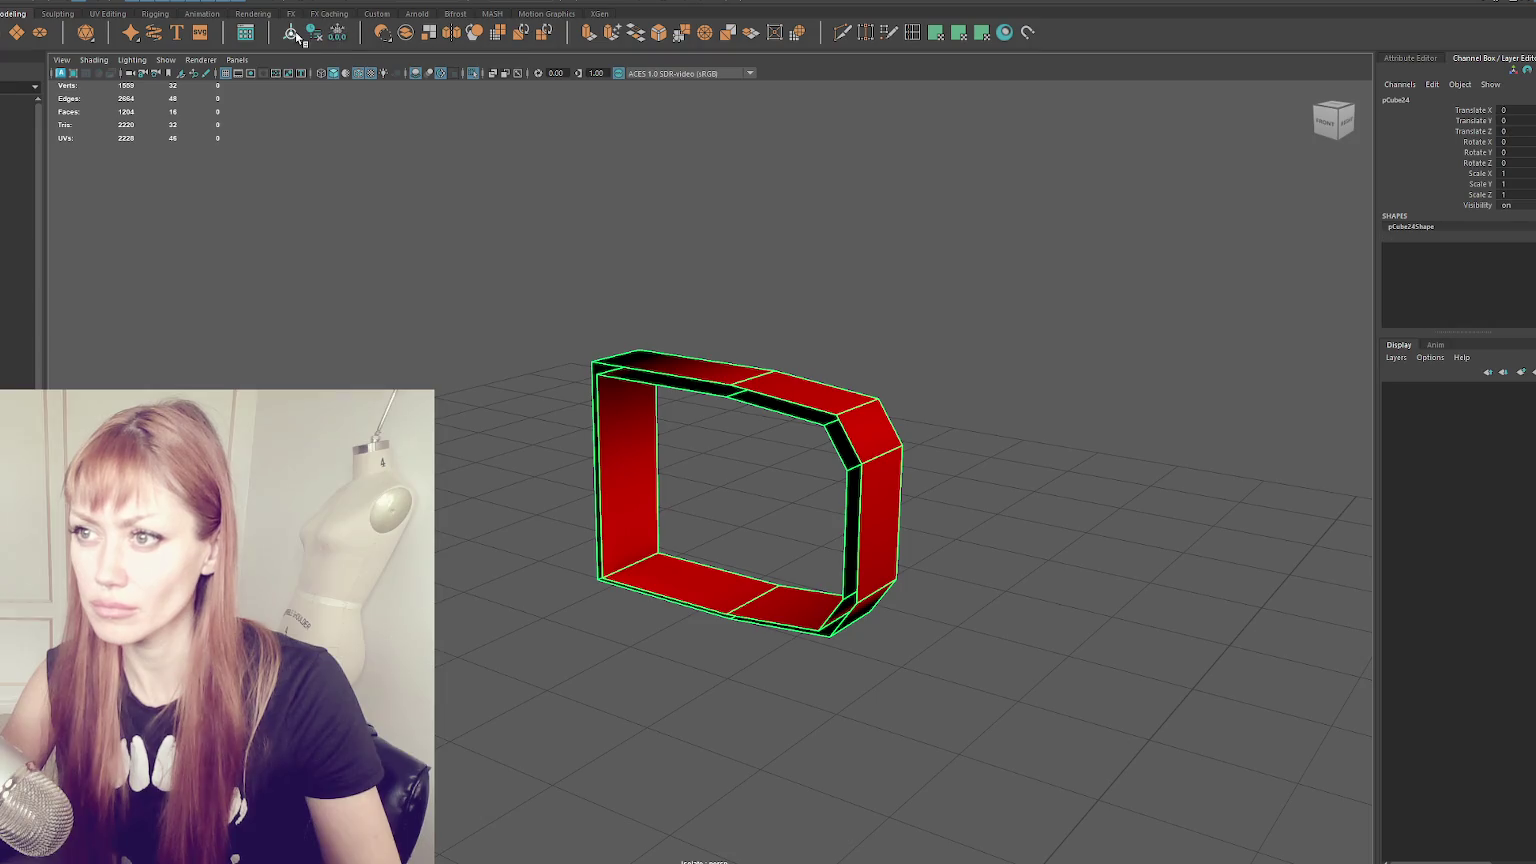
key("F8")
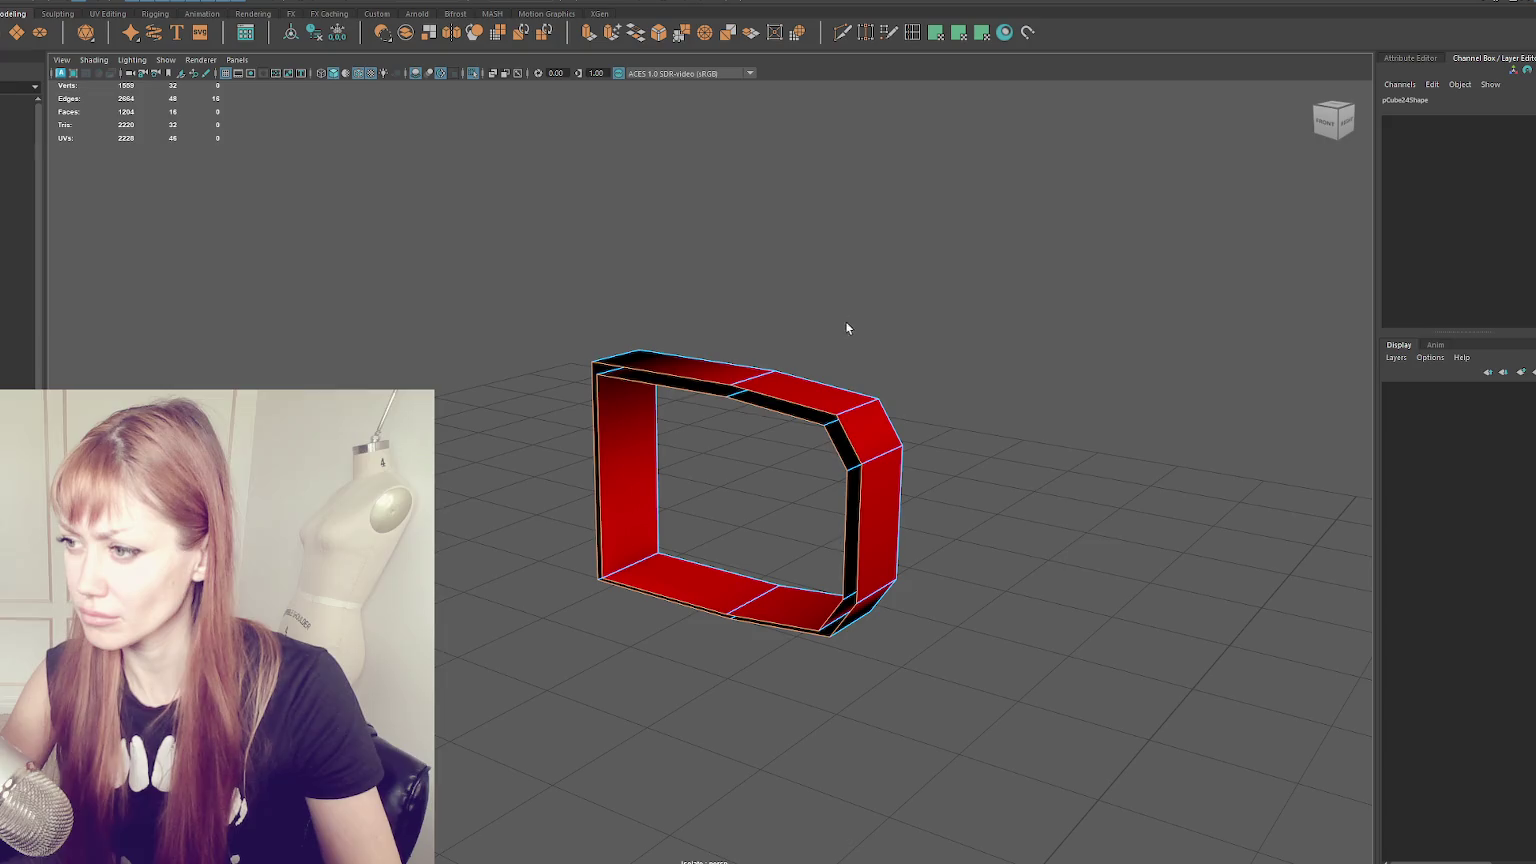
right_click_drag(1075, 450, 1080, 520, "shift")
- Bridge another edge pair and delete the band's right-side faces, leaving a C-shape
mouse_move(820, 400)
left_mouse_down("alt")
mouse_move(690, 393)
mouse_move(848, 323)
mouse_move(772, 453)
left_mouse_up("alt")
key("g")
key("Delete")
right_click_drag(669, 257, 620, 255)
left_click_drag(705, 265, 935, 710)
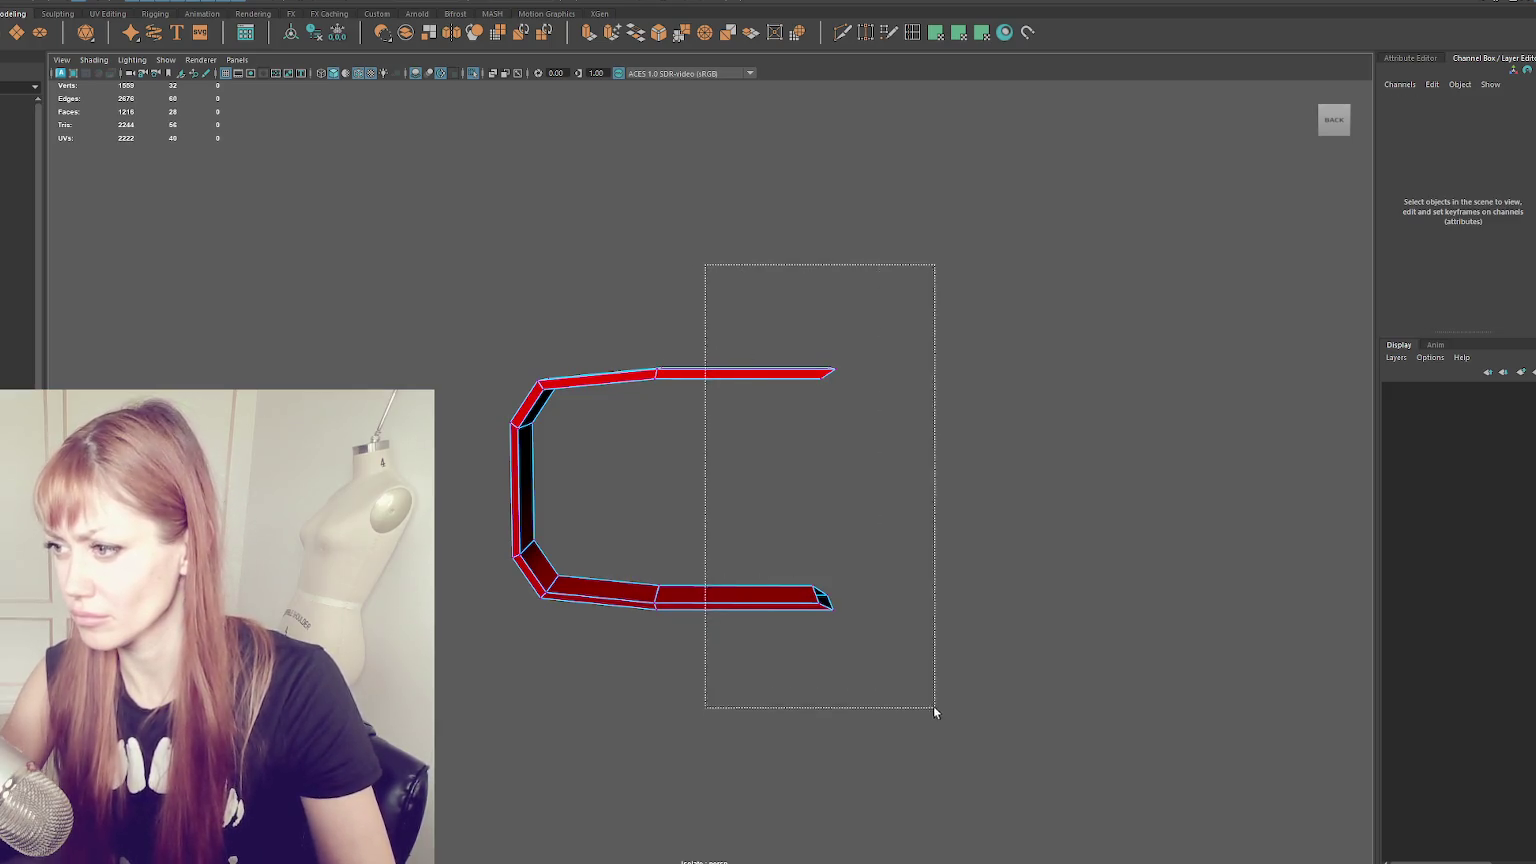
left_click(977, 504)
- Soften the band's edges and exit isolation to show the whole factory again
left_click(662, 377)
mouse_move(737, 286)
right_mouse_down("shift")
mouse_move(852, 328)
mouse_move(958, 293)
right_mouse_up("shift")
left_click_drag(958, 293, 799, 370, "alt")
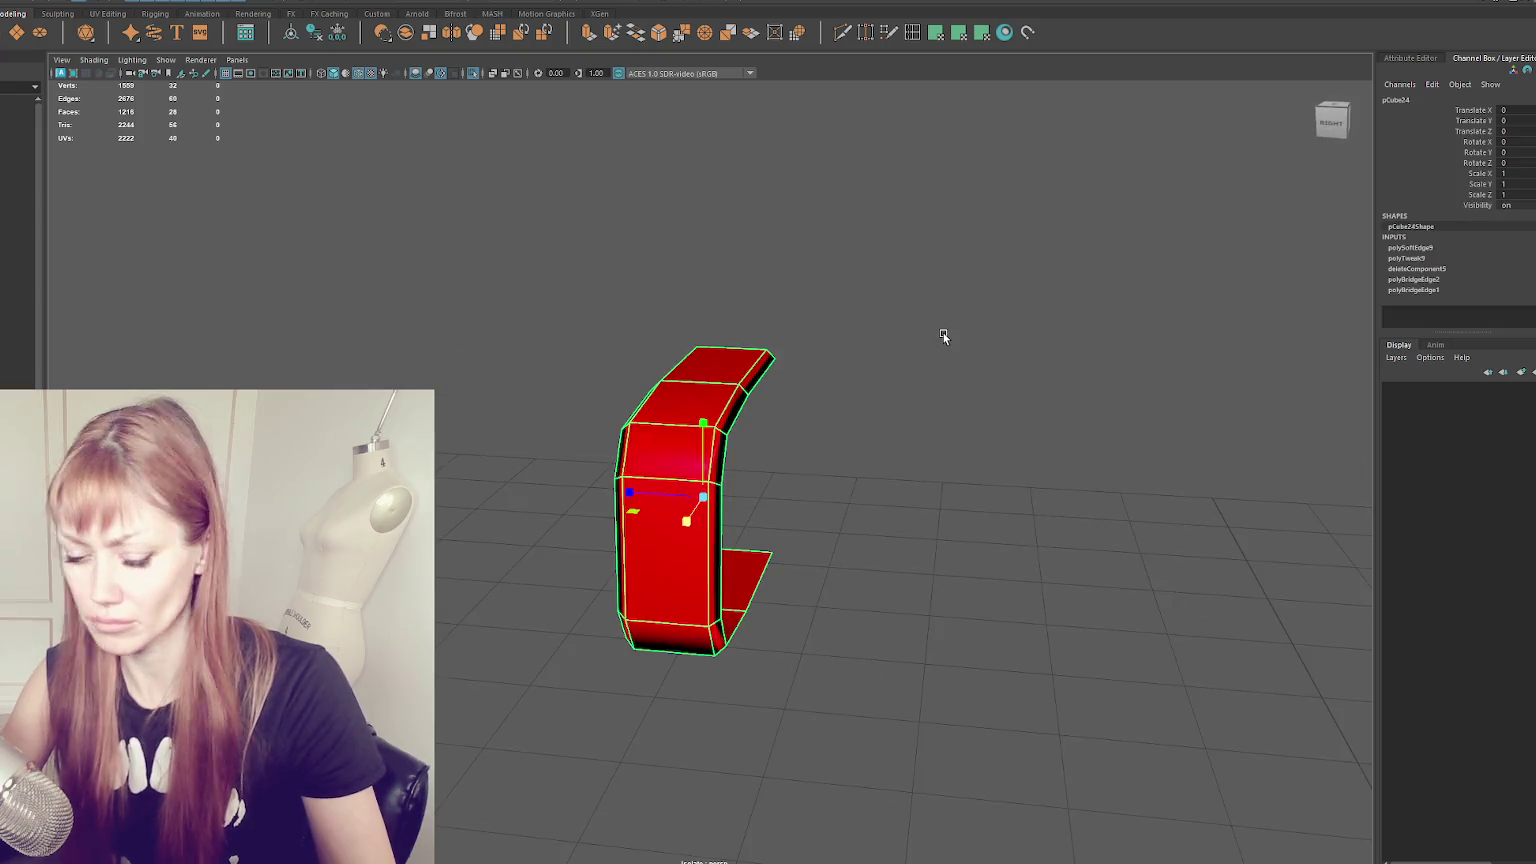
key("ctrl+1")
mouse_move(943, 336)
left_mouse_down("alt")
mouse_move(737, 487)
mouse_move(754, 346)
left_mouse_up("alt")
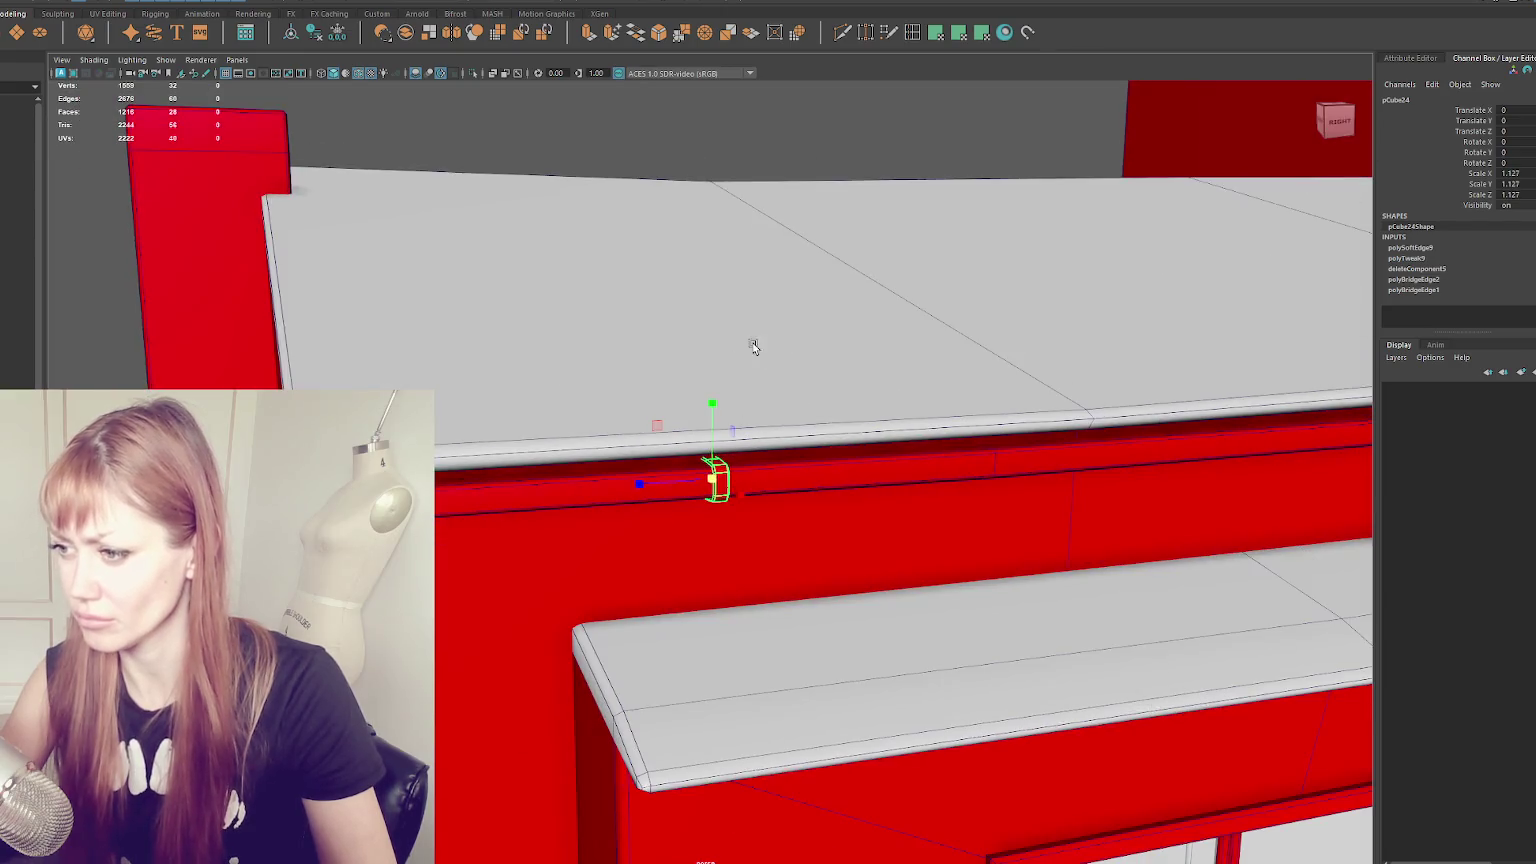
- Shift-drag the bracket to place a copy further along Z under the roof edge
mouse_move(710, 427)
left_mouse_down("alt")
mouse_move(880, 343)
mouse_move(923, 349)
mouse_move(786, 377)
left_mouse_up("alt")
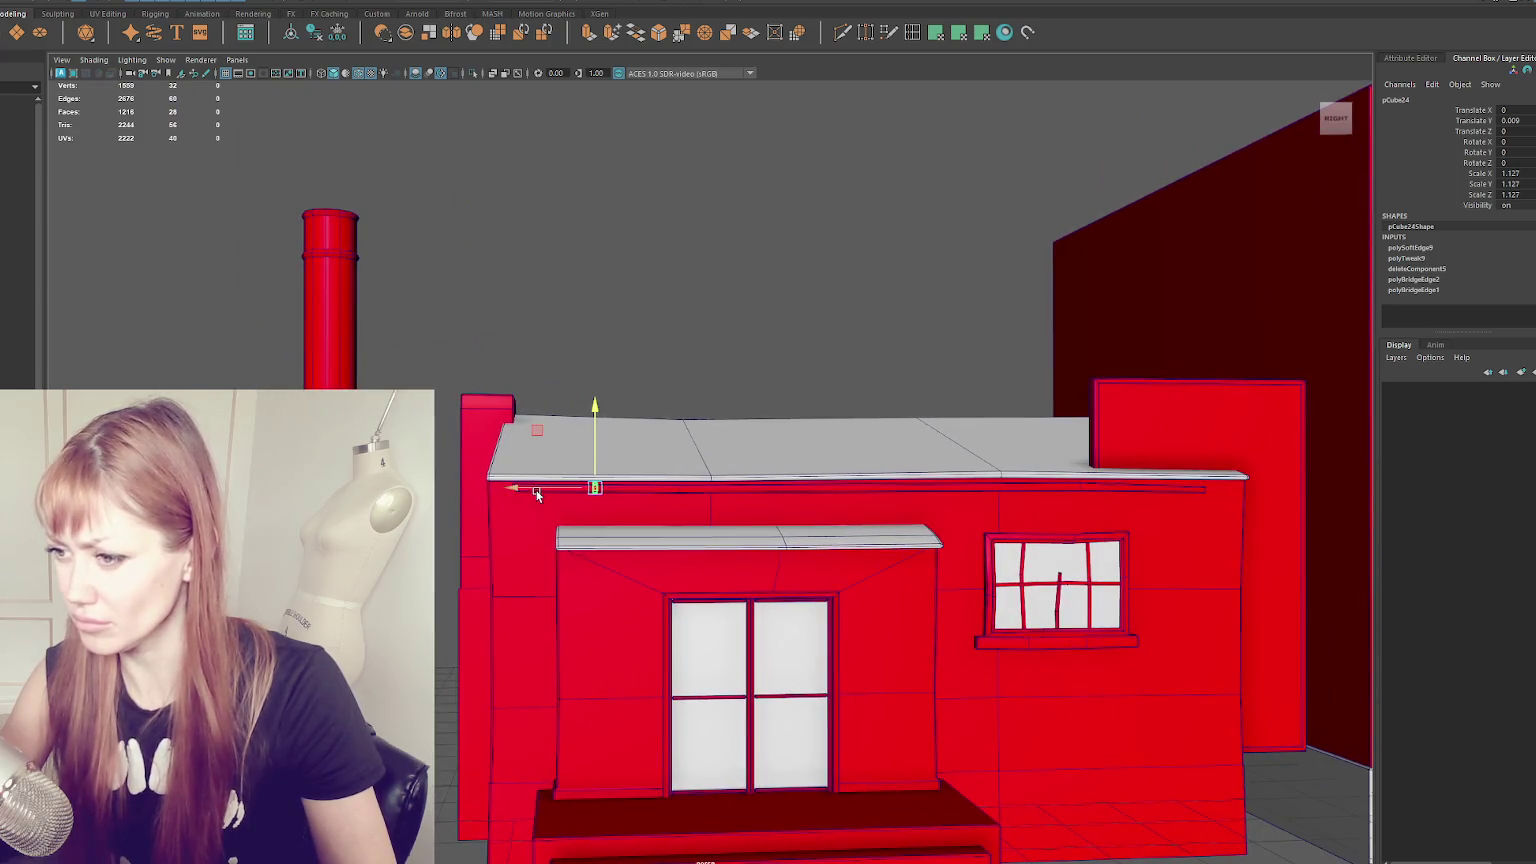
left_click_drag(536, 494, 1005, 513, "shift")
left_click(900, 298)
mouse_move(900, 298)
left_mouse_down("alt")
mouse_move(847, 274)
mouse_move(865, 268)
mouse_move(1062, 443)
left_mouse_up("alt")
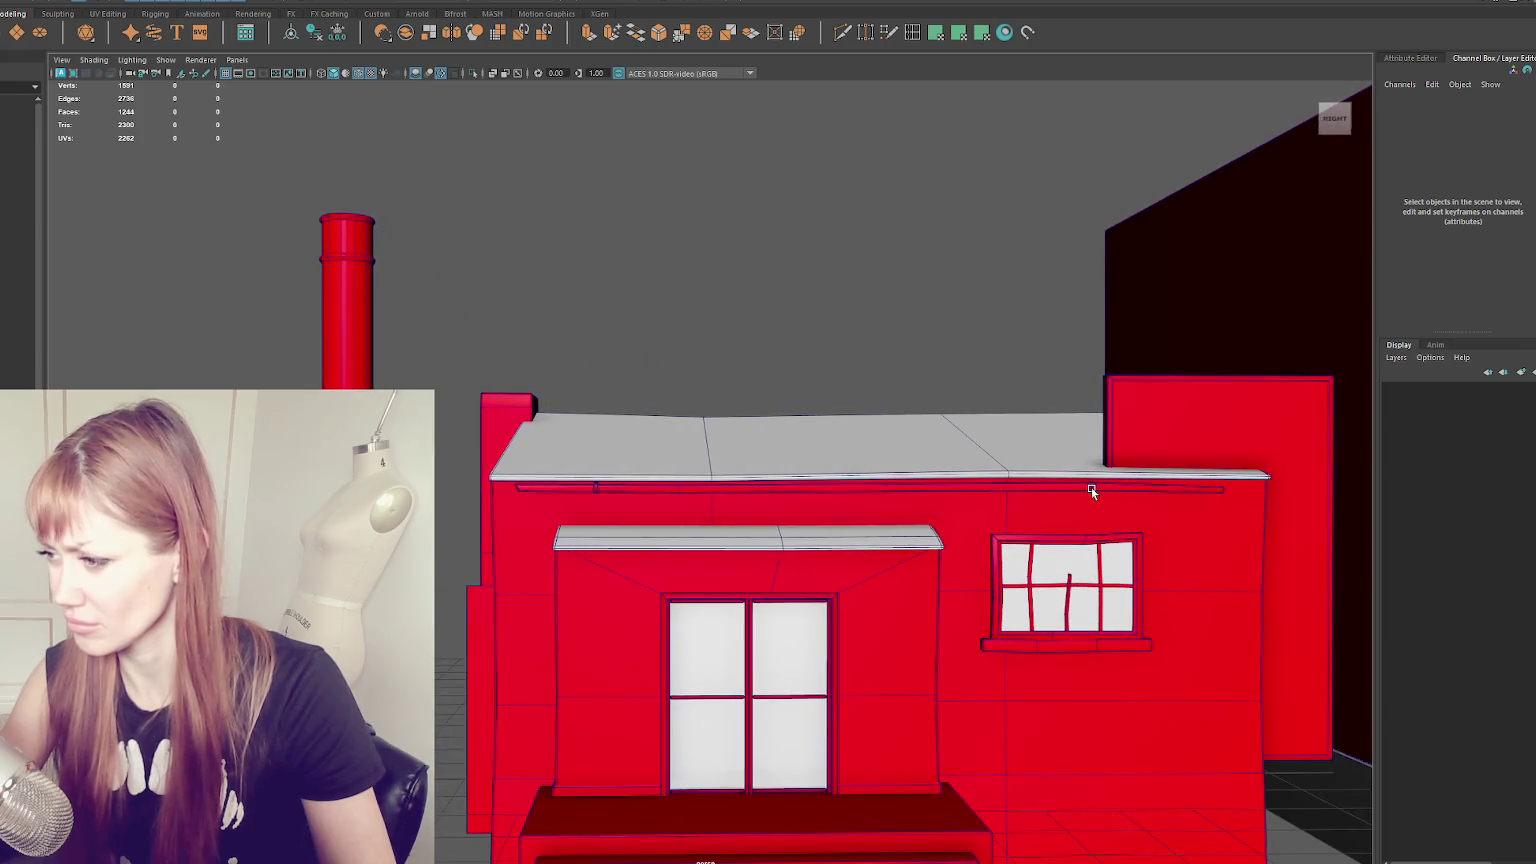
left_click(1091, 487)
key("f")
scroll(1097, 468, "down", 3)
left_click_drag(857, 422, 768, 445, "alt")
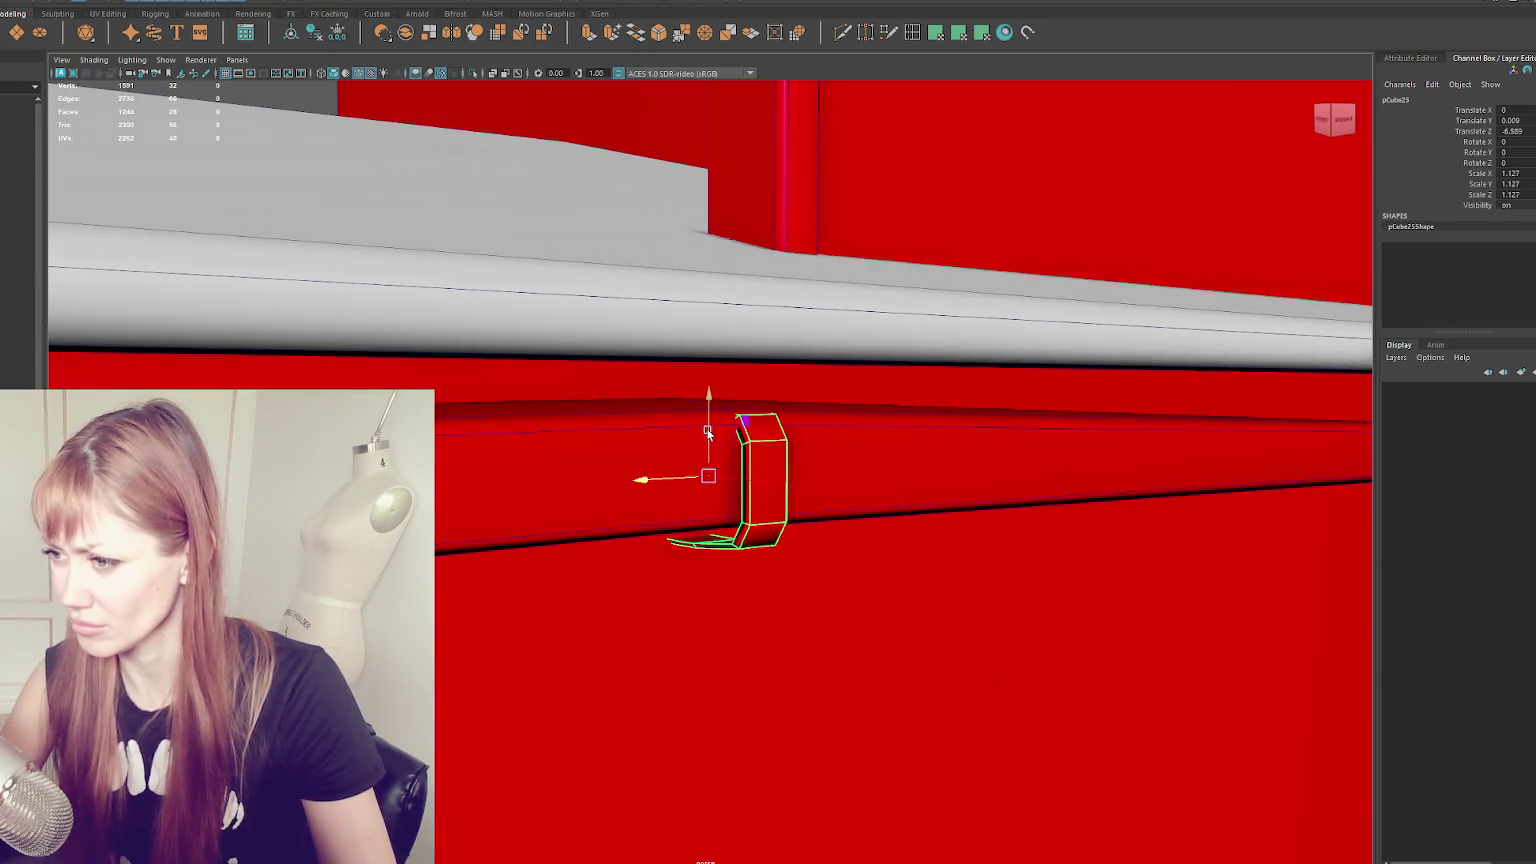
- Select the long pipe and inspect its right-end segment in vertex mode
left_click(623, 464)
scroll(634, 398, "down", 3)
mouse_move(634, 398)
left_mouse_down("alt")
mouse_move(576, 370)
mouse_move(559, 340)
left_mouse_up("alt")
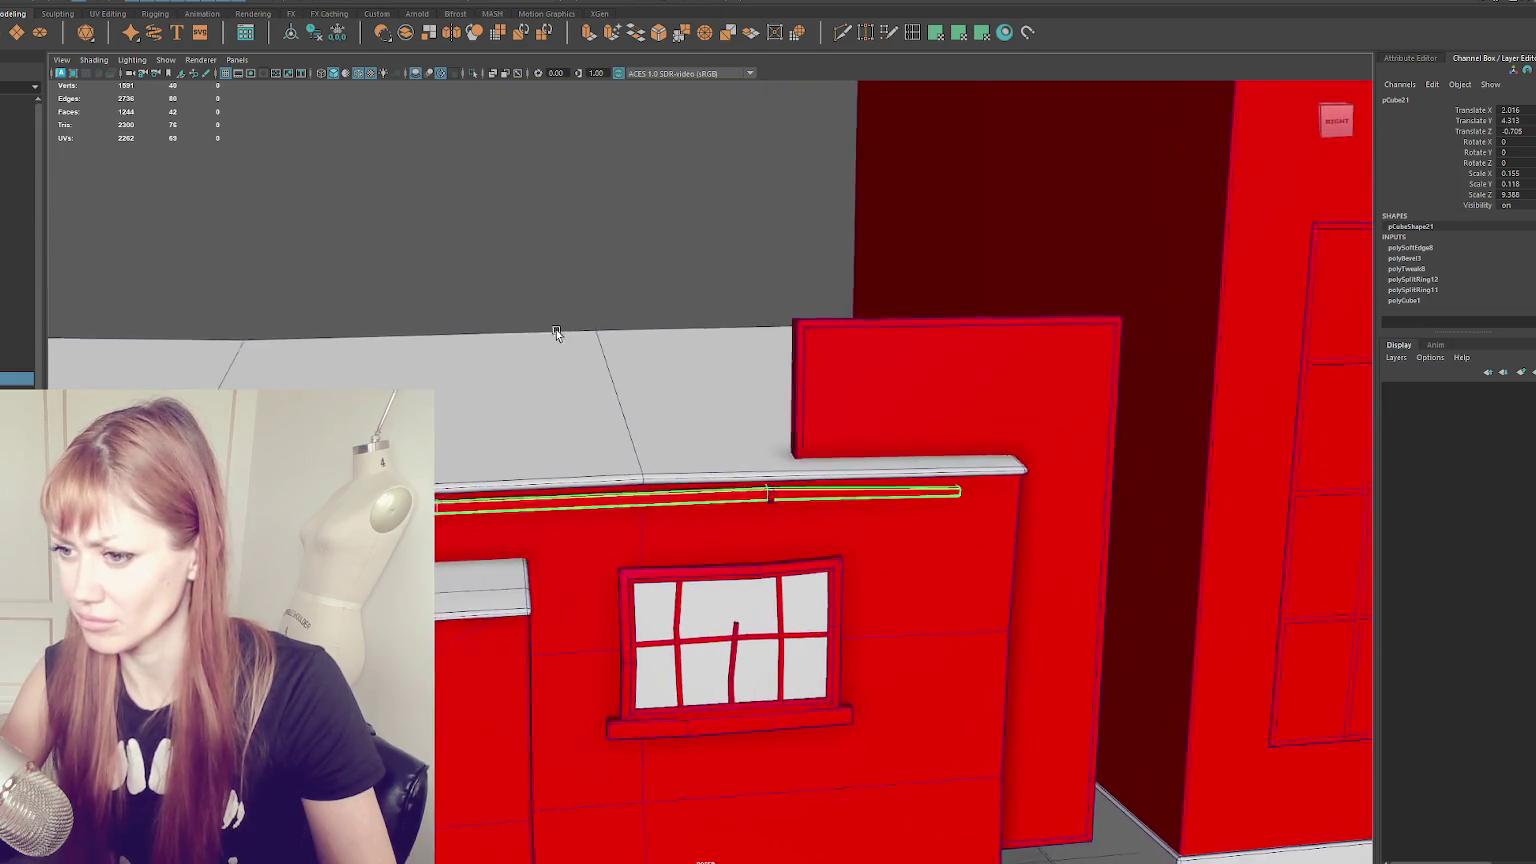
right_click_drag(553, 271, 456, 258)
left_click_drag(456, 258, 520, 290, "alt")
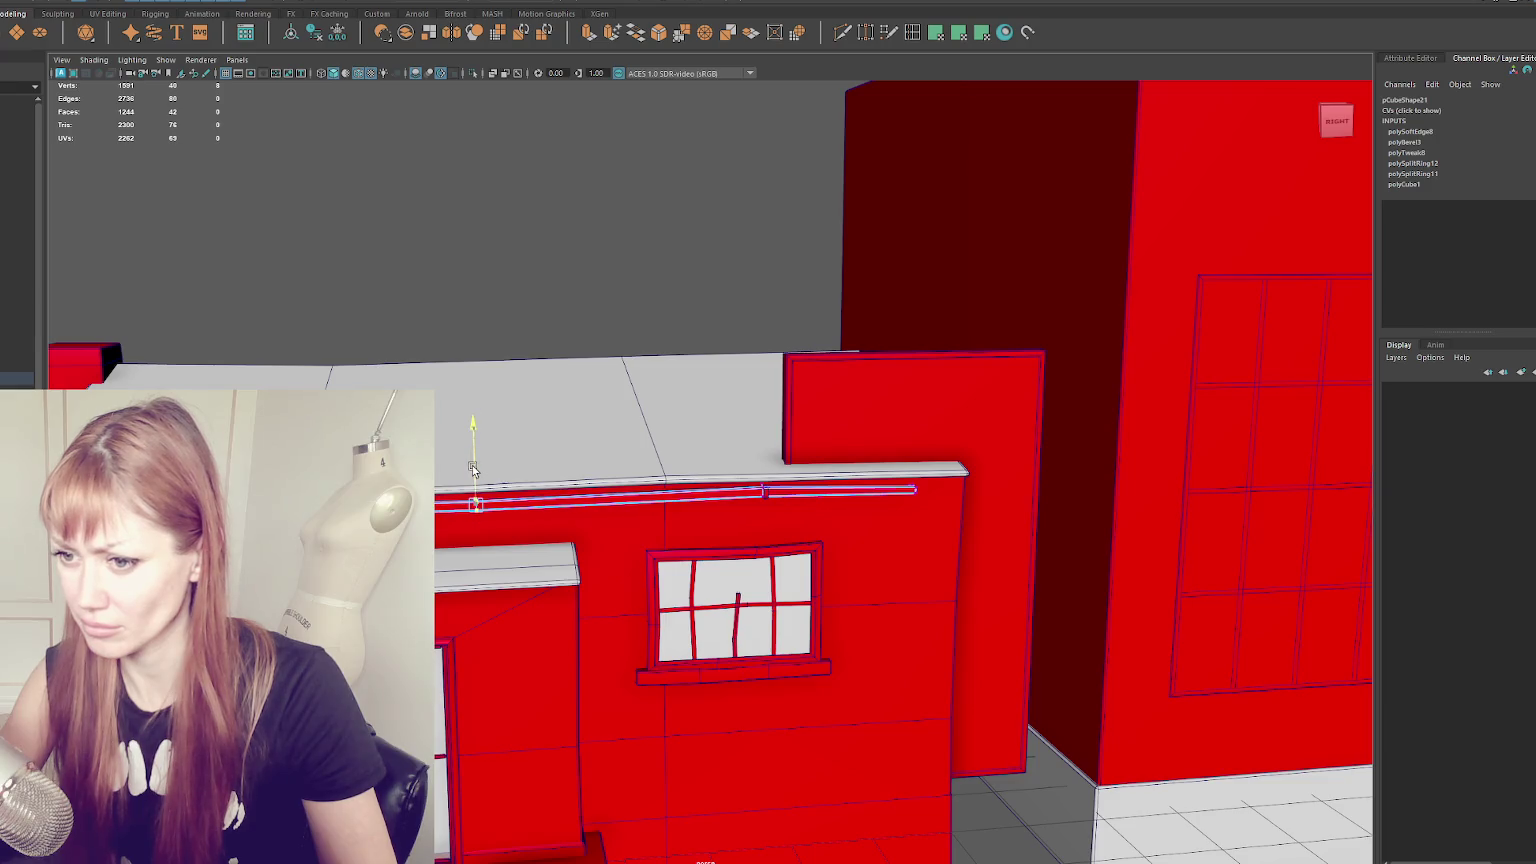
left_click(885, 490)
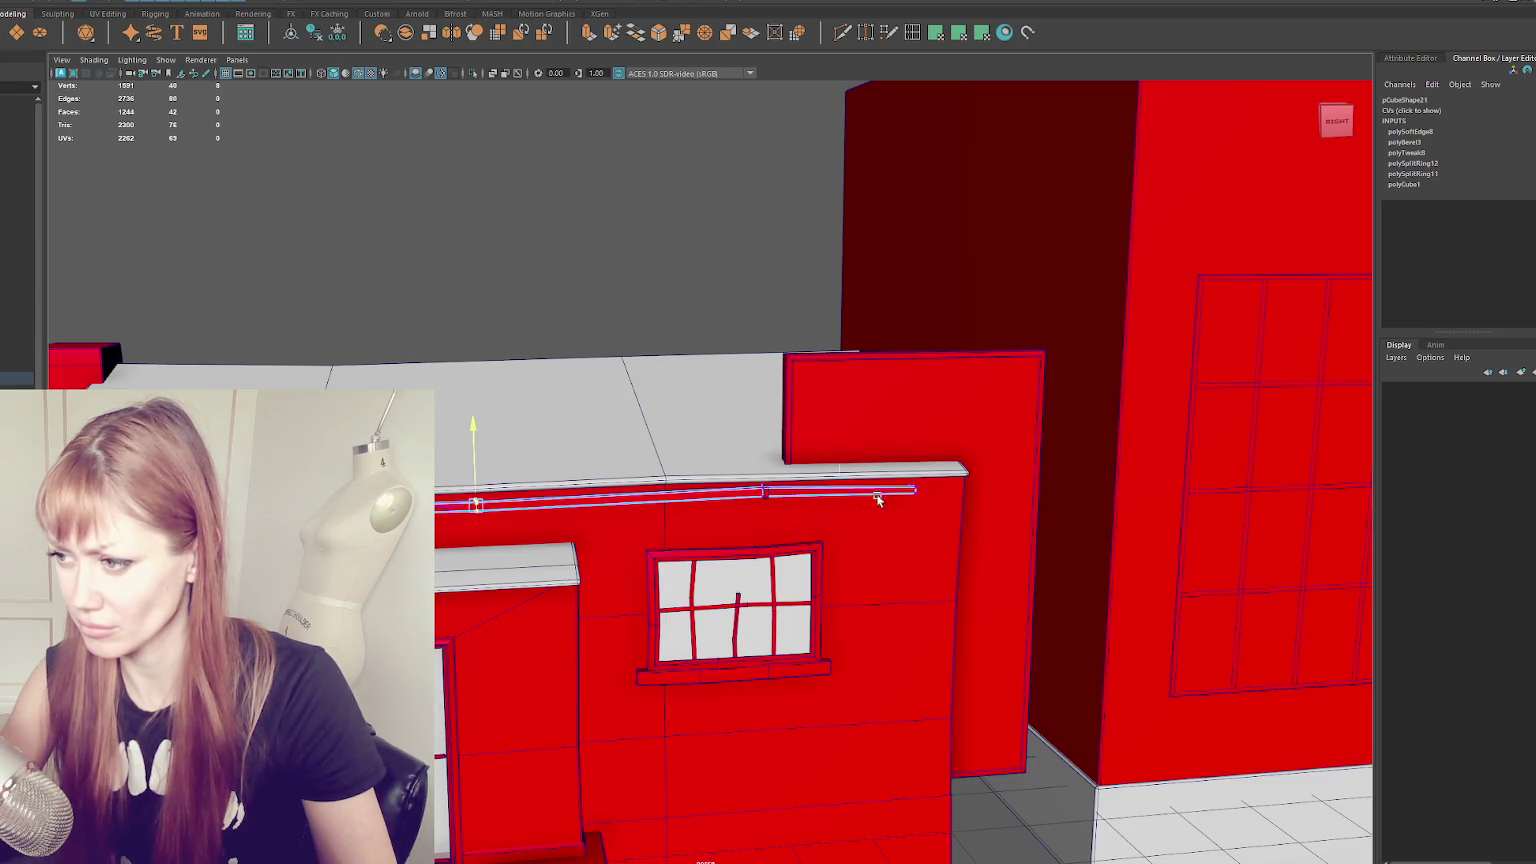
scroll(885, 490, "up", 3)
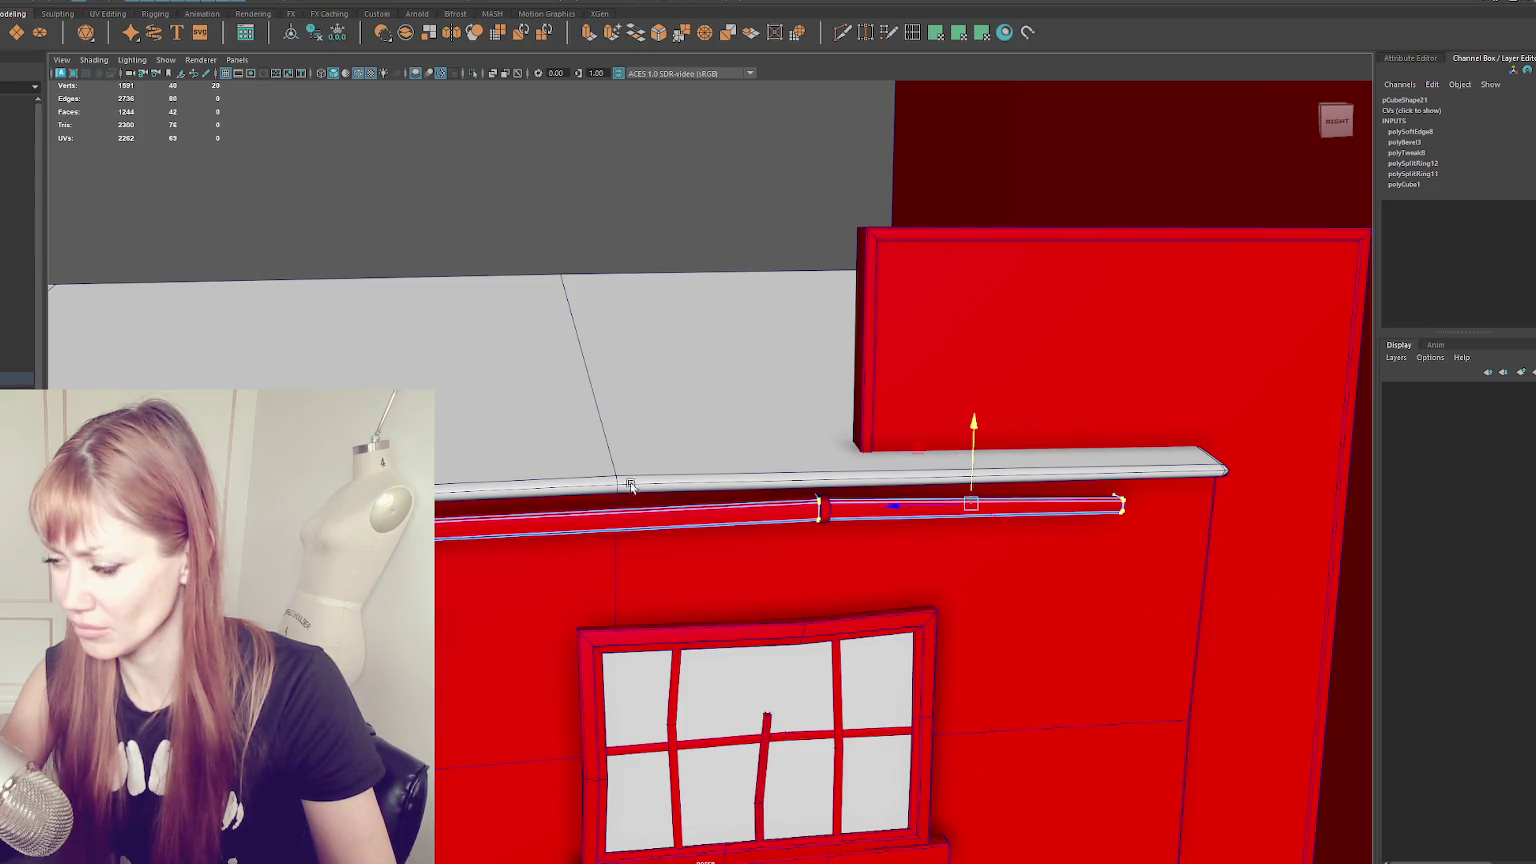
left_click_drag(958, 456, 483, 329, "alt")
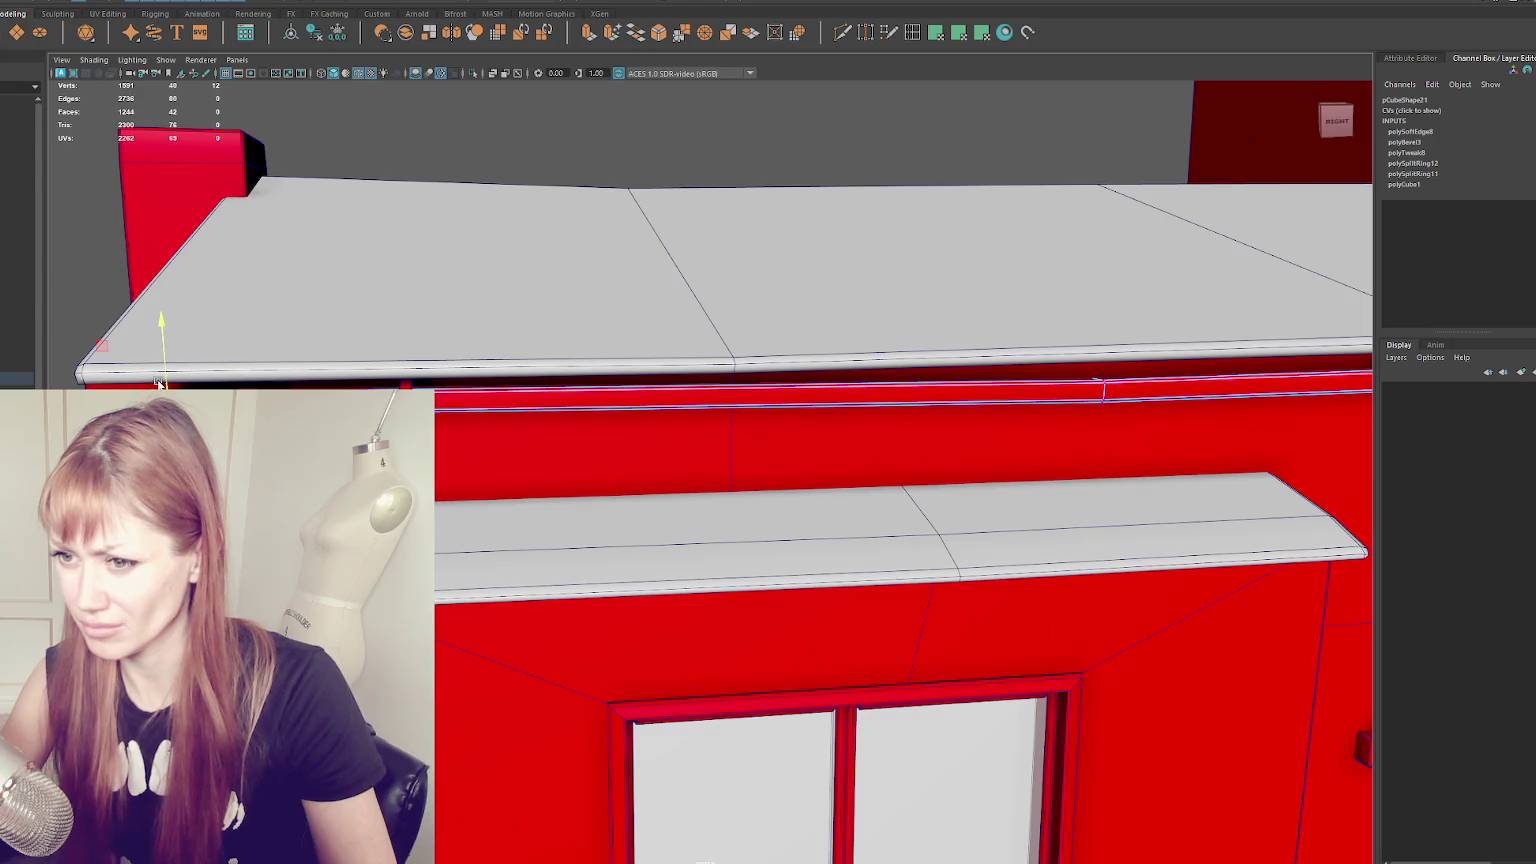
- Select the long pipe with the brackets and Mesh > Combine them into one object
right_click(489, 197)
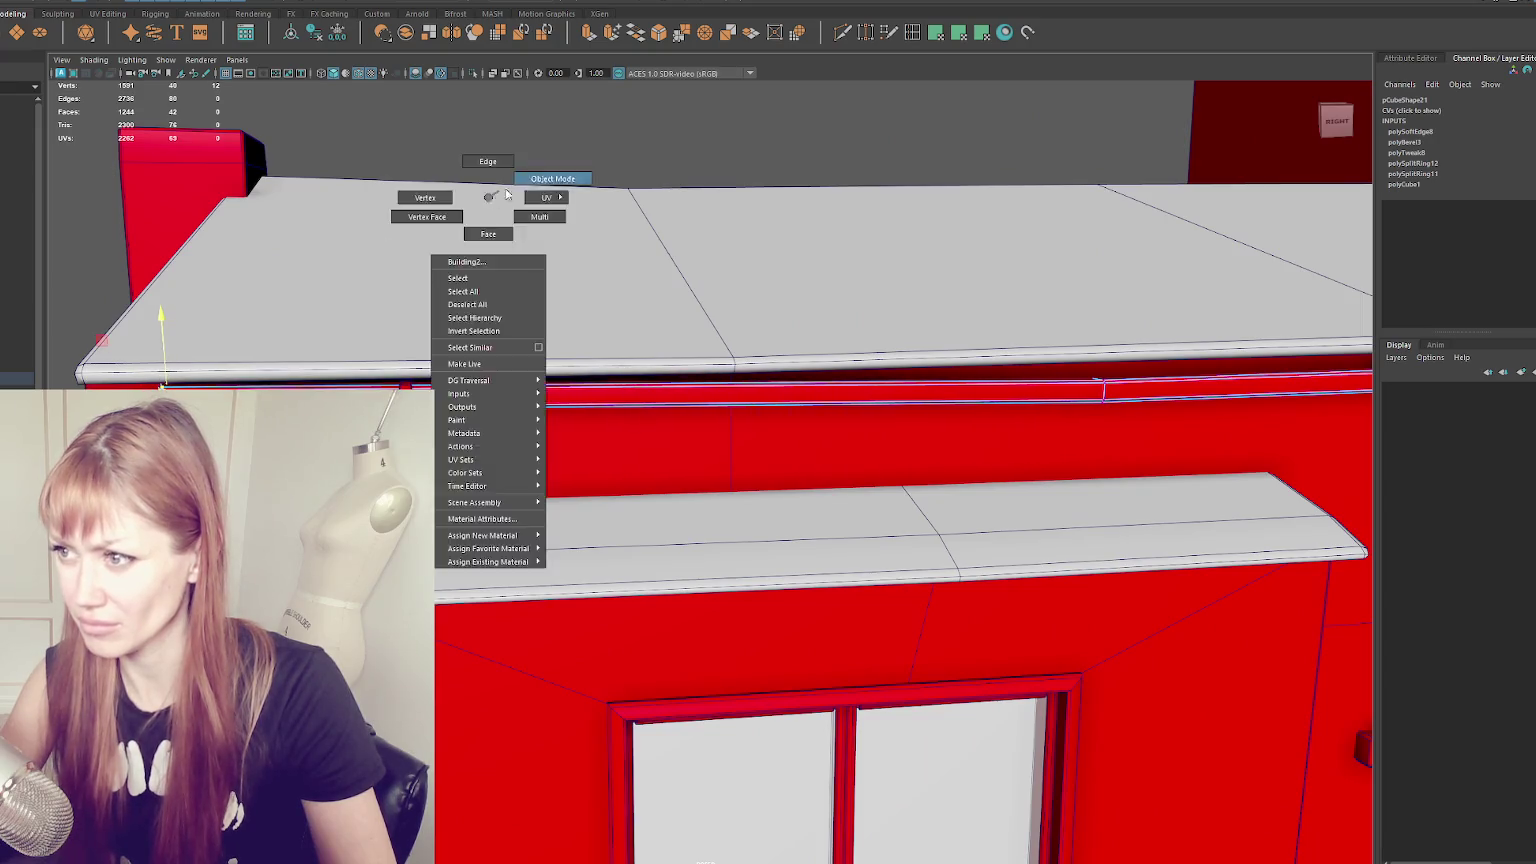
left_click_drag(506, 194, 662, 174, "alt")
left_click(536, 442)
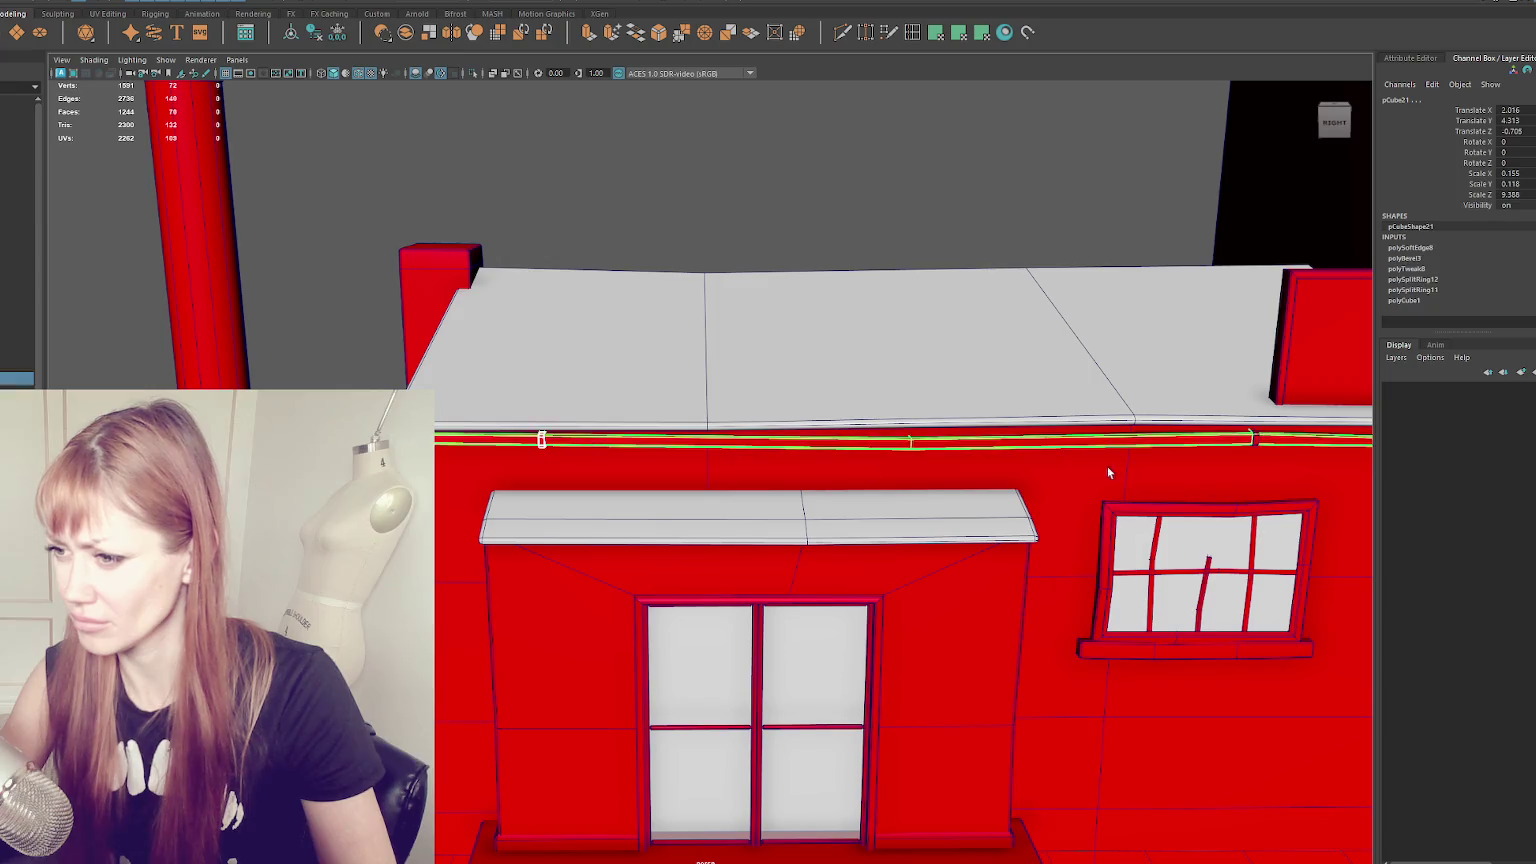
left_click_drag(1108, 472, 601, 357, "alt")
left_click(511, 379)
left_click_drag(511, 379, 1065, 422, "alt")
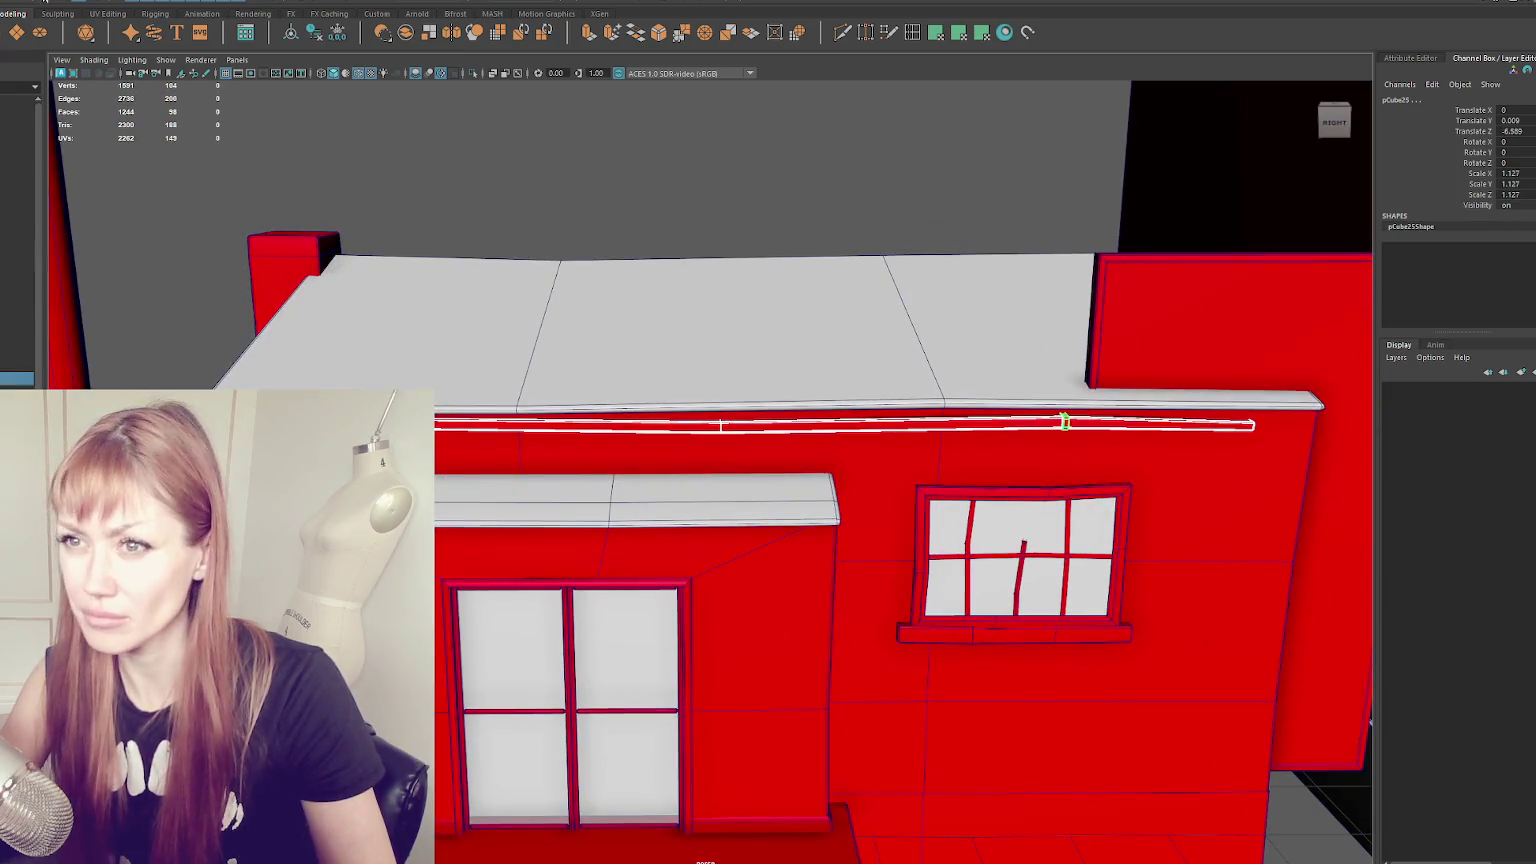
left_click(293, 36)
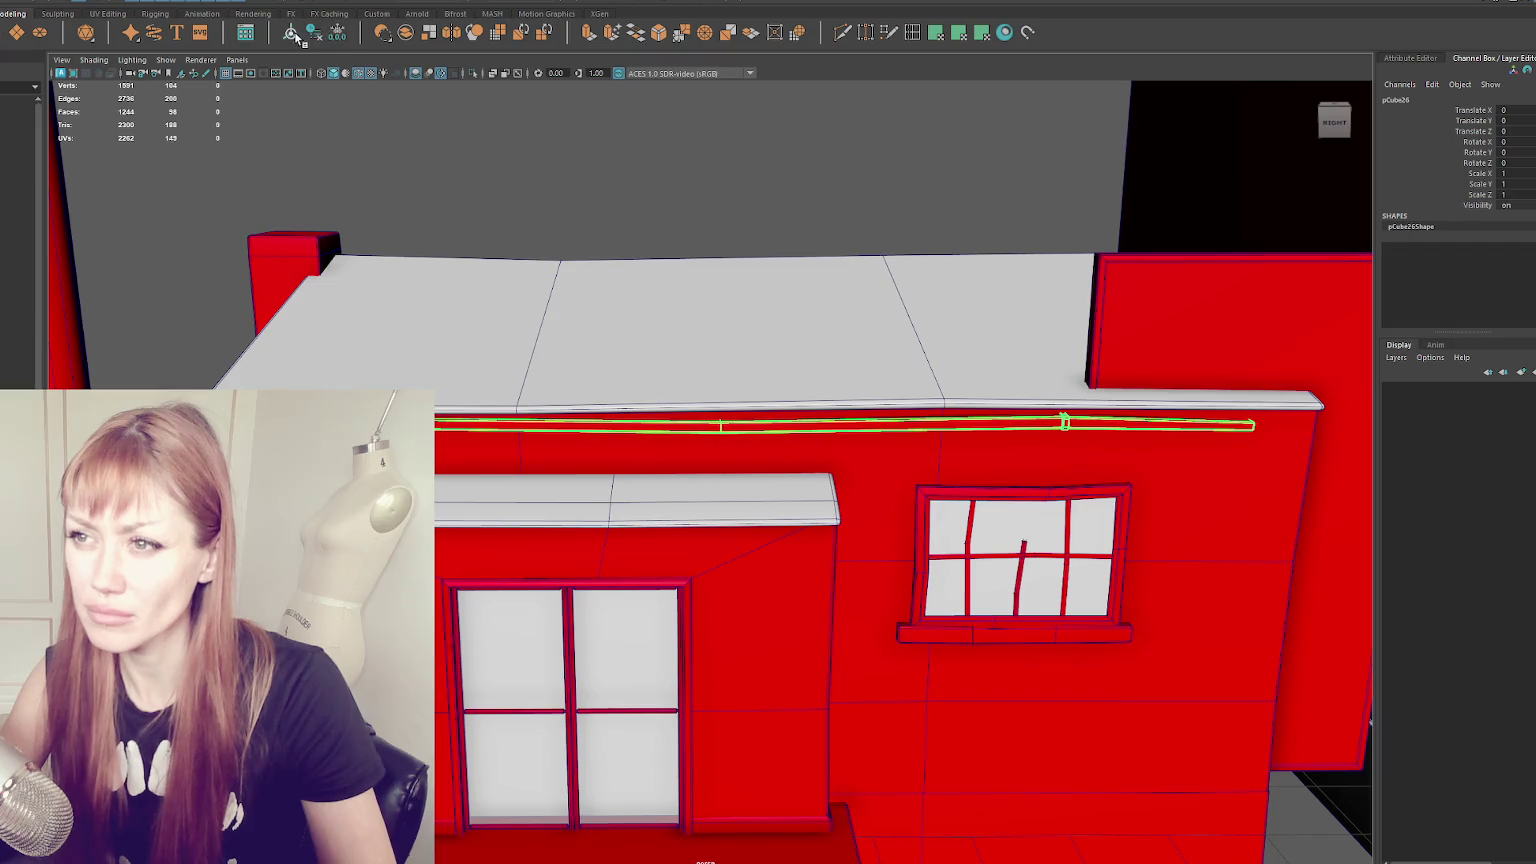
left_click(367, 38)
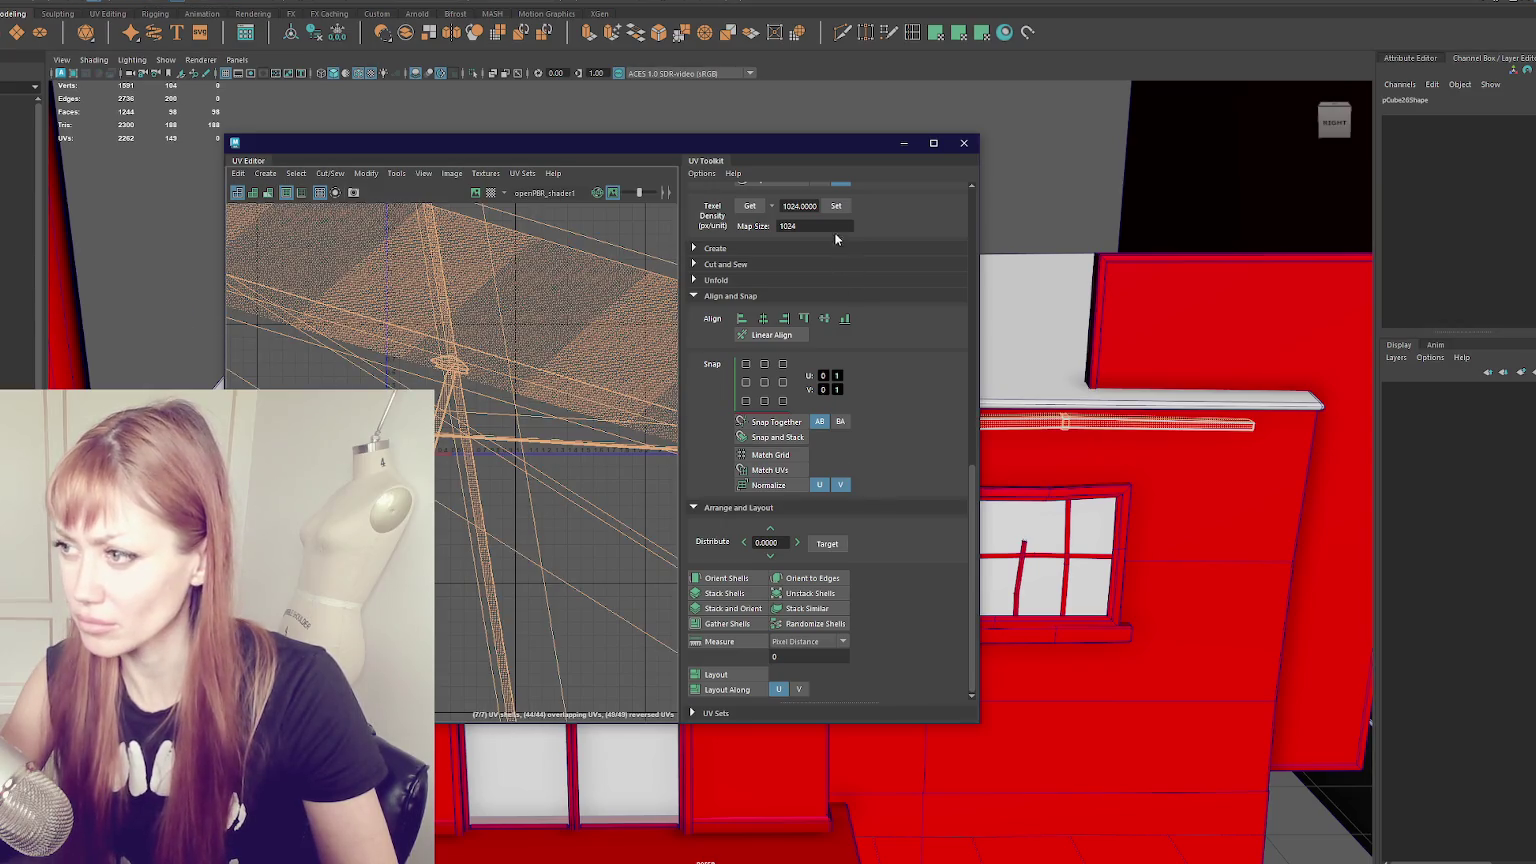
- Apply a planar UV projection to the pipe and isolate it in the viewport
left_click(958, 32)
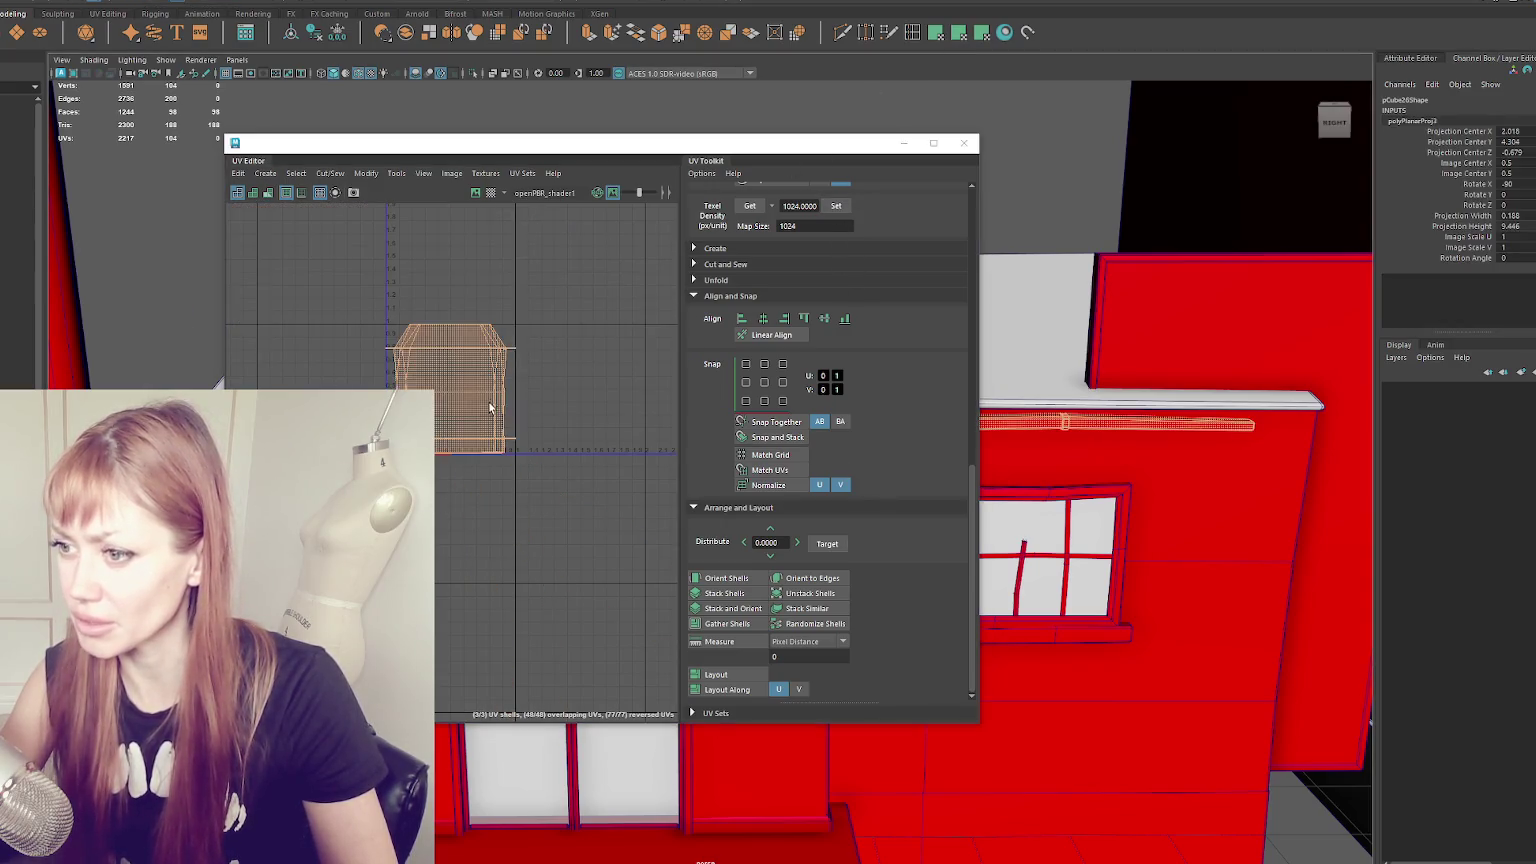
left_click(480, 373)
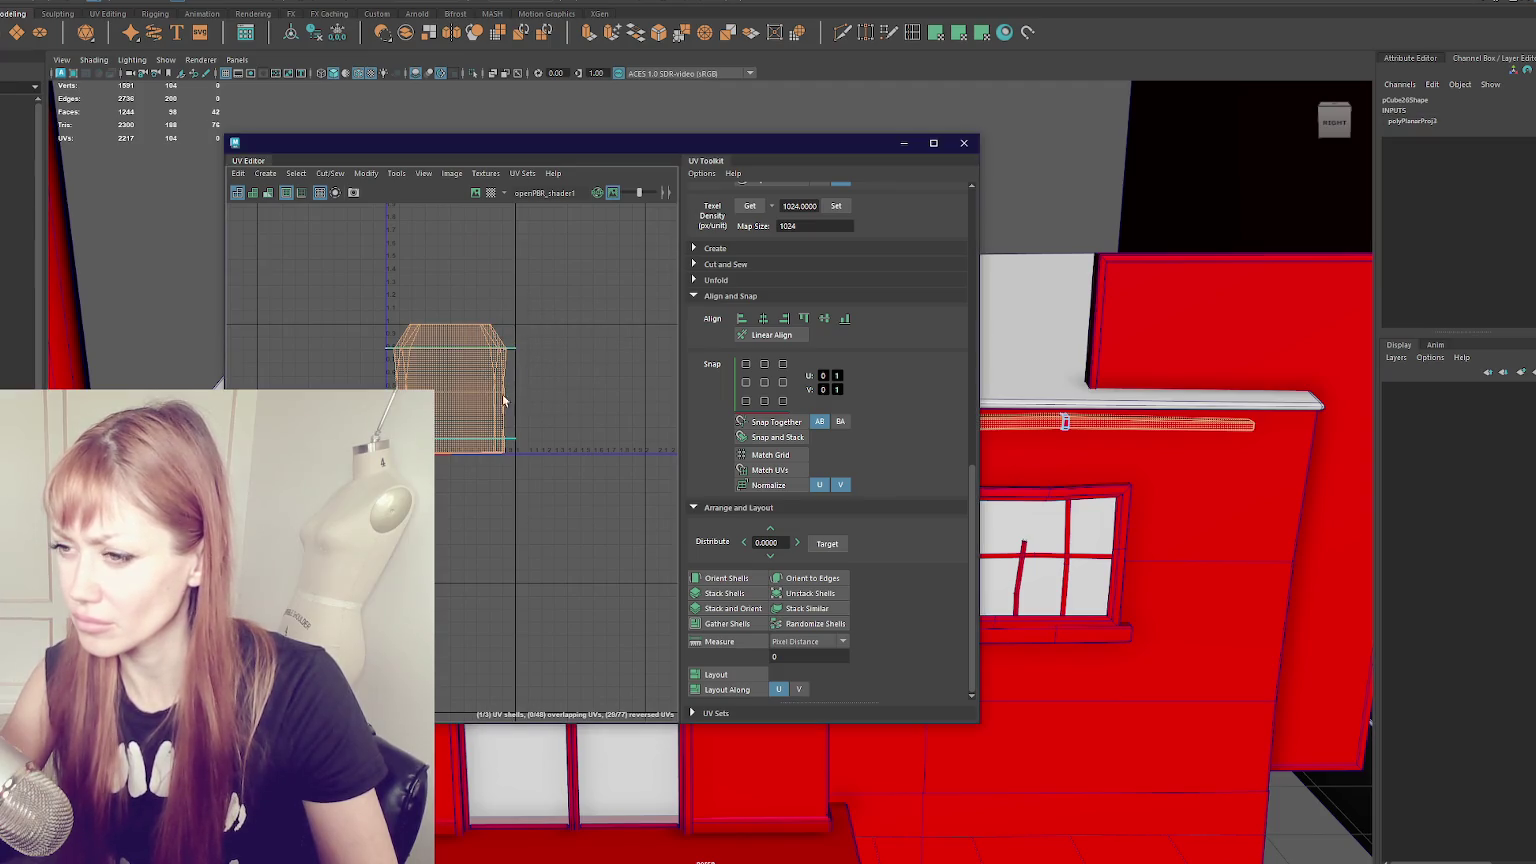
left_click(963, 142)
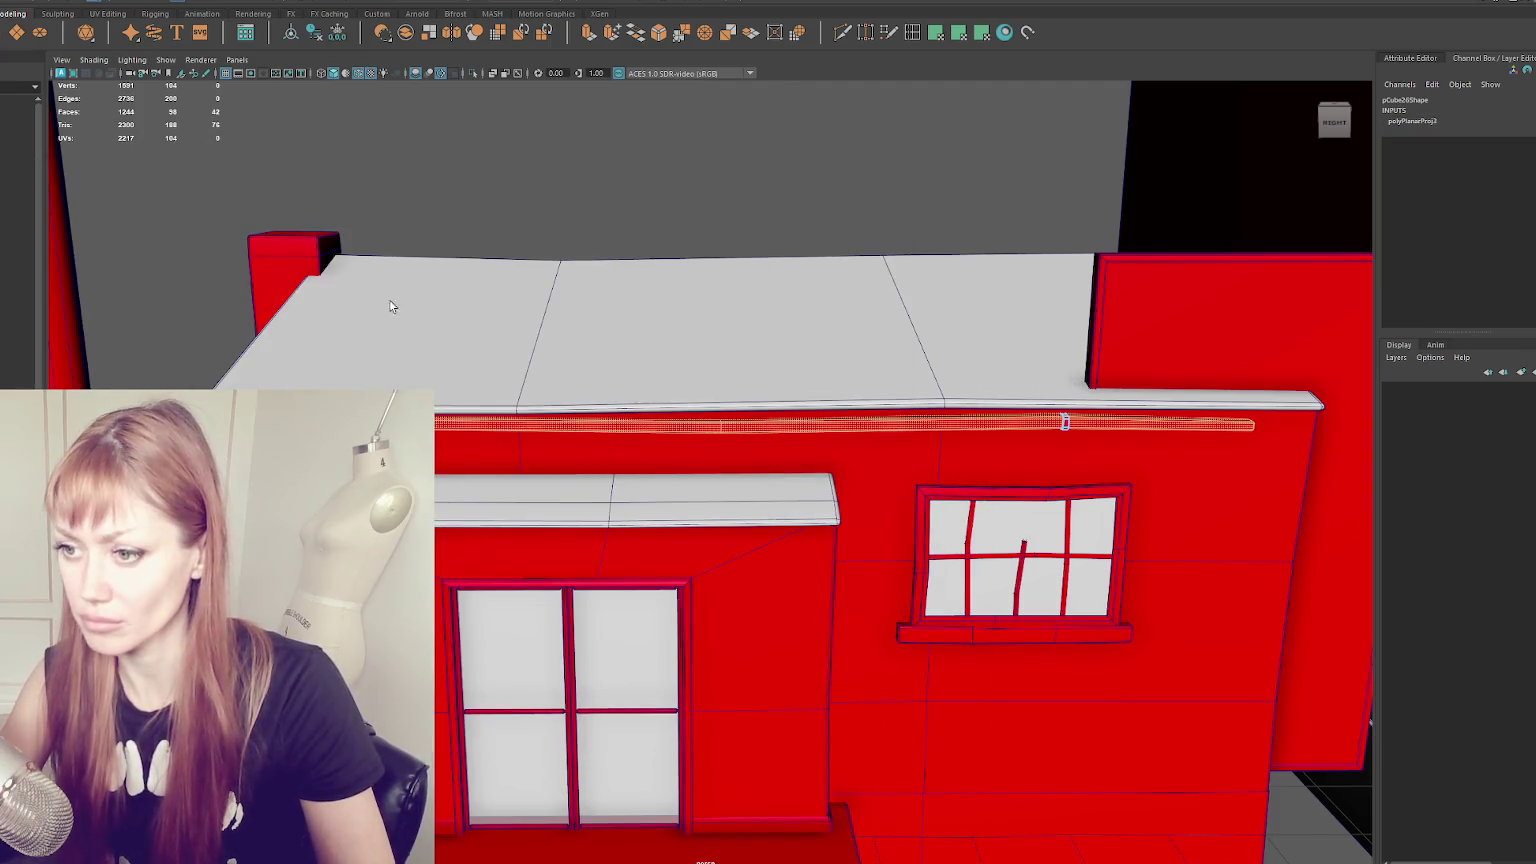
key("ctrl+1")
- Cut UV seams along the pipe's edges and unfold its UVs
right_click_drag(899, 248, 899, 246)
mouse_move(899, 246)
left_mouse_down("alt")
mouse_move(458, 497)
mouse_move(510, 493)
left_mouse_up("alt")
mouse_move(645, 626)
left_mouse_down("alt")
mouse_move(946, 607)
mouse_move(930, 614)
left_mouse_up("alt")
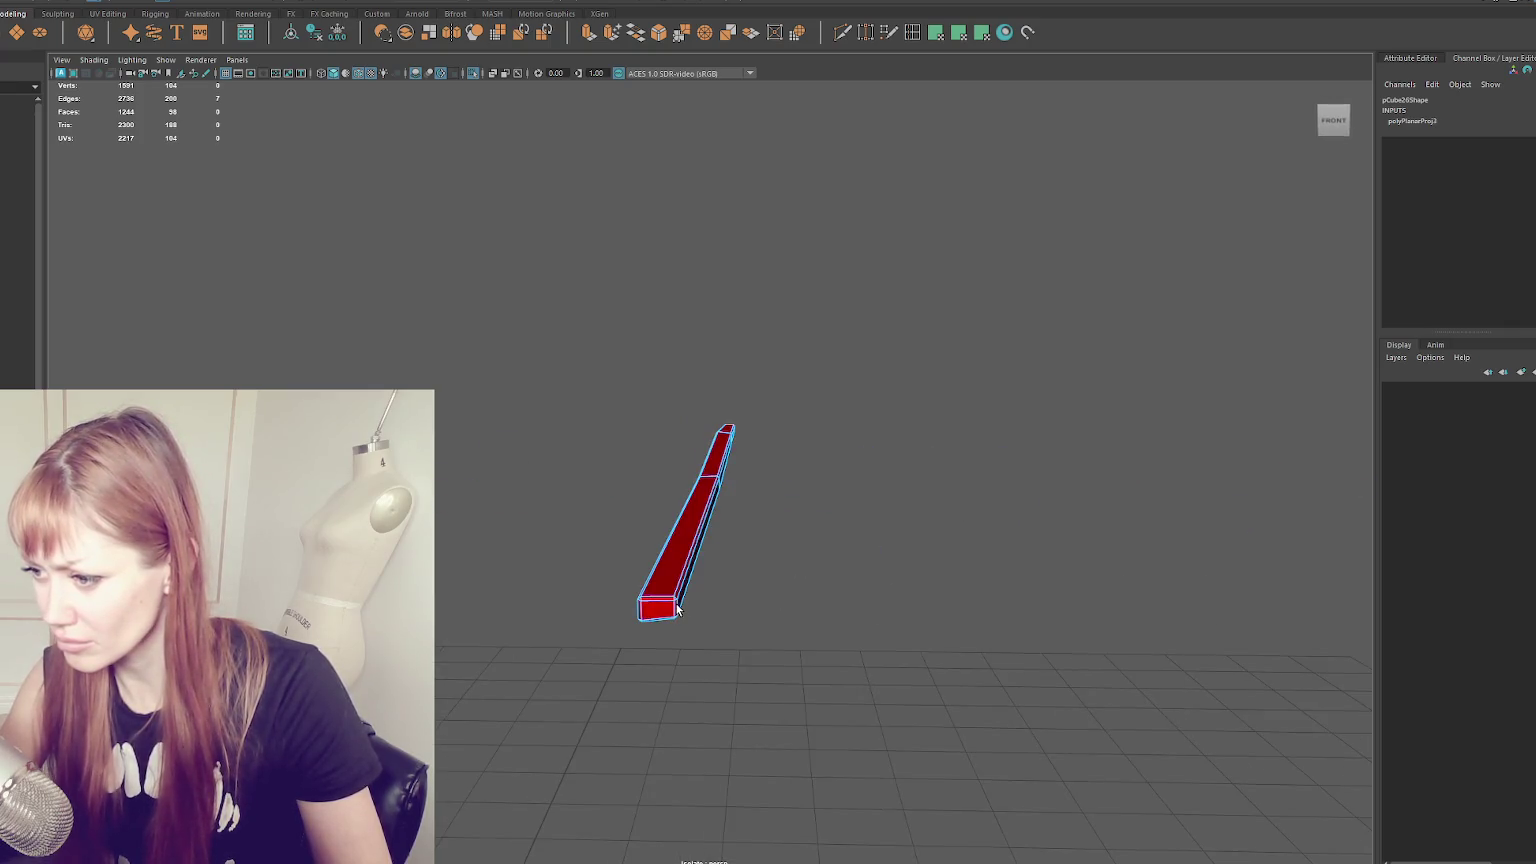
mouse_move(685, 607)
left_mouse_down("alt")
mouse_move(671, 603)
mouse_move(740, 565)
left_mouse_up("alt")
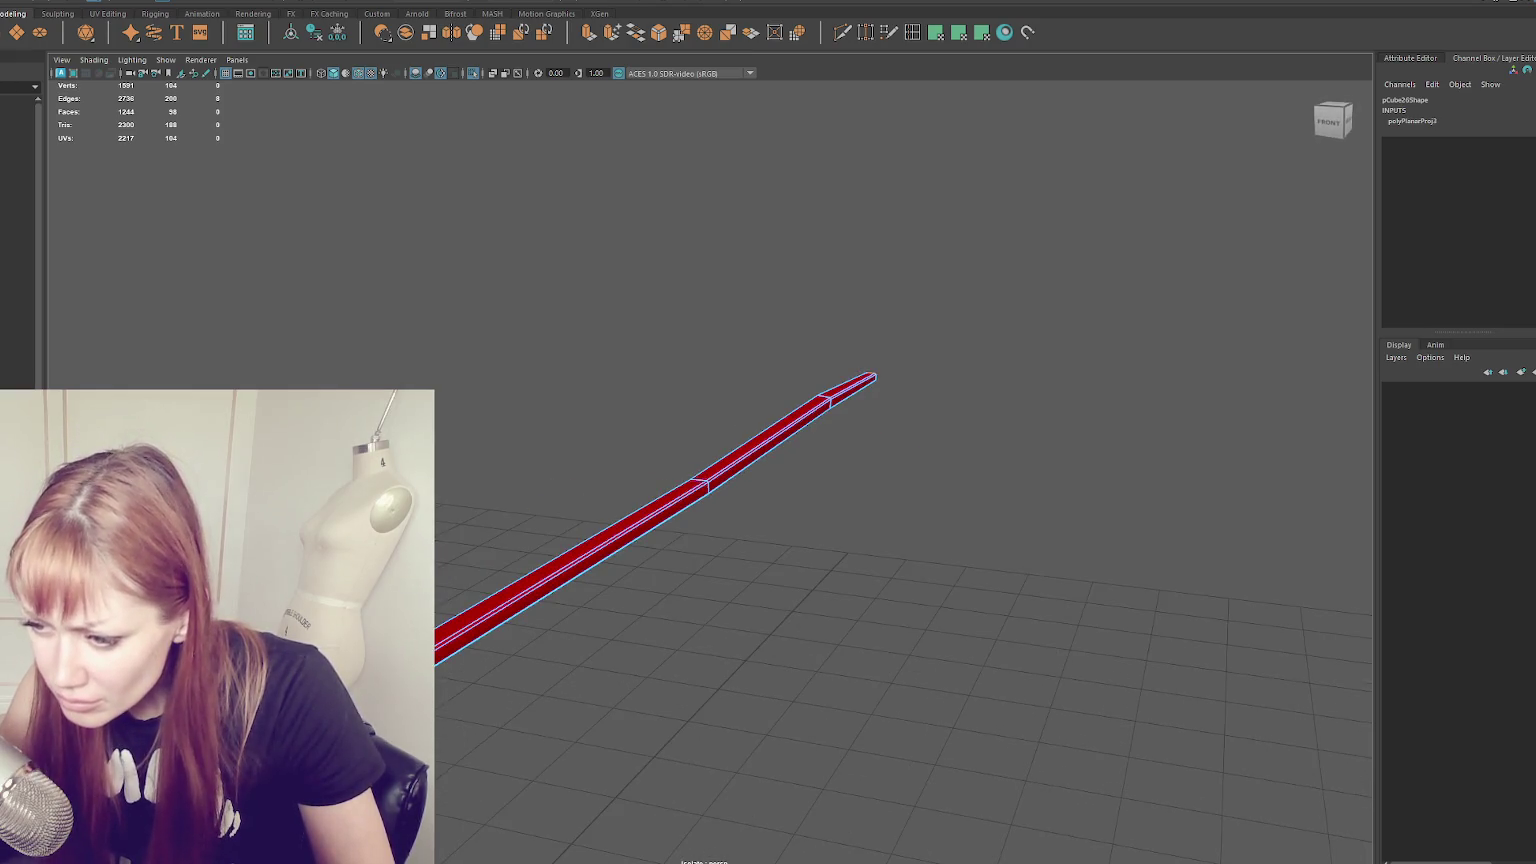
scroll(514, 473, "up", 1)
scroll(514, 473, "up", 2)
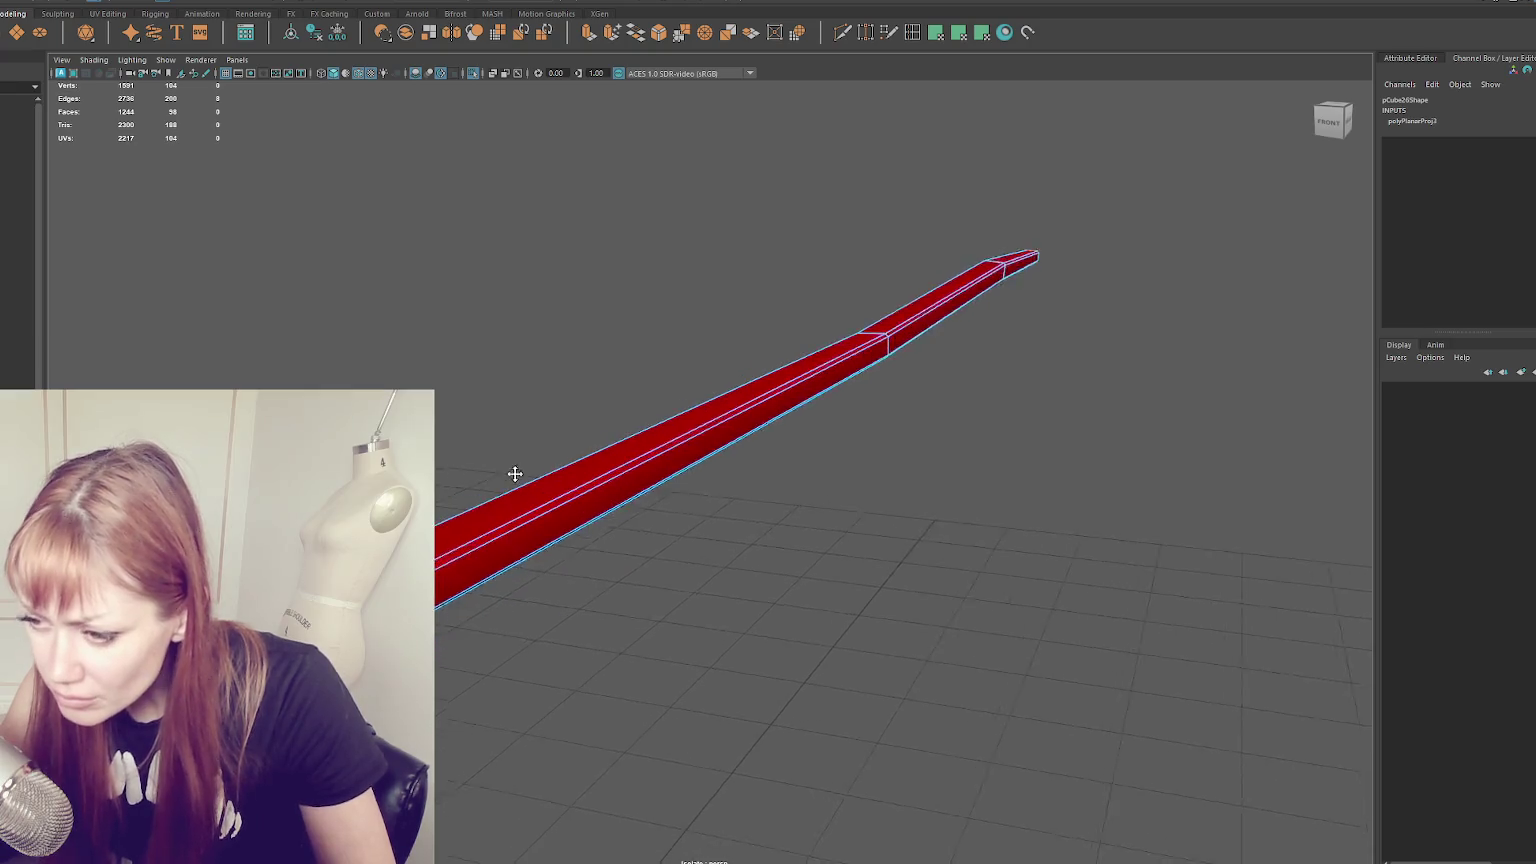
scroll(514, 473, "up", 1)
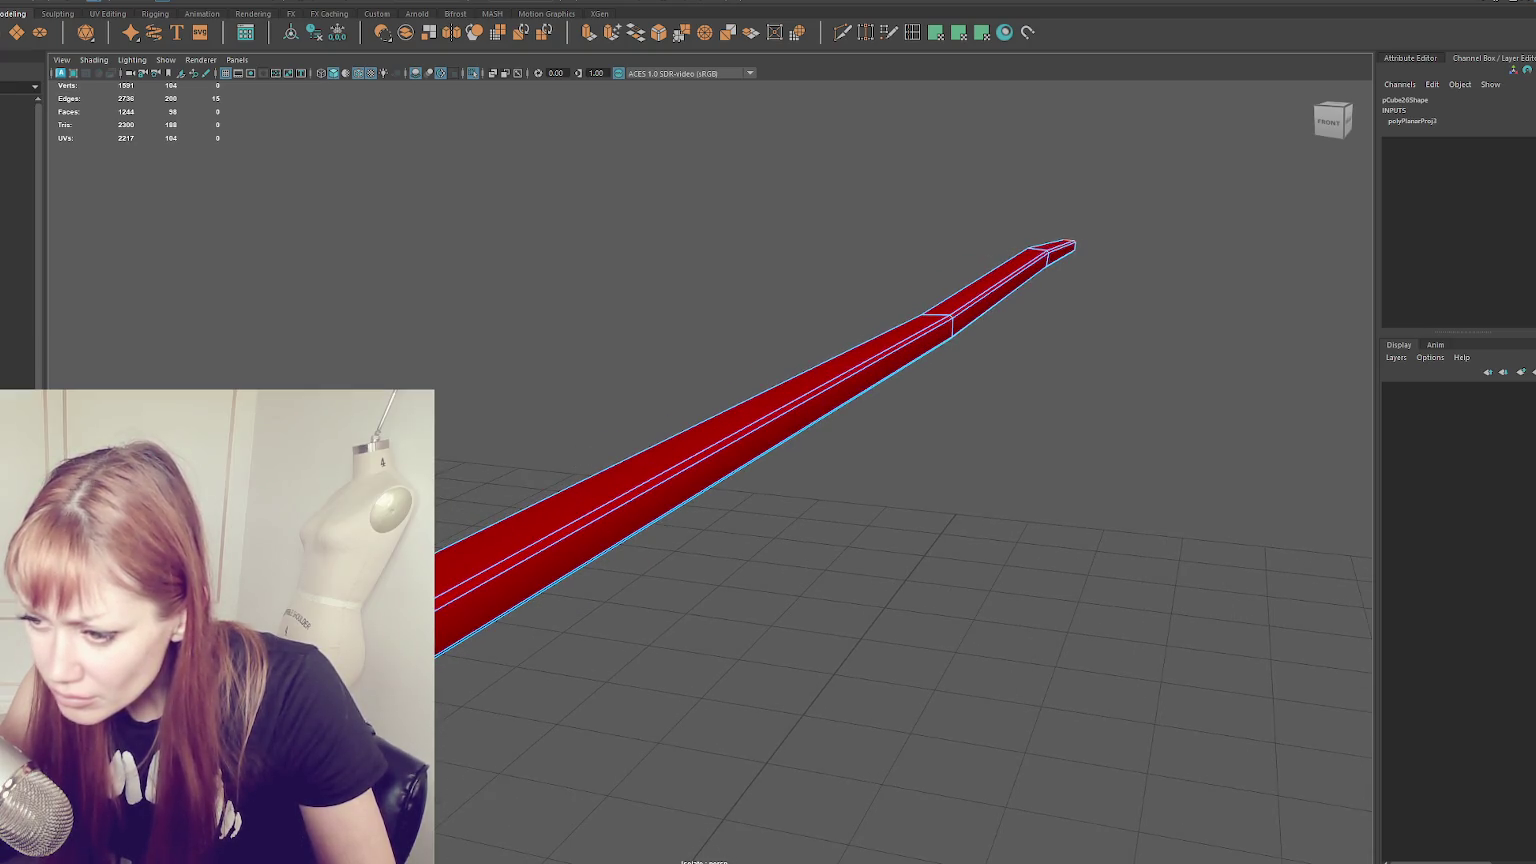
key("ctrl+F11")
key("ctrl+u")
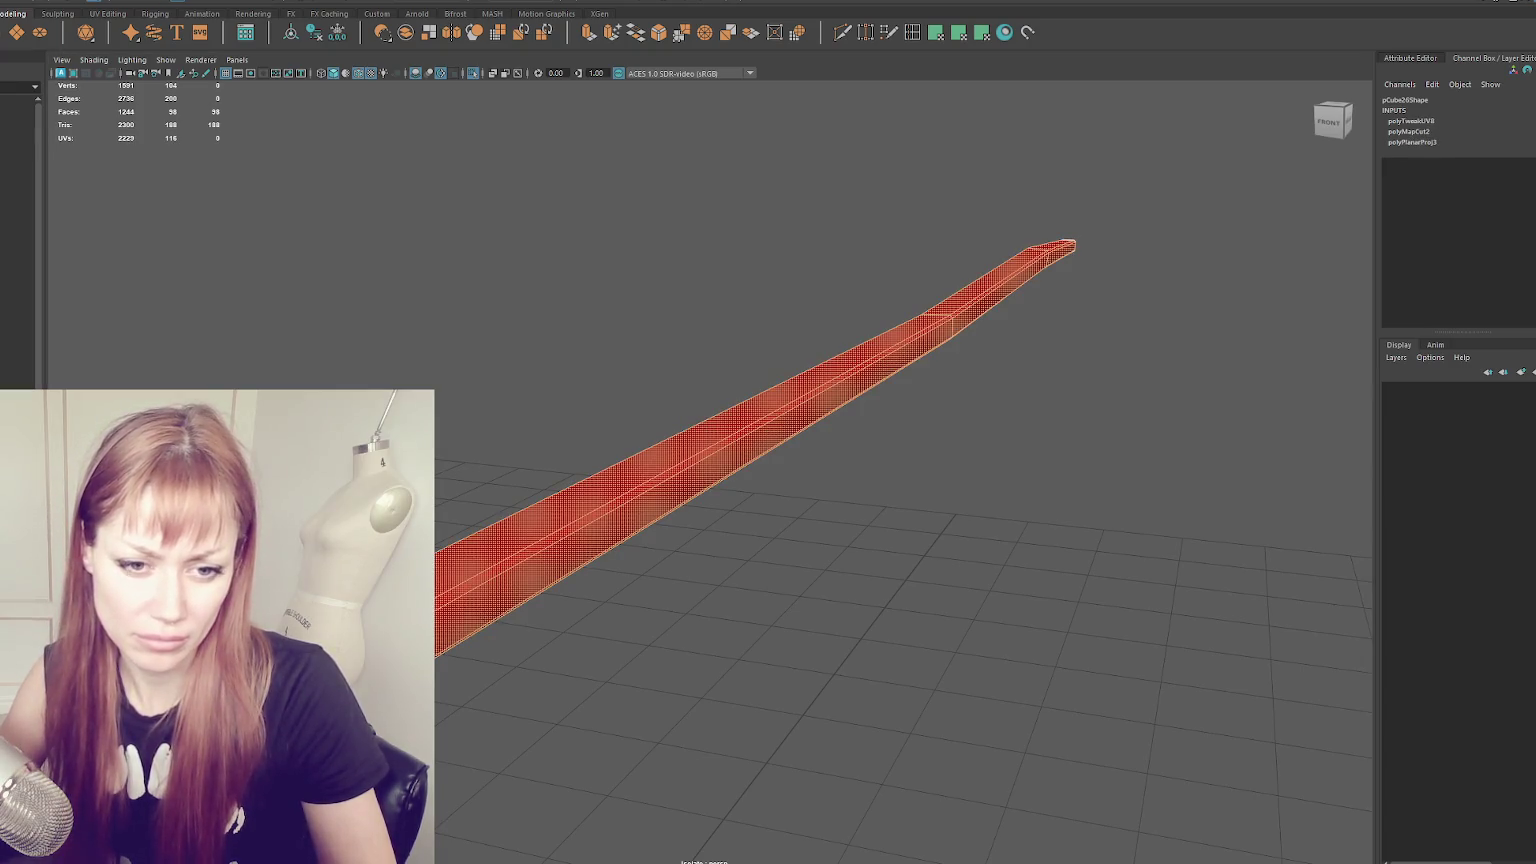
- Cut two more seam edges, unfold and lay out the pipe's UVs, then exit isolation
key("F10")
left_click_drag(480, 418, 976, 508, "alt")
left_click(593, 617, "ctrl")
left_click(593, 617, "ctrl")
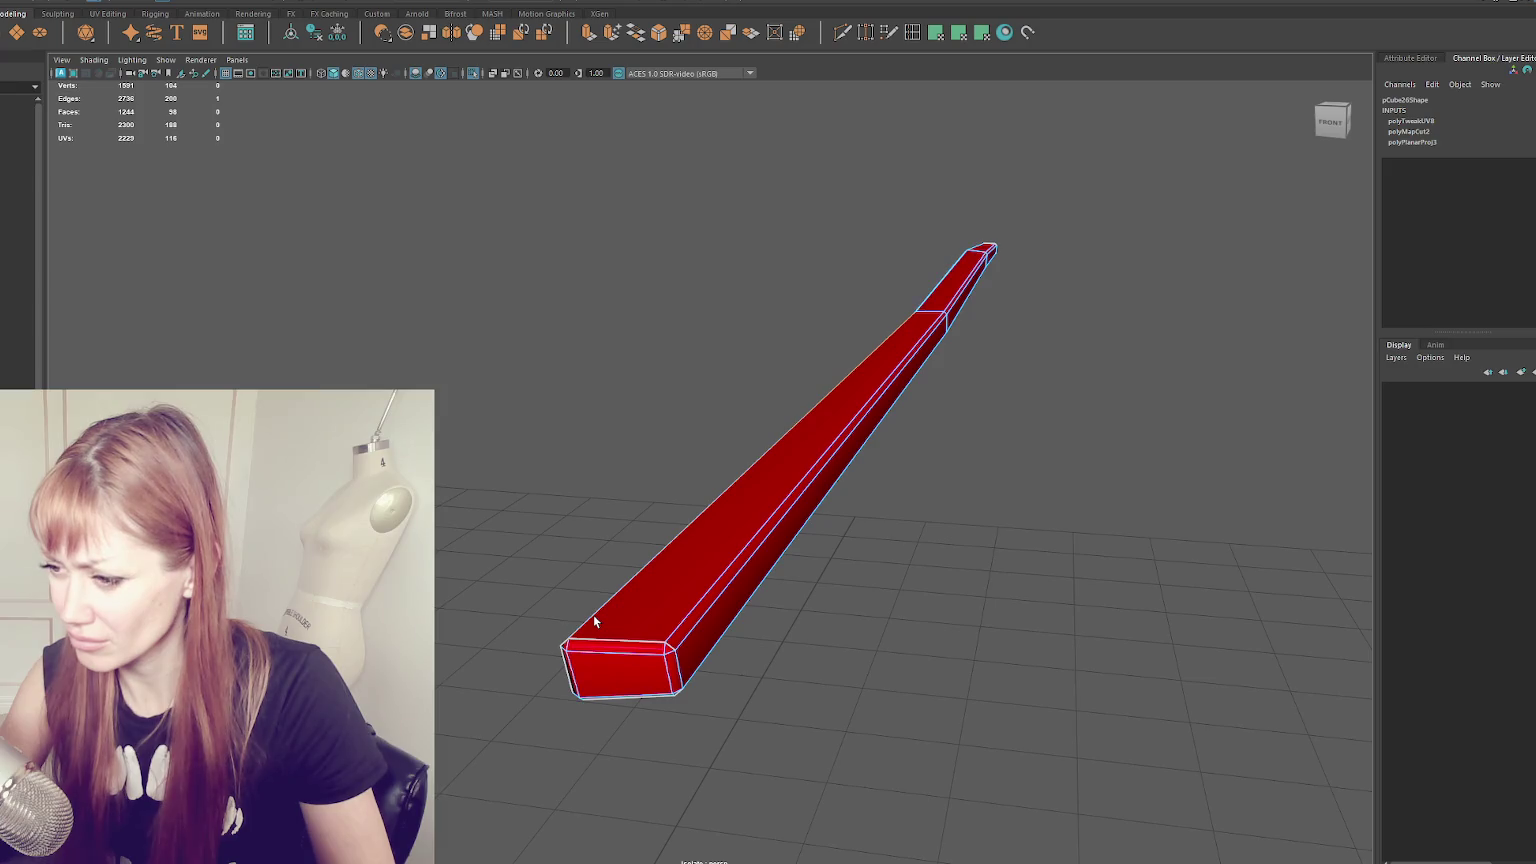
mouse_move(929, 298)
left_mouse_down("alt")
mouse_move(1112, 454)
mouse_move(717, 497)
left_mouse_up("alt")
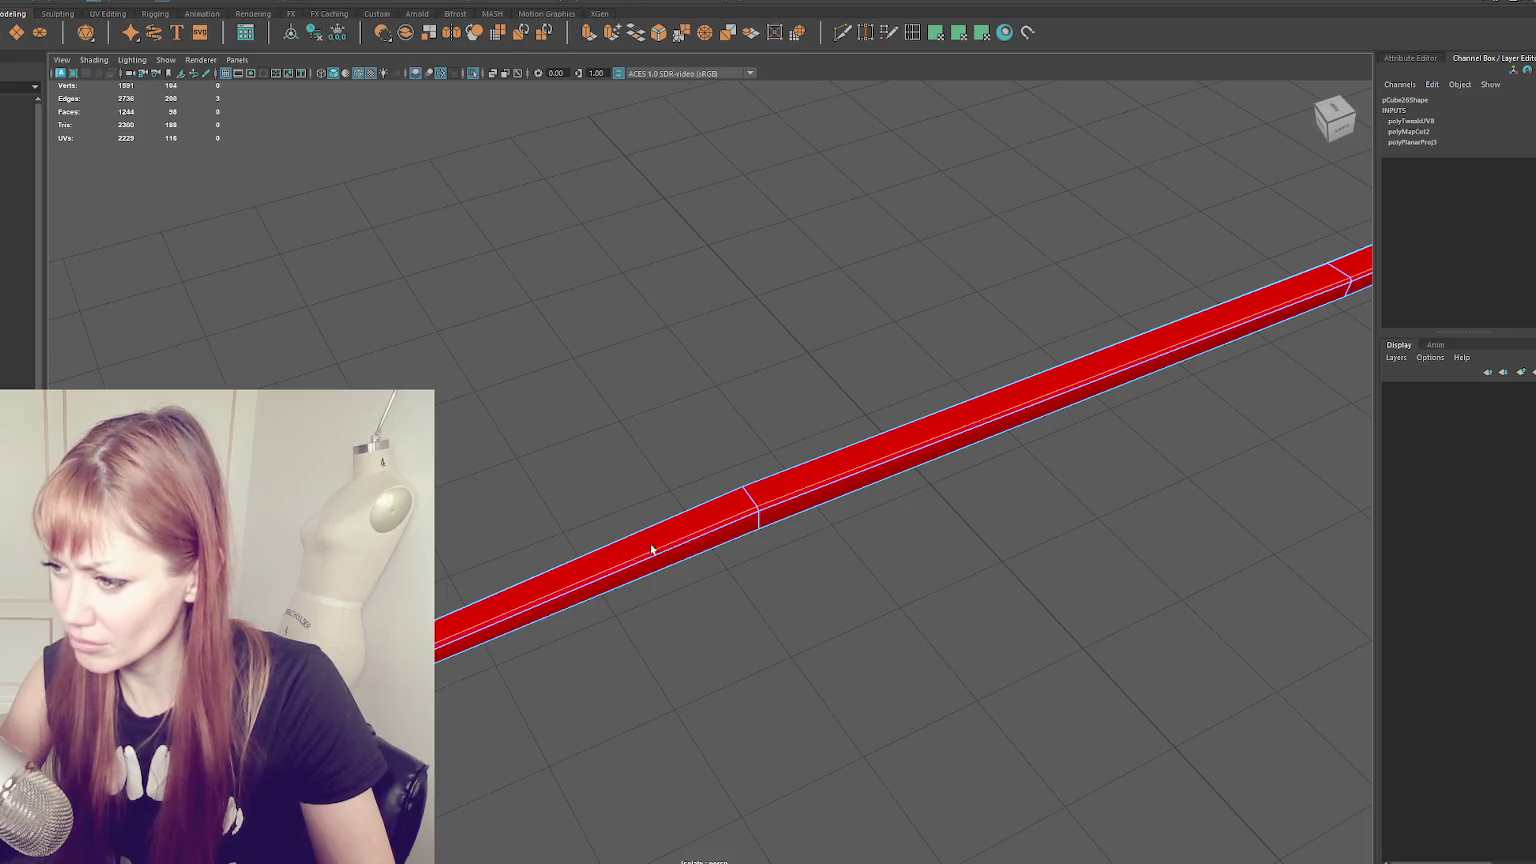
right_click_drag(651, 549, 620, 600, "shift")
key("ctrl+F11")
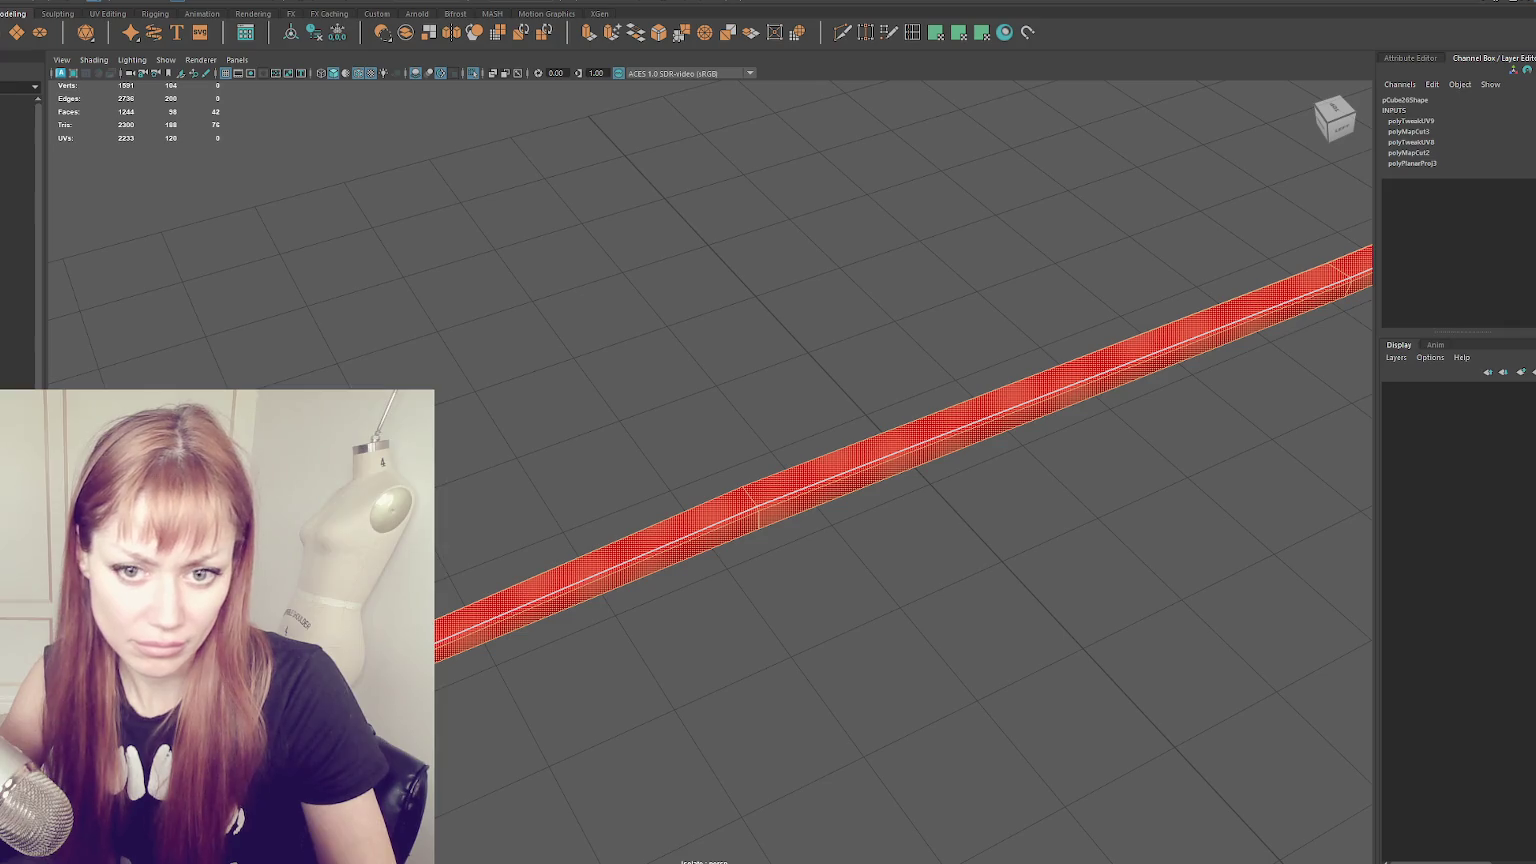
right_click_drag(1298, 289, 1298, 289, "shift")
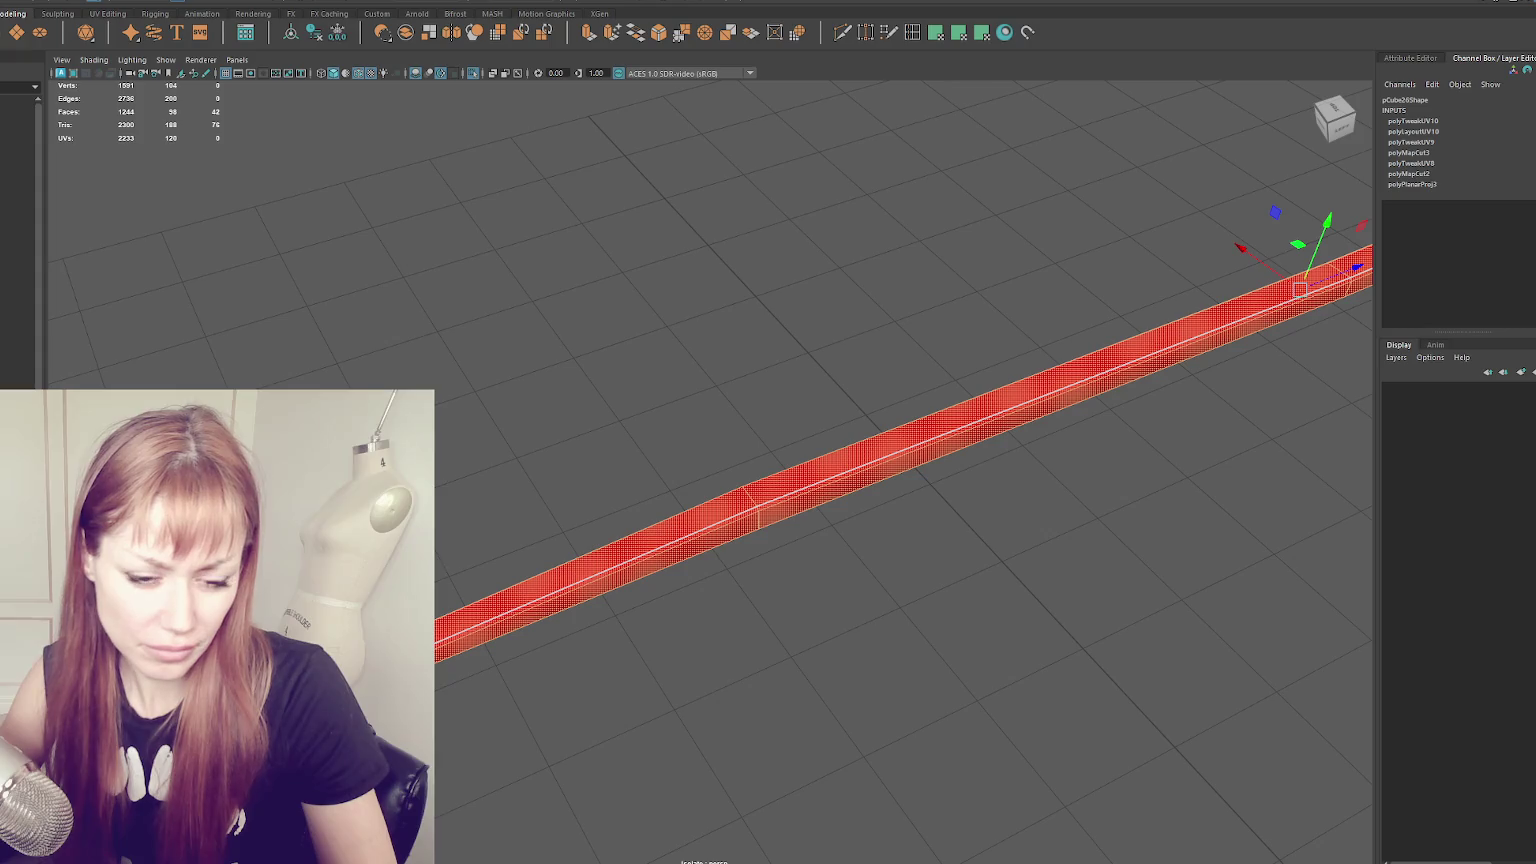
key("F8")
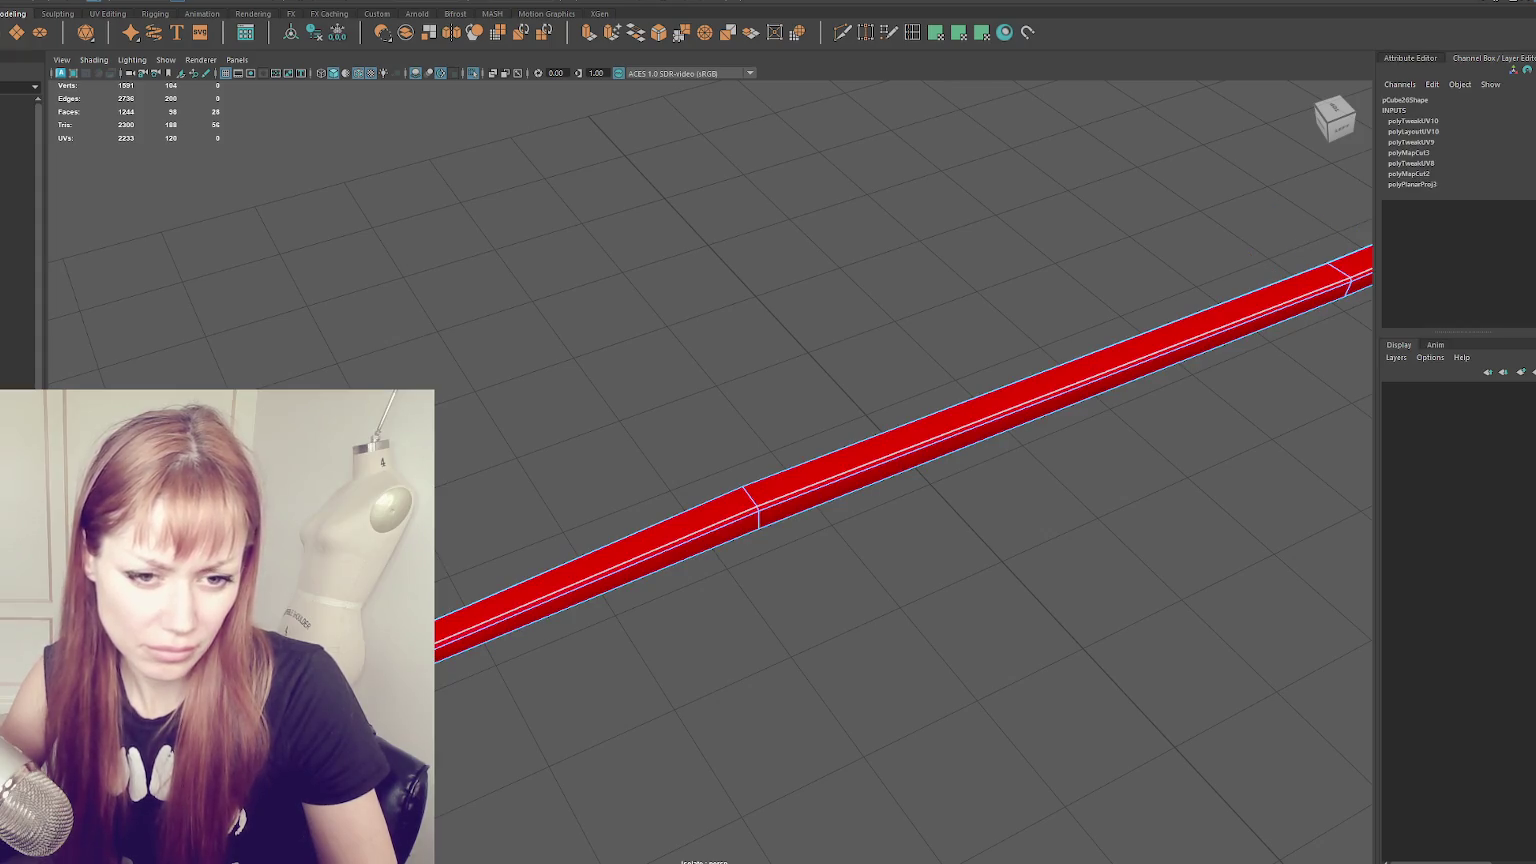
left_click(773, 295)
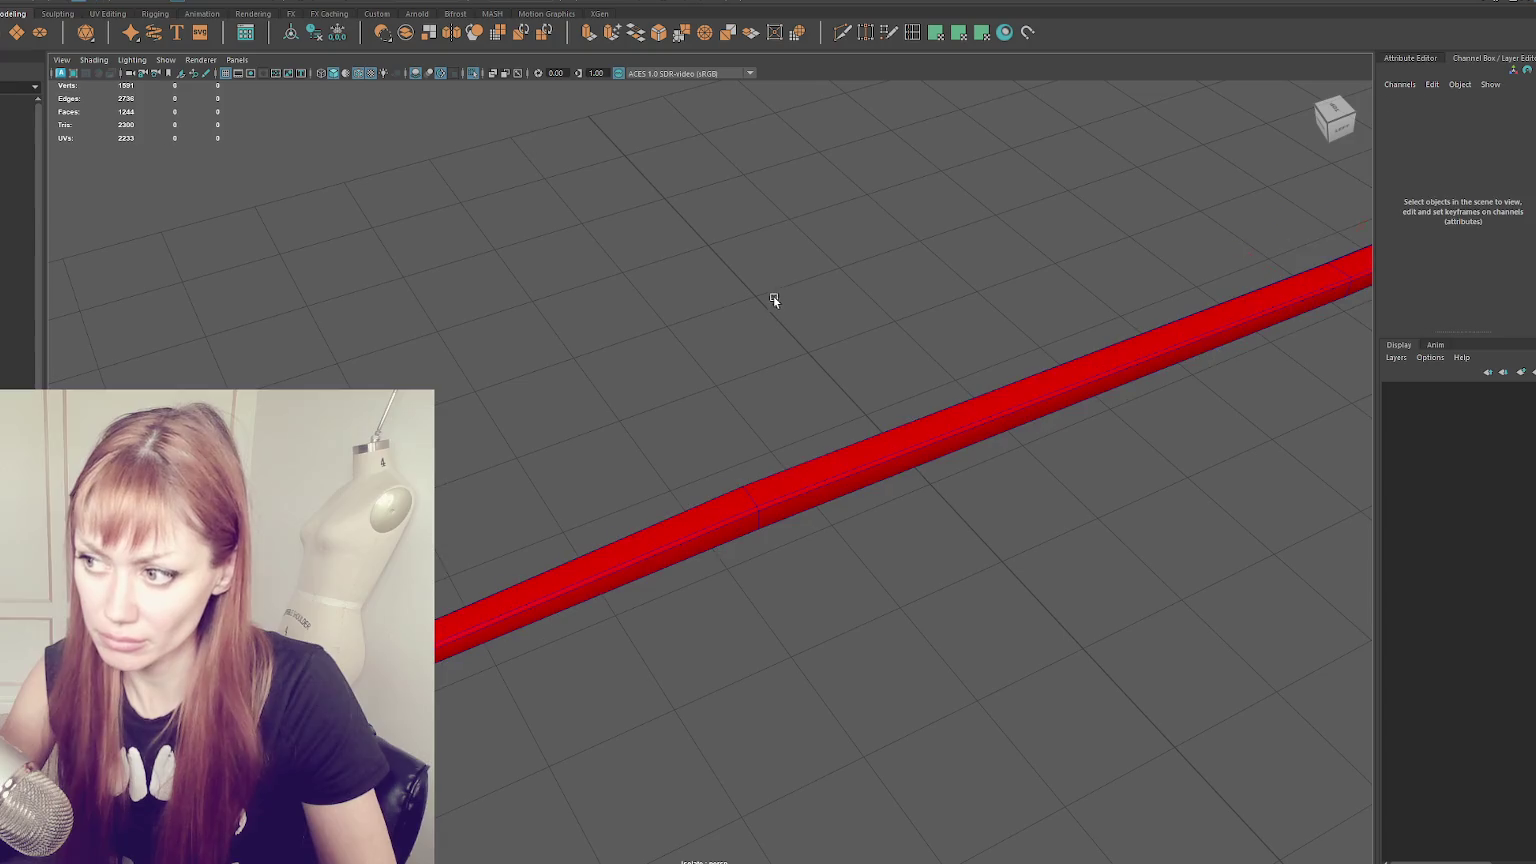
key("ctrl+1")
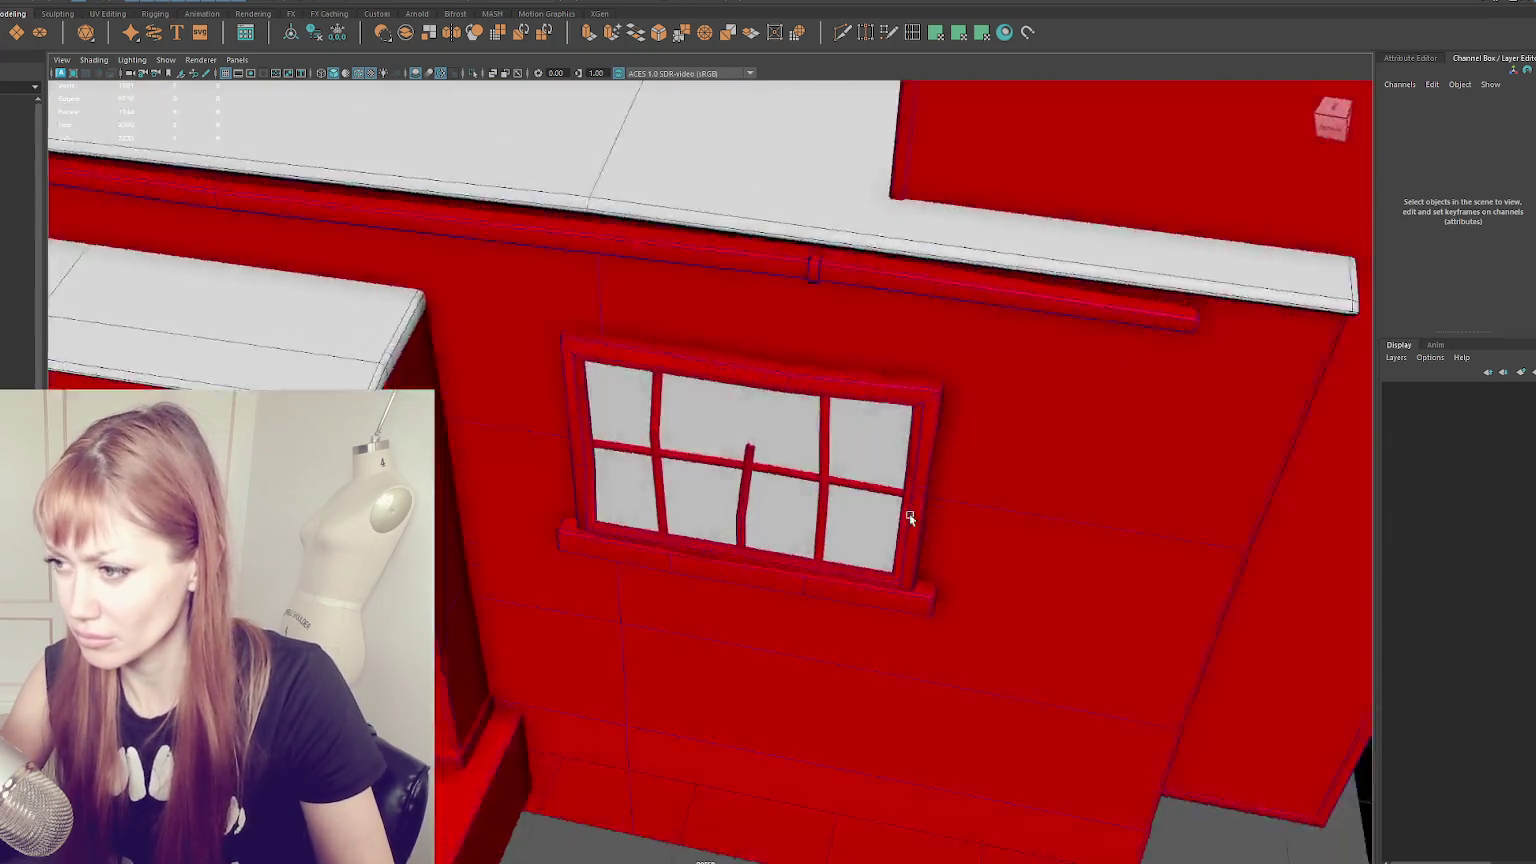
- Isolate the long red bar, separate it into pieces, and delete the right end cap
left_click(778, 280)
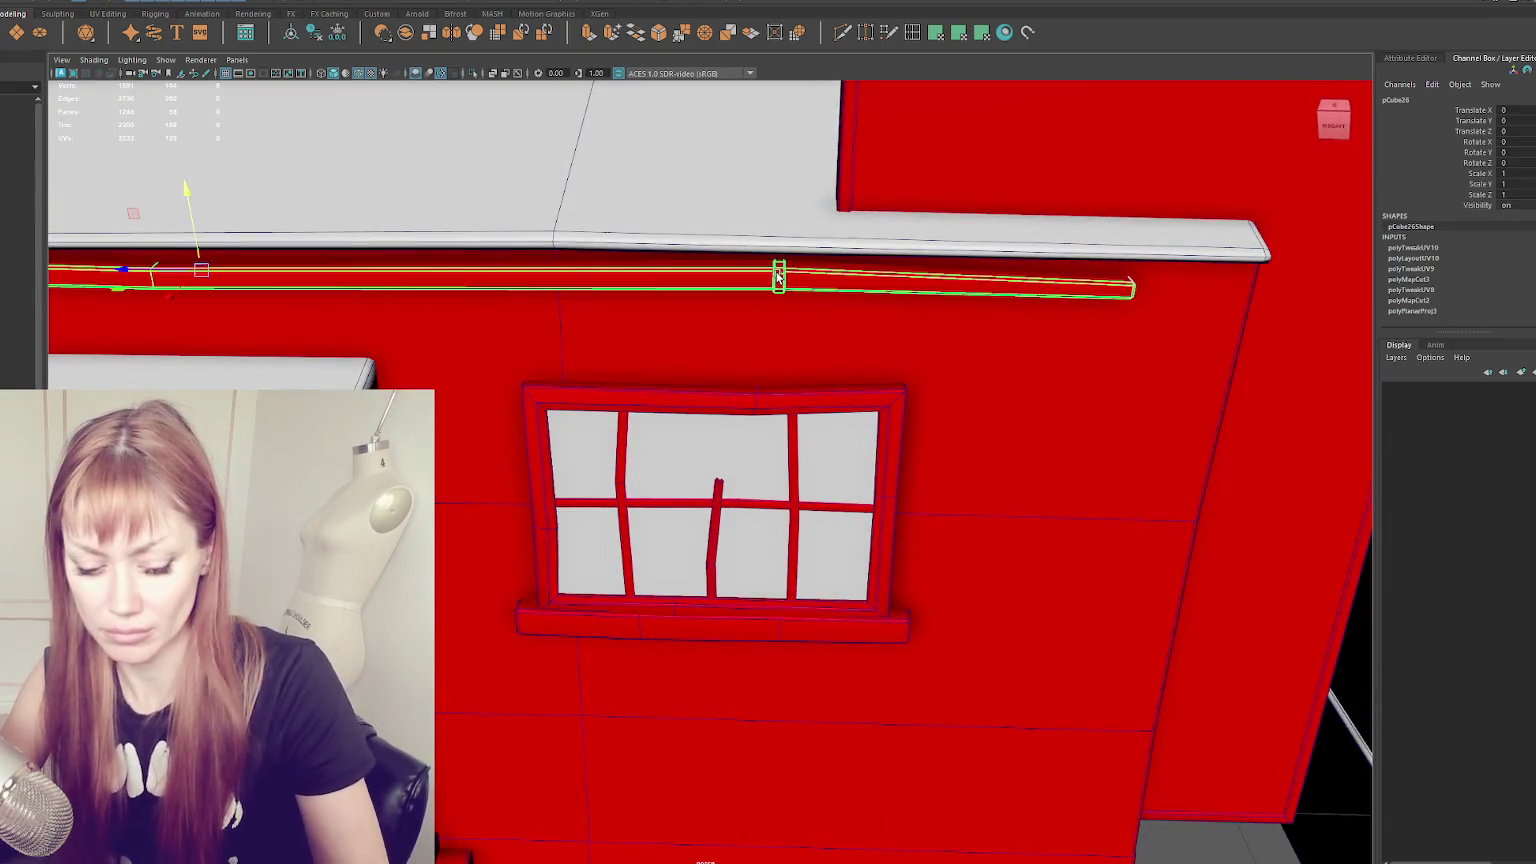
key("ctrl+1")
key("f")
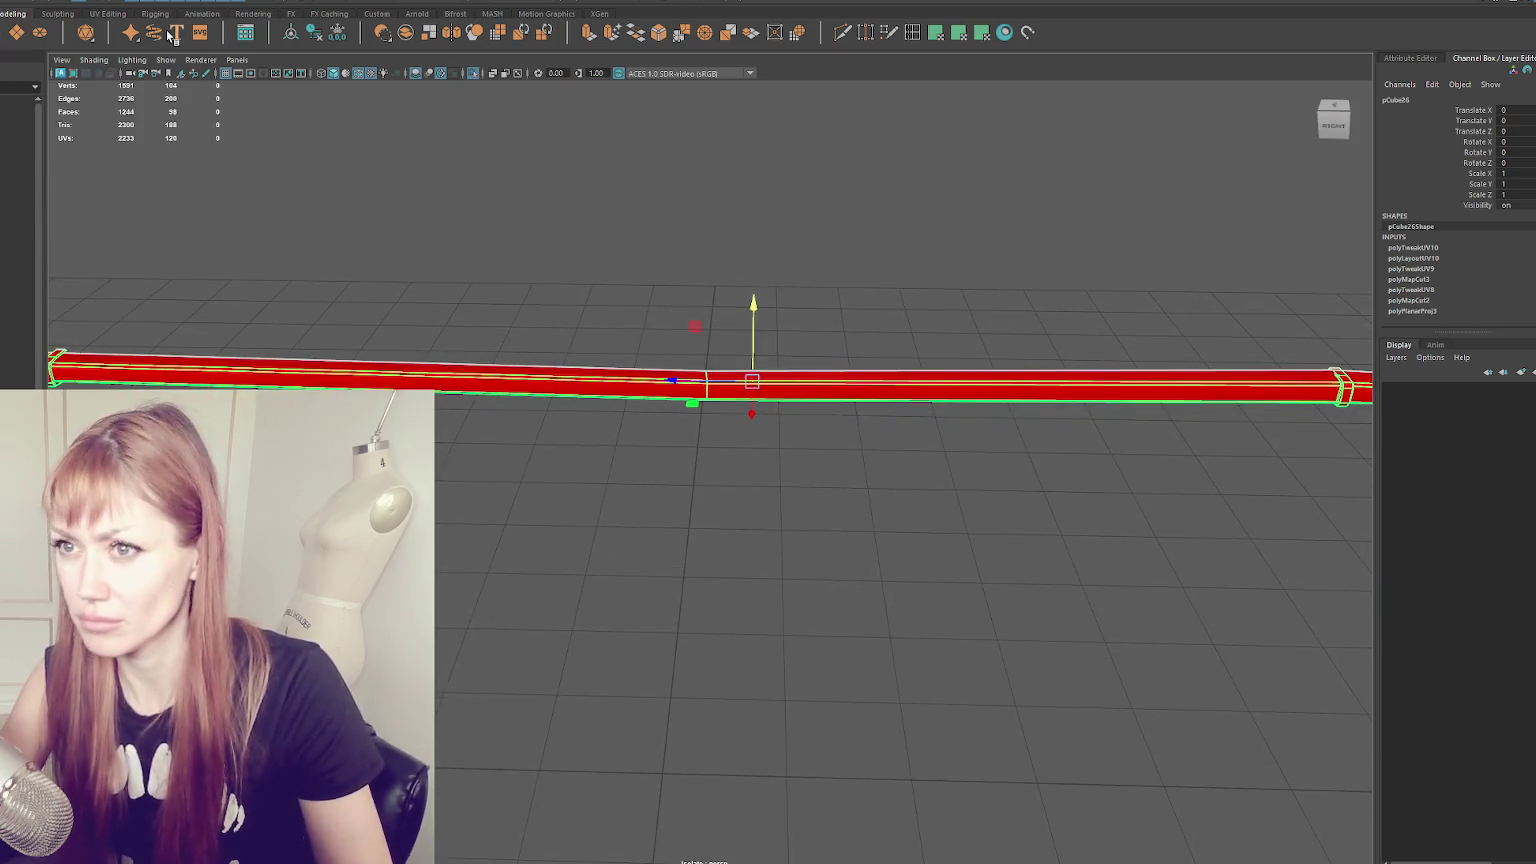
left_click(110, 2)
left_click(108, 39)
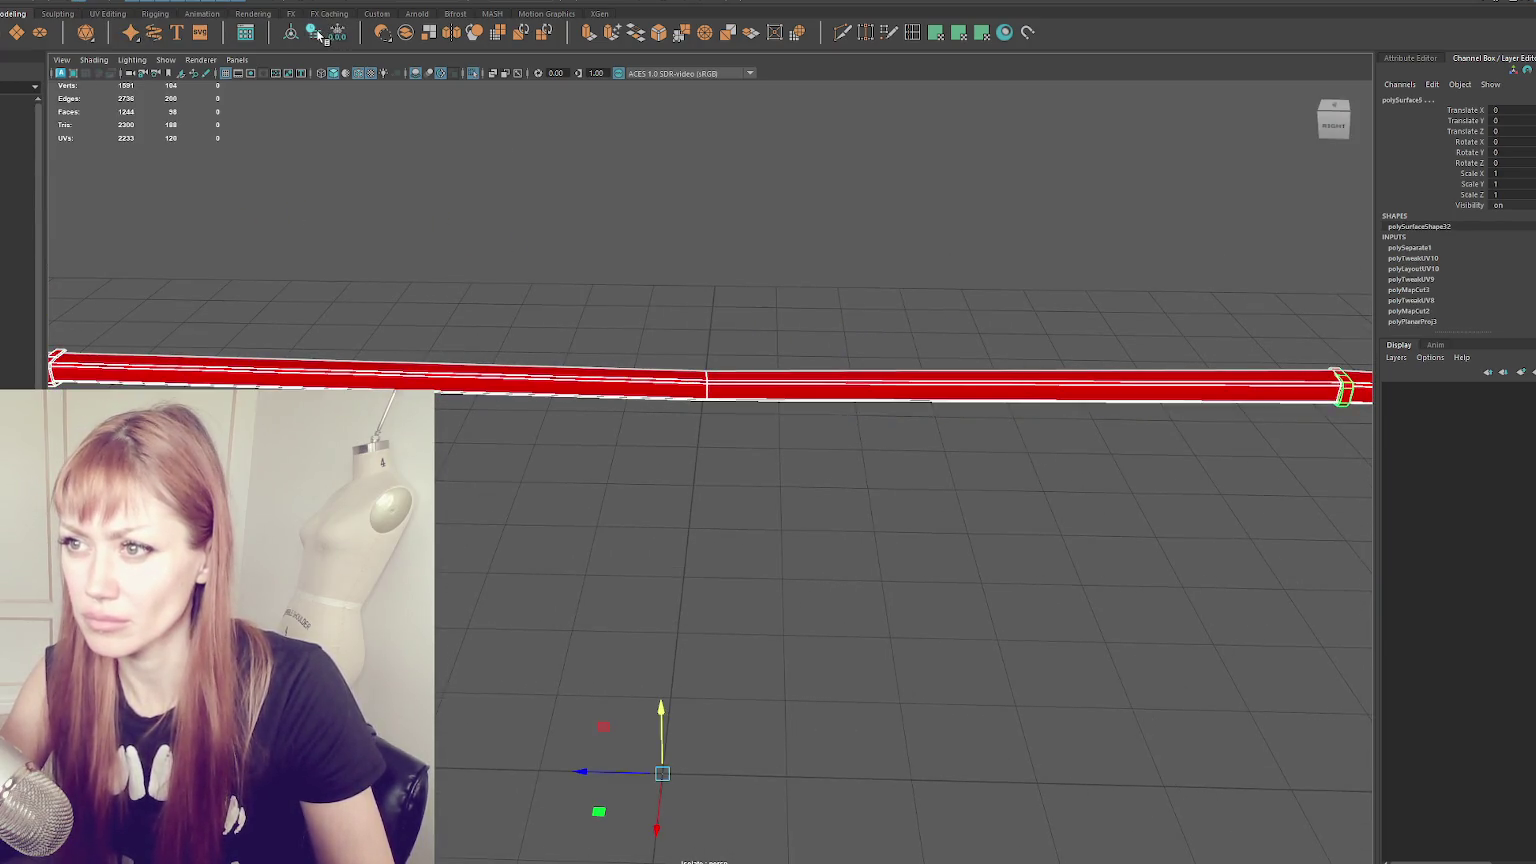
left_click(528, 345)
left_click(1327, 388)
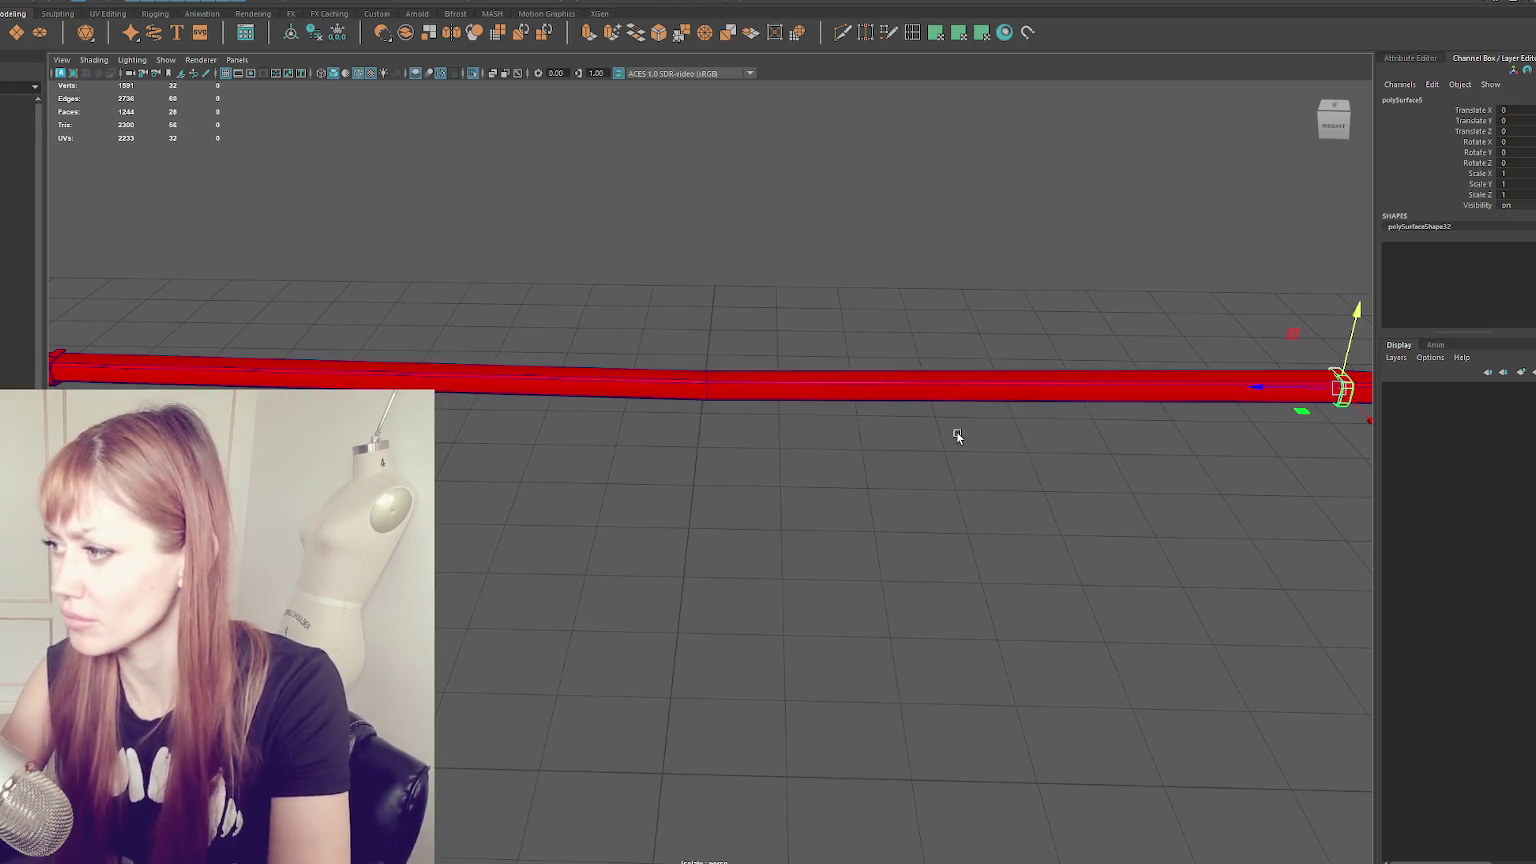
key("Delete")
- Frame and orbit around the separated bracket piece to inspect it
left_click(56, 368)
key("f")
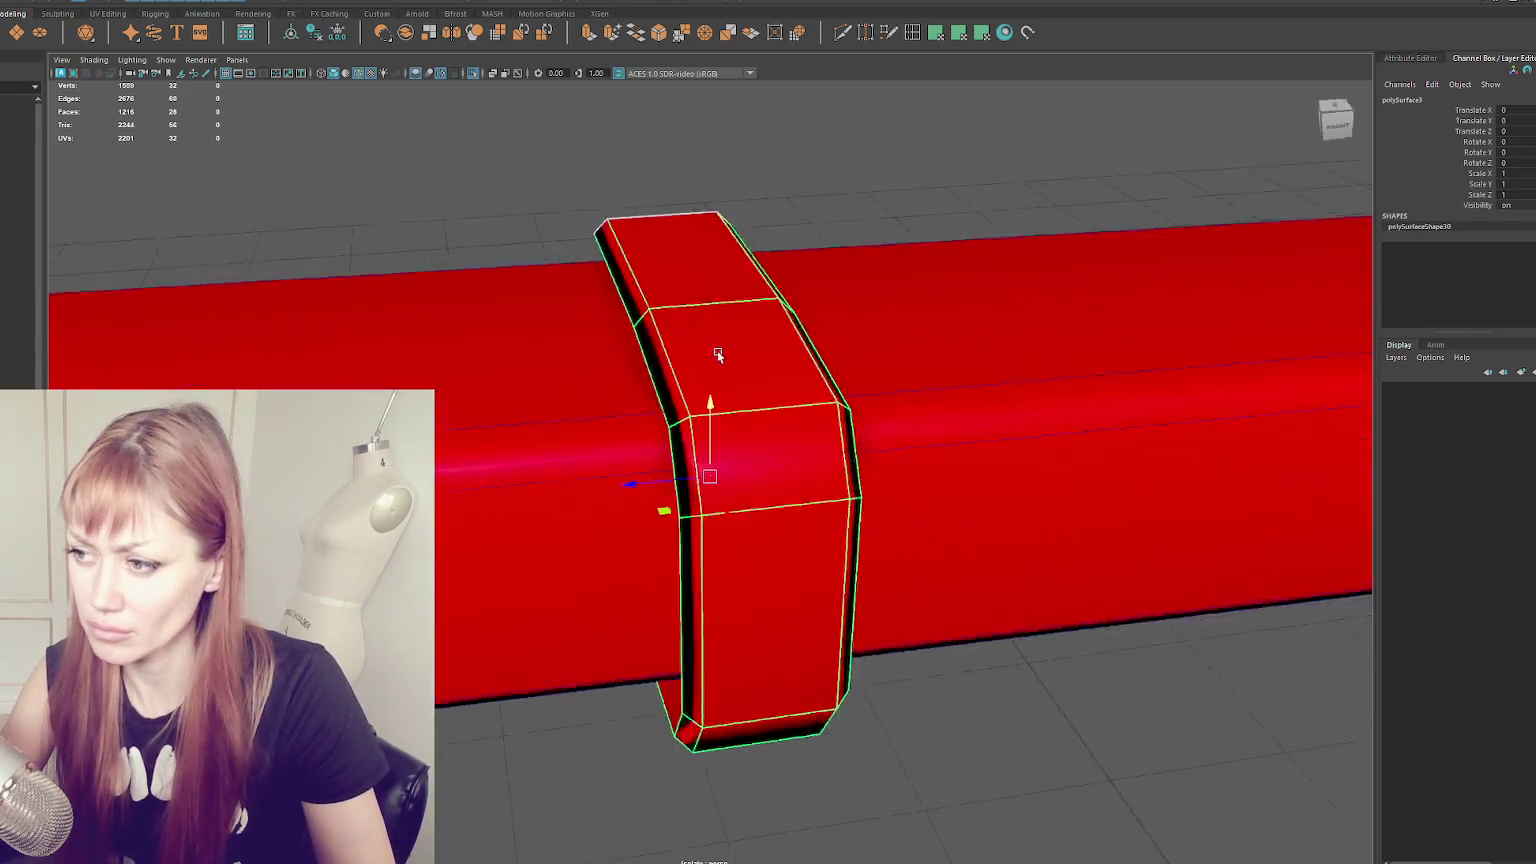
left_click_drag(718, 350, 937, 210, "alt")
left_click(937, 210)
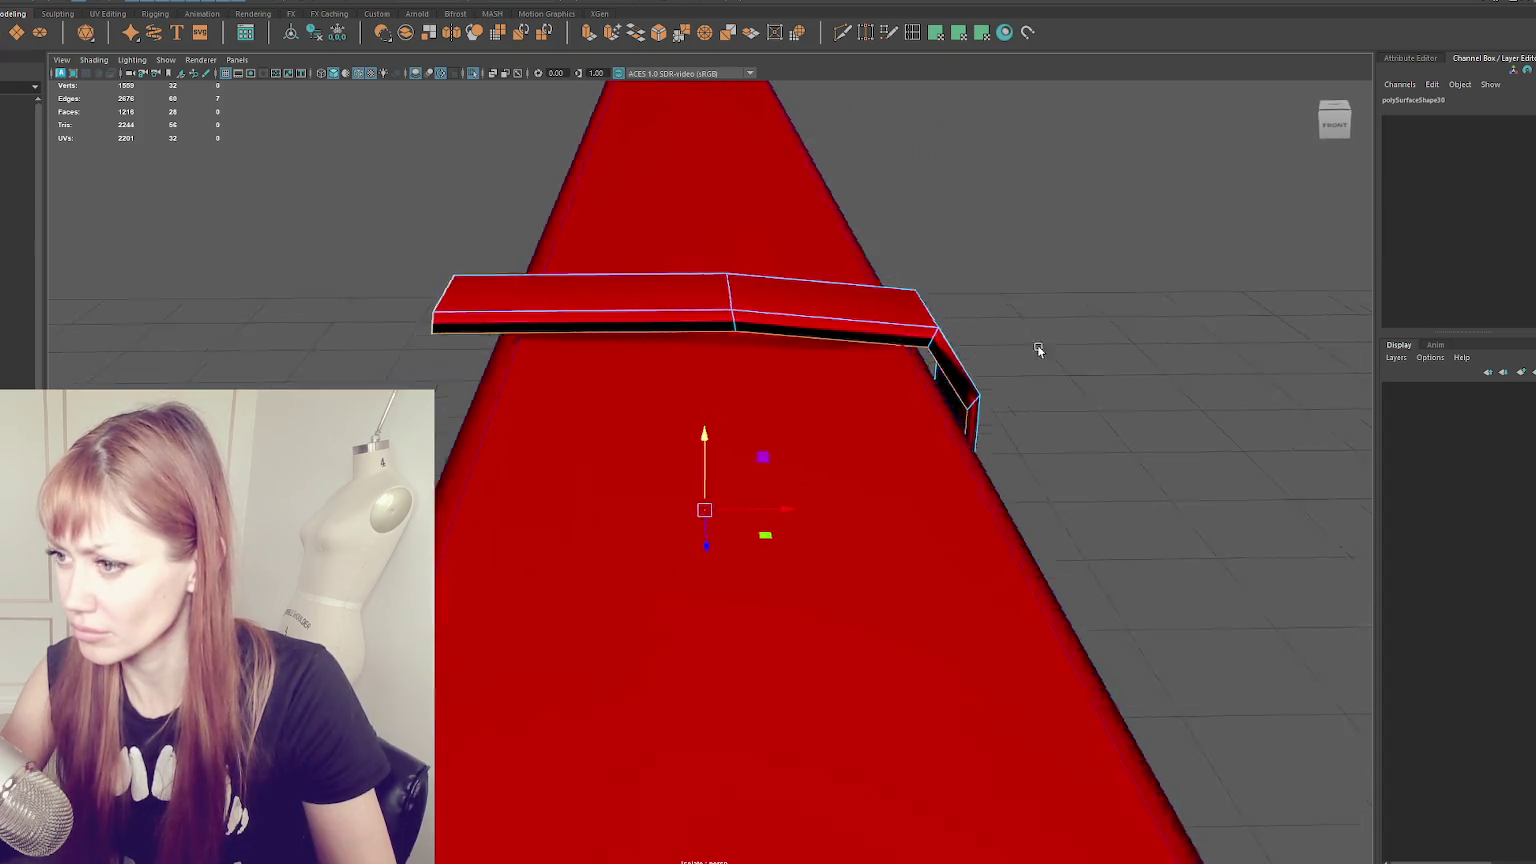
left_click_drag(1039, 346, 730, 354, "alt")
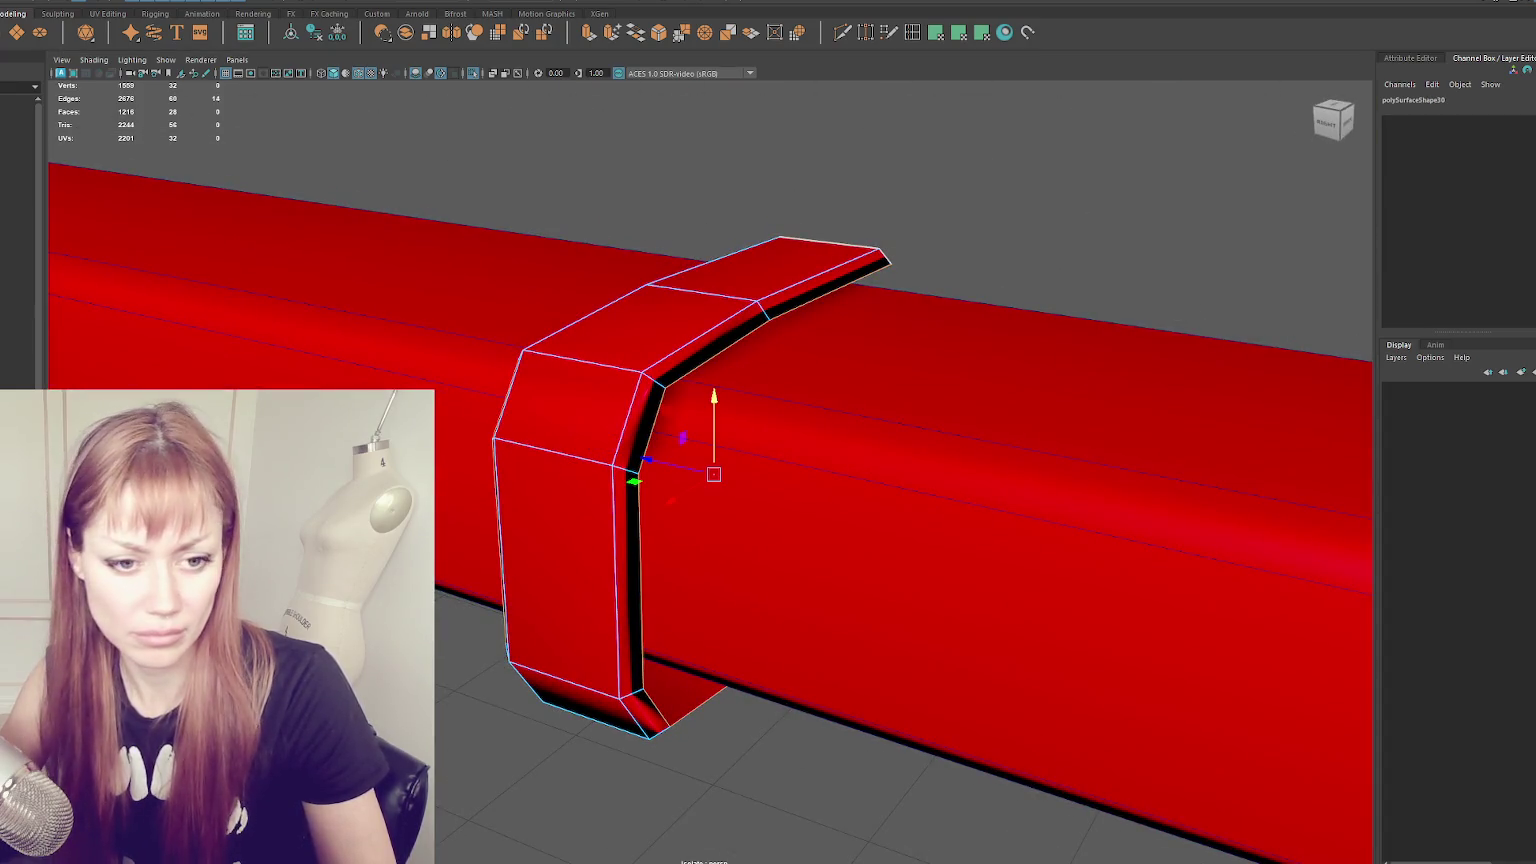
key("ctrl+F11")
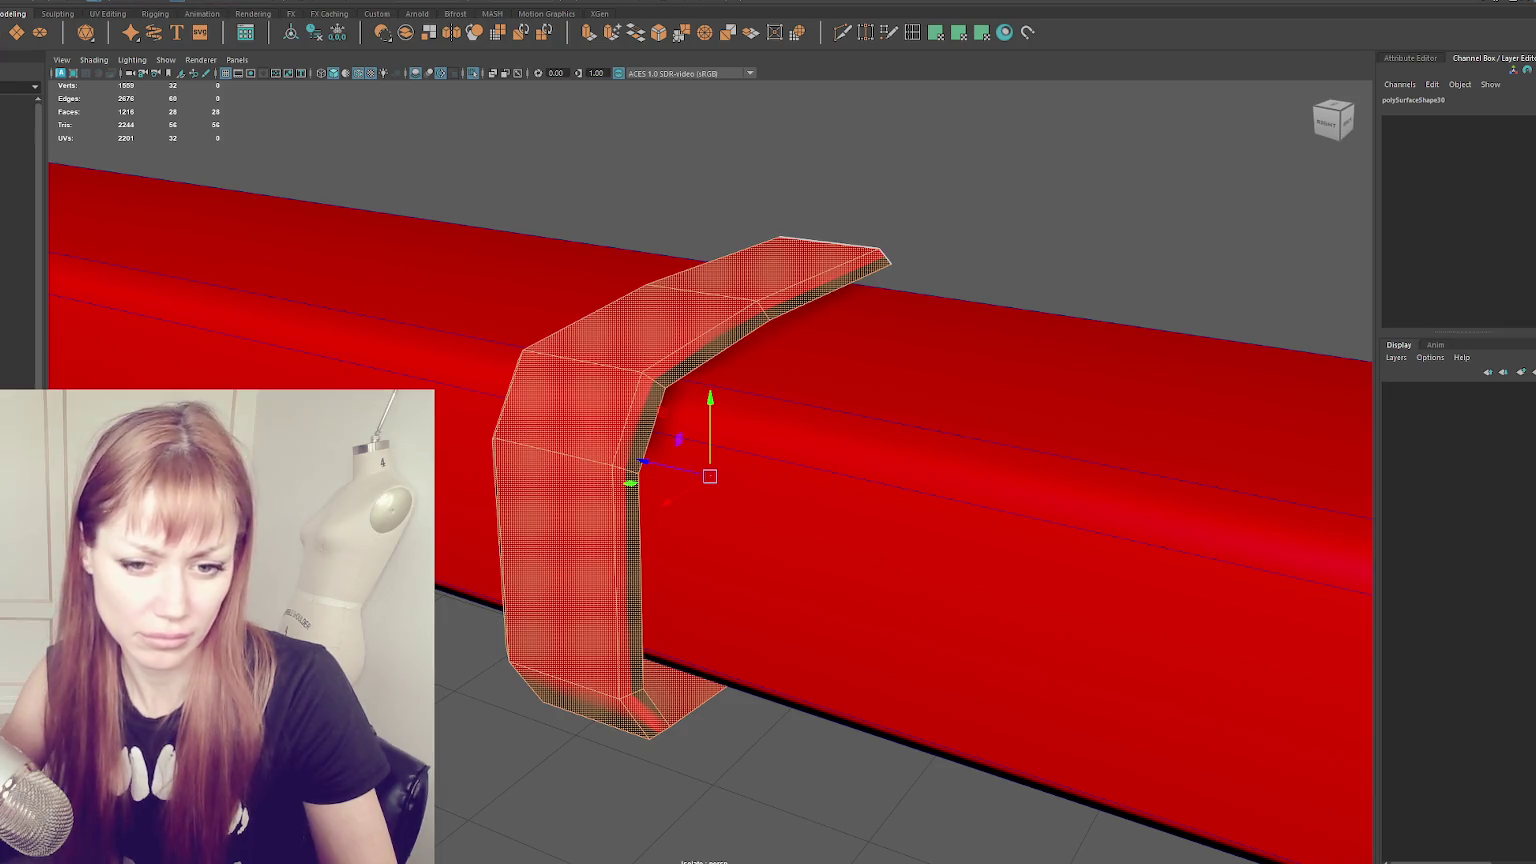
key("F8")
- Cut UV seams along the edge loop around the C-shaped bracket
left_click(791, 301)
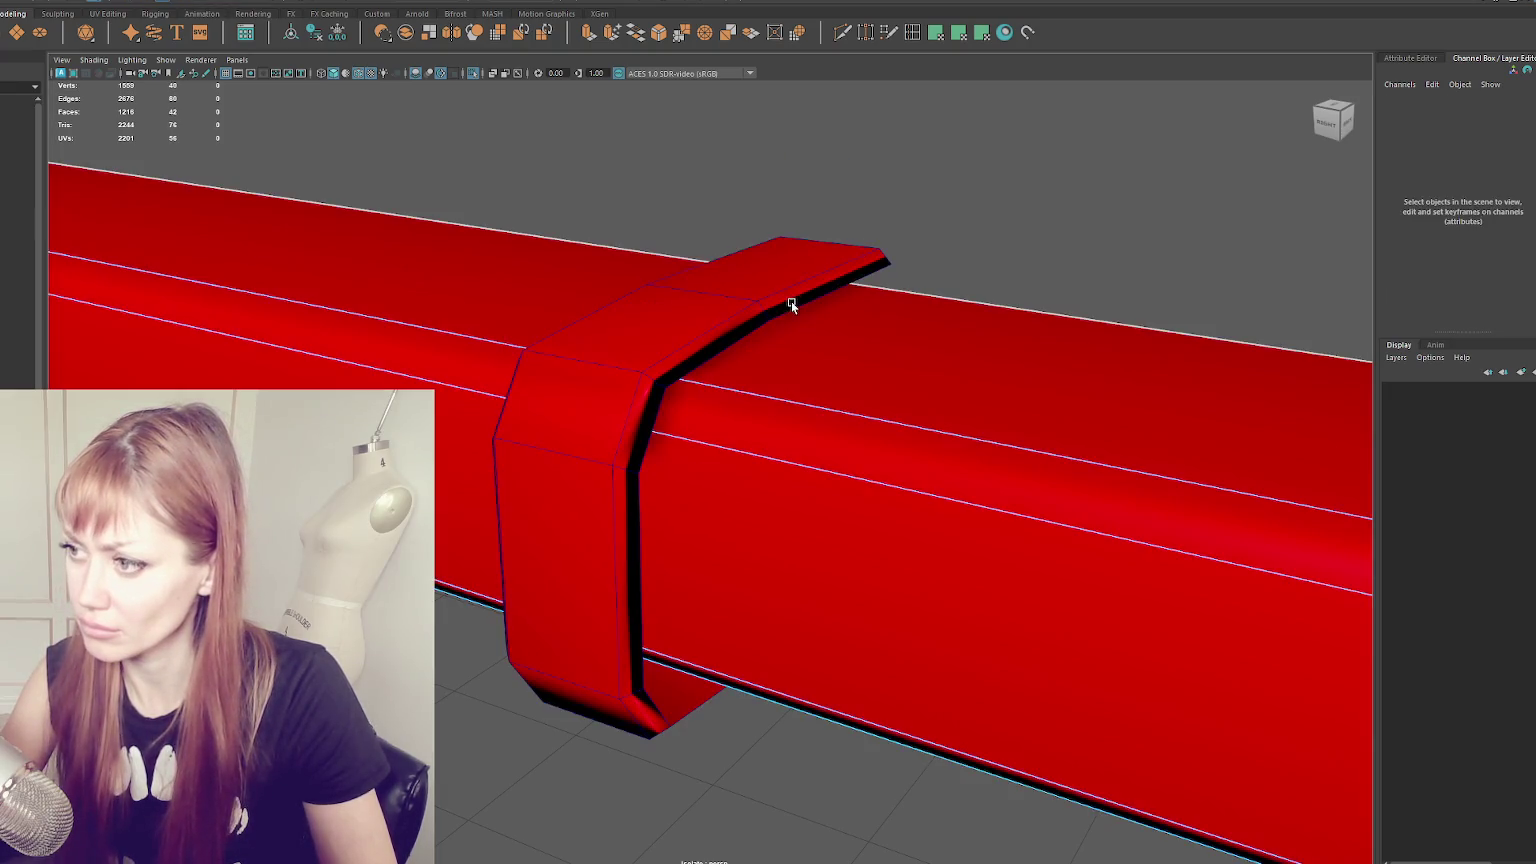
left_click(718, 372)
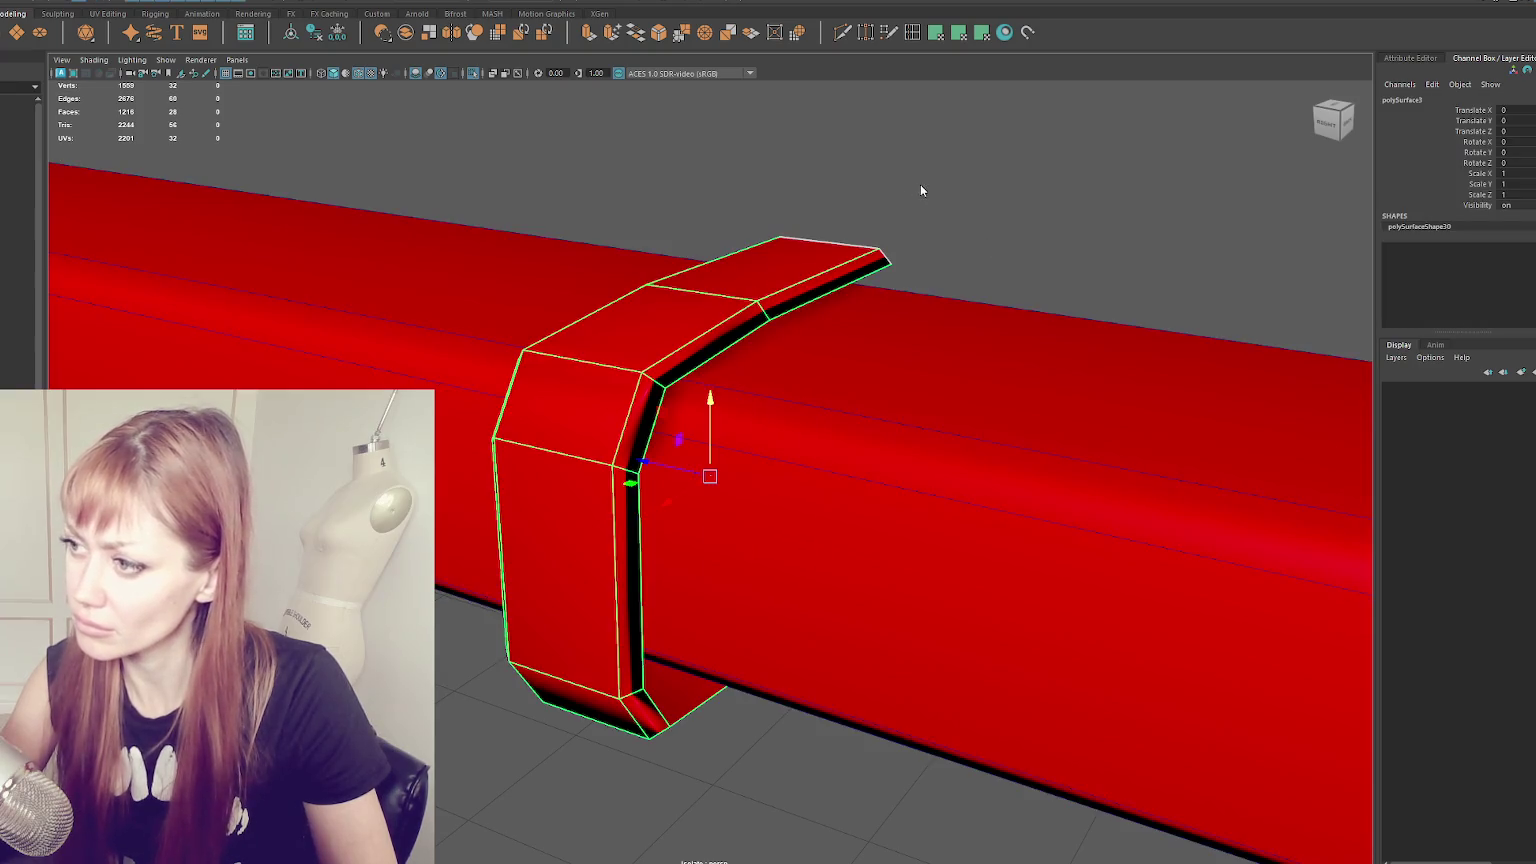
double_click(840, 292)
left_click(838, 287)
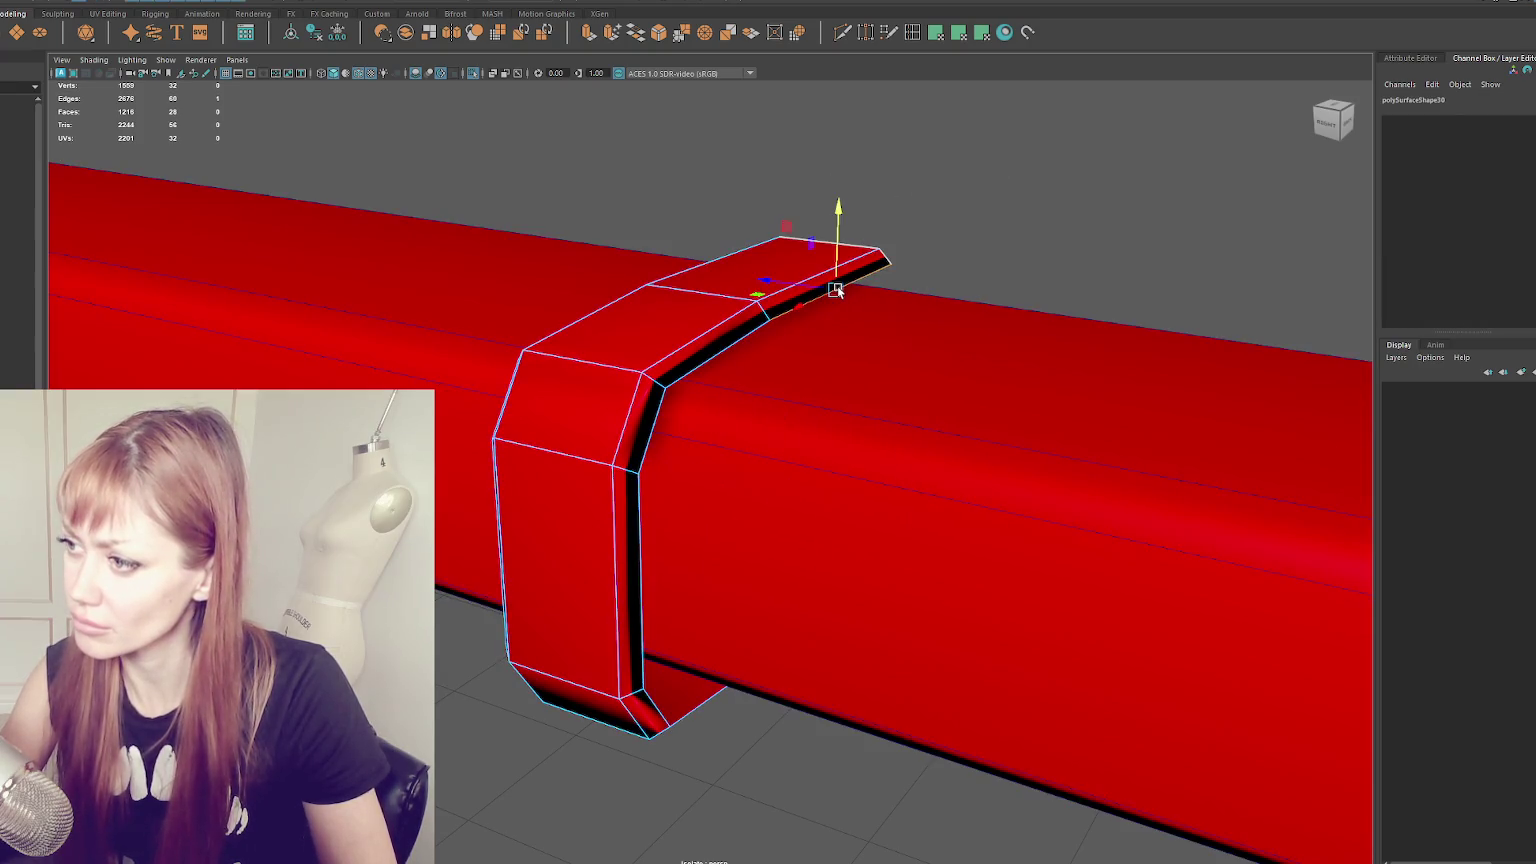
mouse_move(730, 343)
left_mouse_down("alt")
mouse_move(682, 444)
mouse_move(754, 345)
left_mouse_up("alt")
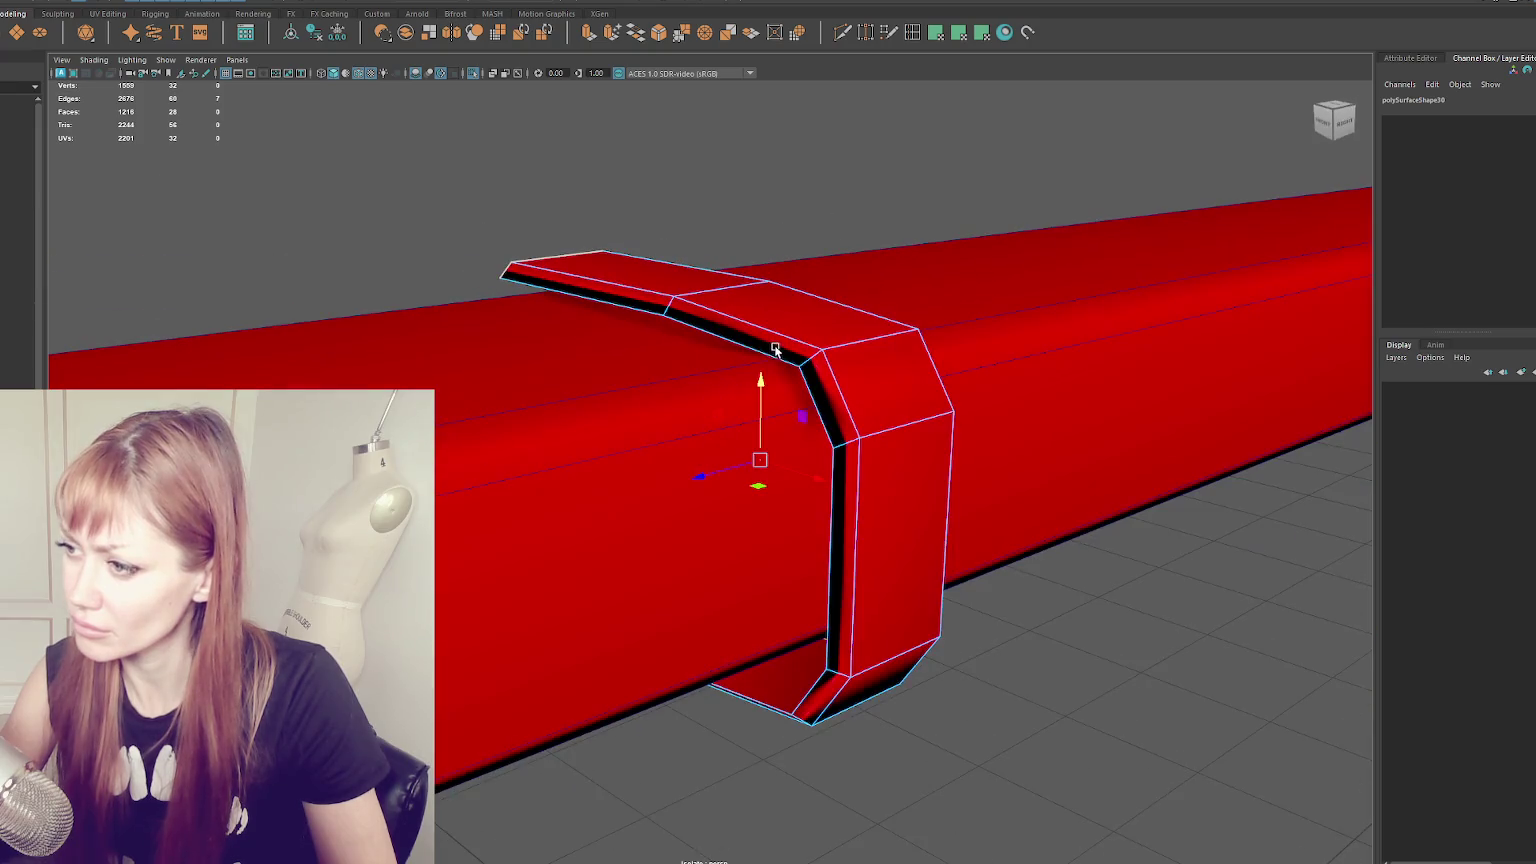
double_click(754, 345)
key("ctrl+x")
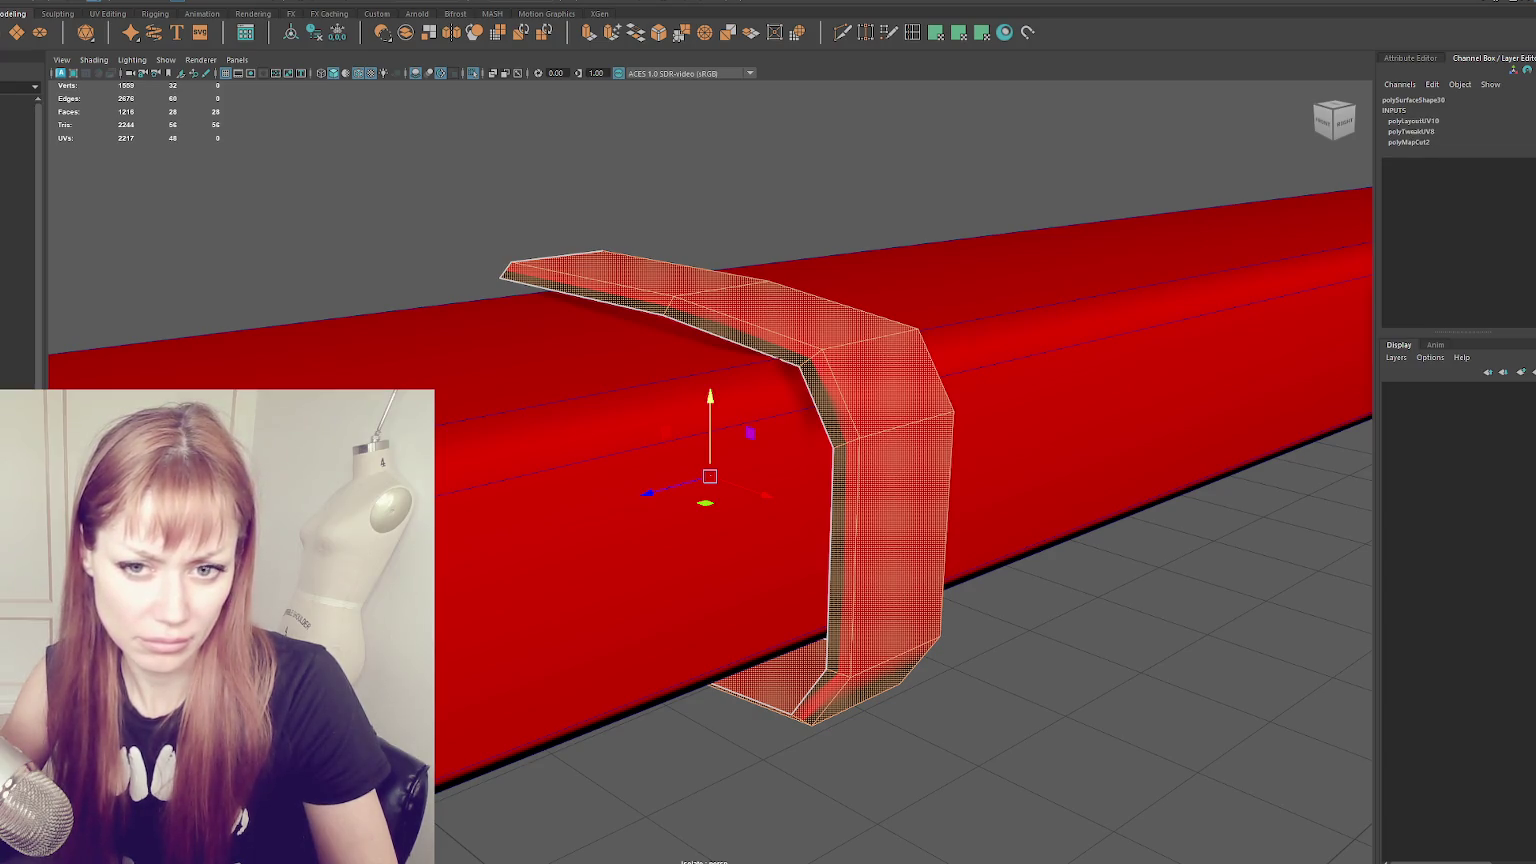
- Duplicate the bracket, slide the copy to the bar's far end, and fine-tune it in side view
right_click(531, 154)
scroll(727, 250, "down", 5)
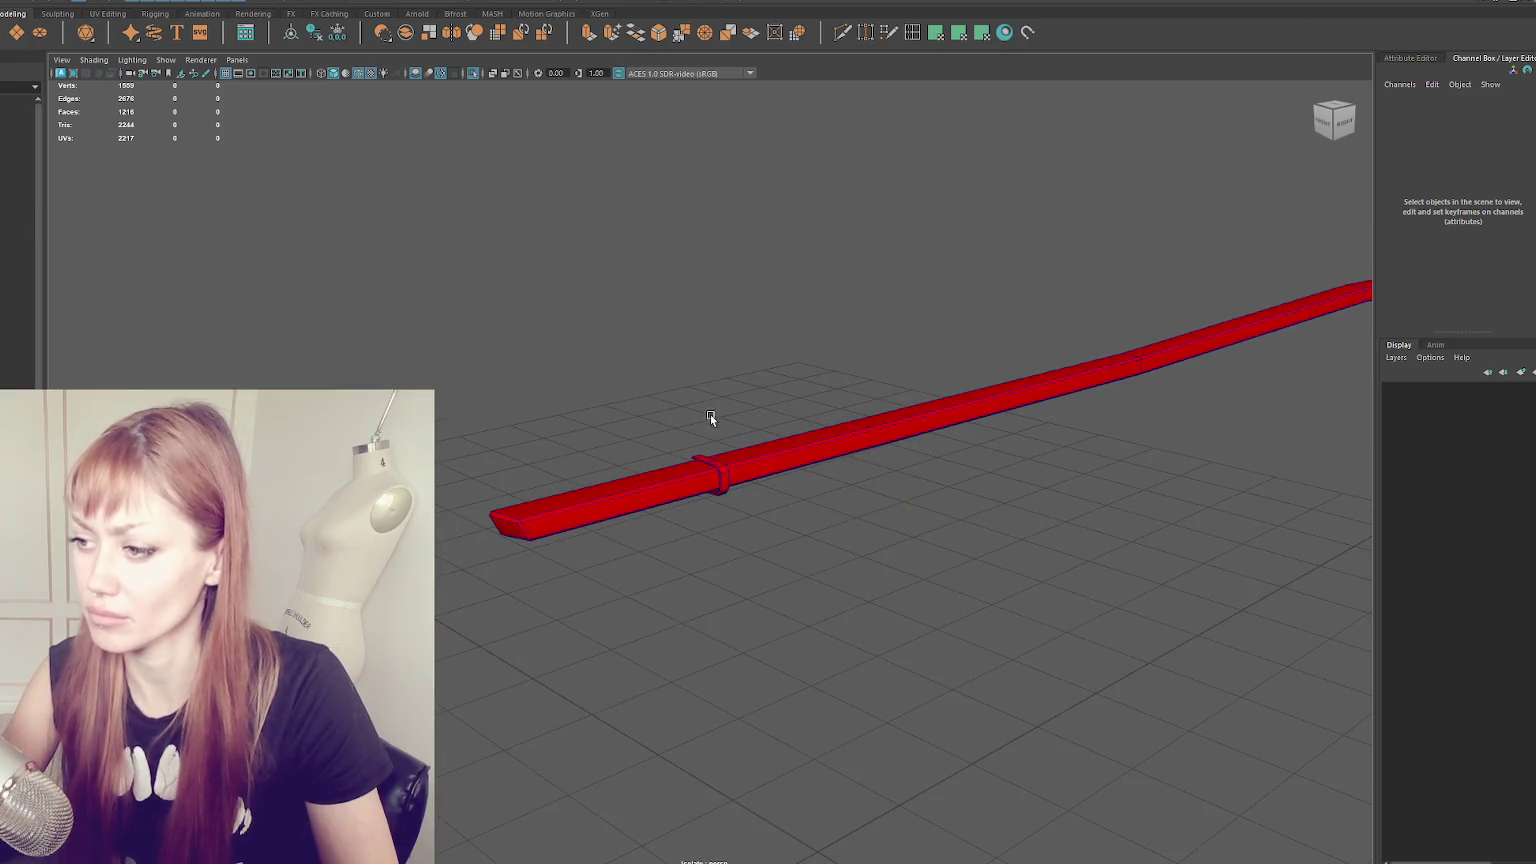
left_click(710, 470)
key("ctrl+d")
left_click_drag(710, 472, 1332, 300)
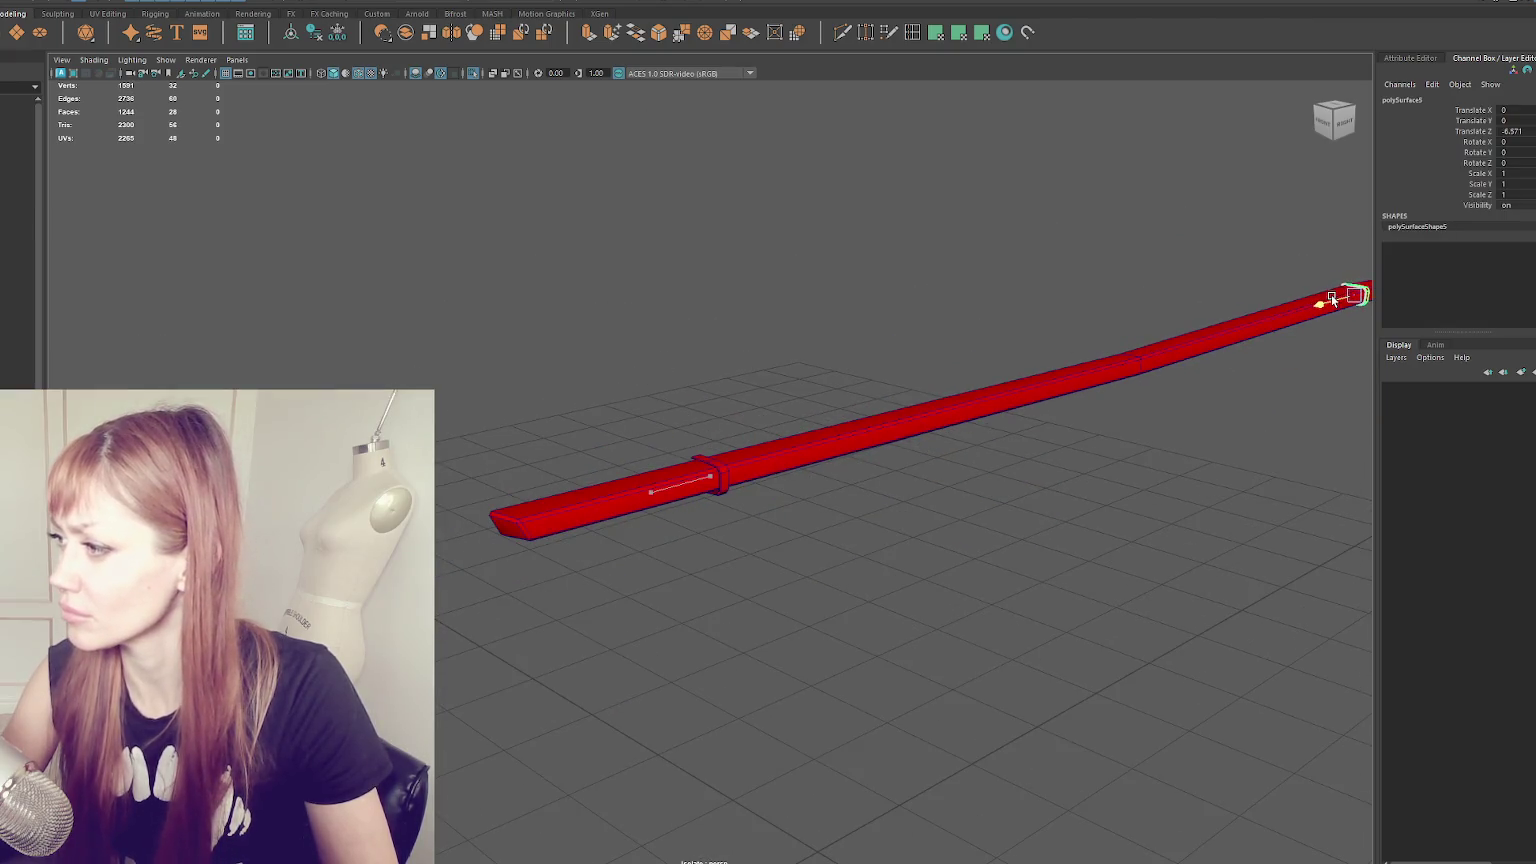
key("f")
left_click(1335, 120)
left_click_drag(711, 414, 703, 423)
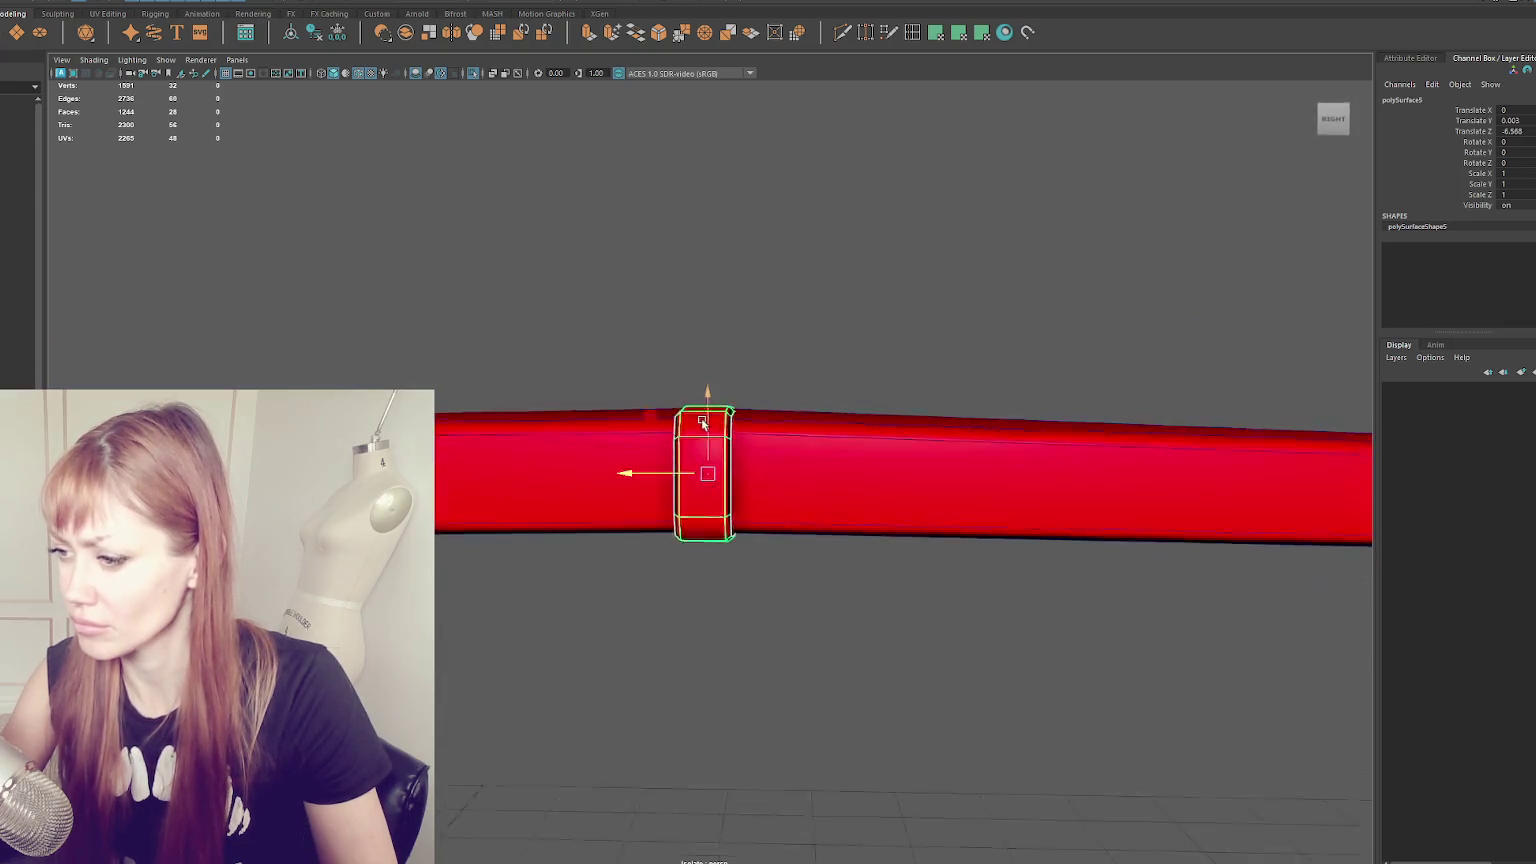
scroll(703, 423, "down", 5)
left_click_drag(472, 348, 1137, 625)
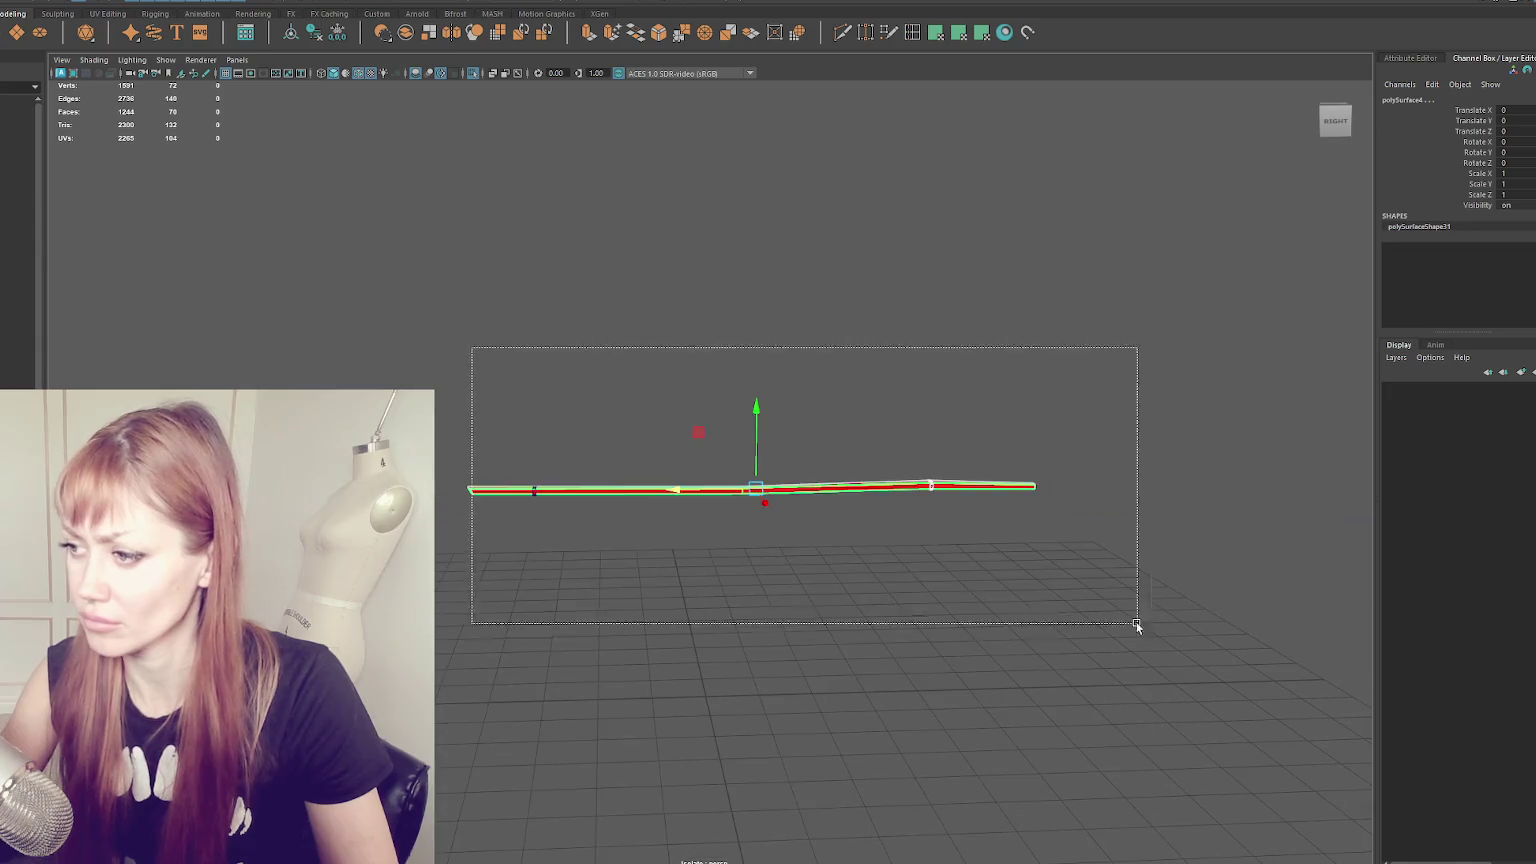
- Combine the bar and brackets into one object and exit isolate view
left_click(95, 3)
left_click(150, 28)
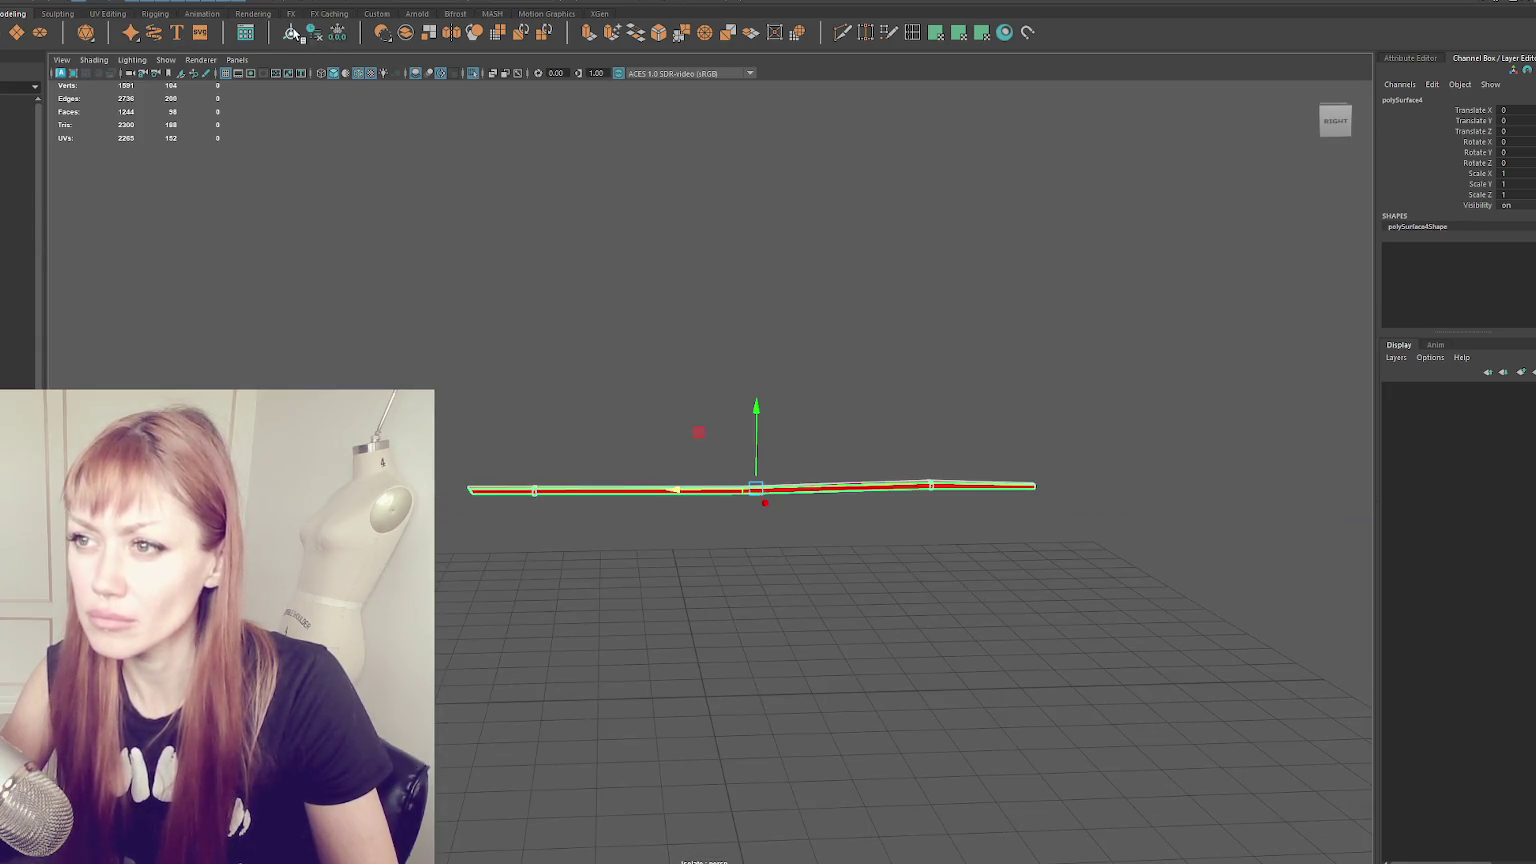
left_click(490, 240)
key("ctrl+1")
scroll(620, 425, "up", 3)
scroll(700, 510, "down", 3)
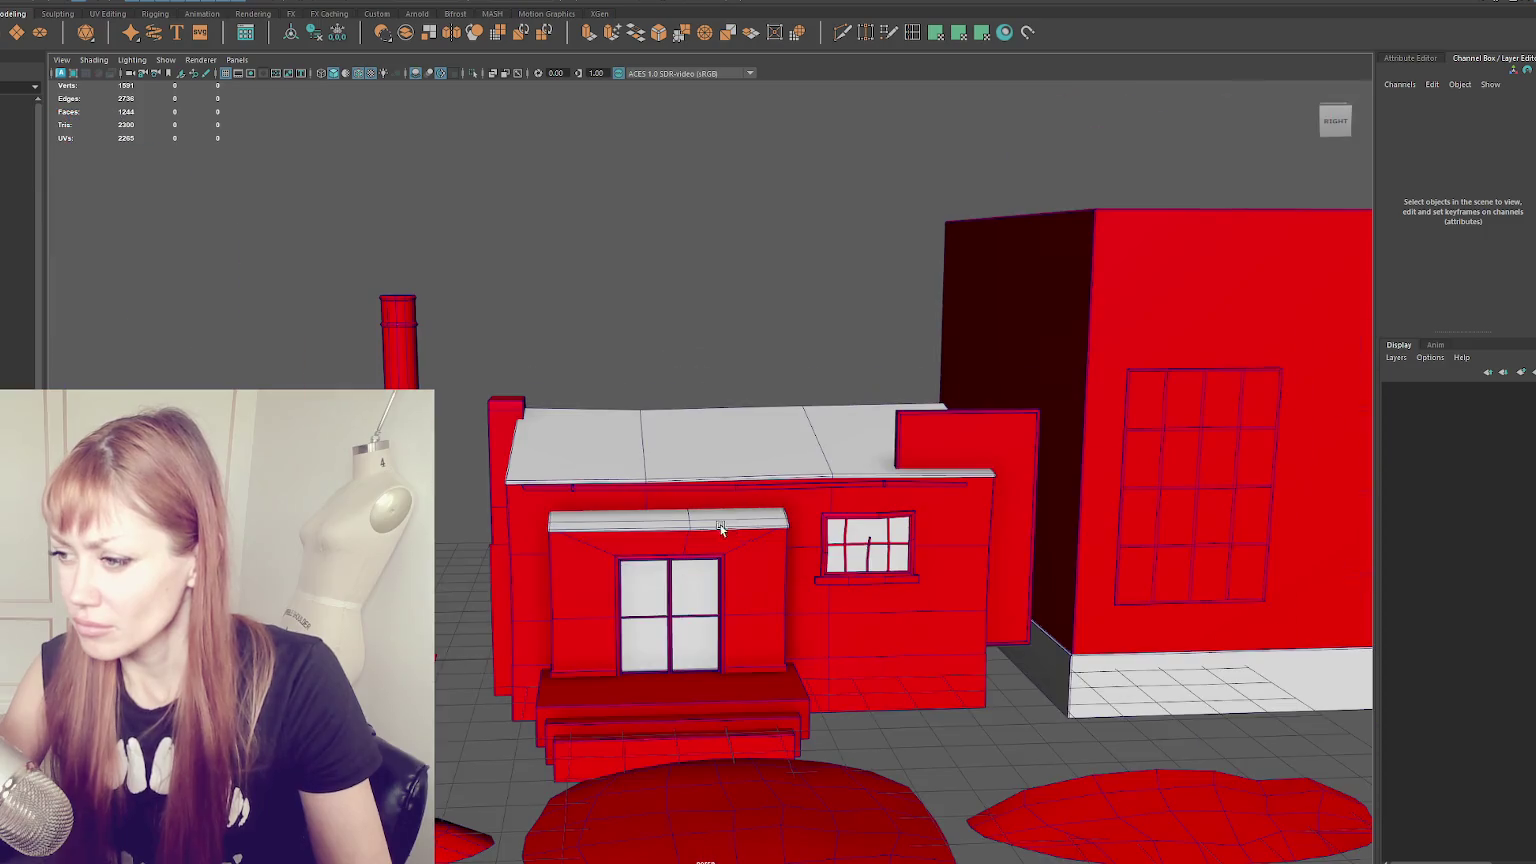
- Move the long bar up the wall and slide it over toward the window
left_click(812, 485)
key("f")
key("w")
left_click_drag(1159, 392, 1167, 270)
key("f")
left_click_drag(919, 316, 801, 323)
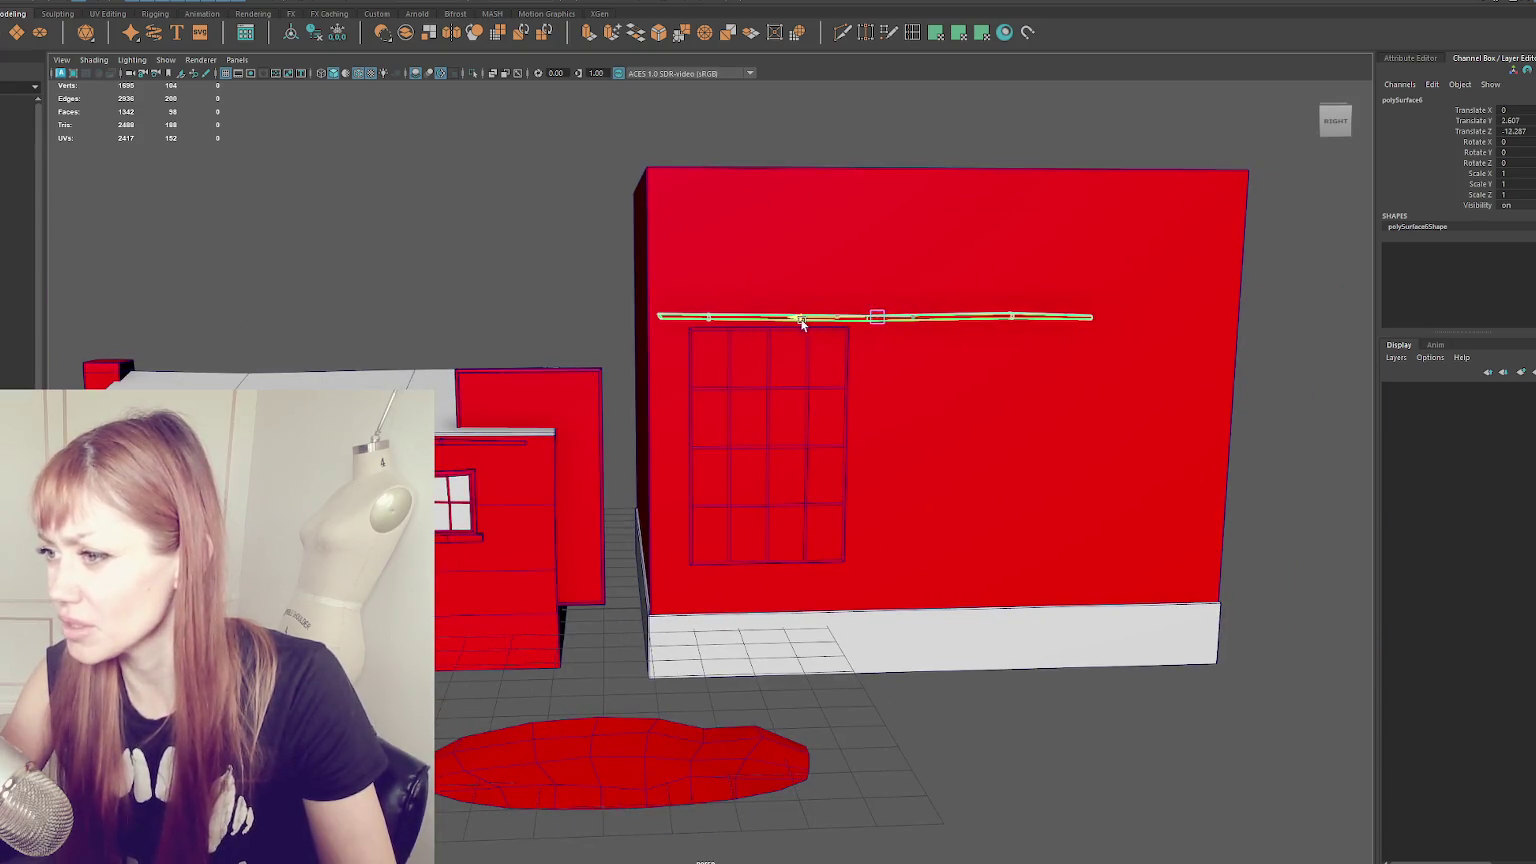
left_click(459, 247)
scroll(459, 247, "down", 4)
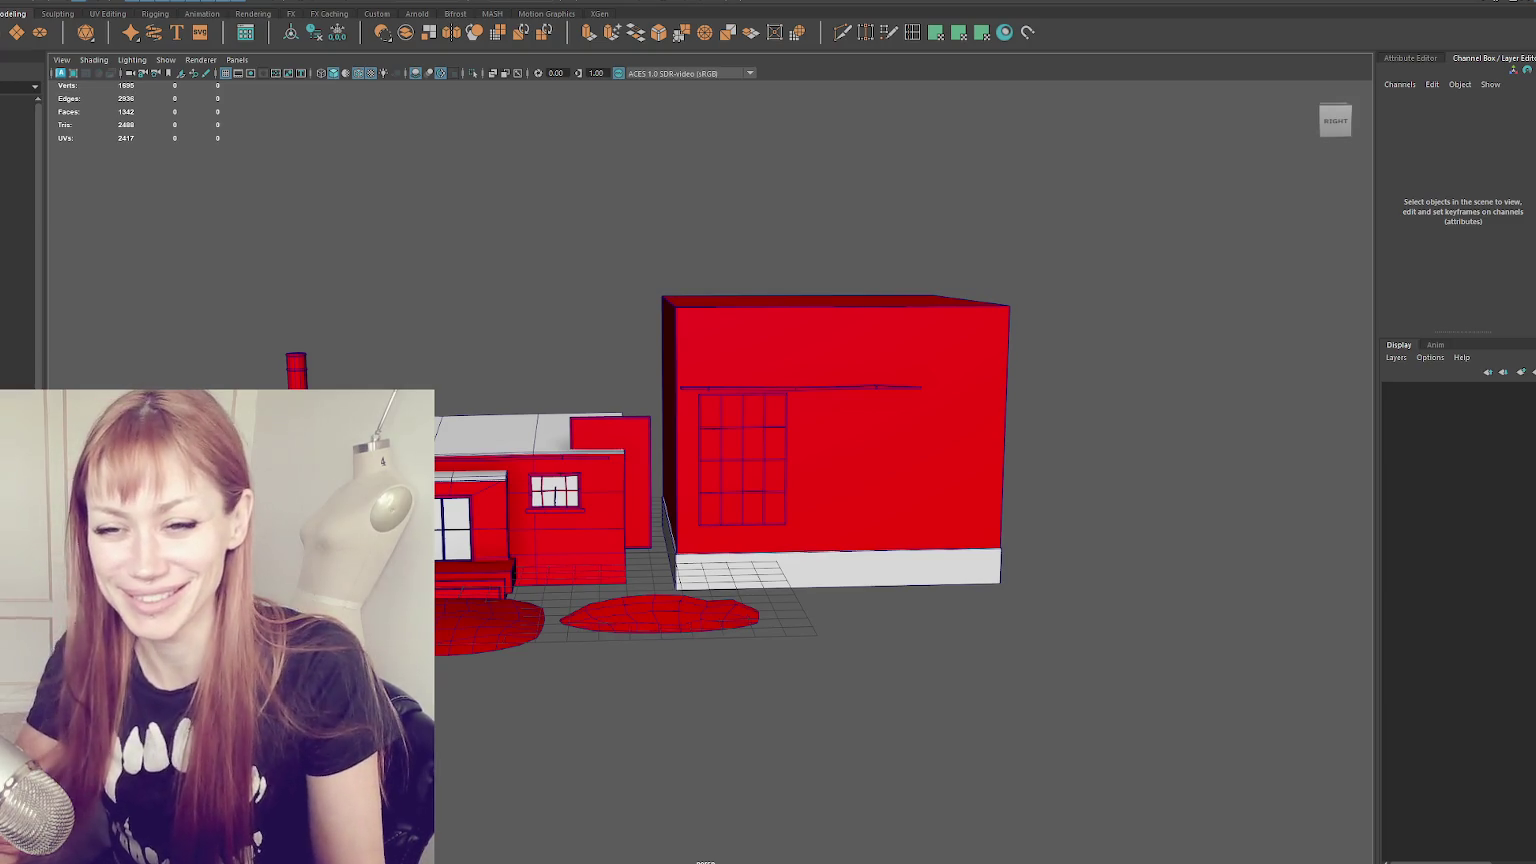
scroll(445, 366, "up", 3)
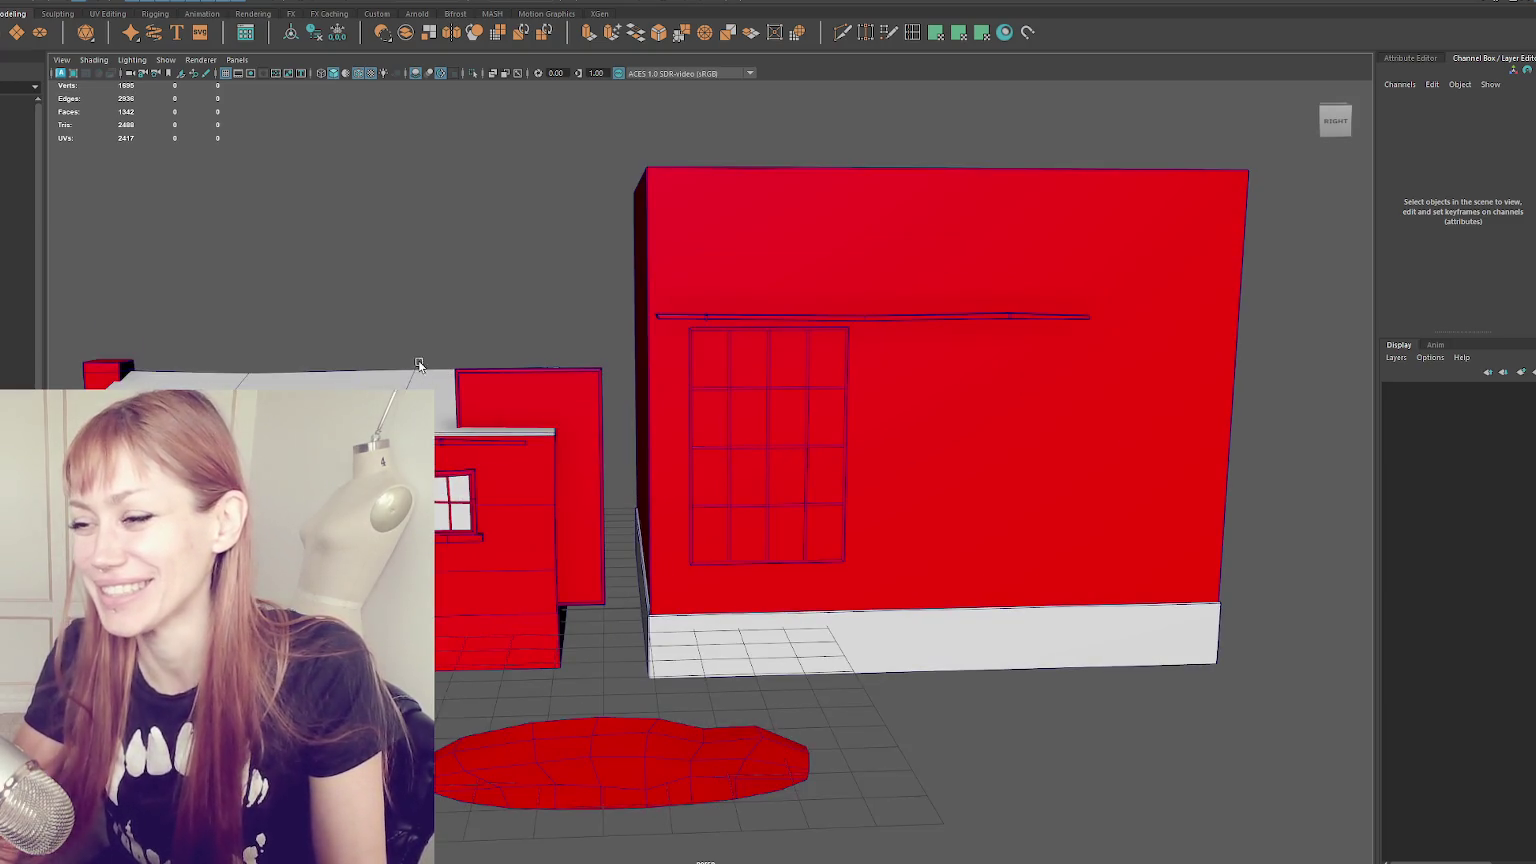
- Delete the bar from the tall building's wall
left_click(707, 318)
left_click(707, 318)
key("Delete")
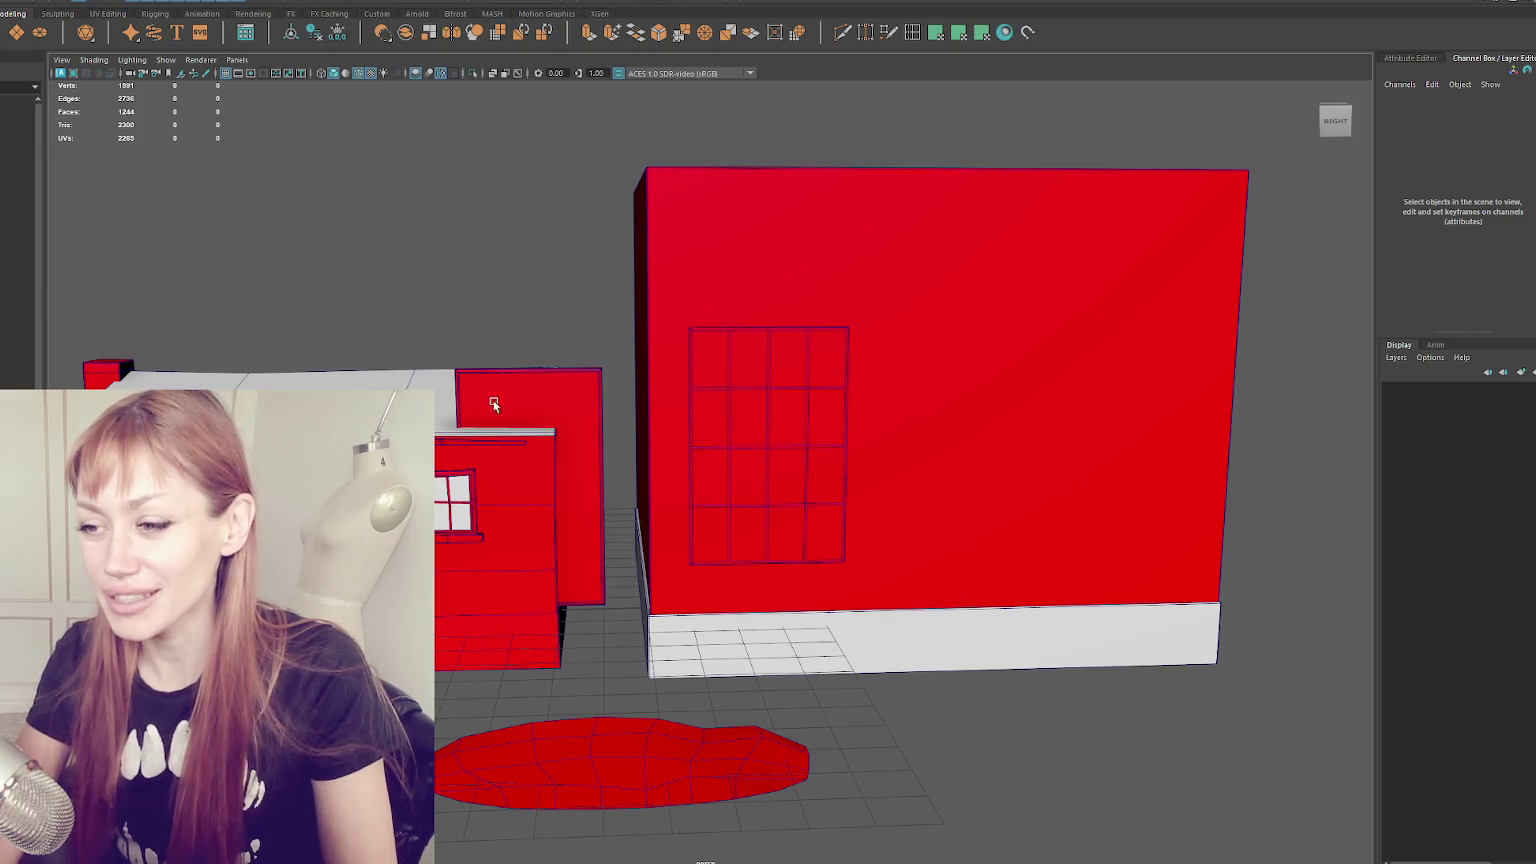
- Move the new red cylinder onto the lower building's roof
left_click(446, 433)
left_click_drag(446, 437, 634, 267, "alt")
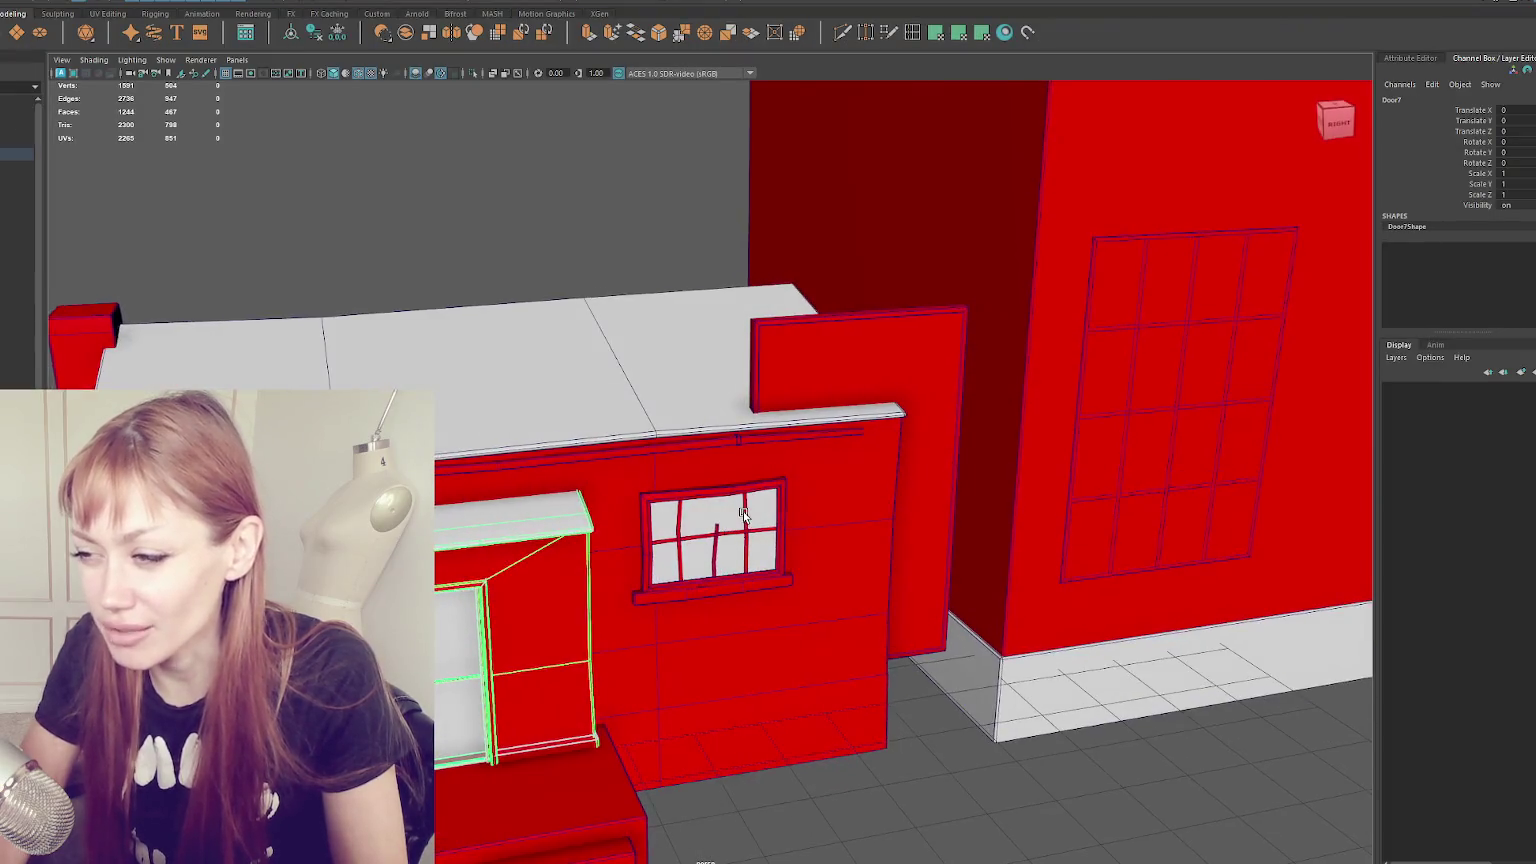
left_click(407, 256)
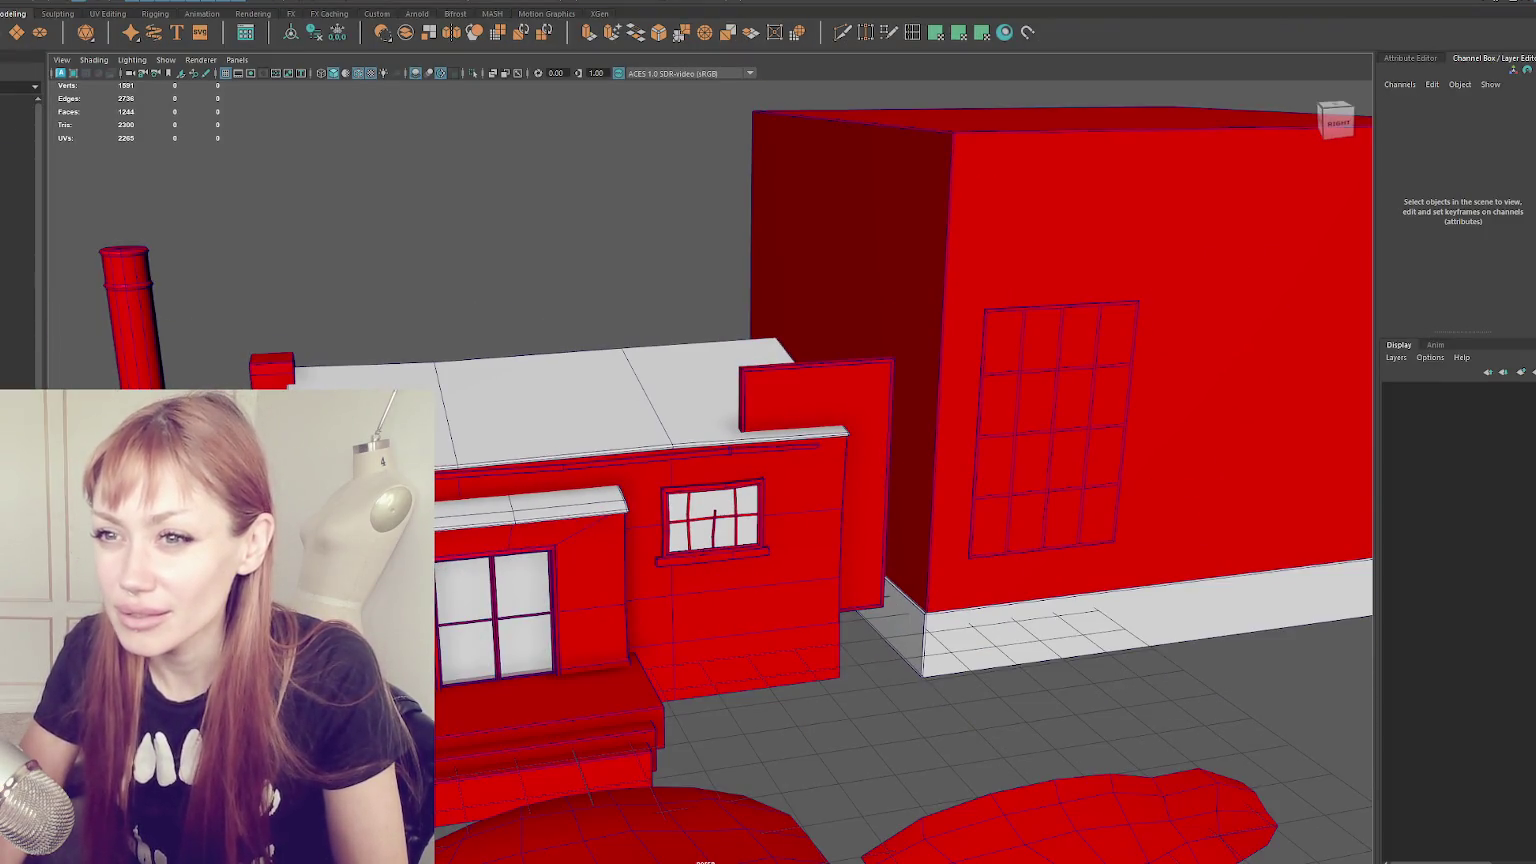
key("ctrl+z")
mouse_move(535, 668)
left_mouse_down()
mouse_move(547, 737)
mouse_move(578, 350)
mouse_move(842, 305)
left_mouse_up()
left_click(1420, 247)
- Set the cylinder's Subdivisions Axis to 8
double_click(1500, 289)
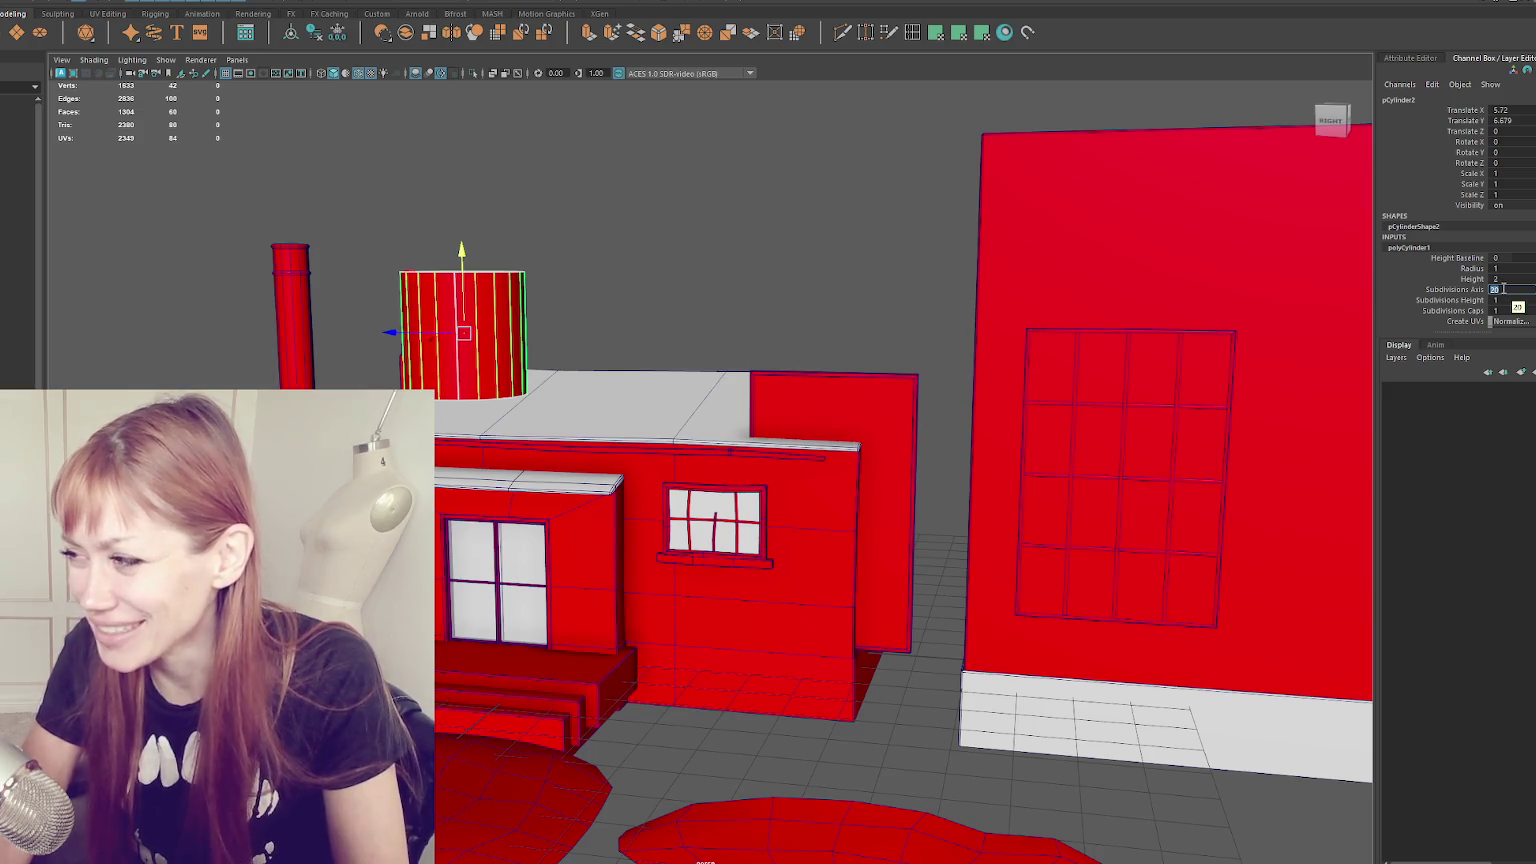
type("8")
key("Return")
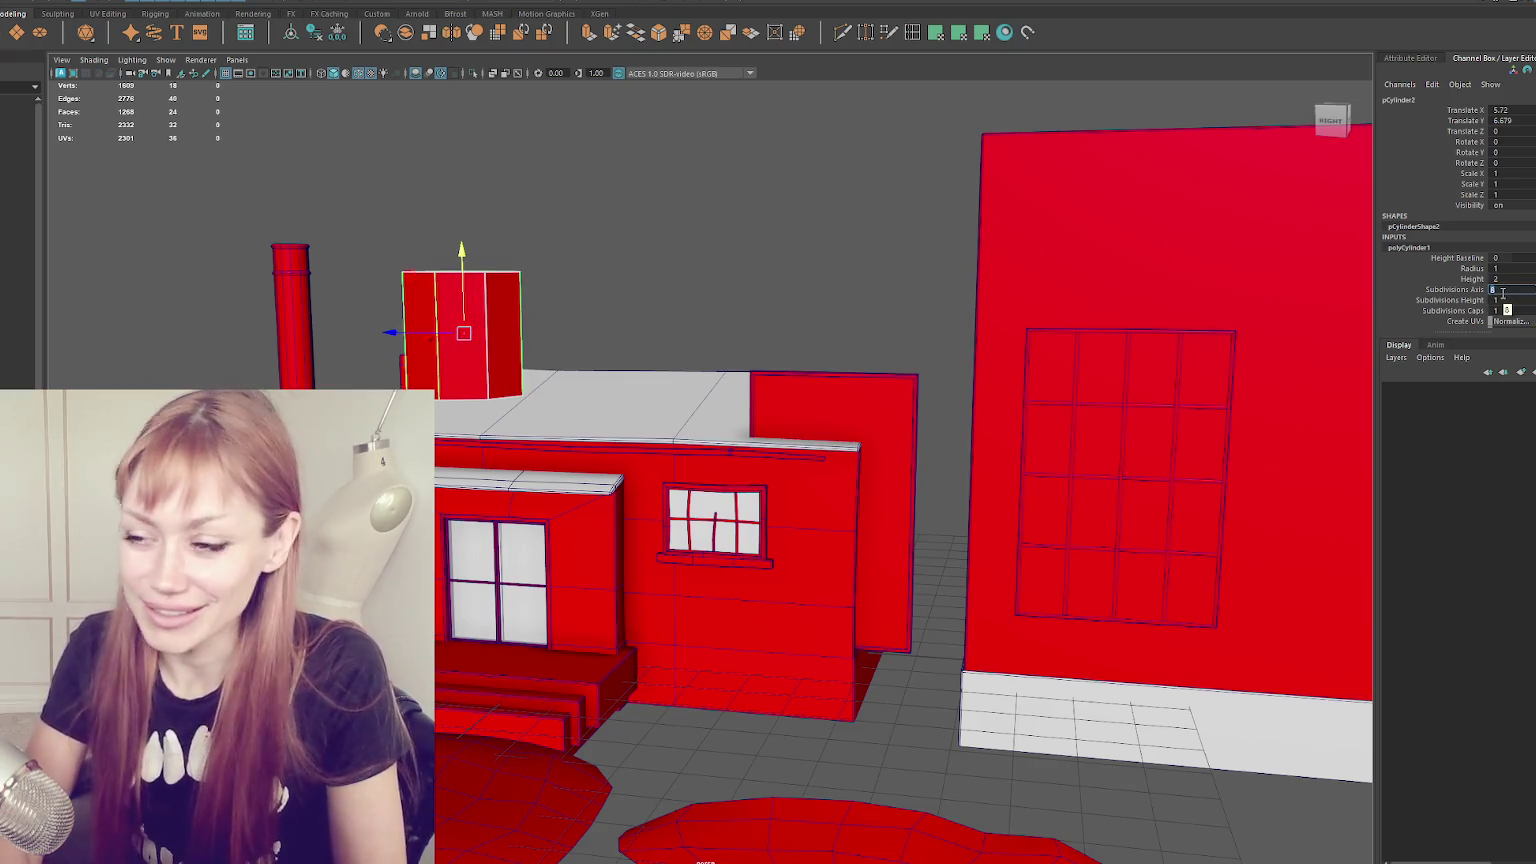
- Stretch the cylinder into a thin post about 0.121 wide and 1.347 tall
left_click(692, 239)
mouse_move(692, 239)
left_mouse_down("alt")
mouse_move(725, 314)
mouse_move(431, 372)
left_mouse_up("alt")
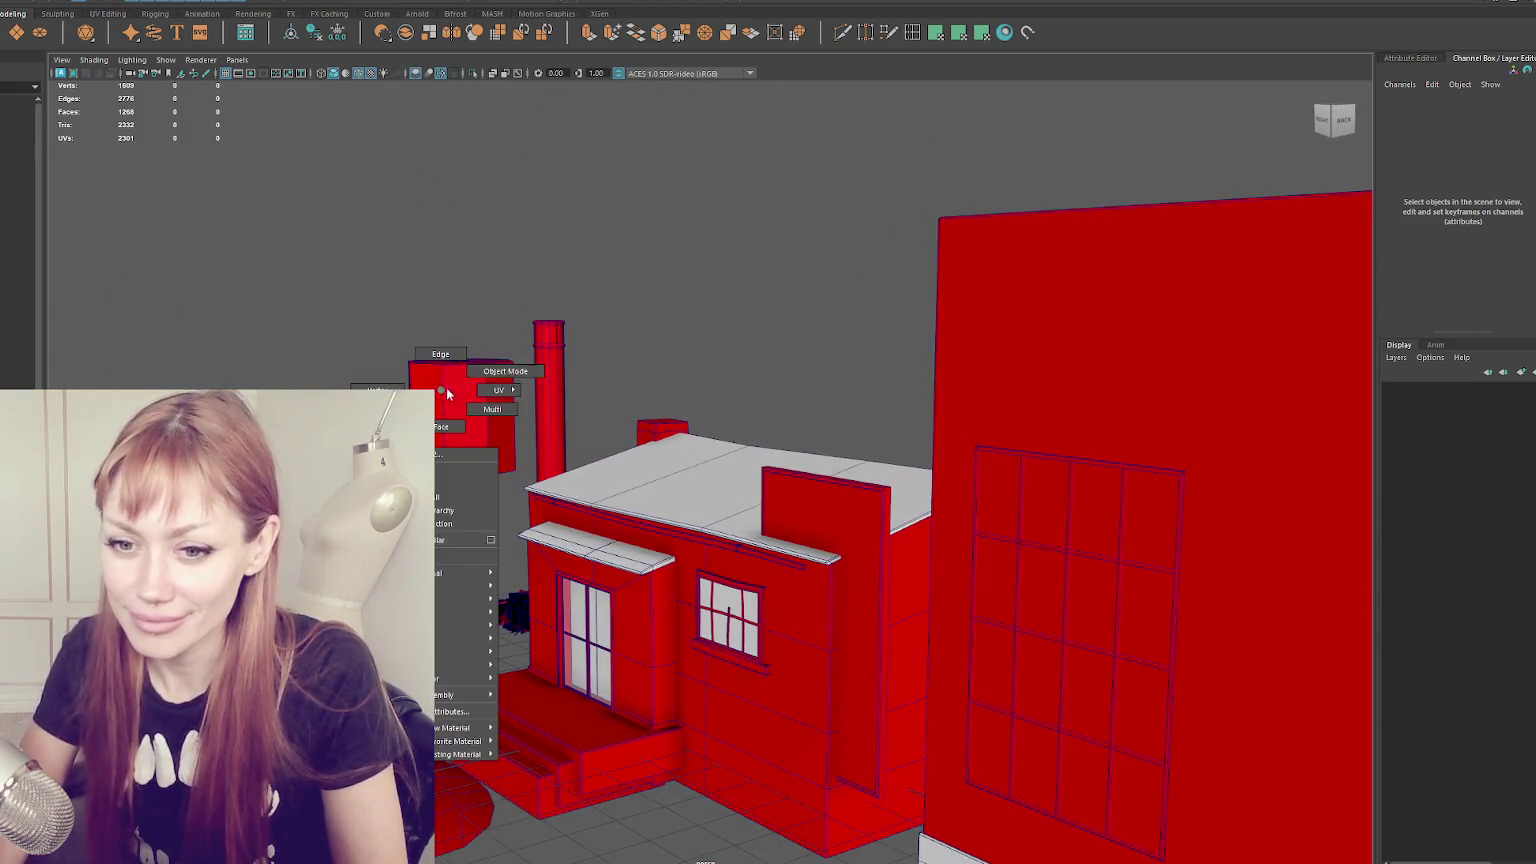
left_click(455, 382)
mouse_move(464, 378)
left_mouse_down()
mouse_move(481, 68)
mouse_move(456, 239)
mouse_move(482, 432)
mouse_move(405, 425)
mouse_move(812, 429)
left_mouse_up()
key("r")
mouse_move(545, 405)
left_mouse_down()
mouse_move(512, 426)
mouse_move(548, 421)
left_mouse_up()
key("w")
key("f")
mouse_move(730, 274)
left_mouse_down("alt")
mouse_move(595, 460)
mouse_move(437, 421)
mouse_move(493, 373)
left_mouse_up("alt")
left_click(520, 347)
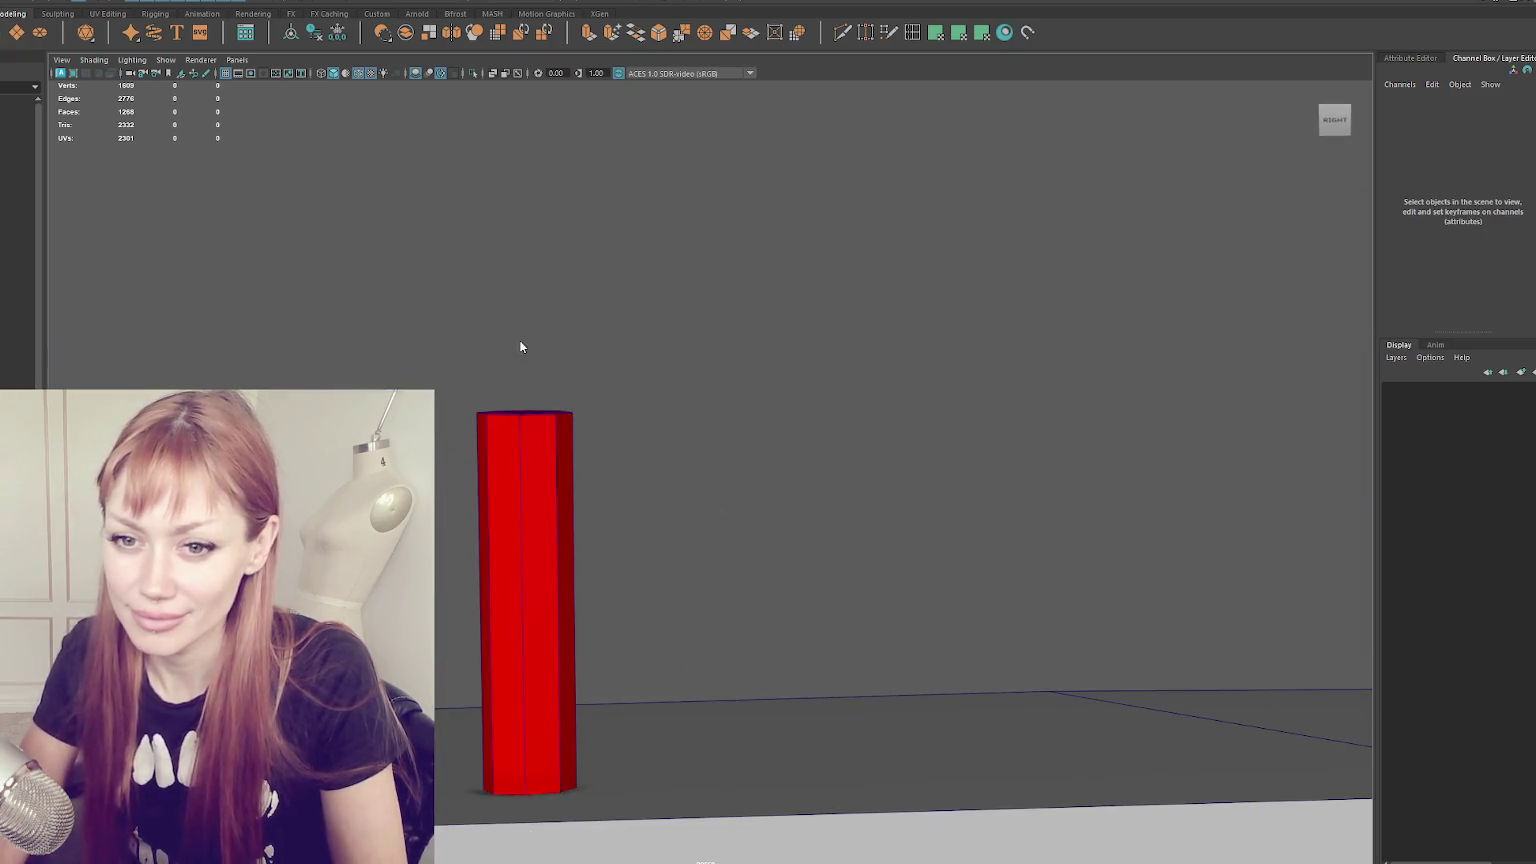
- Freeze transforms and delete history, add loops near the top, and pull the top vertex into a peak
left_click(487, 483)
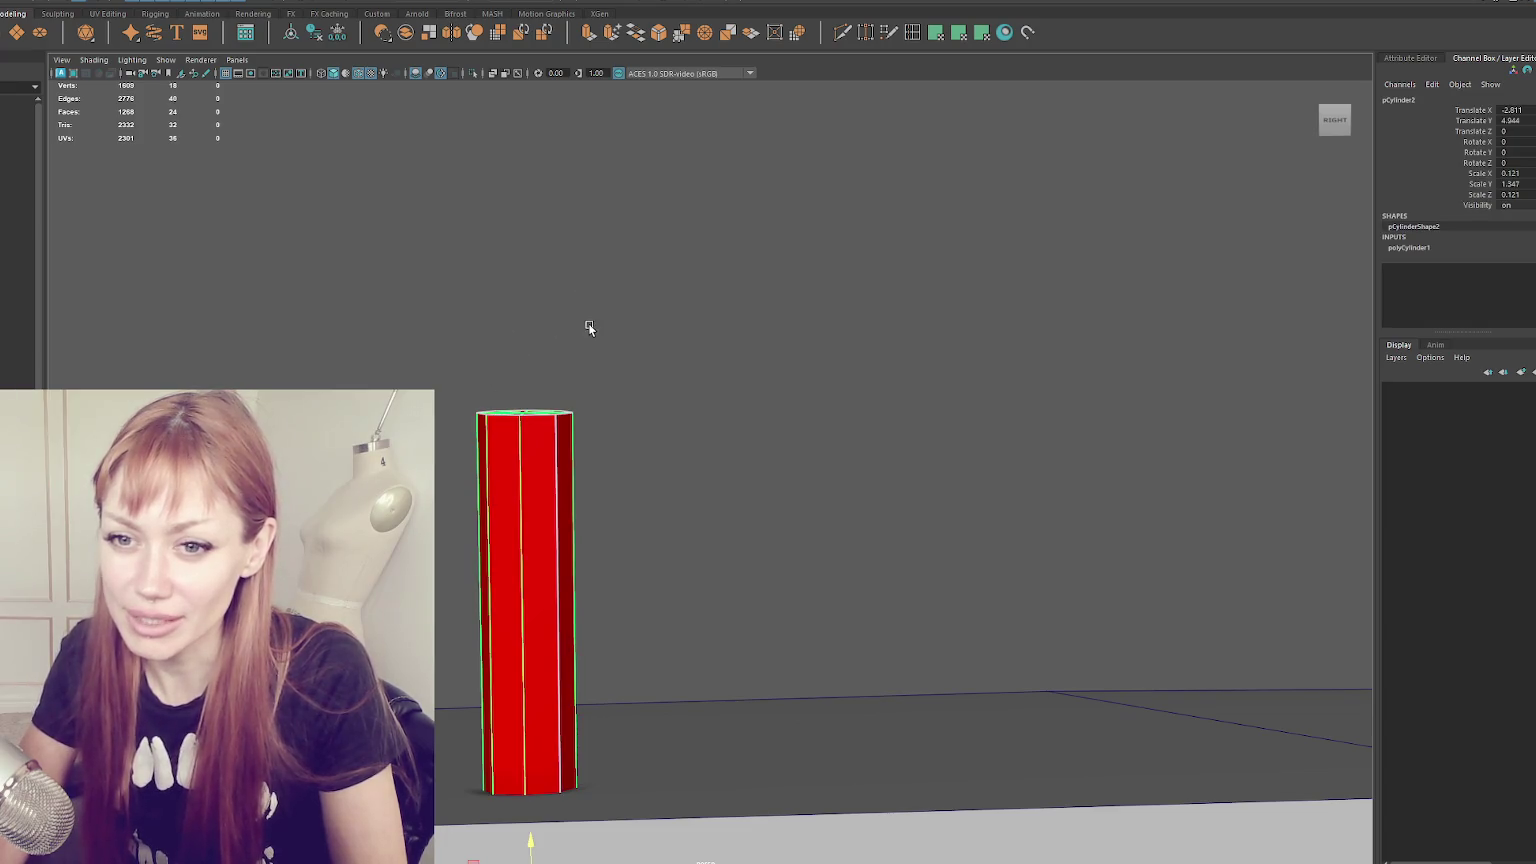
left_click(705, 32)
left_click(716, 33)
left_click(912, 33)
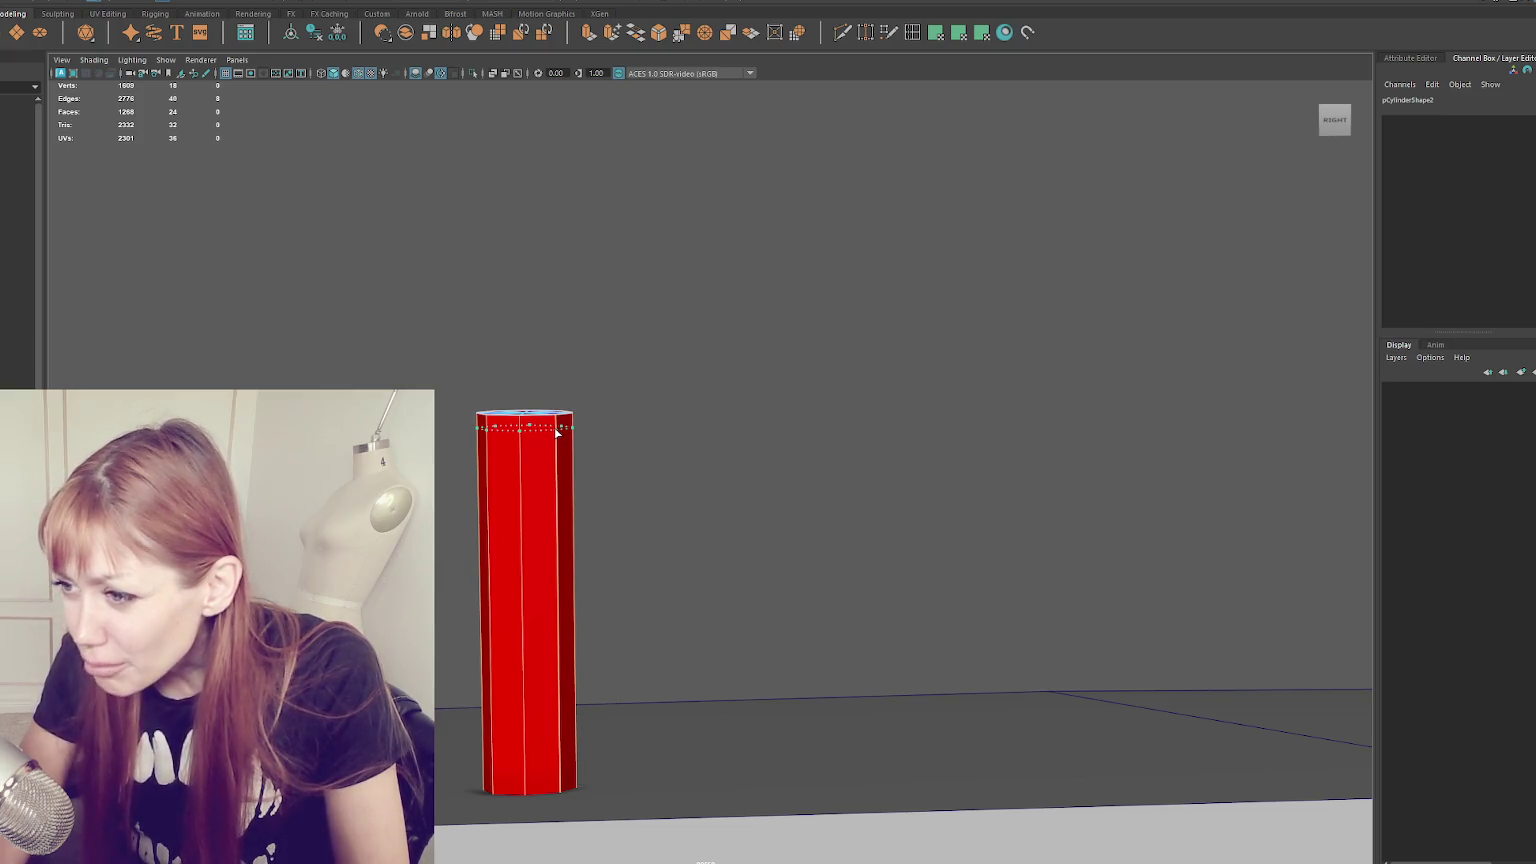
left_click_drag(557, 432, 559, 424)
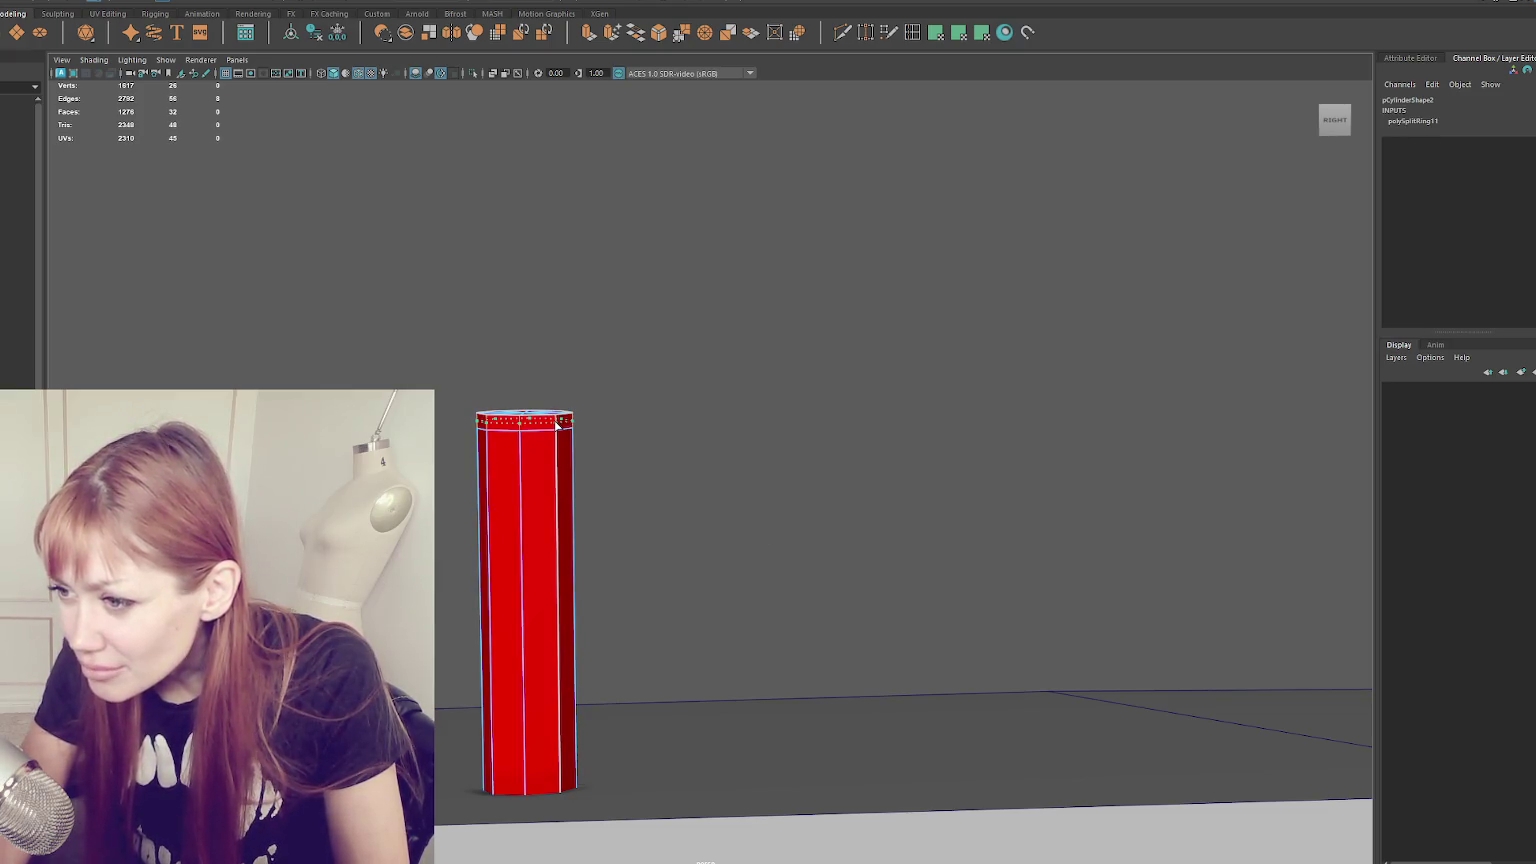
left_click(557, 424)
key("w")
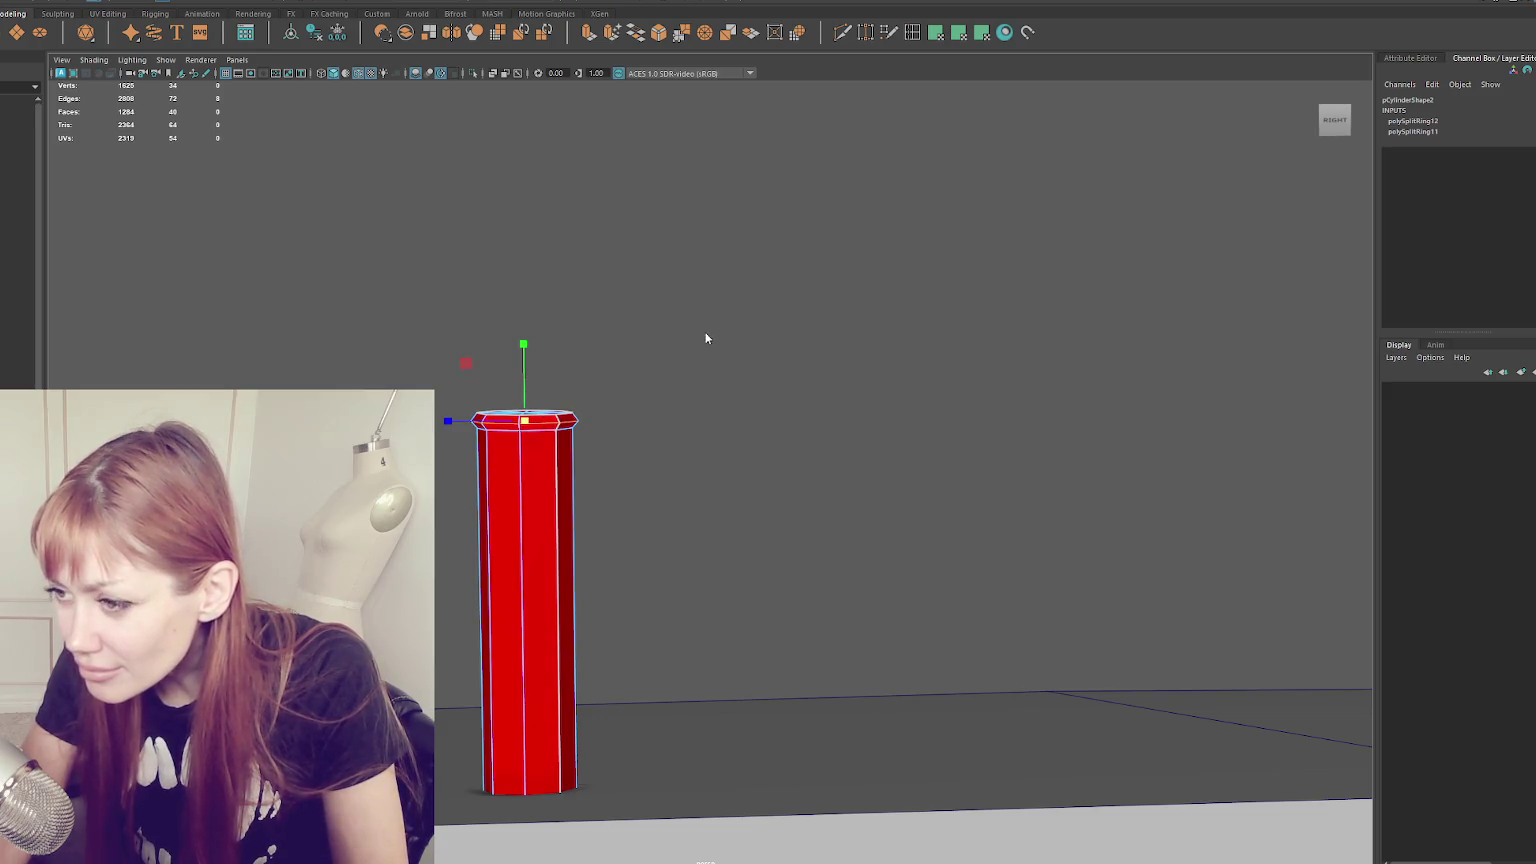
left_click(665, 330)
mouse_move(514, 384)
left_mouse_down("alt")
mouse_move(525, 427)
mouse_move(530, 300)
left_mouse_up("alt")
left_click(521, 427)
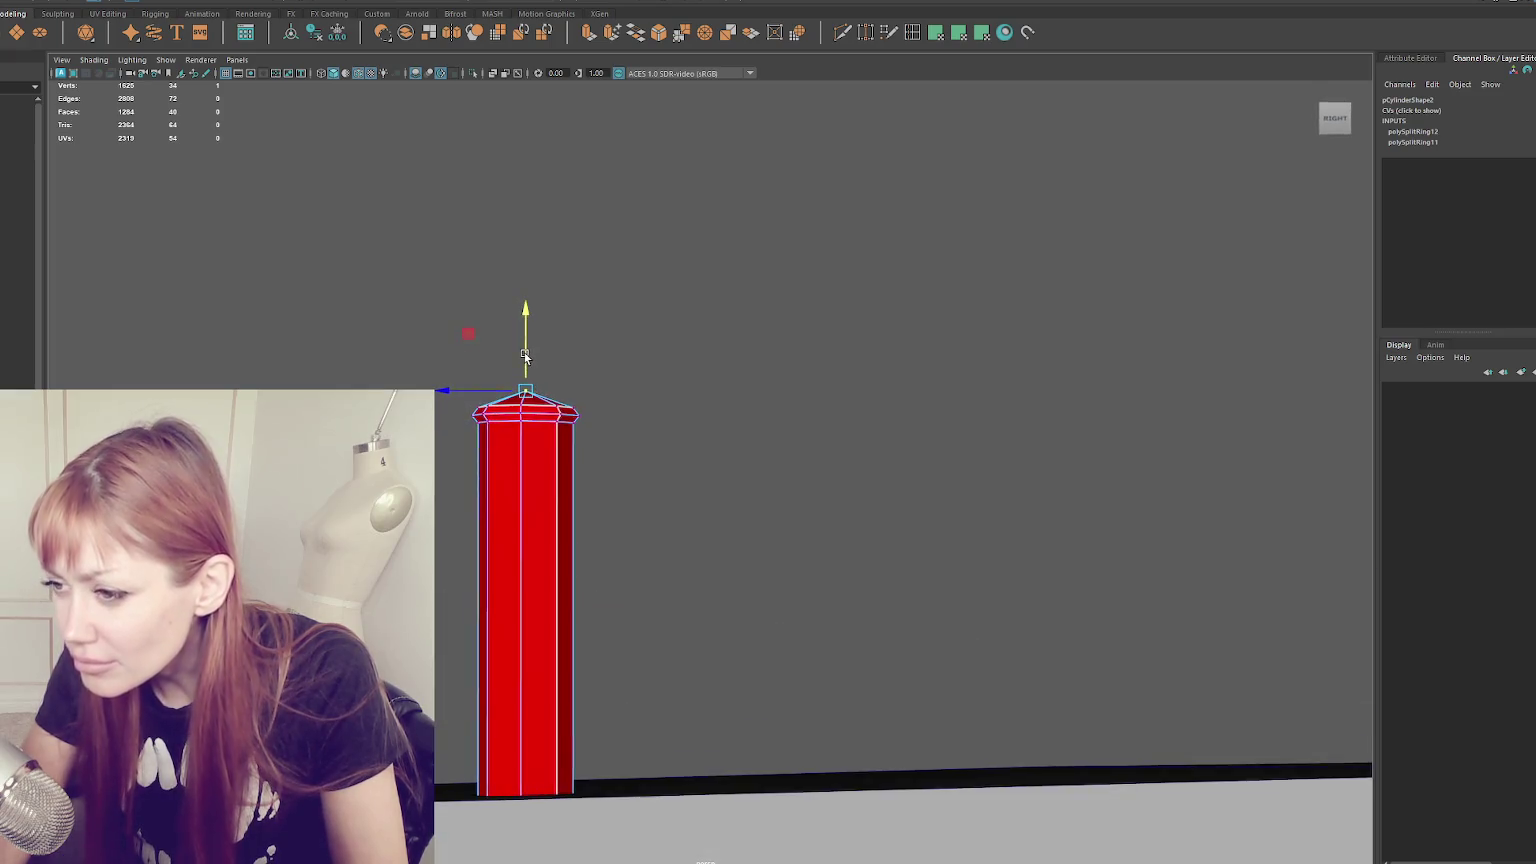
- Insert four edge loops just below the top to form the collar band
left_click(907, 34)
left_click(522, 478)
left_click(522, 481)
left_click(520, 489)
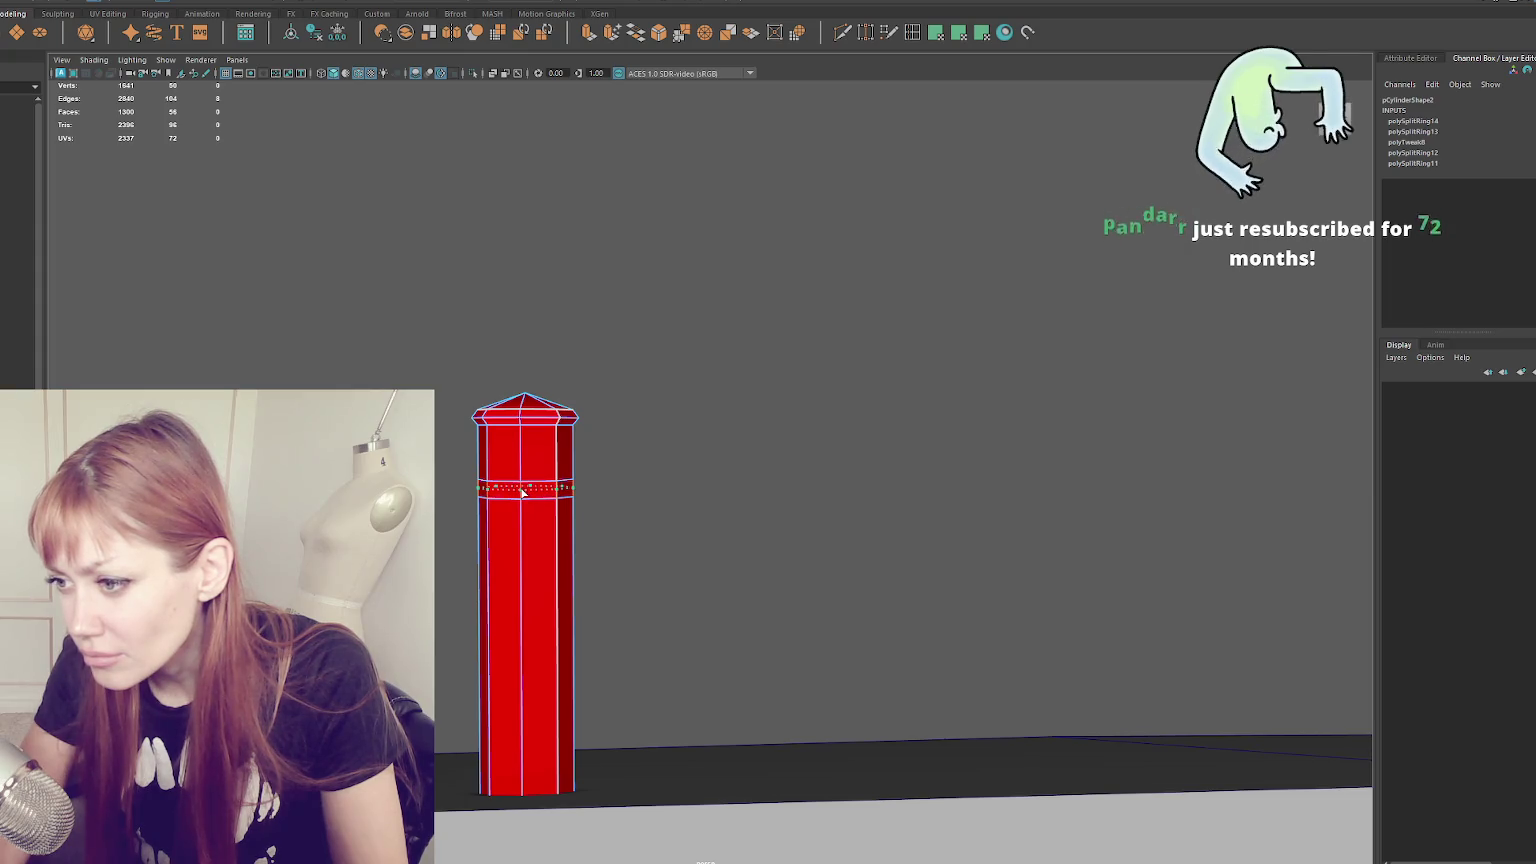
left_click(520, 488)
double_click(538, 489)
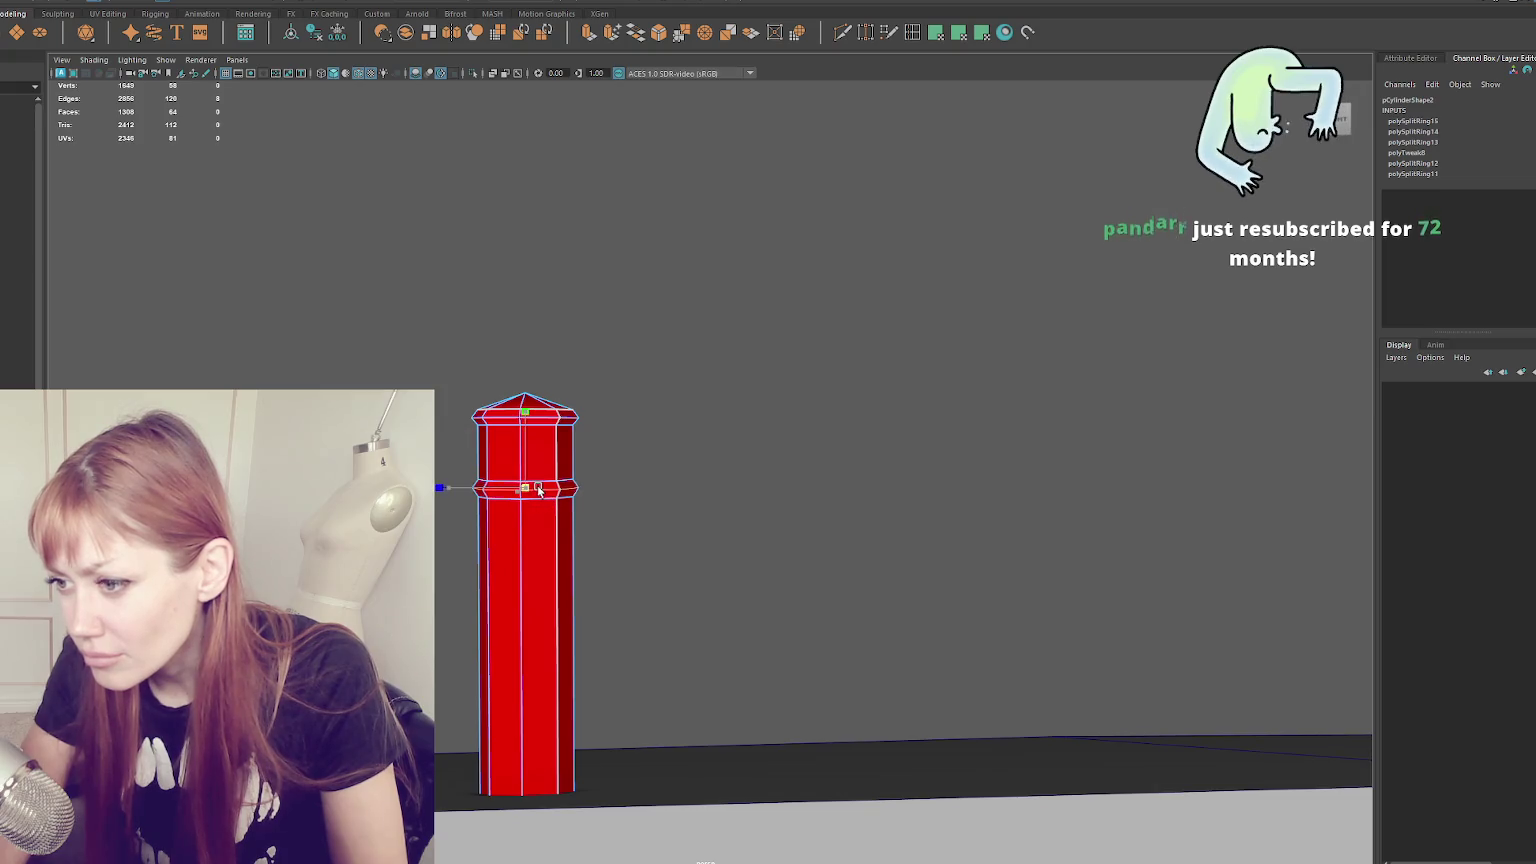
key("F8")
- Set the post's edge smoothing with Soften/Harden Edges
scroll(596, 507, "down", 3)
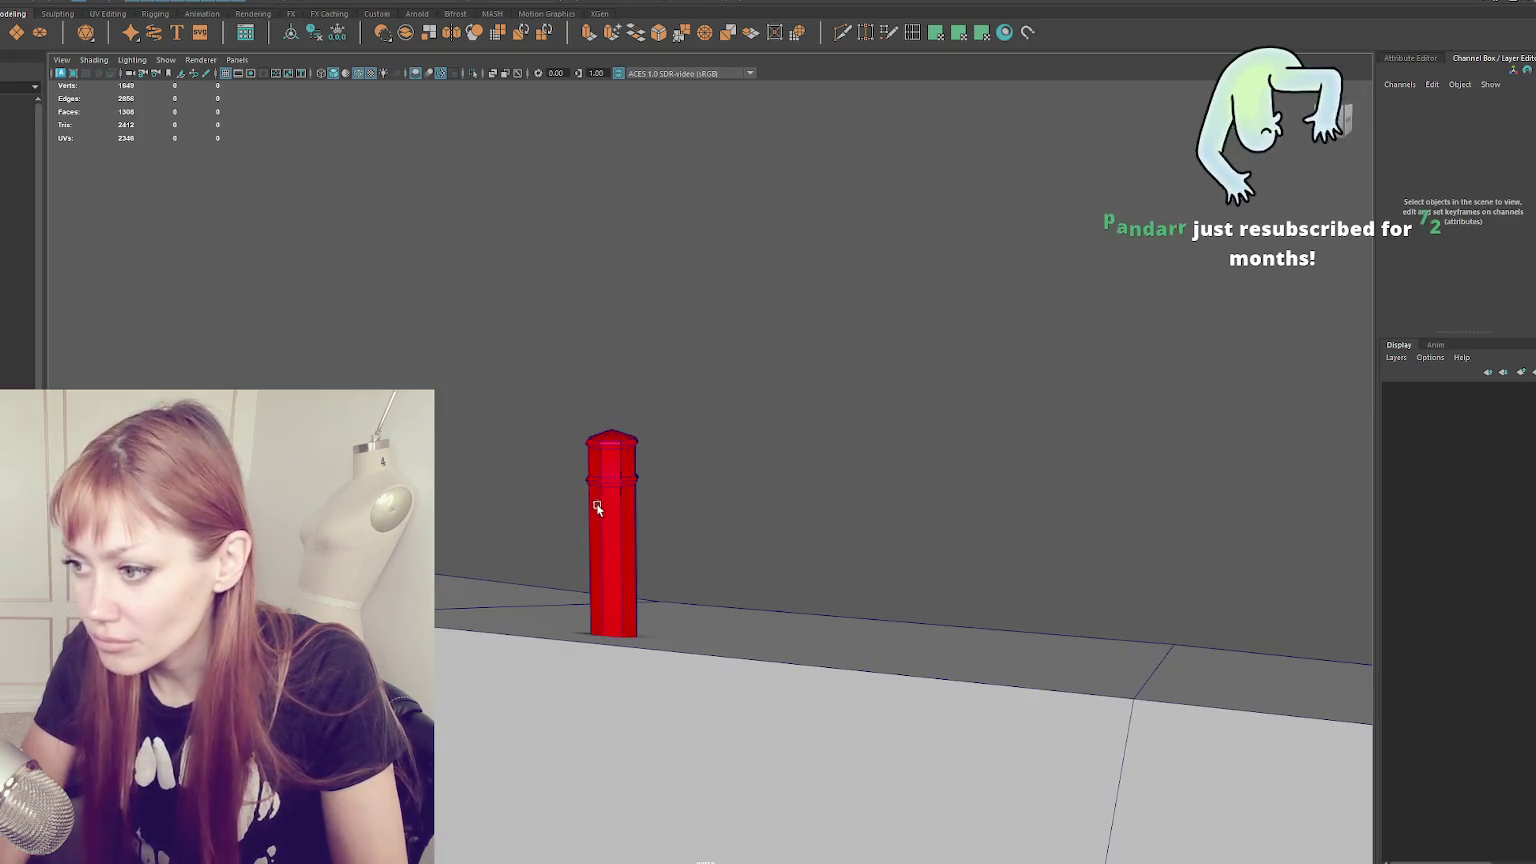
left_click_drag(596, 507, 706, 316, "alt")
right_click(706, 316, "shift")
right_click_drag(706, 316, 1063, 361, "shift")
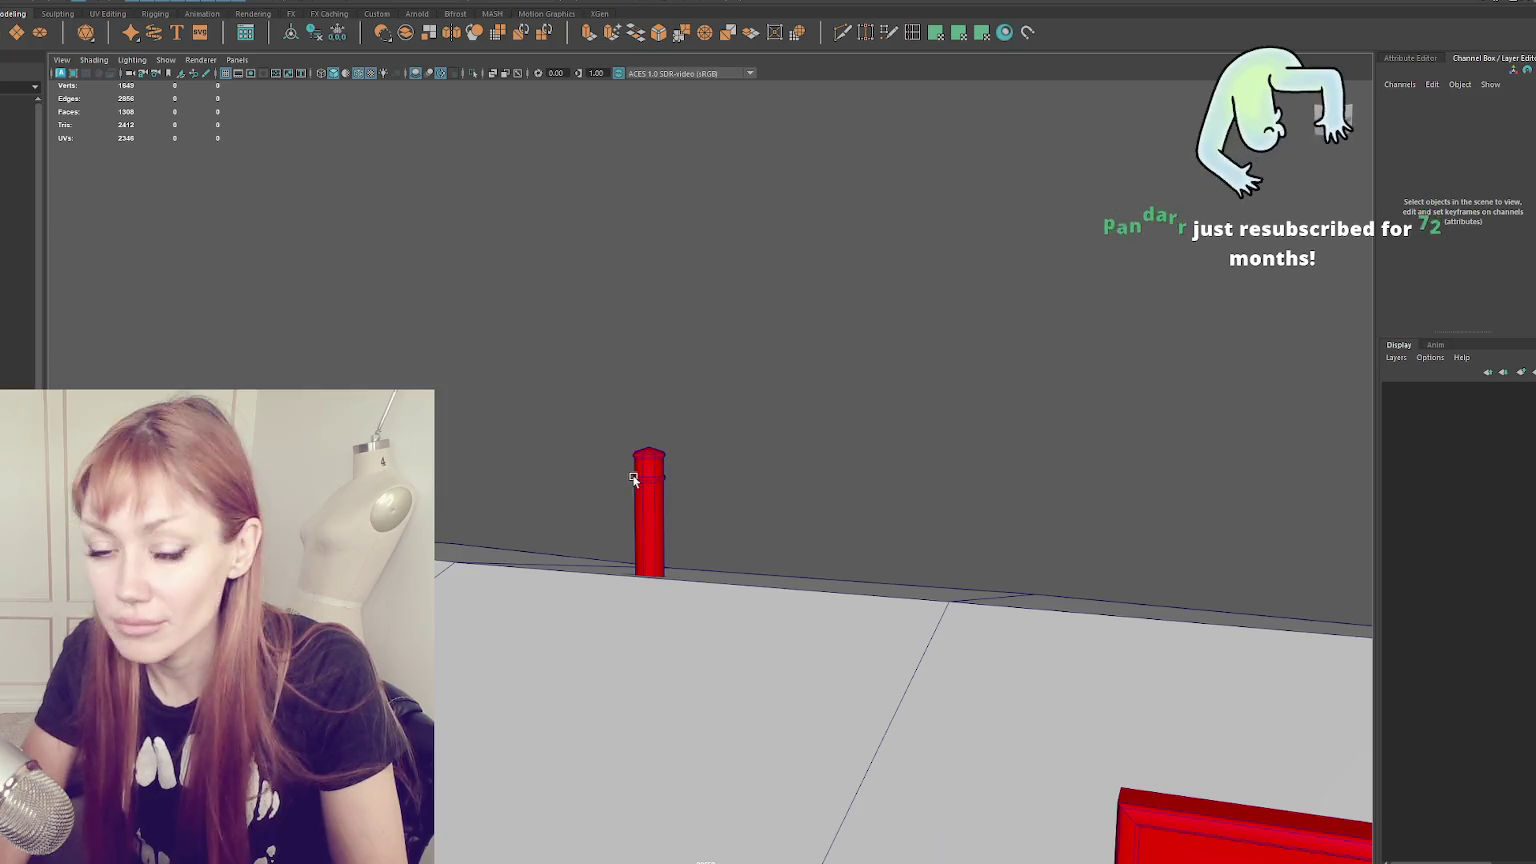
- Select the edge rings at the post's top and collar, then orbit back toward the factory
key("F10")
scroll(632, 378, "up", 3)
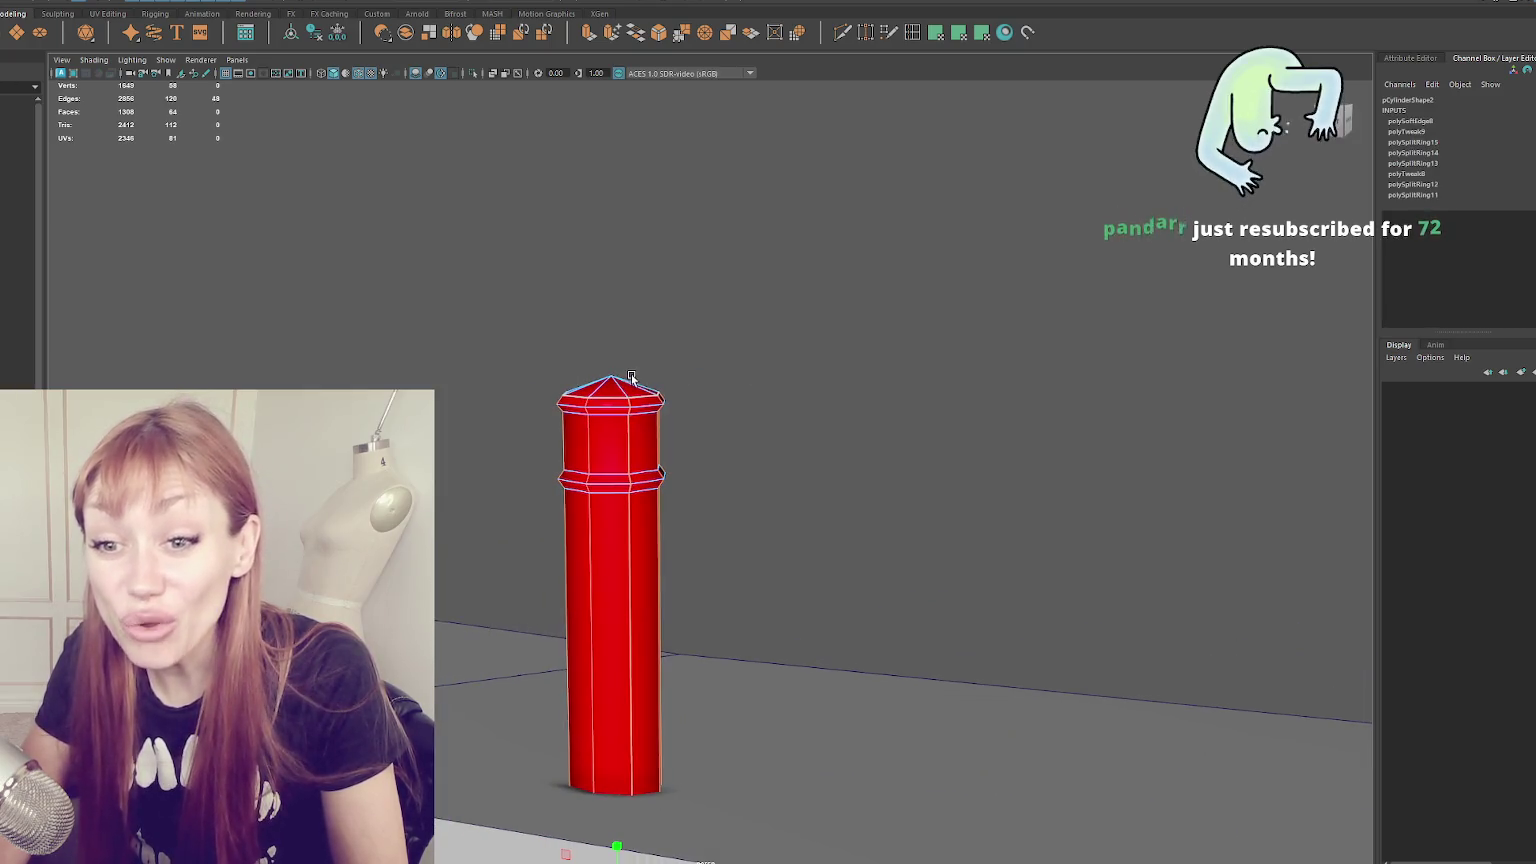
left_click(616, 419)
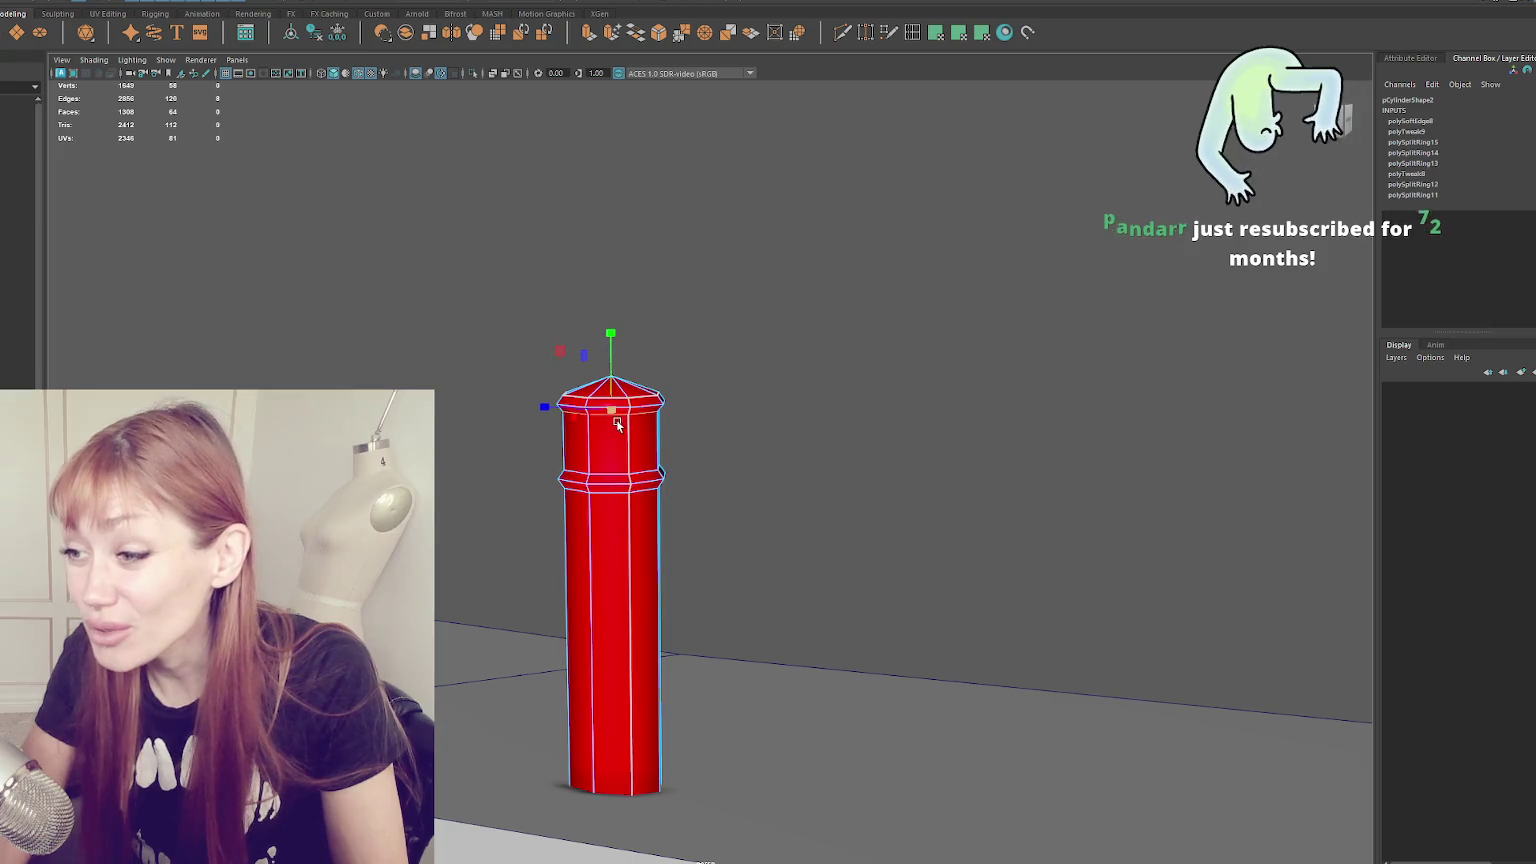
double_click(606, 479, "shift")
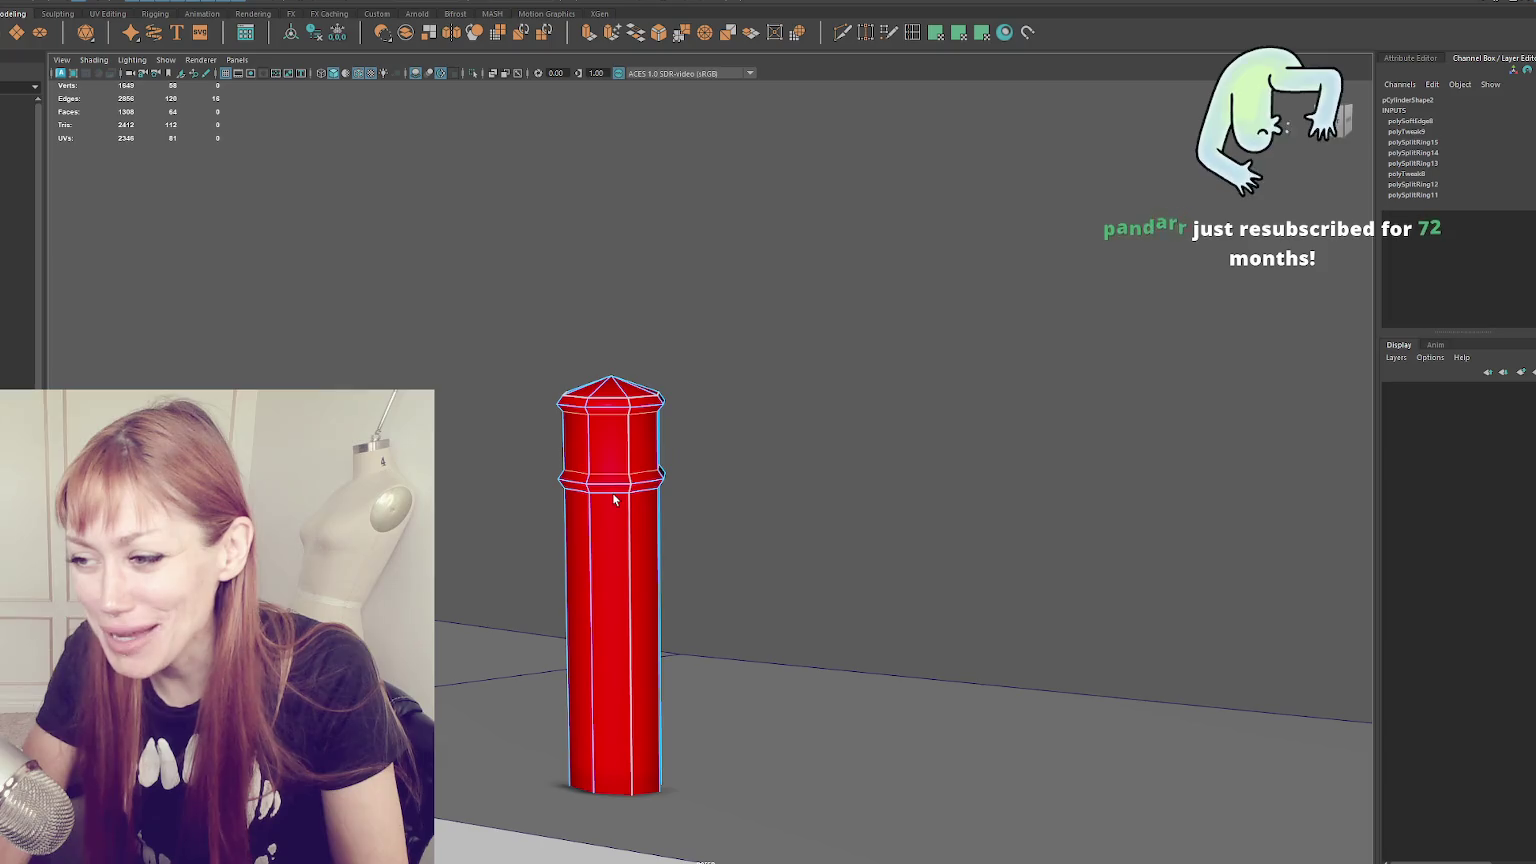
left_click_drag(557, 524, 571, 524, "alt")
right_click_drag(837, 264, 909, 281)
mouse_move(884, 284)
left_mouse_down("alt")
mouse_move(877, 340)
mouse_move(733, 514)
left_mouse_up("alt")
mouse_move(926, 542)
left_mouse_down("alt")
mouse_move(827, 490)
mouse_move(723, 525)
mouse_move(627, 521)
left_mouse_up("alt")
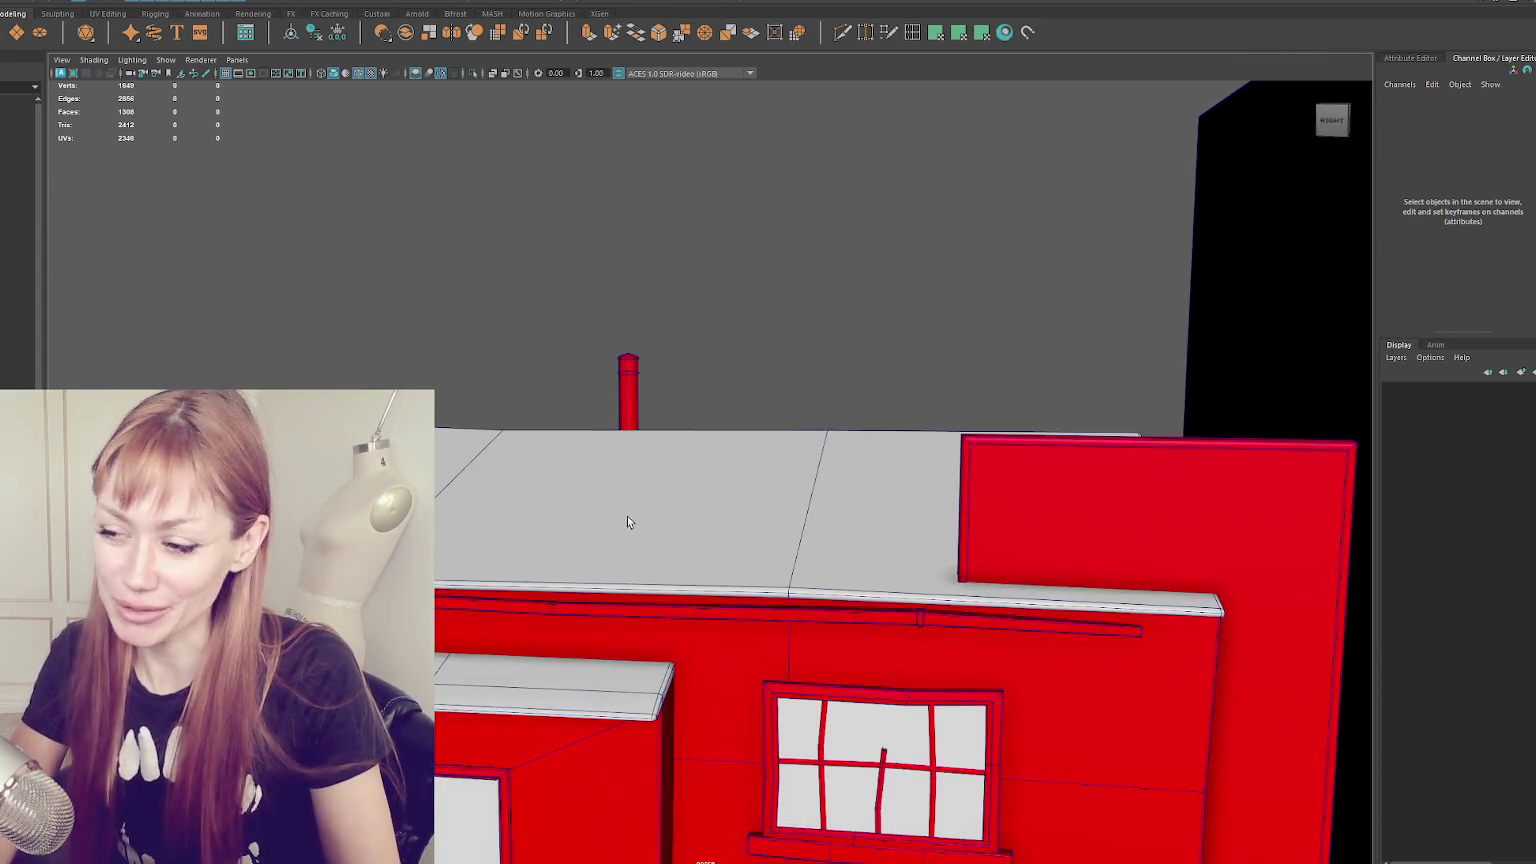
- Shift the red post to the left and view the whole building
left_click(636, 400)
left_click_drag(610, 469, 559, 504)
left_click(878, 288)
mouse_move(878, 288)
left_mouse_down("alt")
mouse_move(963, 346)
mouse_move(741, 428)
mouse_move(666, 340)
mouse_move(666, 400)
left_mouse_up("alt")
- Raise the vent pipe onto the roof and push it back to Translate Z 2.385
left_click(666, 452)
left_click(800, 300)
mouse_move(800, 300)
left_mouse_down("alt")
mouse_move(899, 388)
mouse_move(821, 386)
left_mouse_up("alt")
left_click(662, 419)
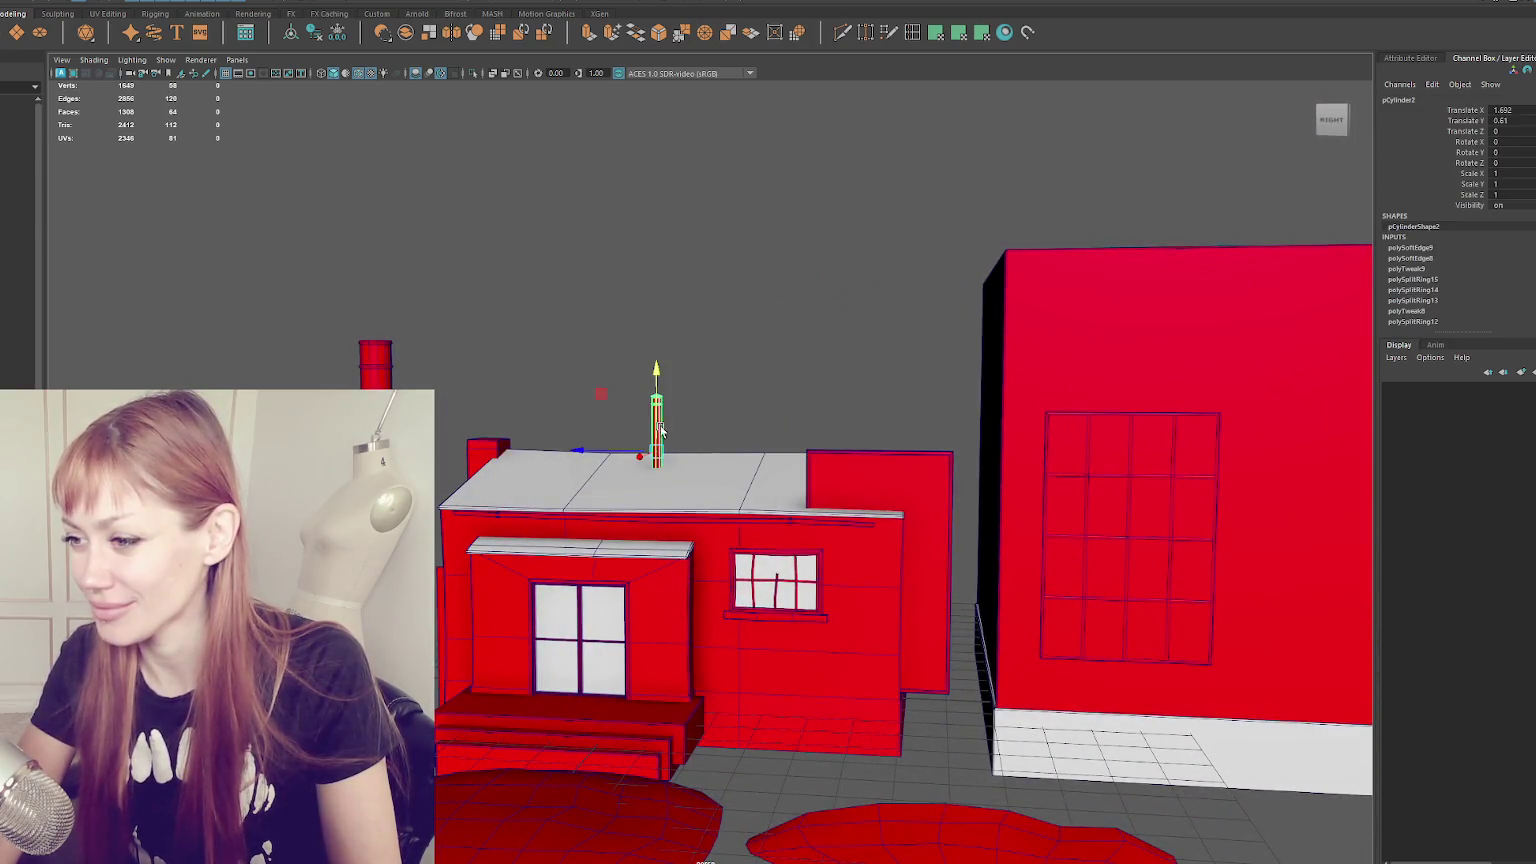
left_click_drag(591, 453, 494, 453)
key("f")
scroll(569, 370, "down", 3)
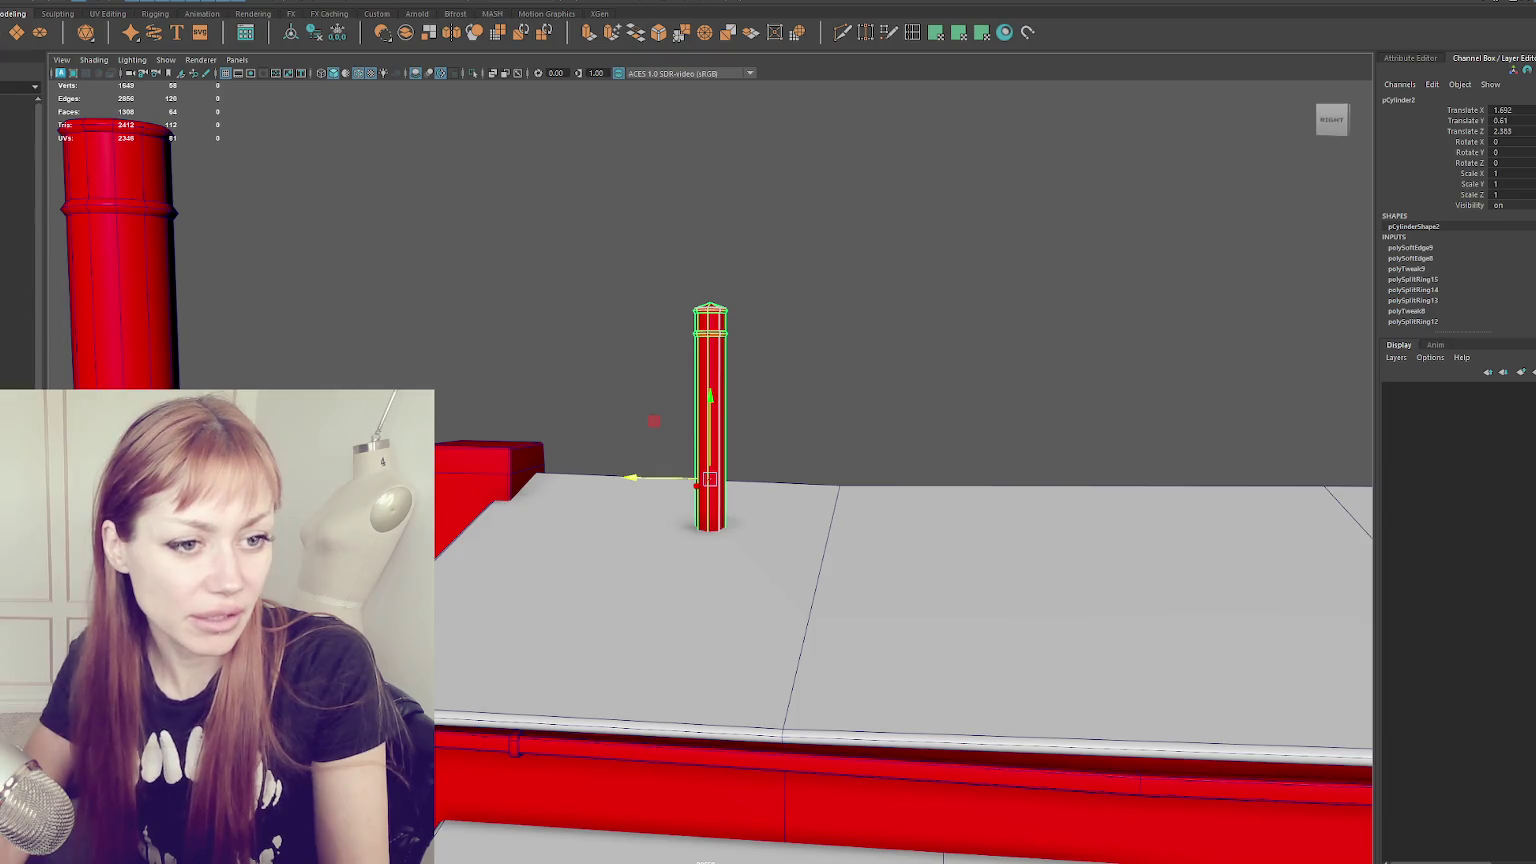
key("alt+Tab")
- Make the browser full screen and open the third screenshot in the full-size gallery
left_click_drag(1379, 144, 1092, 90)
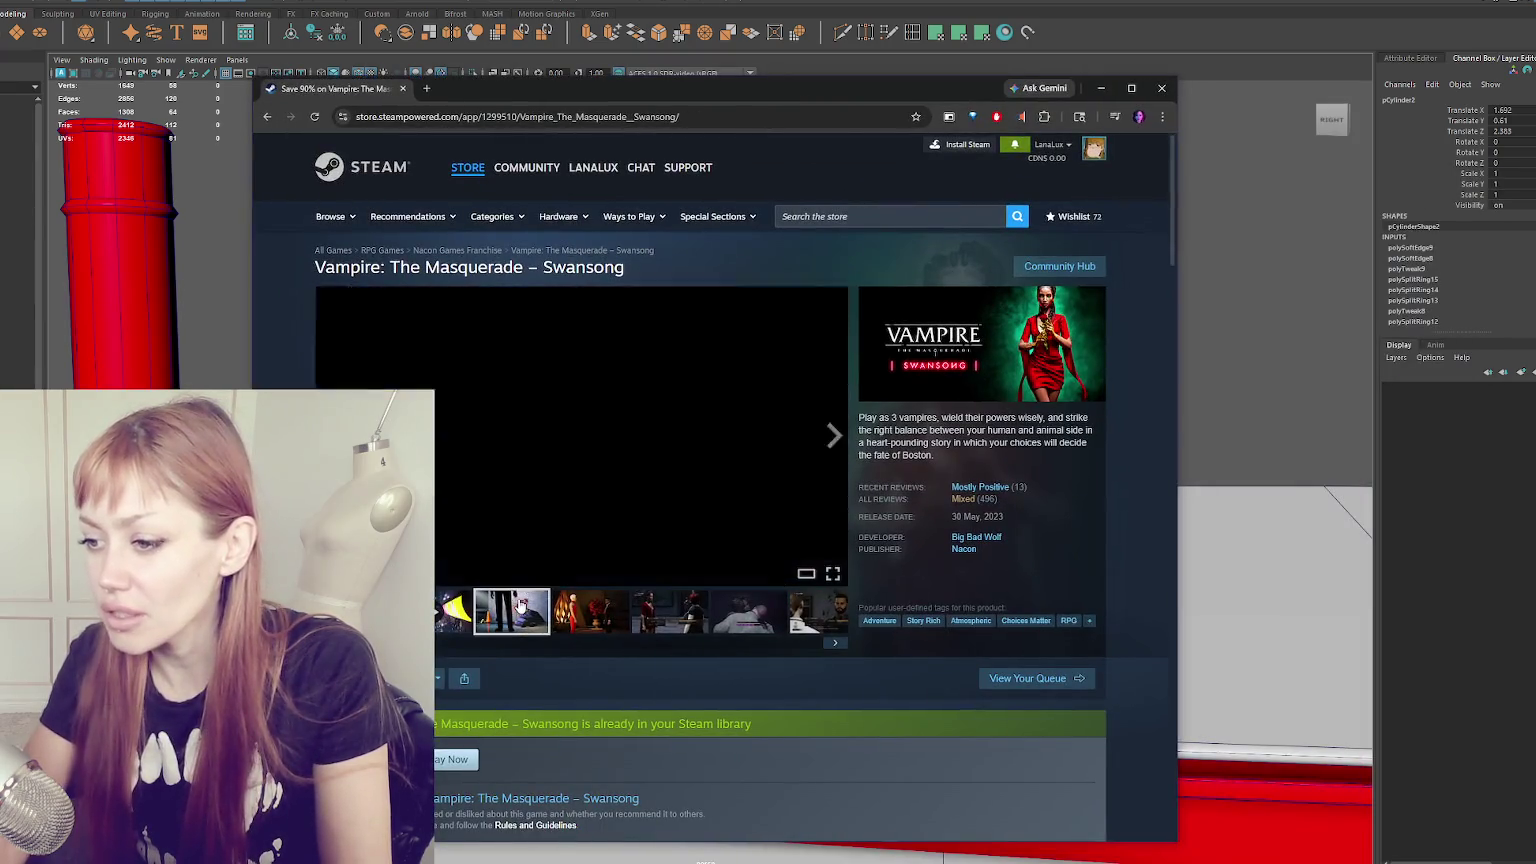
key("F11")
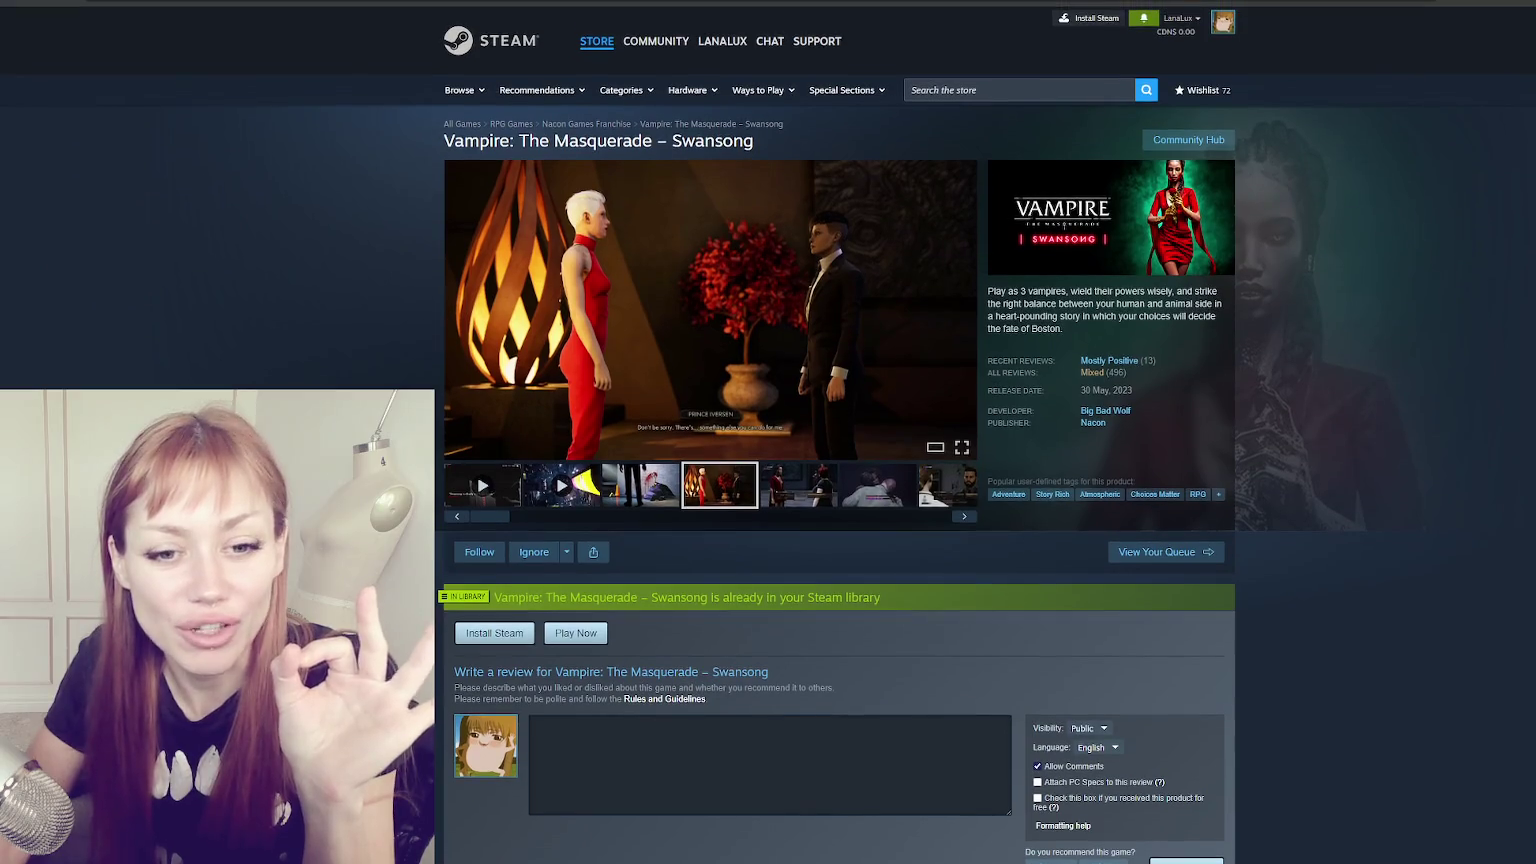
left_click(620, 488)
left_click(792, 285)
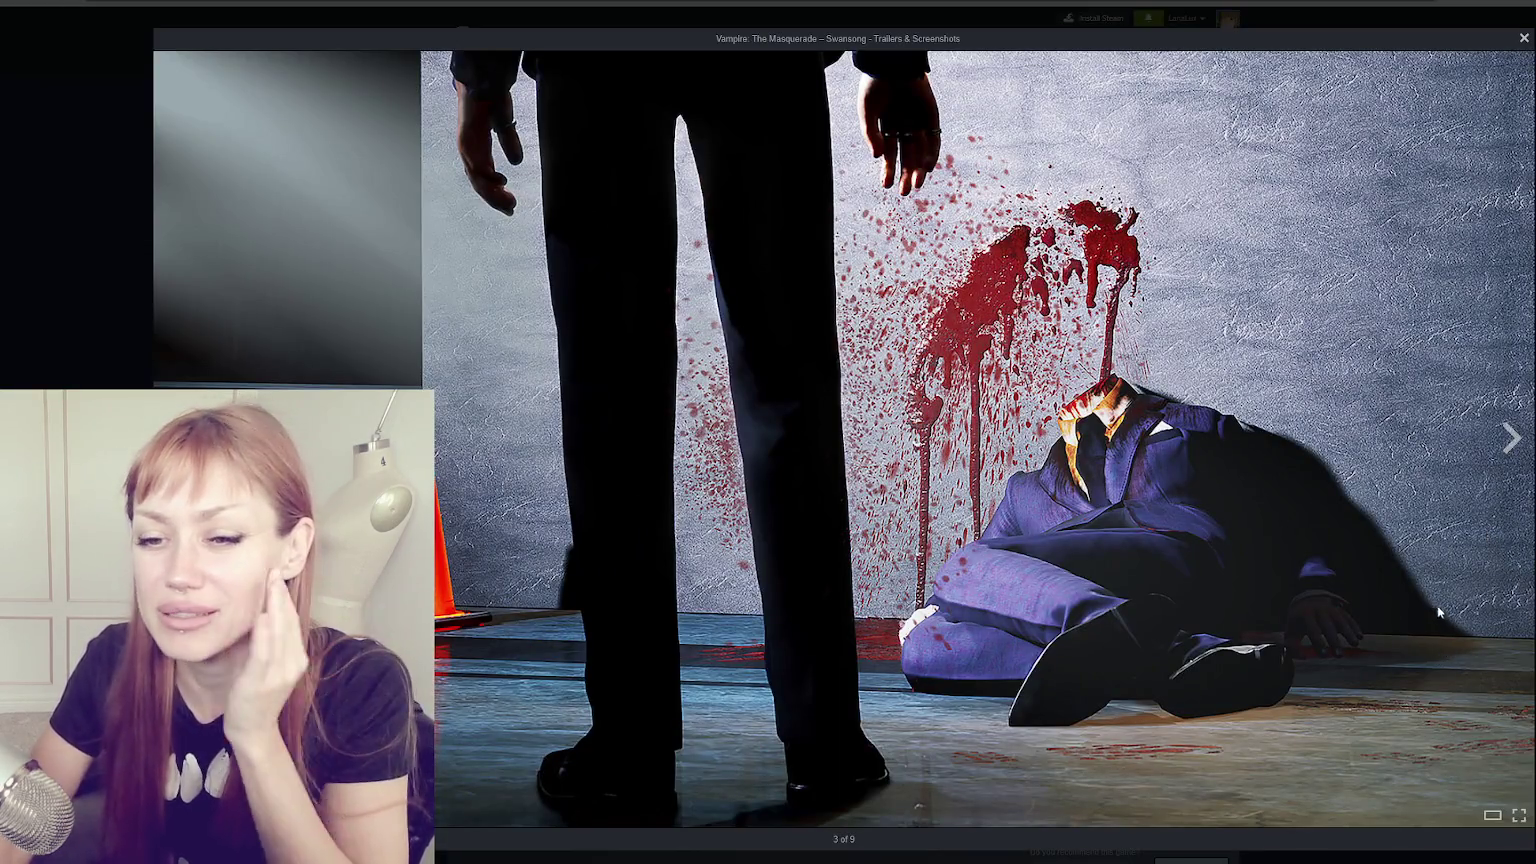
- Advance through the remaining screenshots up to the final trailer video
left_click(1516, 438)
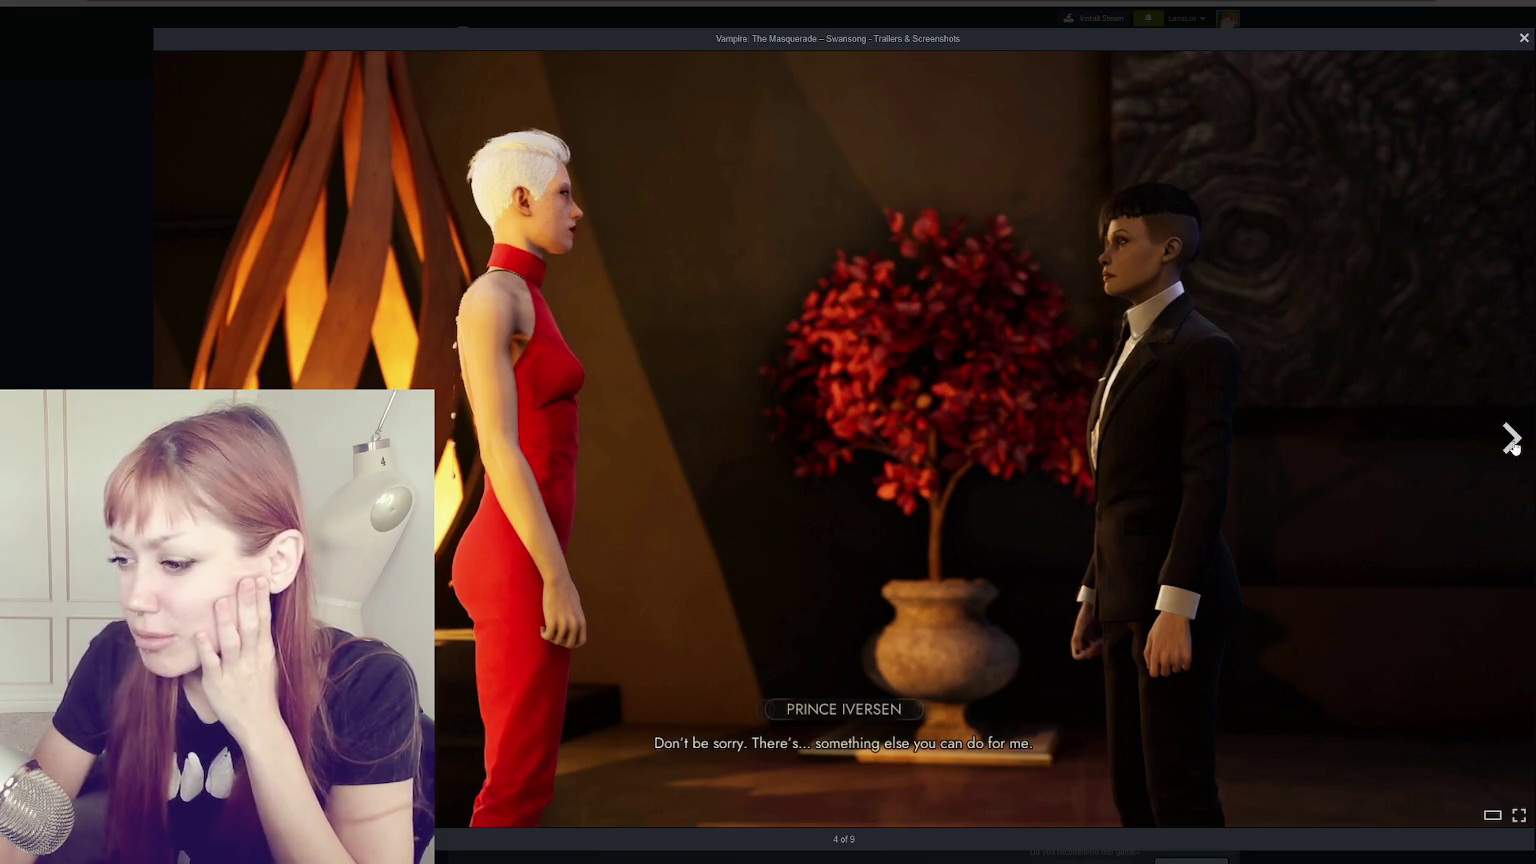
left_click(1513, 440)
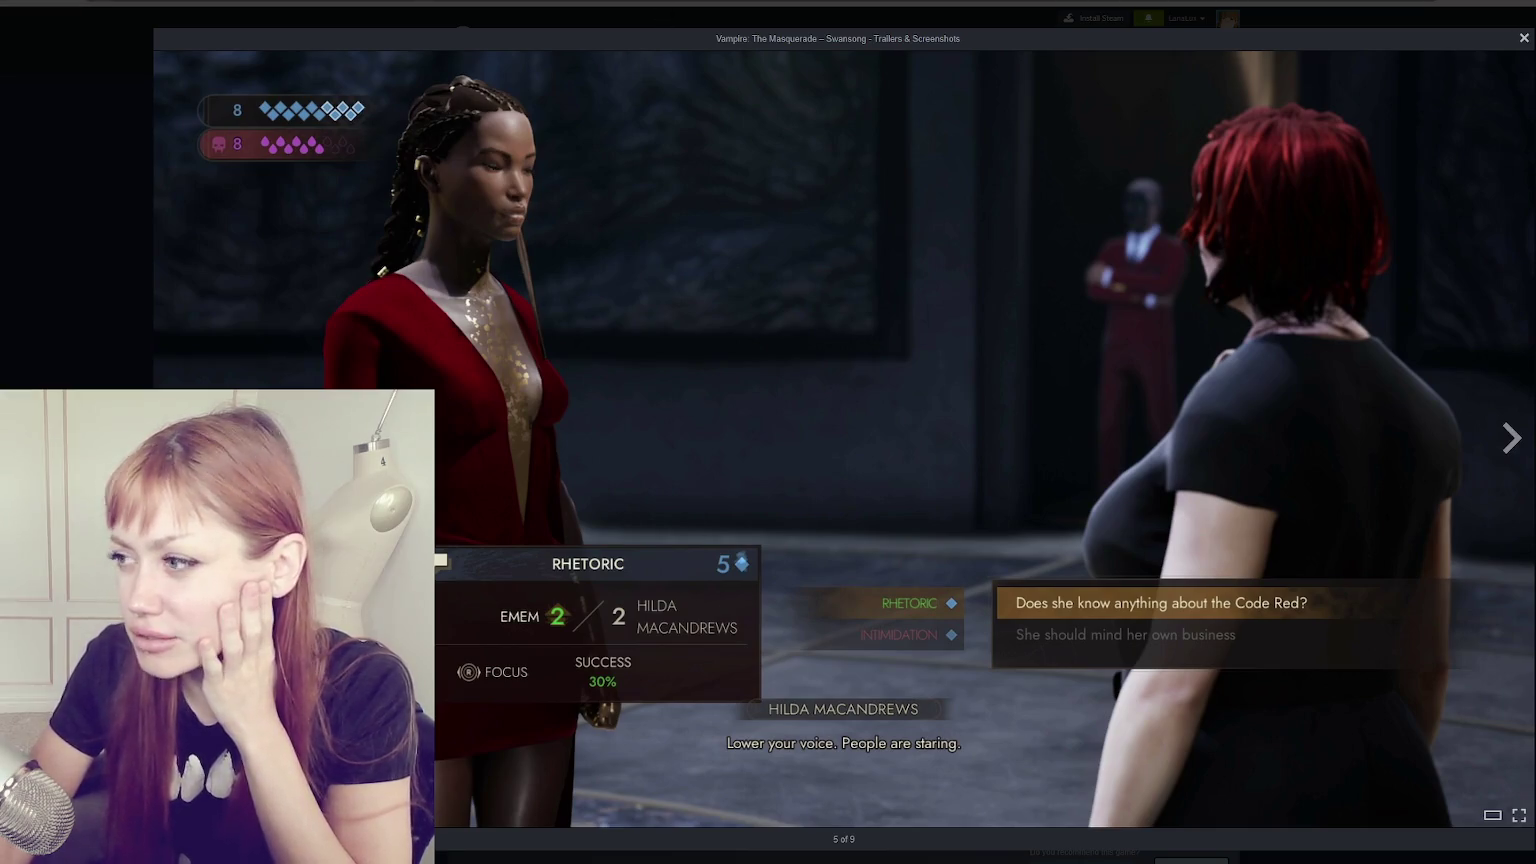
left_click(1507, 444)
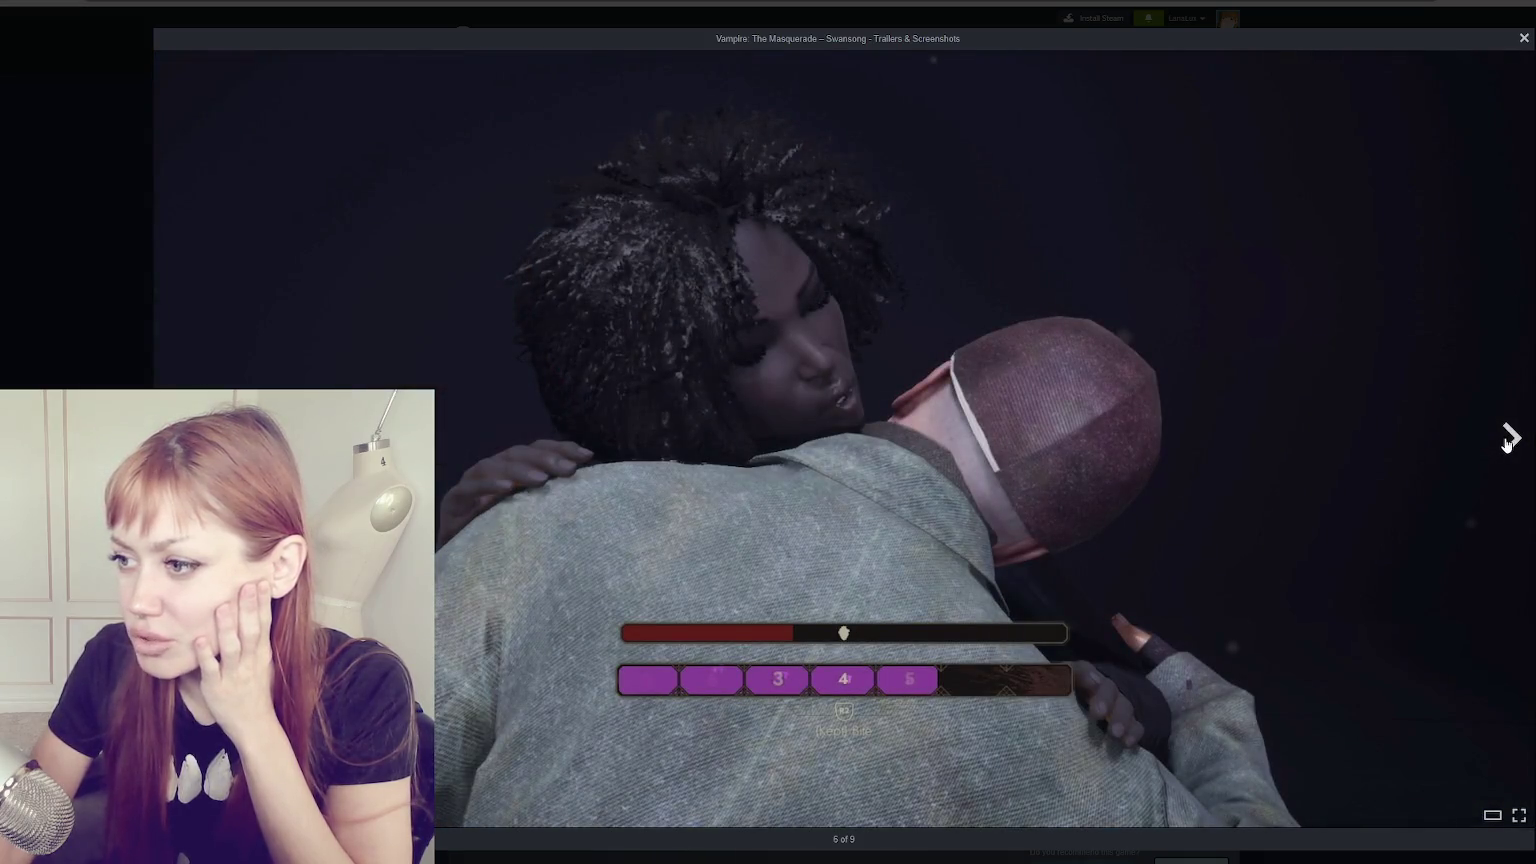
left_click(1507, 444)
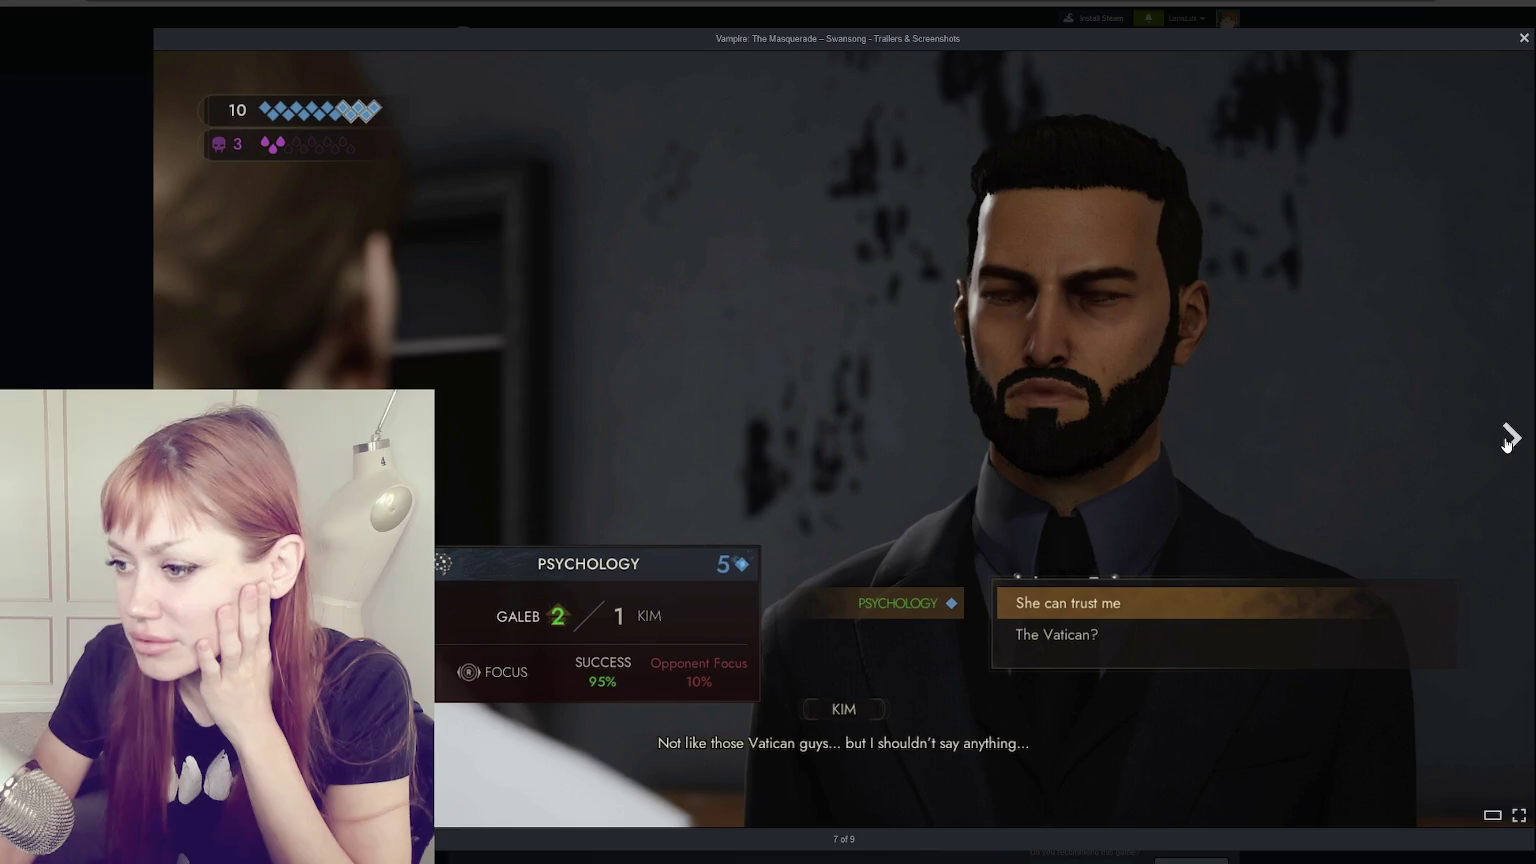
left_click(1507, 444)
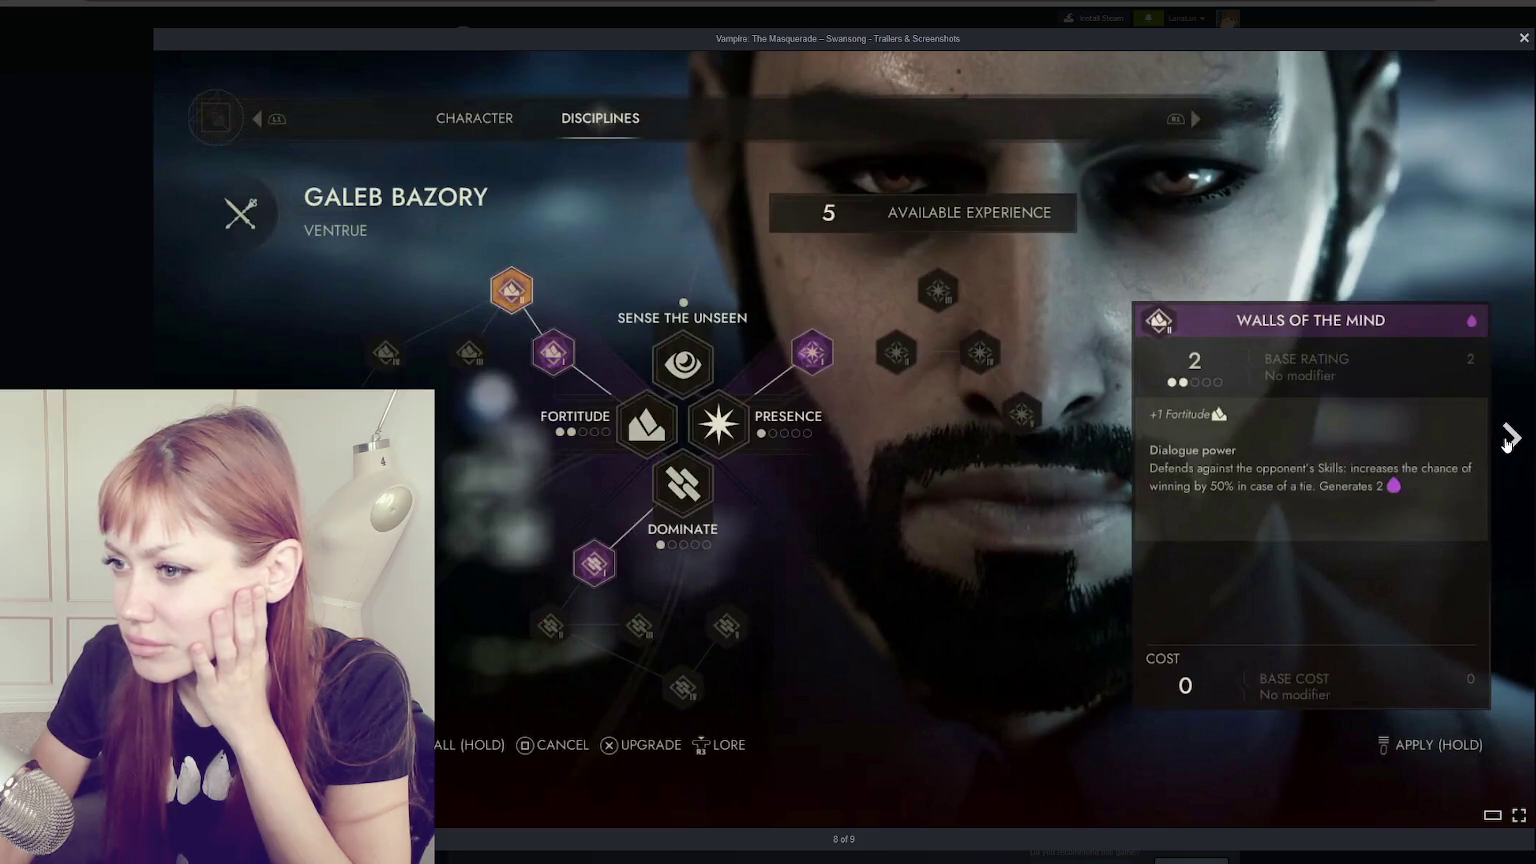
left_click(1507, 444)
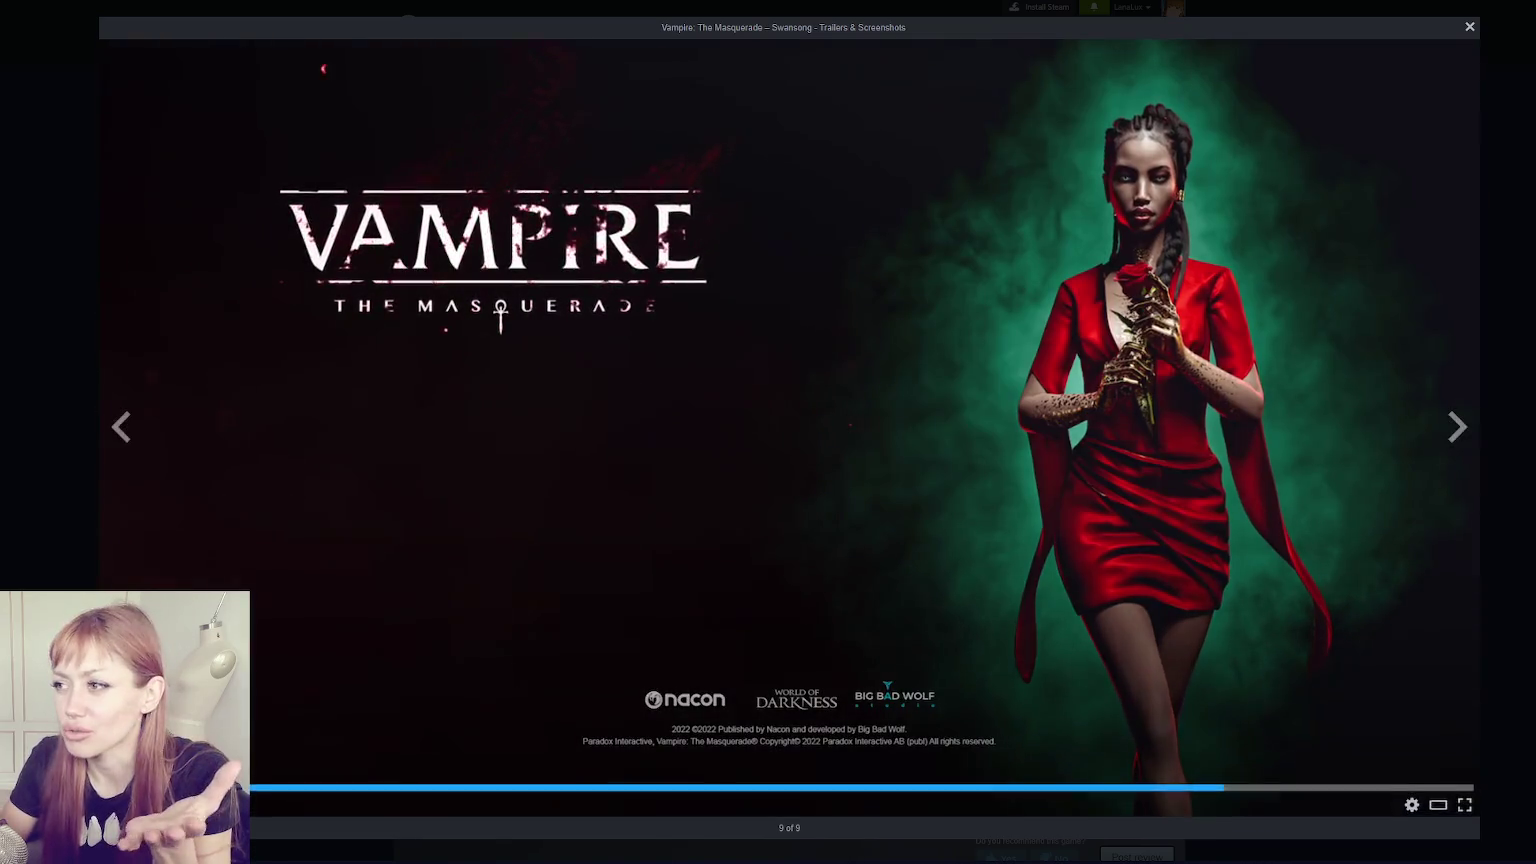
- After the trailer plays, close the gallery viewer to return to the Swansong store page
left_click(1470, 28)
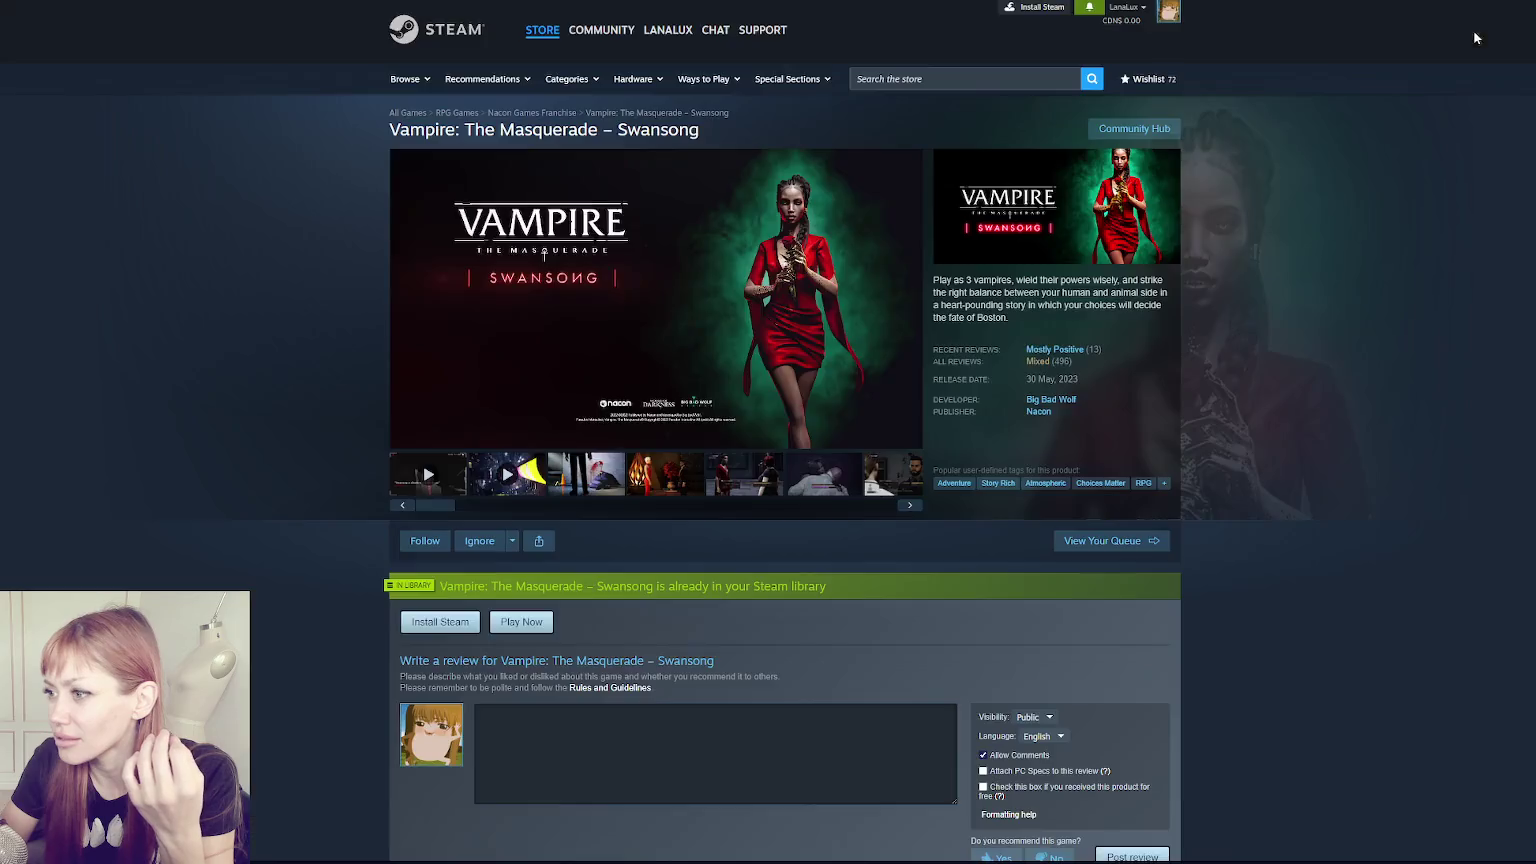
- Flip between two screenshots, then in Maya deselect the pipe and orbit toward the rooftop
left_click(757, 482)
left_click(665, 474)
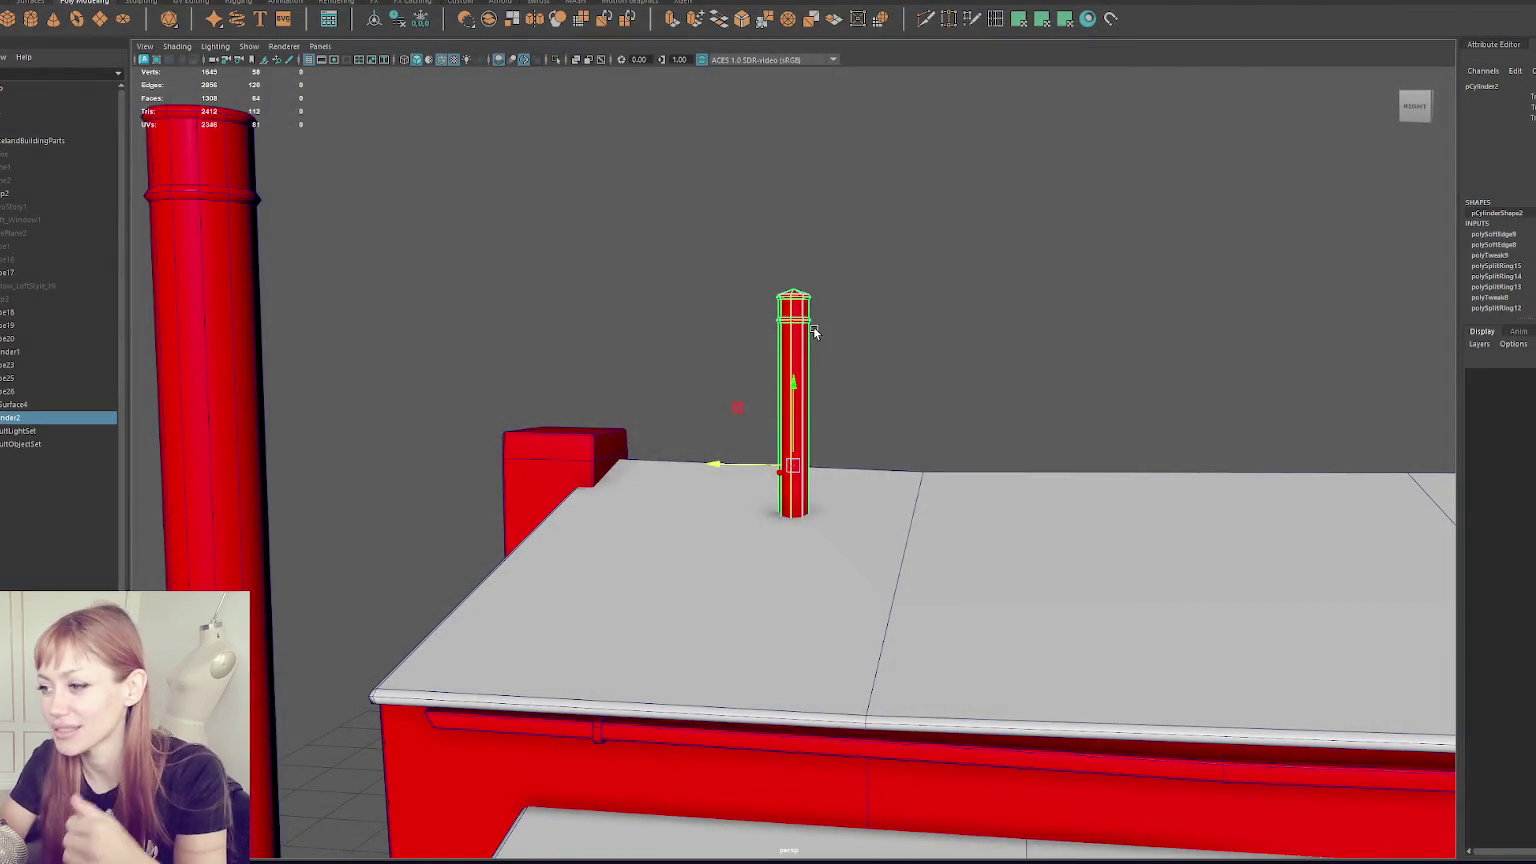
left_click(542, 358)
mouse_move(542, 358)
left_mouse_down("alt")
mouse_move(576, 396)
mouse_move(768, 435)
mouse_move(751, 429)
left_mouse_up("alt")
- Insert an edge loop near the pipe's top and select the middle loop for scaling
left_click(603, 400)
left_click(996, 19)
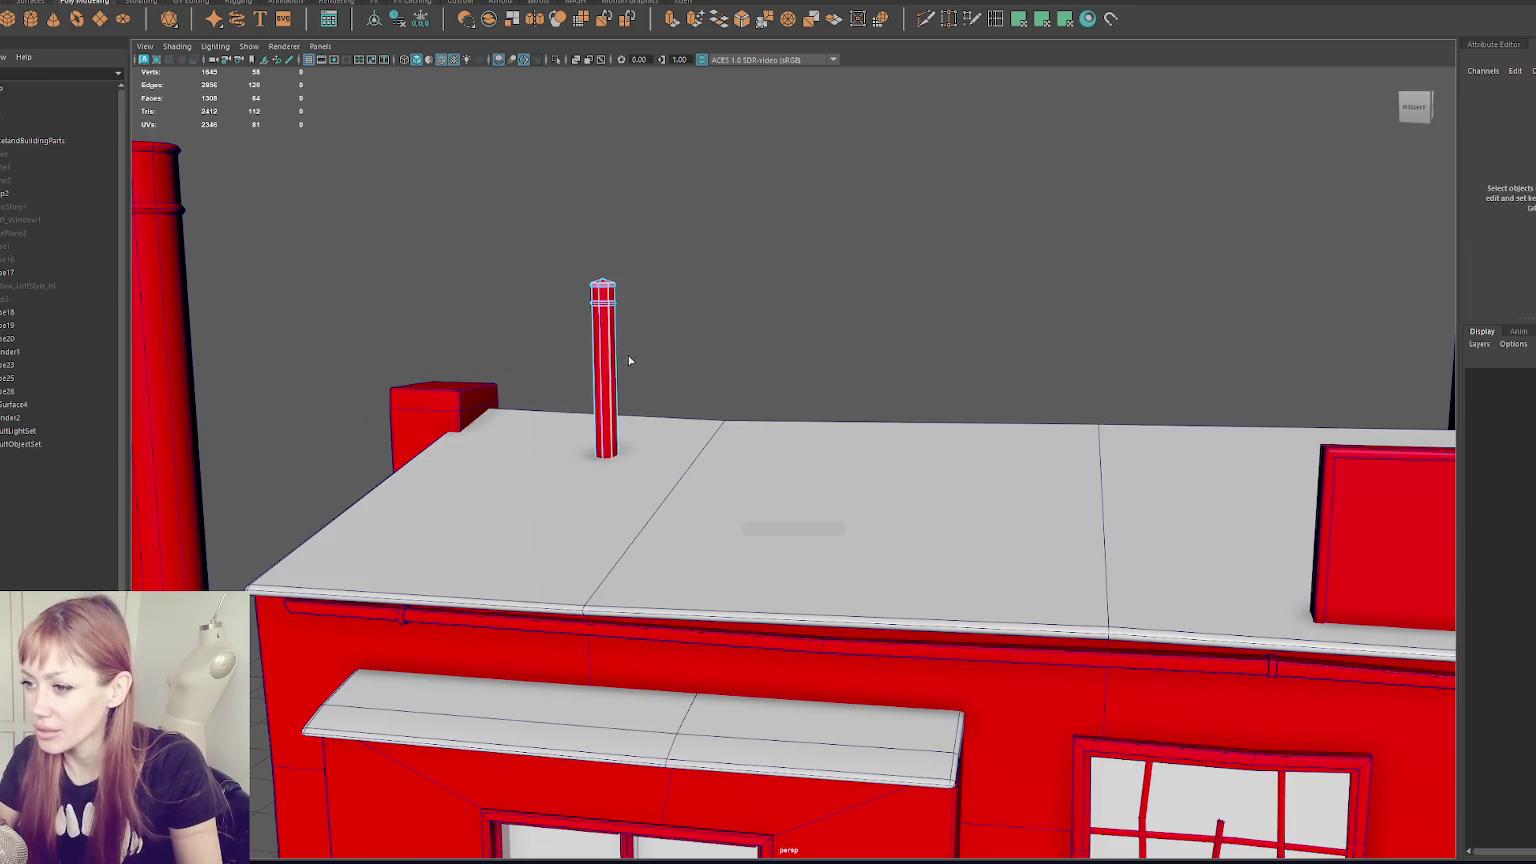
left_click(603, 300)
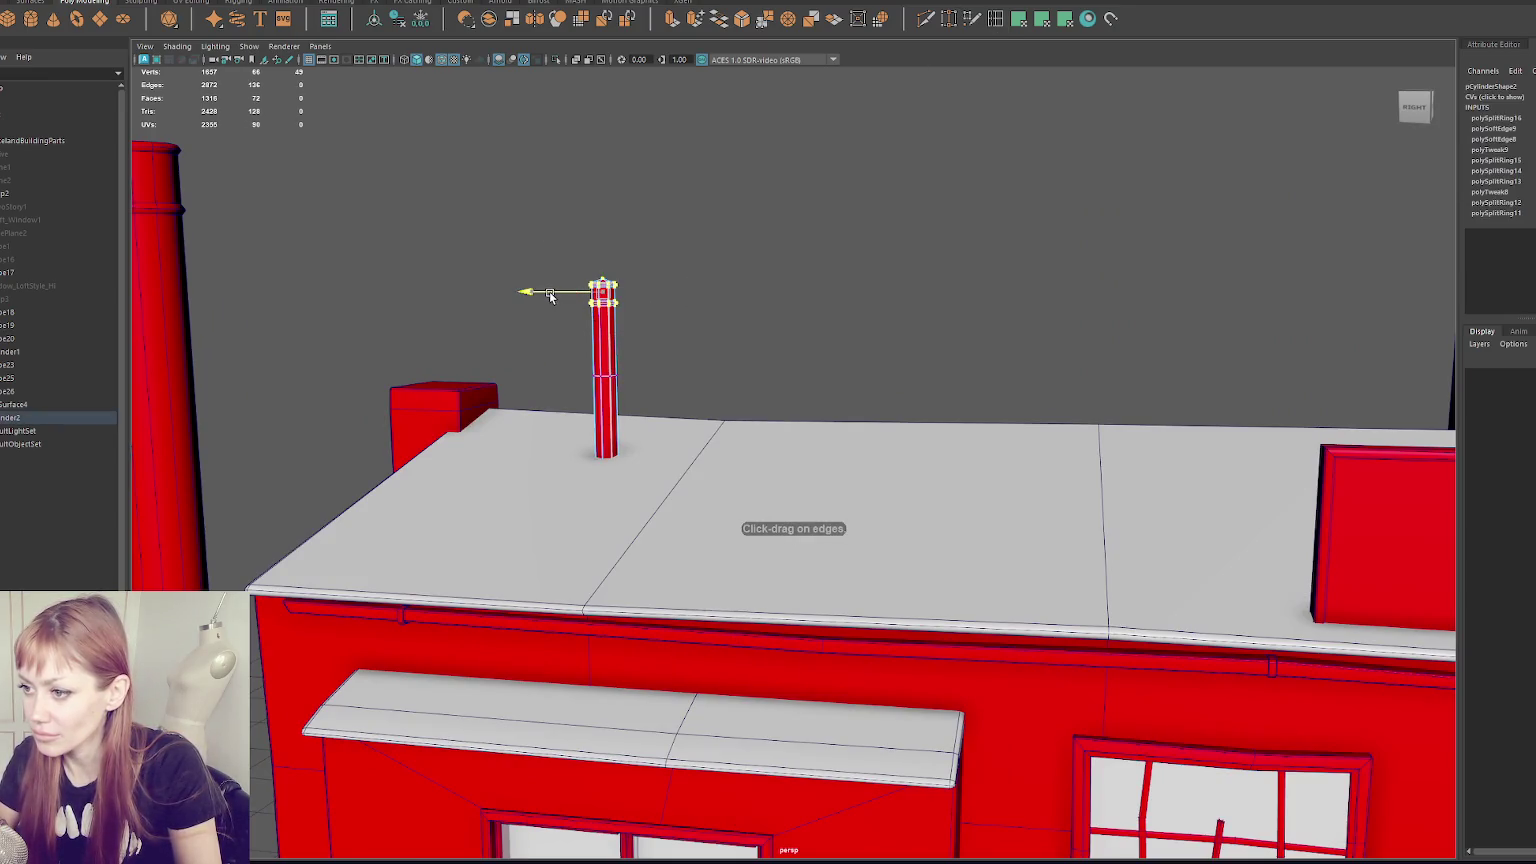
left_click(566, 377)
mouse_move(549, 379)
left_mouse_down("alt")
mouse_move(625, 341)
mouse_move(667, 352)
mouse_move(682, 313)
left_mouse_up("alt")
key("r")
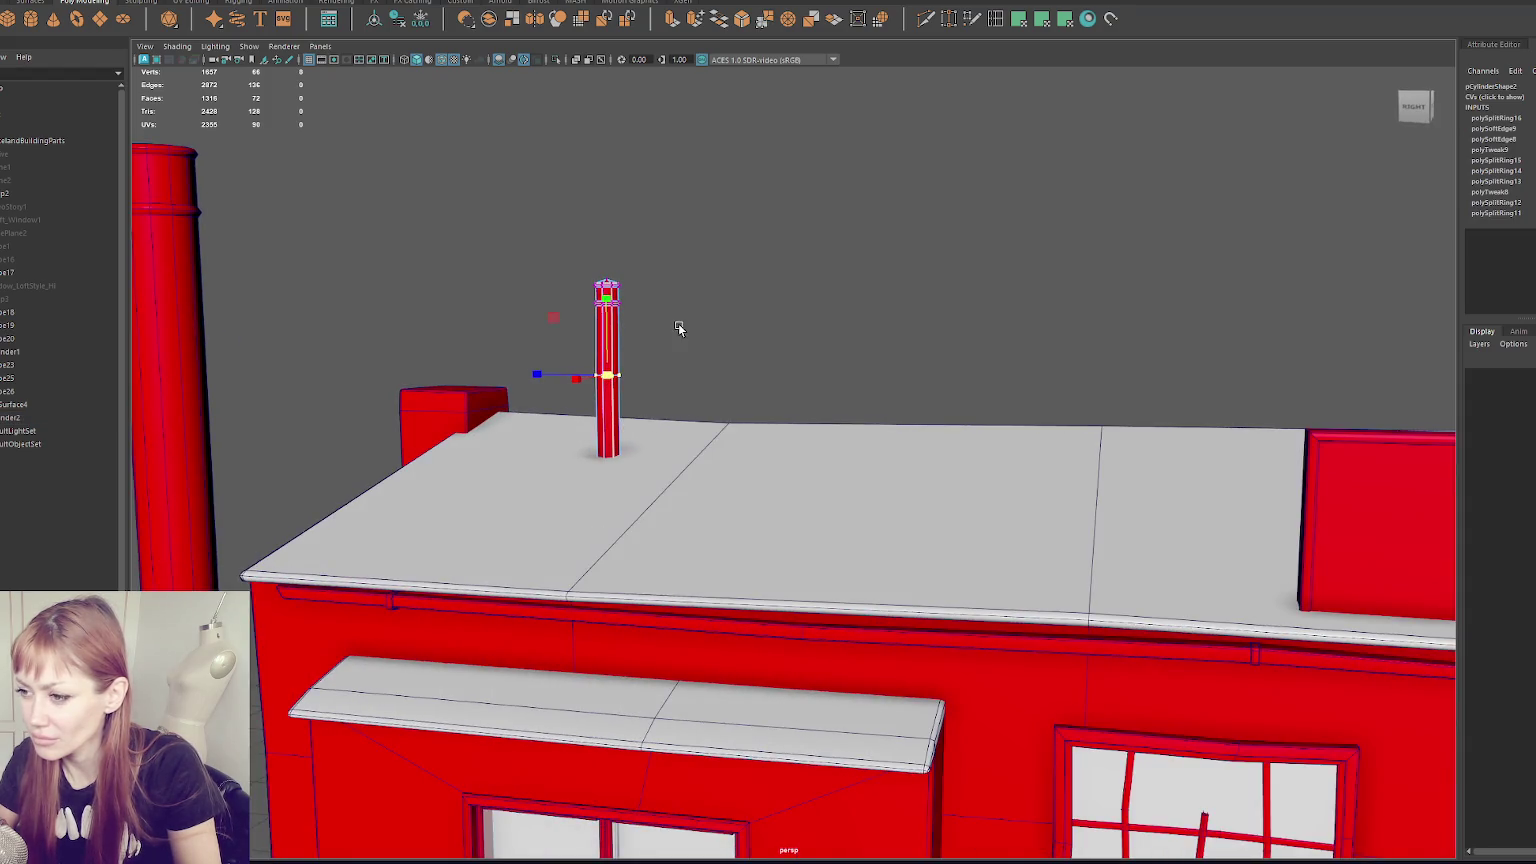
left_click(678, 323)
- Add another loop near the pipe's top and select its upper vertex loops
right_click_drag(634, 431, 616, 462, "shift")
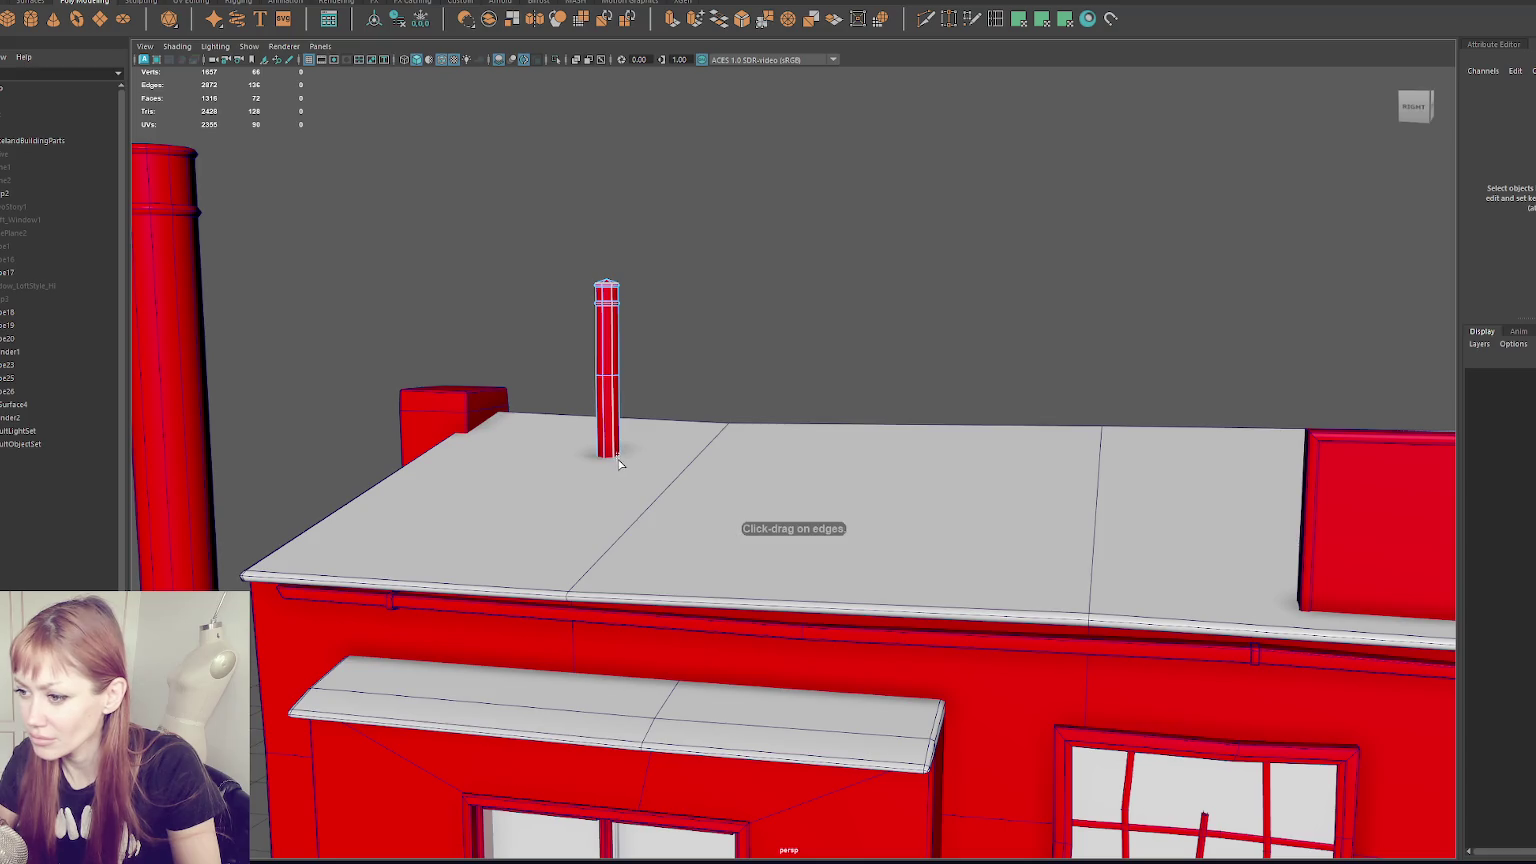
left_click(617, 458)
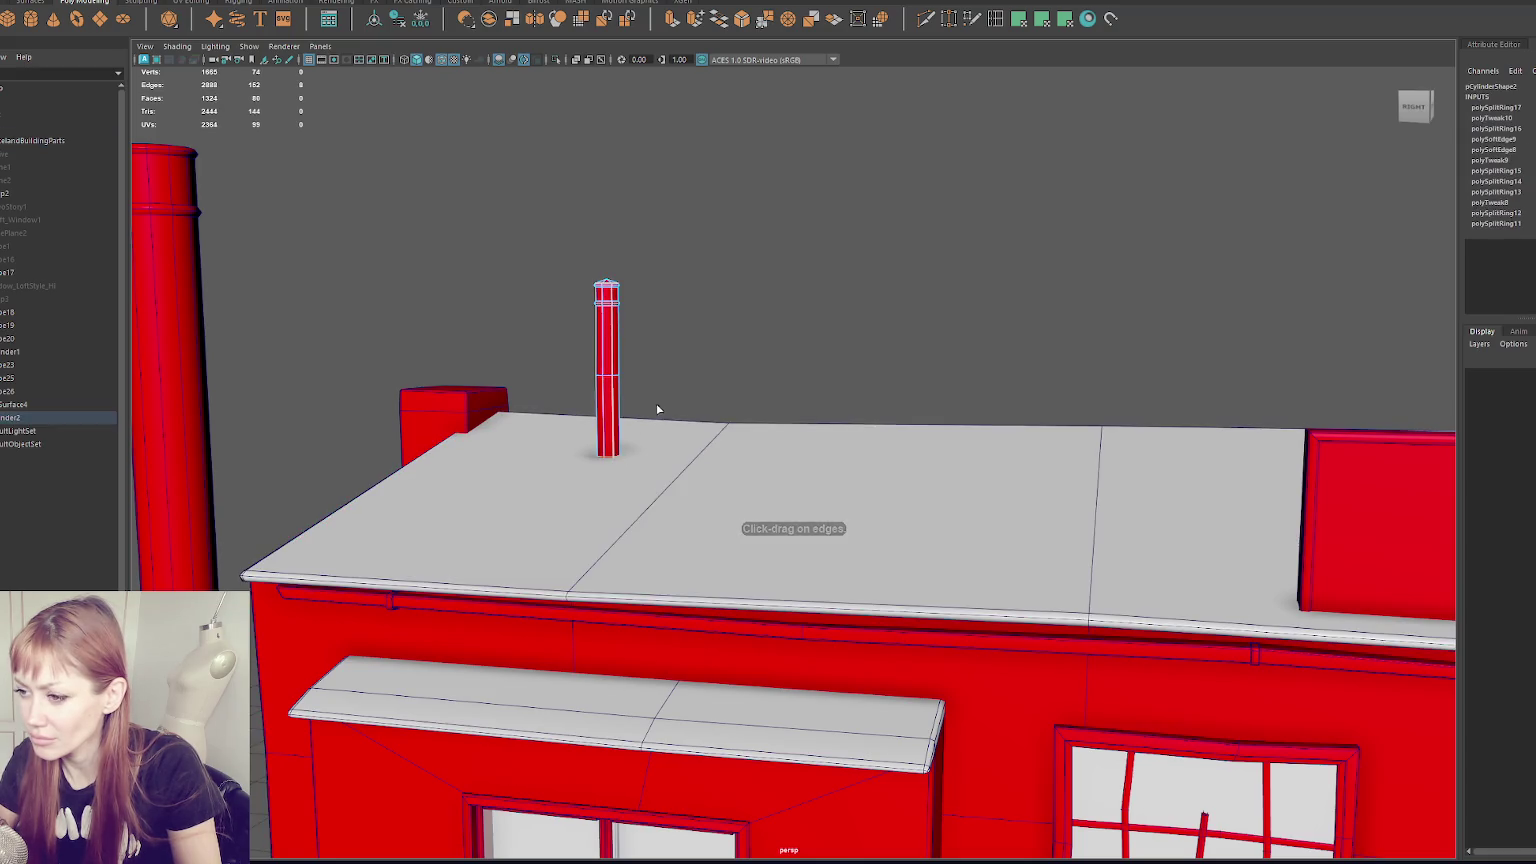
mouse_move(474, 216)
left_mouse_down()
mouse_move(727, 384)
mouse_move(538, 384)
mouse_move(722, 251)
left_mouse_up()
left_click_drag(484, 228, 691, 408)
key("F9")
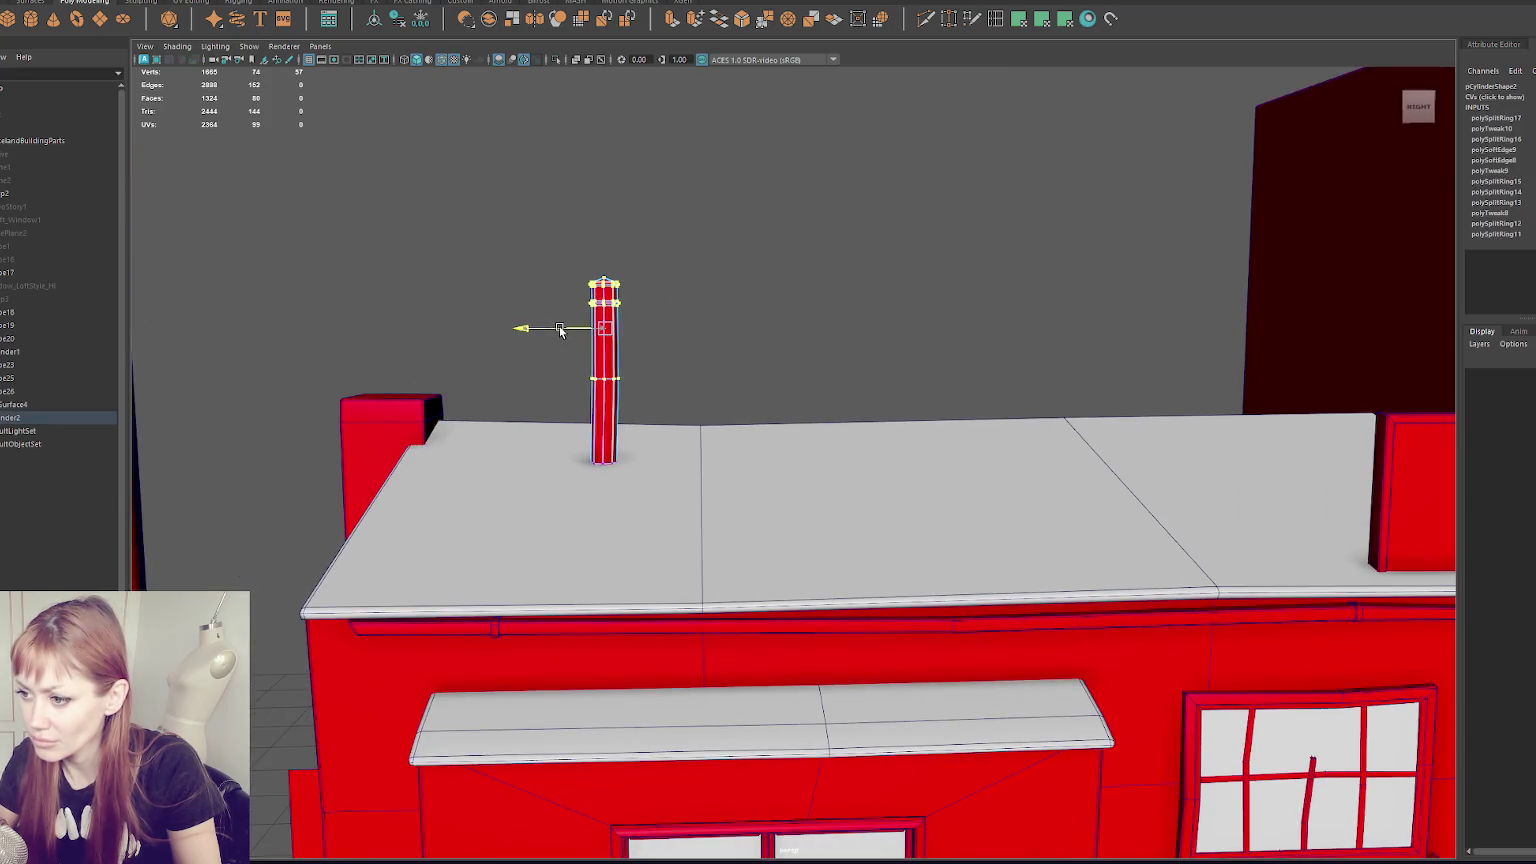
- Rotate the vent pipe's selected top vertex loops to give it a slight bend
key("e")
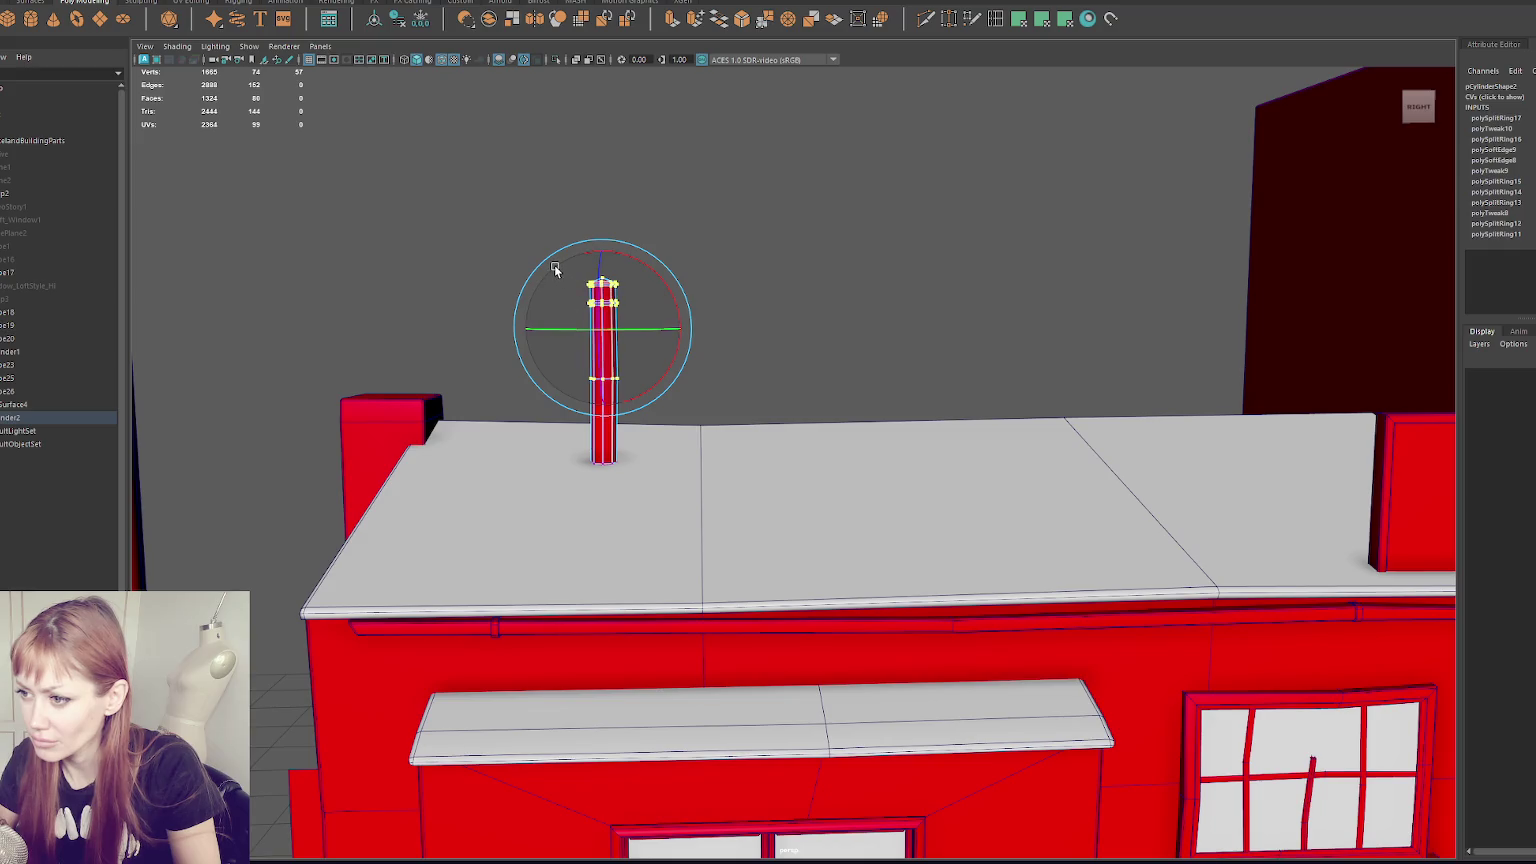
left_click(672, 267)
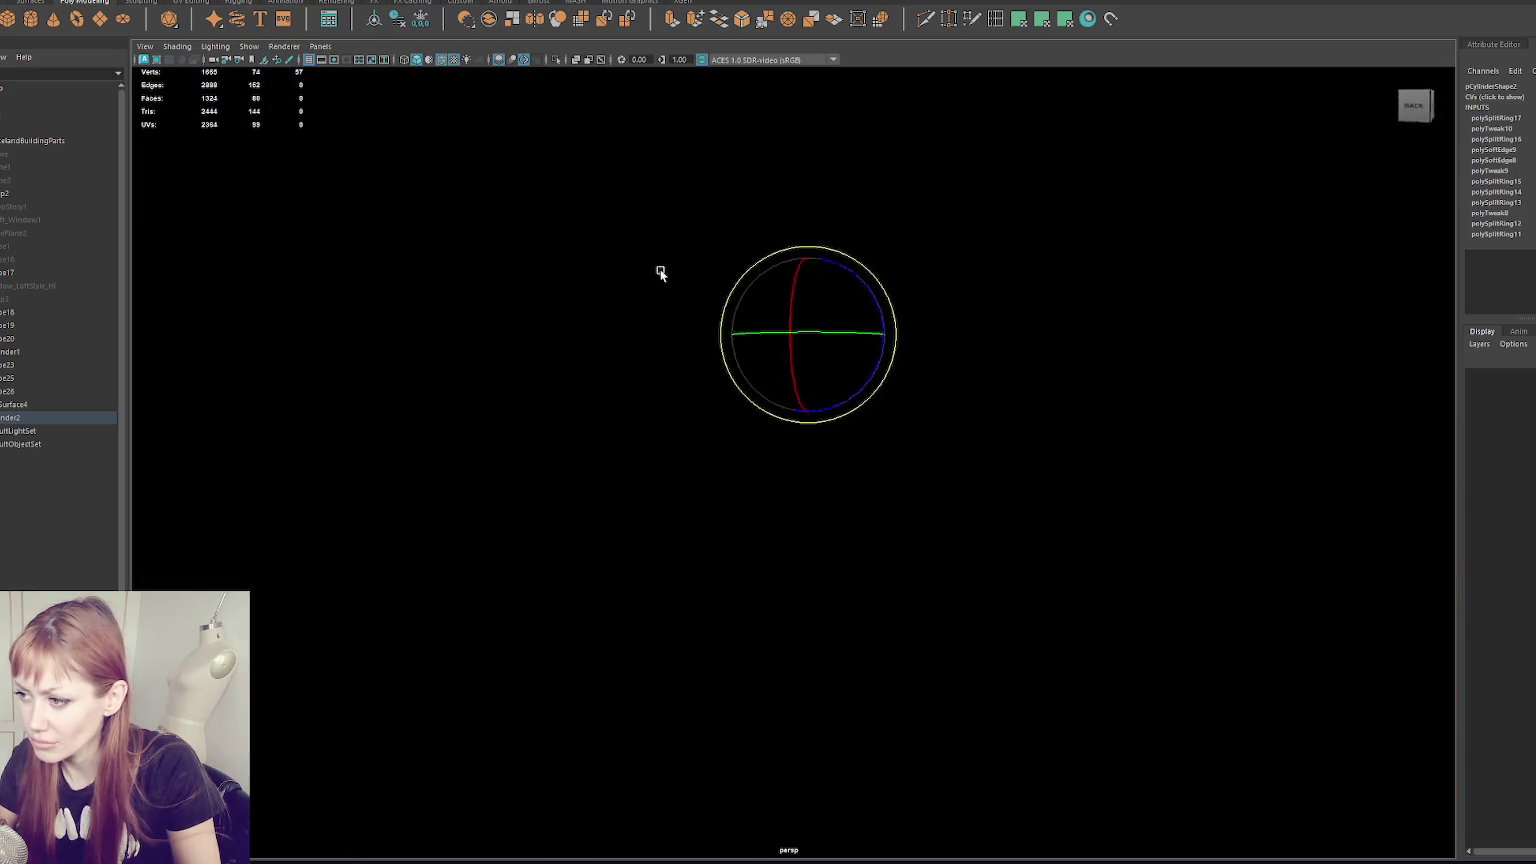
mouse_move(662, 271)
left_mouse_down("alt")
mouse_move(895, 272)
mouse_move(898, 326)
mouse_move(980, 267)
mouse_move(836, 333)
mouse_move(918, 247)
left_mouse_up("alt")
key("w")
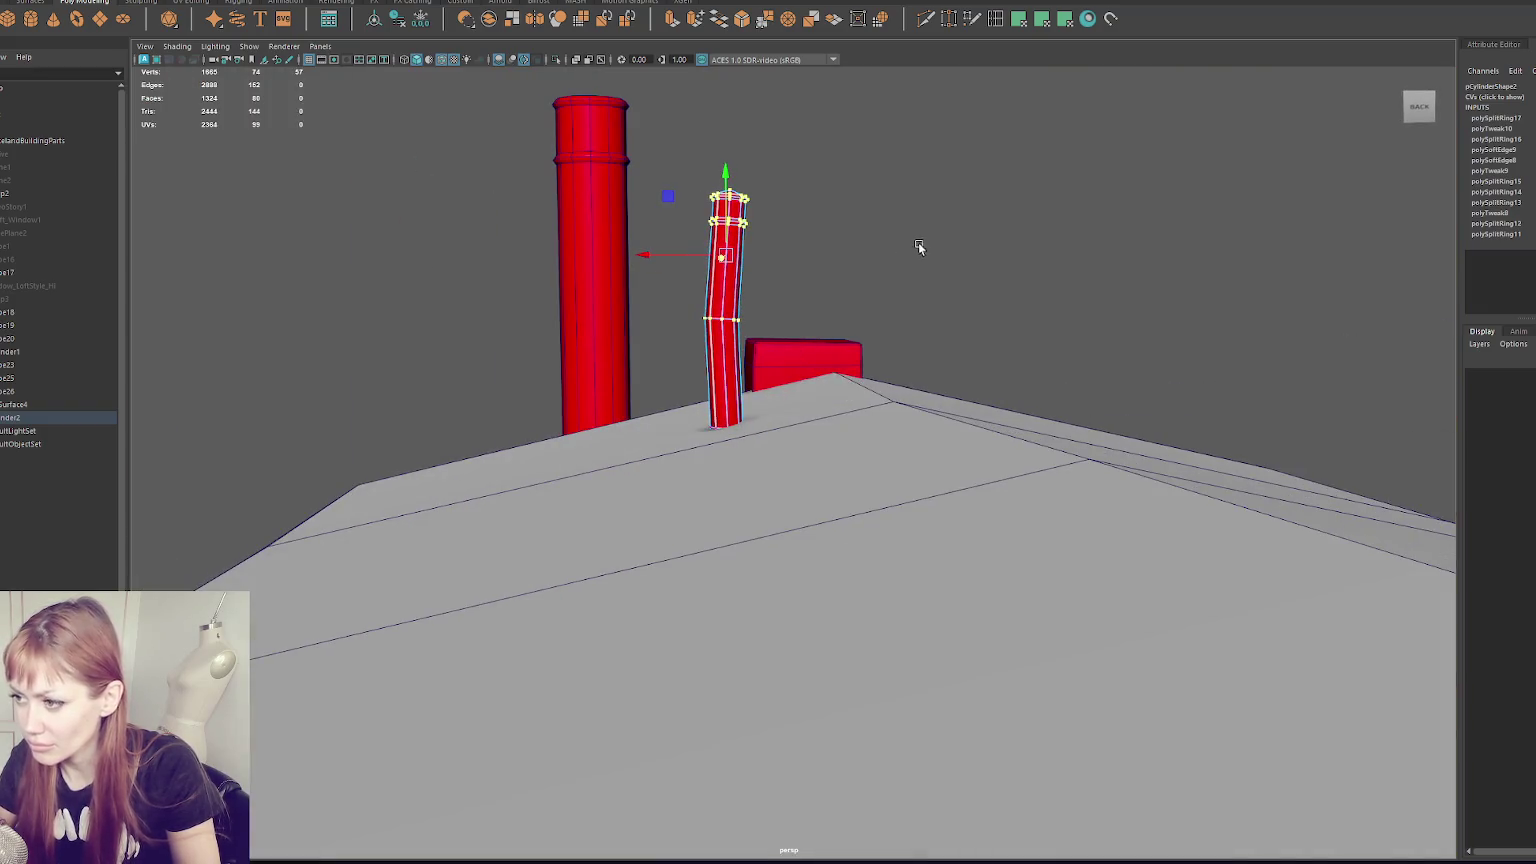
- Isolate the thin pipe and shift its middle loops into a gentle S-curve
left_click(784, 331)
key("ctrl+z")
key("ctrl+1")
left_click_drag(800, 275, 669, 319)
mouse_move(816, 411)
left_mouse_down()
mouse_move(662, 460)
mouse_move(731, 398)
mouse_move(731, 417)
left_mouse_up()
left_click_drag(775, 283, 626, 352)
left_click_drag(726, 320, 726, 345)
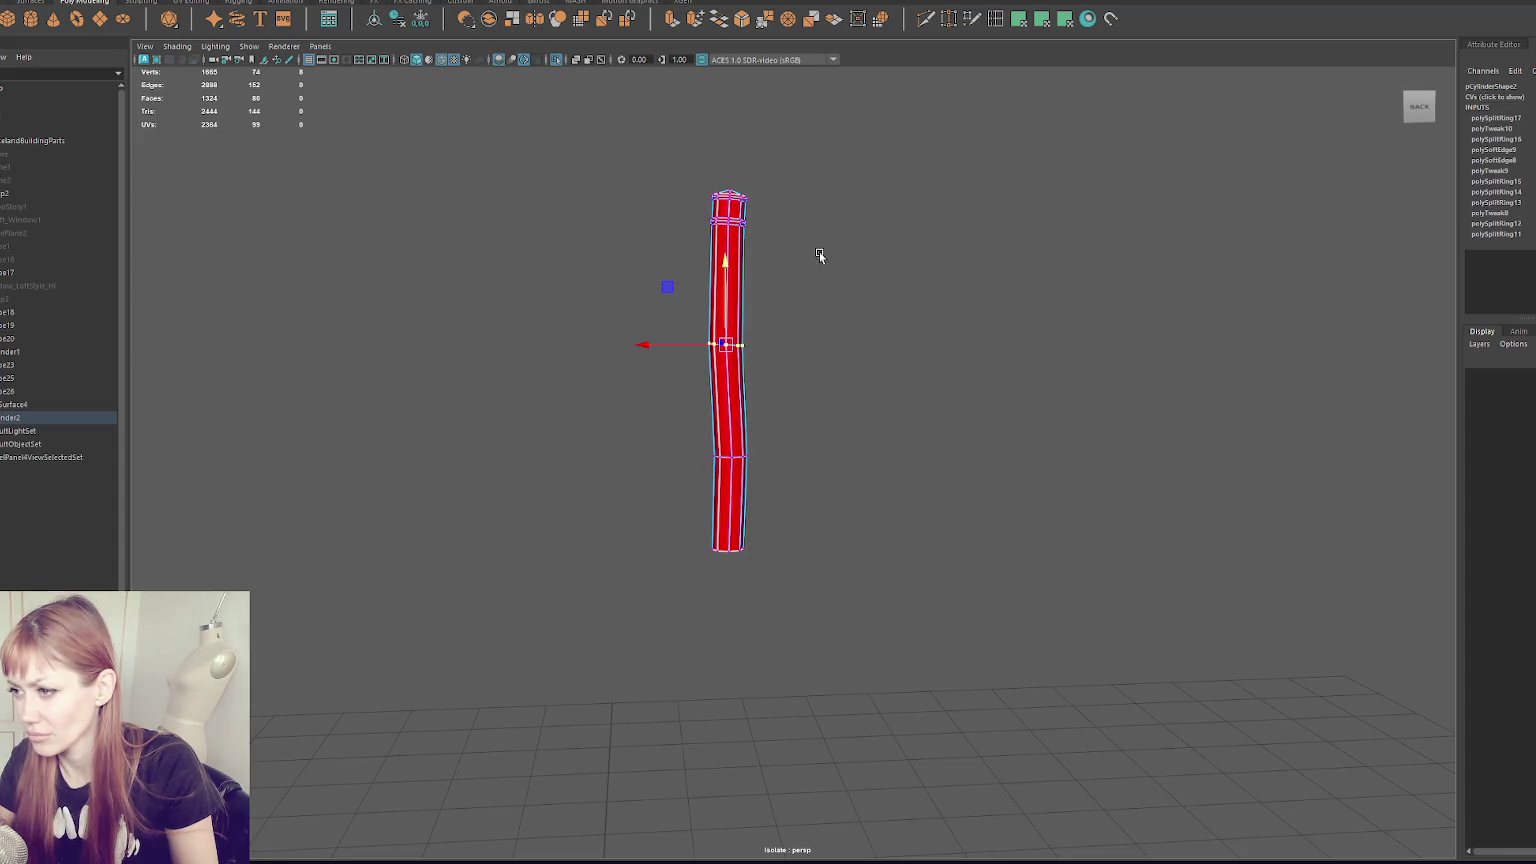
- Nudge the pipe's middle loop sideways and rotate the top loops to smooth the bend
left_click(818, 251)
left_click_drag(800, 300, 954, 326, "alt")
mouse_move(620, 350)
left_mouse_down()
mouse_move(484, 405)
mouse_move(505, 378)
left_mouse_up()
left_click_drag(605, 210, 521, 274)
key("e")
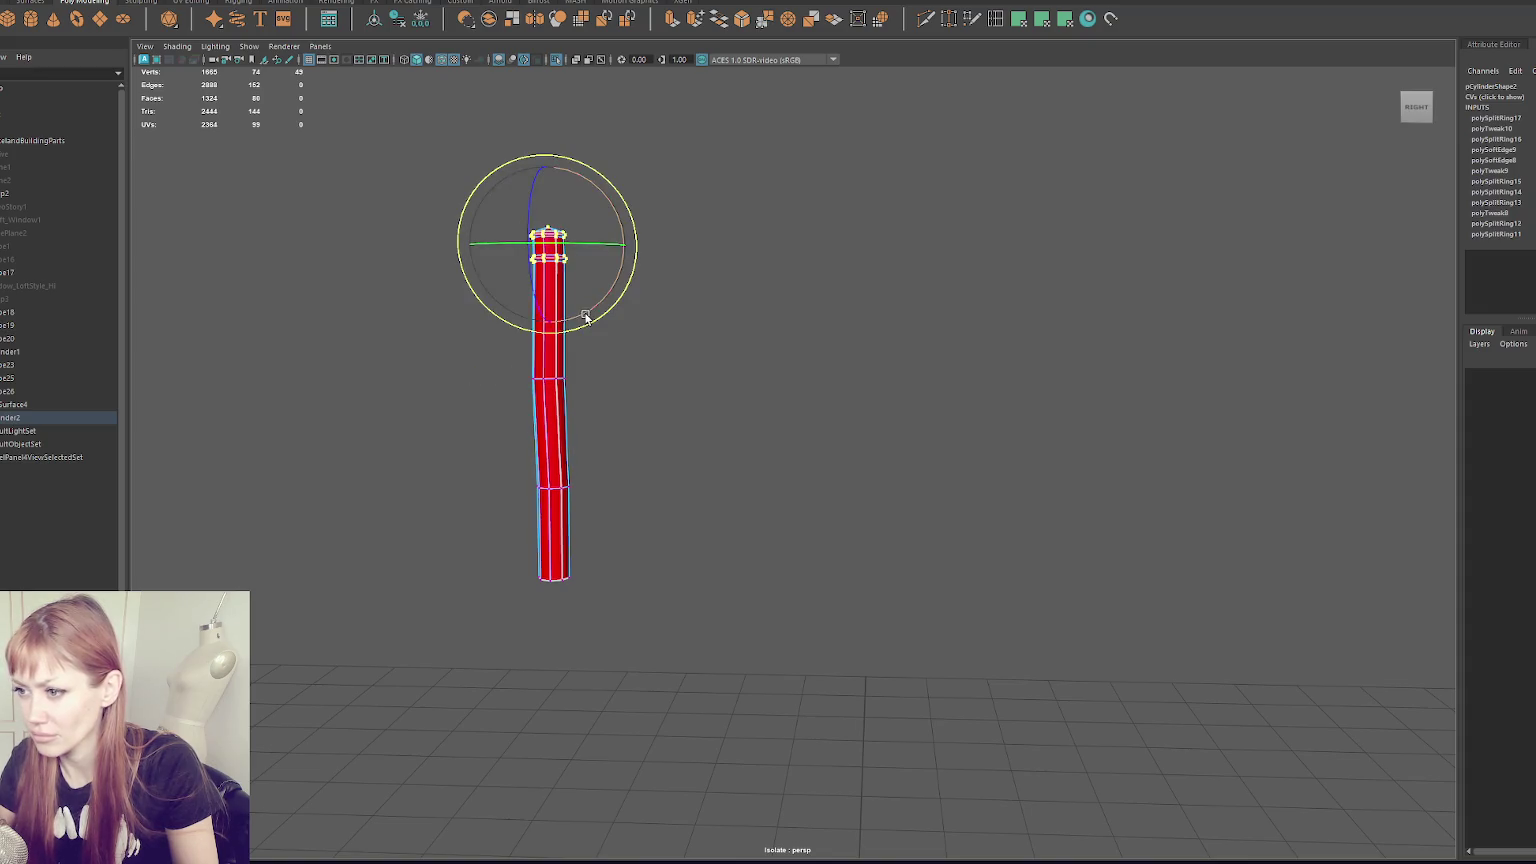
left_click(700, 370)
- Stretch the pipe's bottom loops further down and exit vertex editing
mouse_move(710, 375)
left_mouse_down("alt")
mouse_move(824, 435)
mouse_move(782, 497)
mouse_move(871, 483)
mouse_move(908, 442)
mouse_move(1055, 438)
left_mouse_up("alt")
key("w")
middle_click_drag(690, 569, 656, 645)
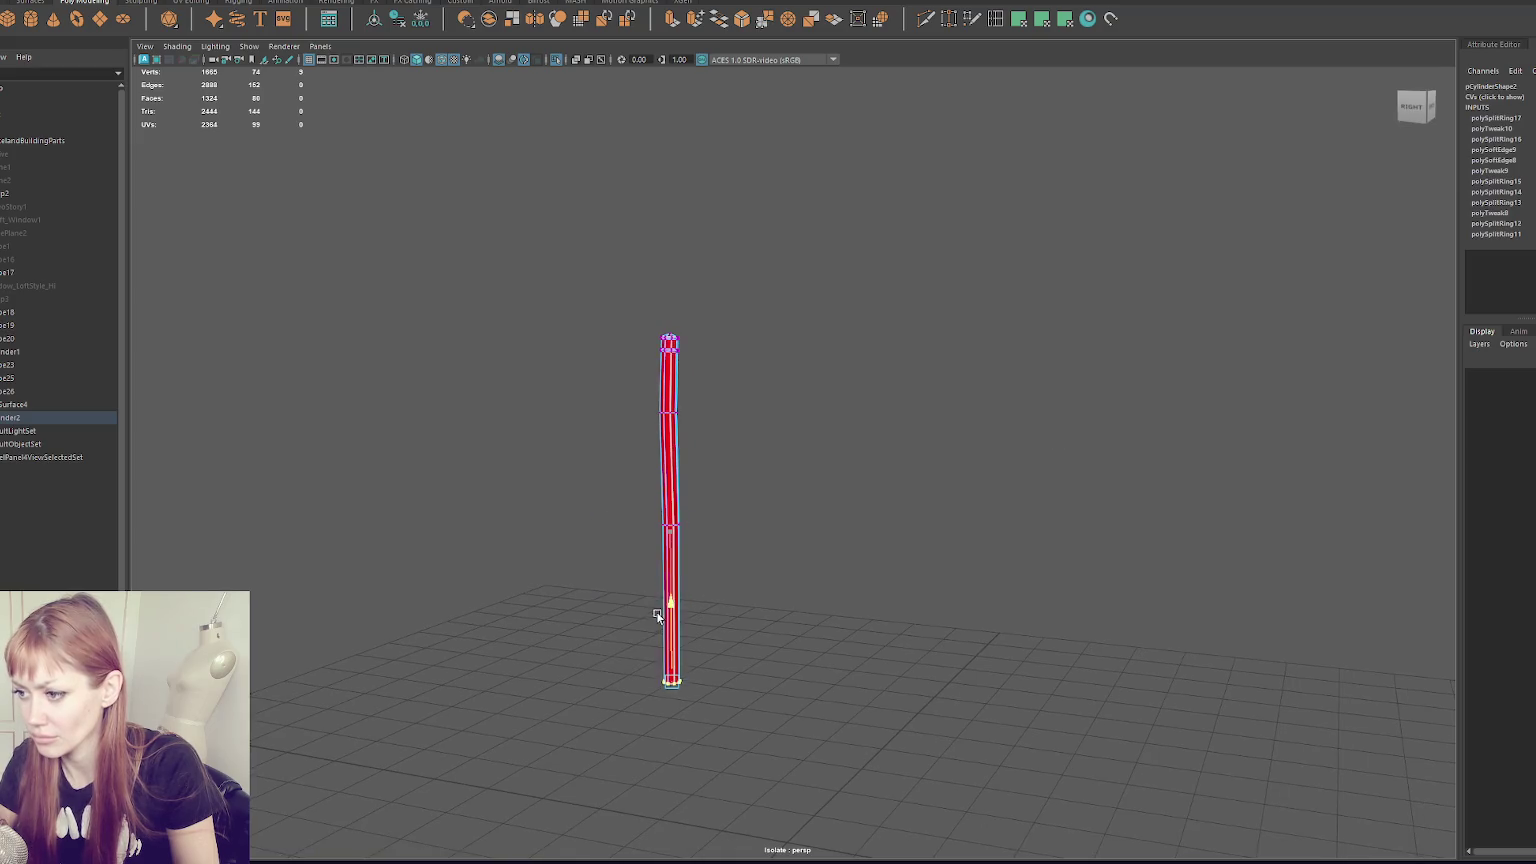
left_click_drag(656, 645, 742, 610, "alt")
key("F8")
left_click(1130, 401)
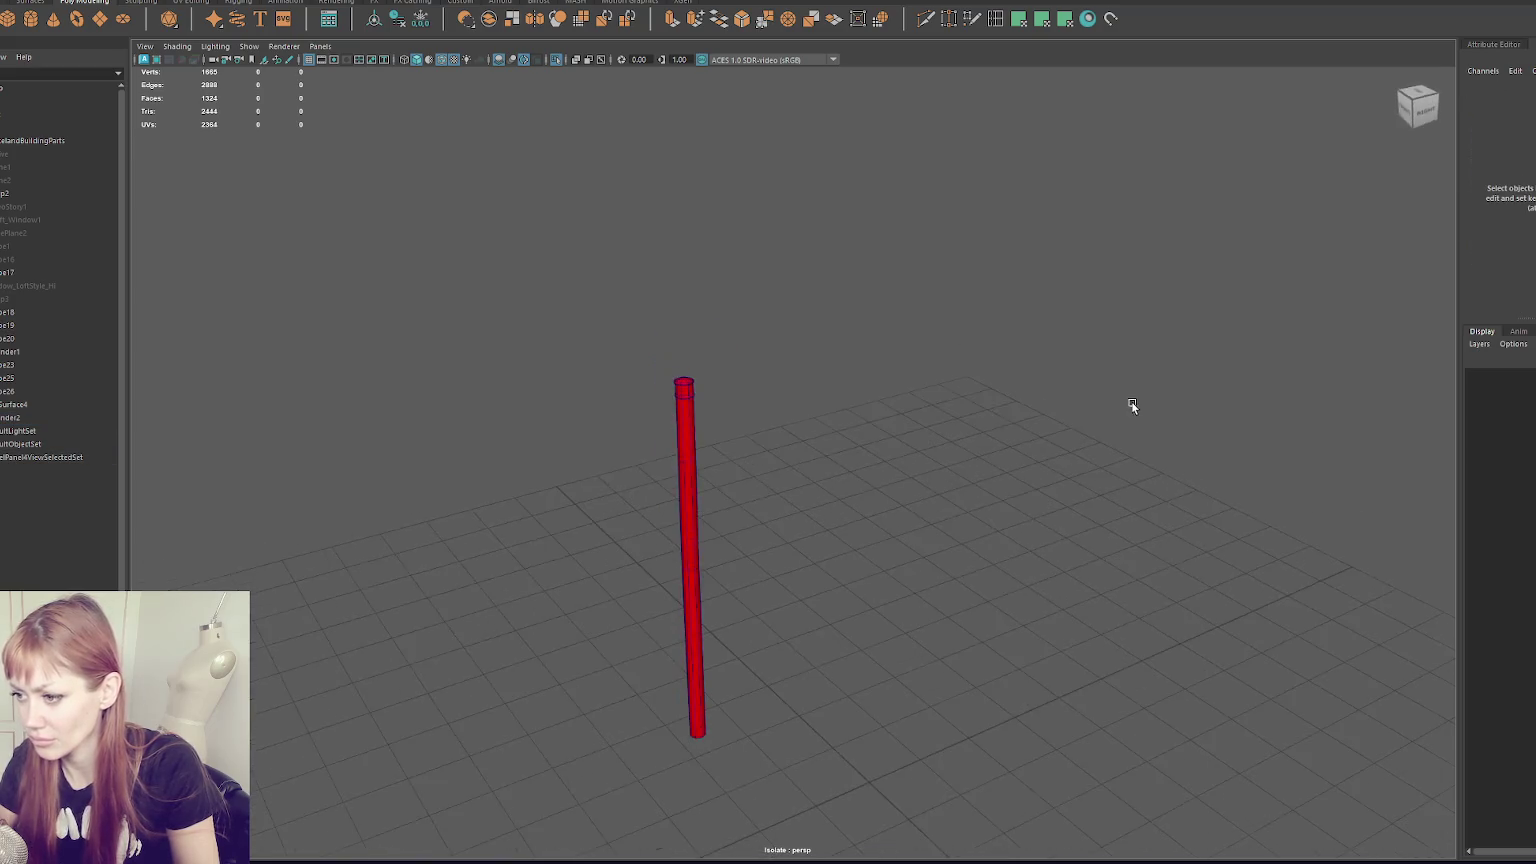
- Show the full factory scene again and stretch the vent pipe's bottom down to the ground
key("ctrl+1")
key("a")
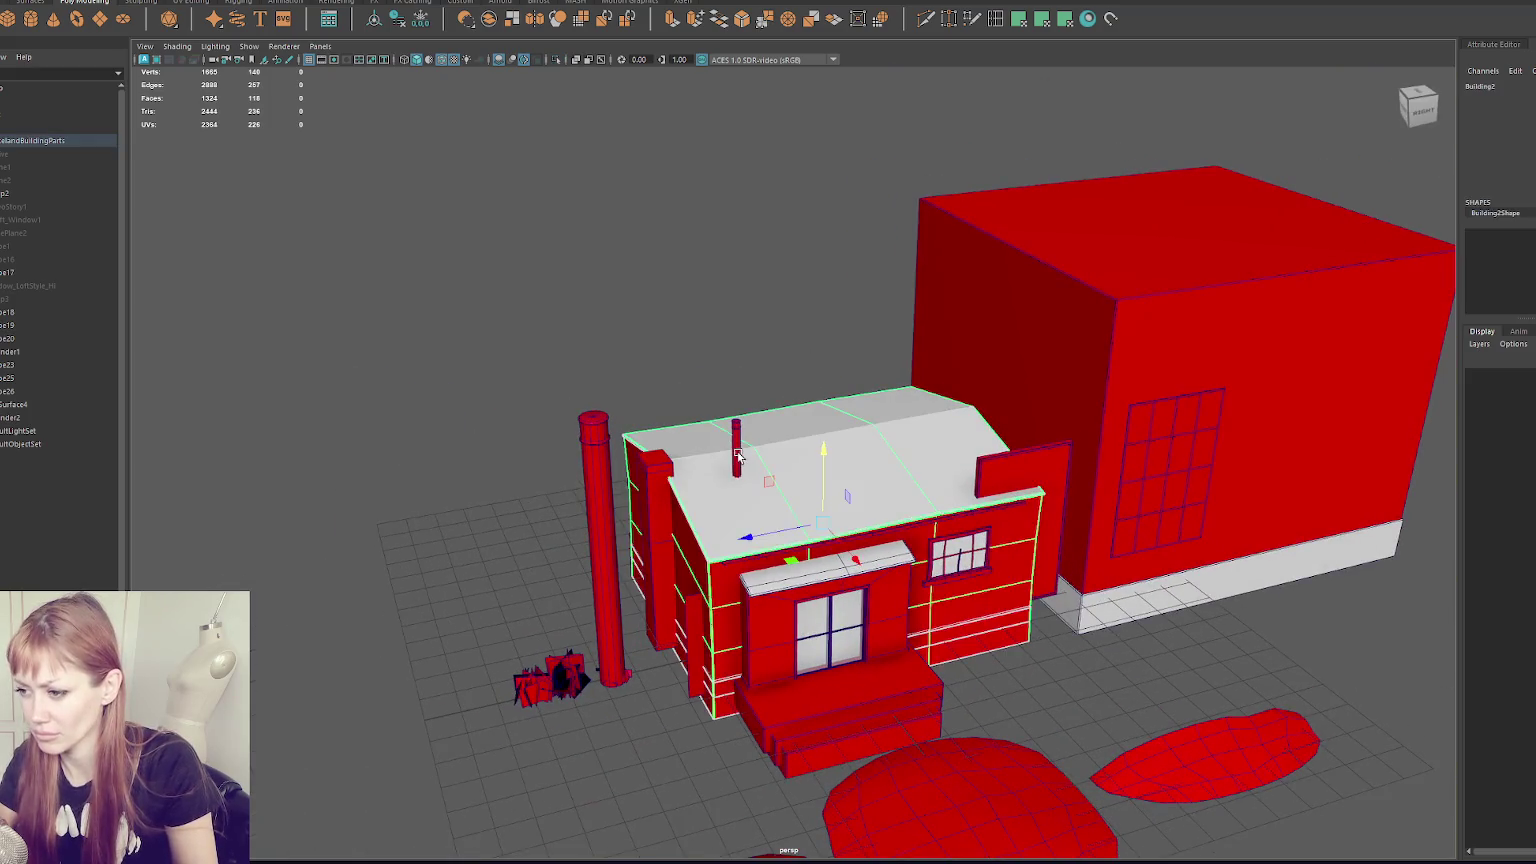
left_click(730, 440)
mouse_move(696, 487)
left_mouse_down()
mouse_move(649, 490)
mouse_move(660, 540)
mouse_move(700, 445)
mouse_move(727, 430)
mouse_move(727, 458)
left_mouse_up()
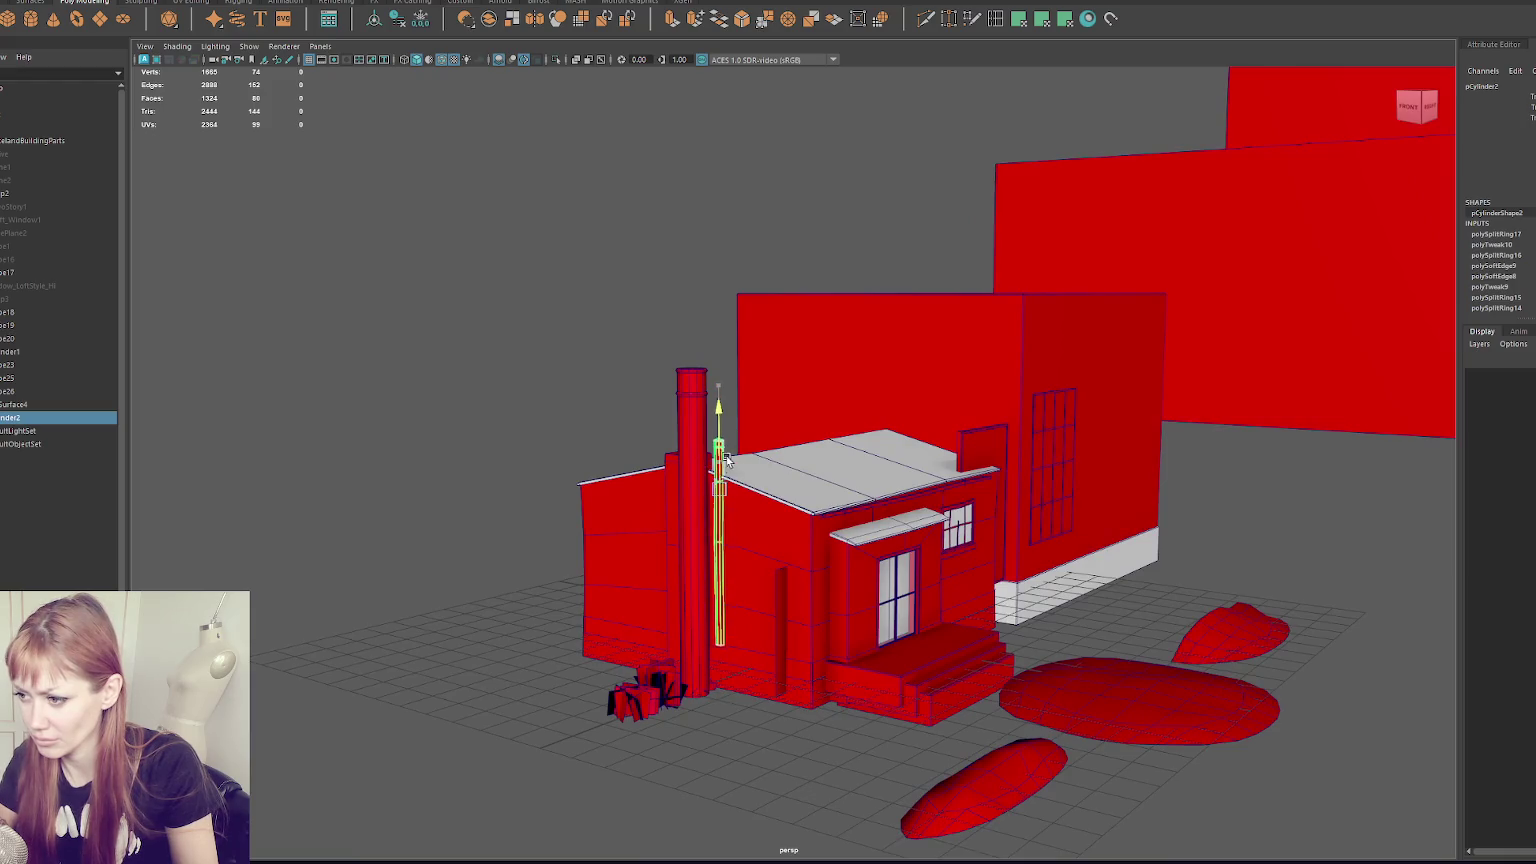
right_click_drag(697, 497, 600, 500)
mouse_move(663, 470)
left_mouse_down()
mouse_move(725, 583)
mouse_move(709, 537)
mouse_move(457, 359)
mouse_move(551, 336)
left_mouse_up()
- Move the whole vent pipe left to stand beside the tall chimney
key("F8")
left_click(672, 449)
left_click_drag(672, 449, 630, 455)
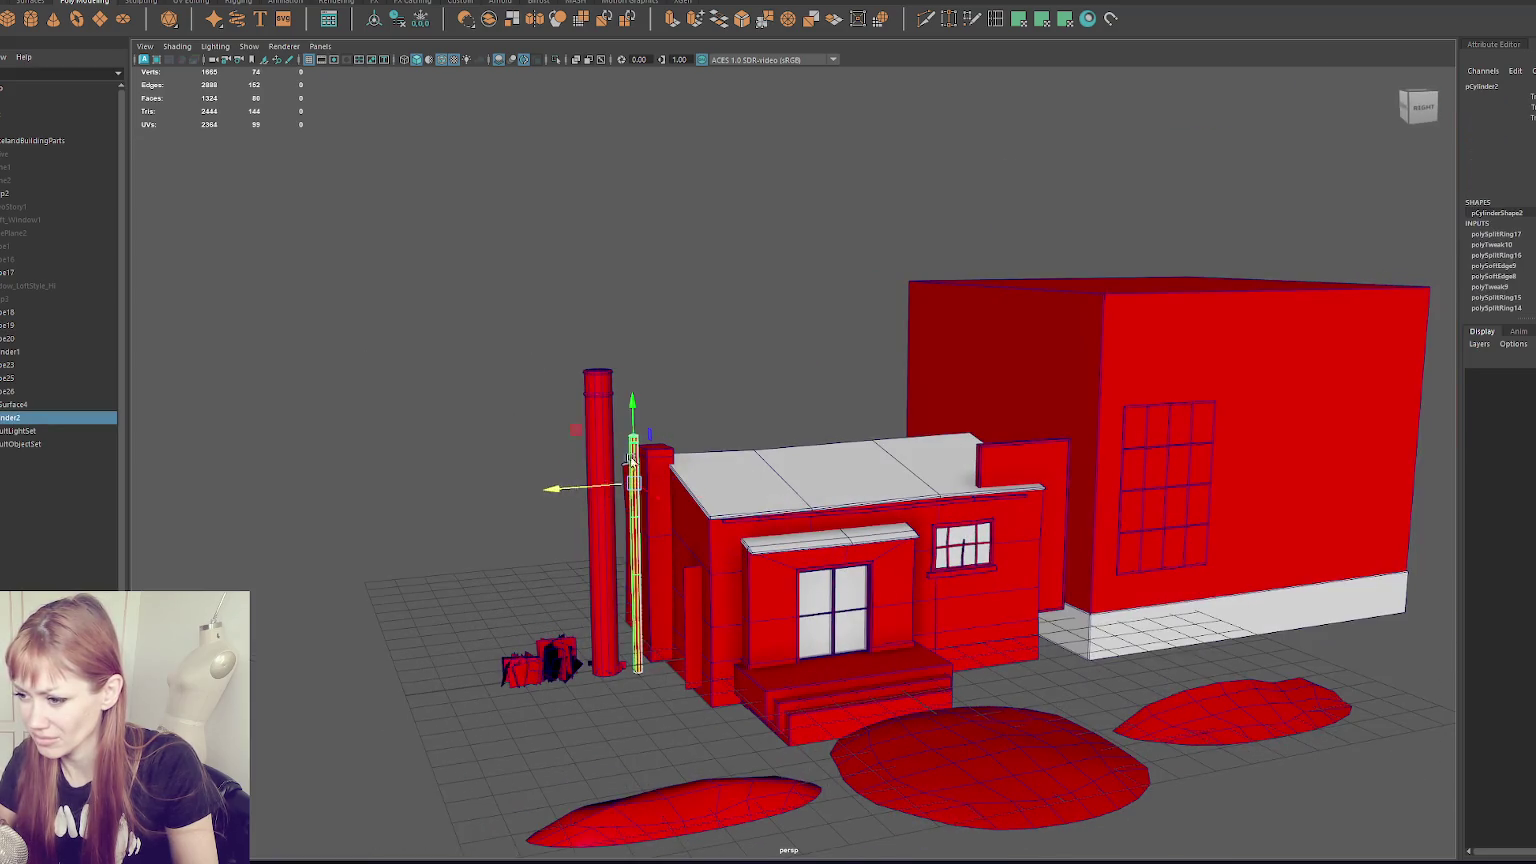
left_click(760, 330)
left_click_drag(760, 330, 820, 312, "alt")
scroll(823, 307, "up", 2)
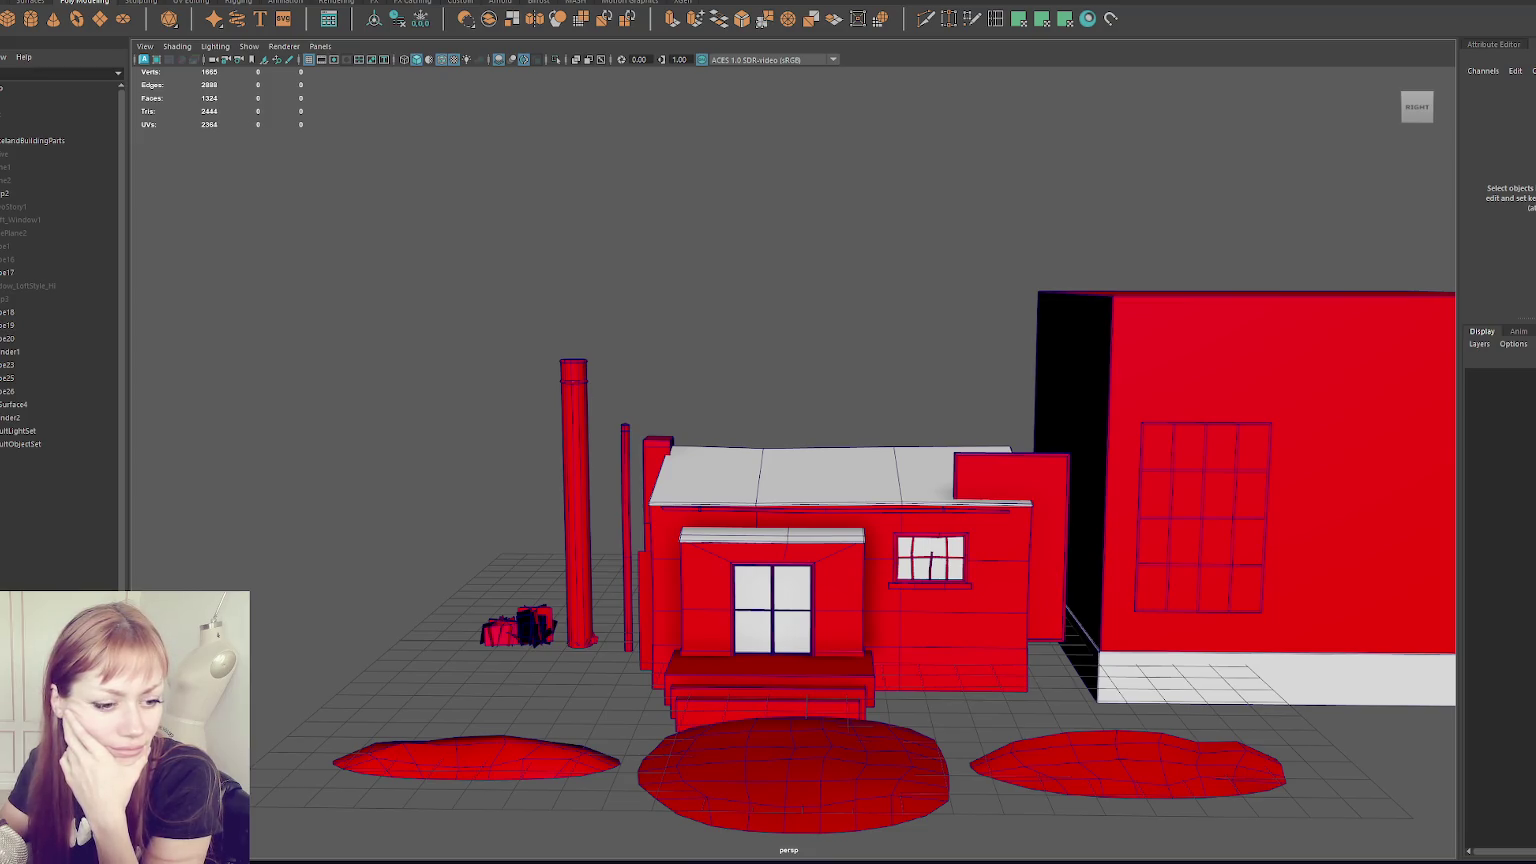
- Switch to Chrome and view the graffiti tunnel reference photo full screen
key("alt+Tab")
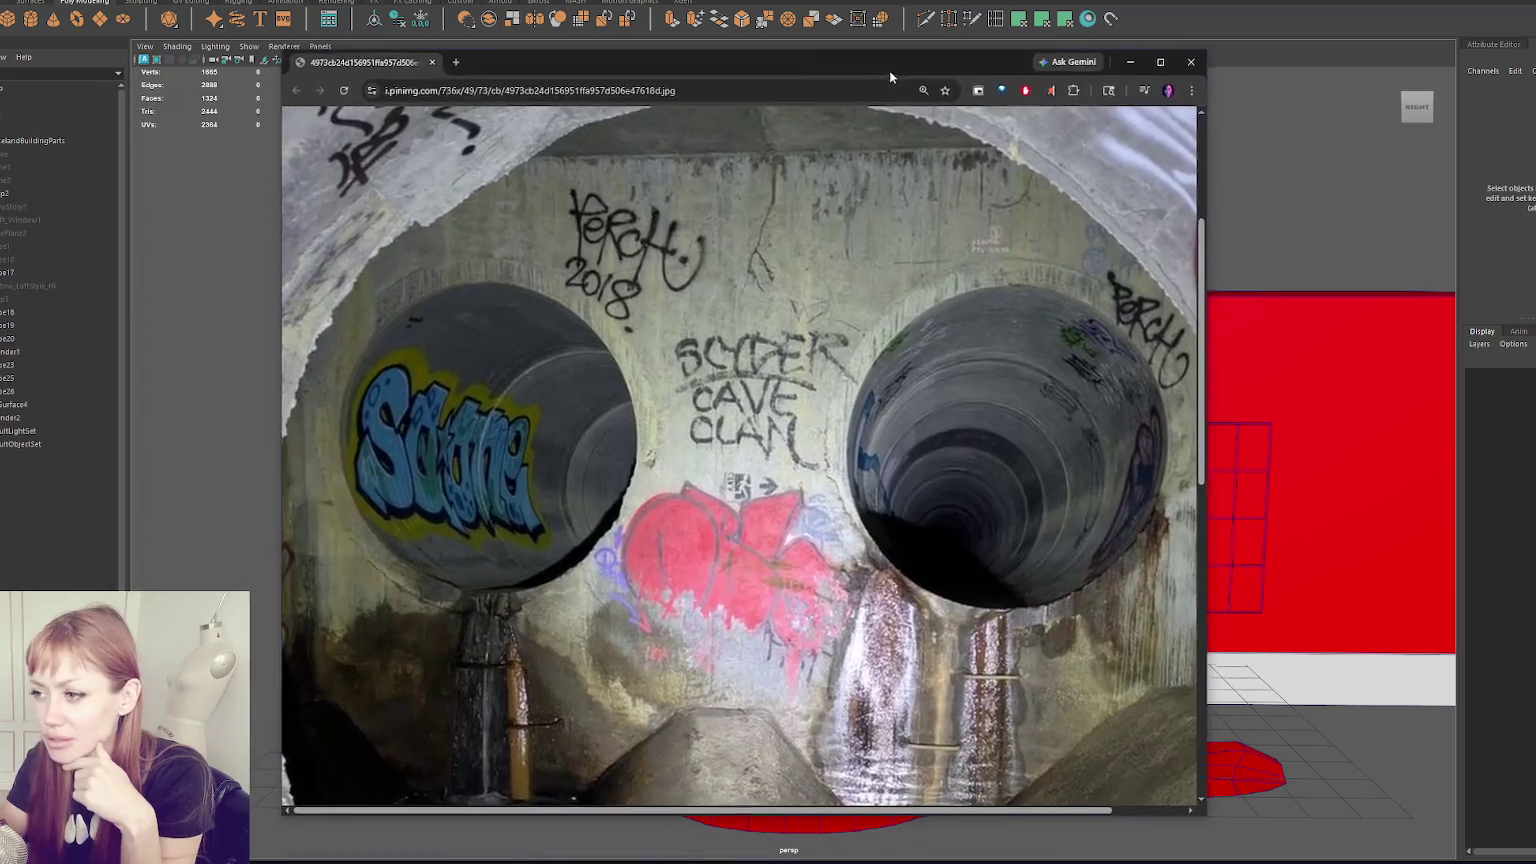
key("F11")
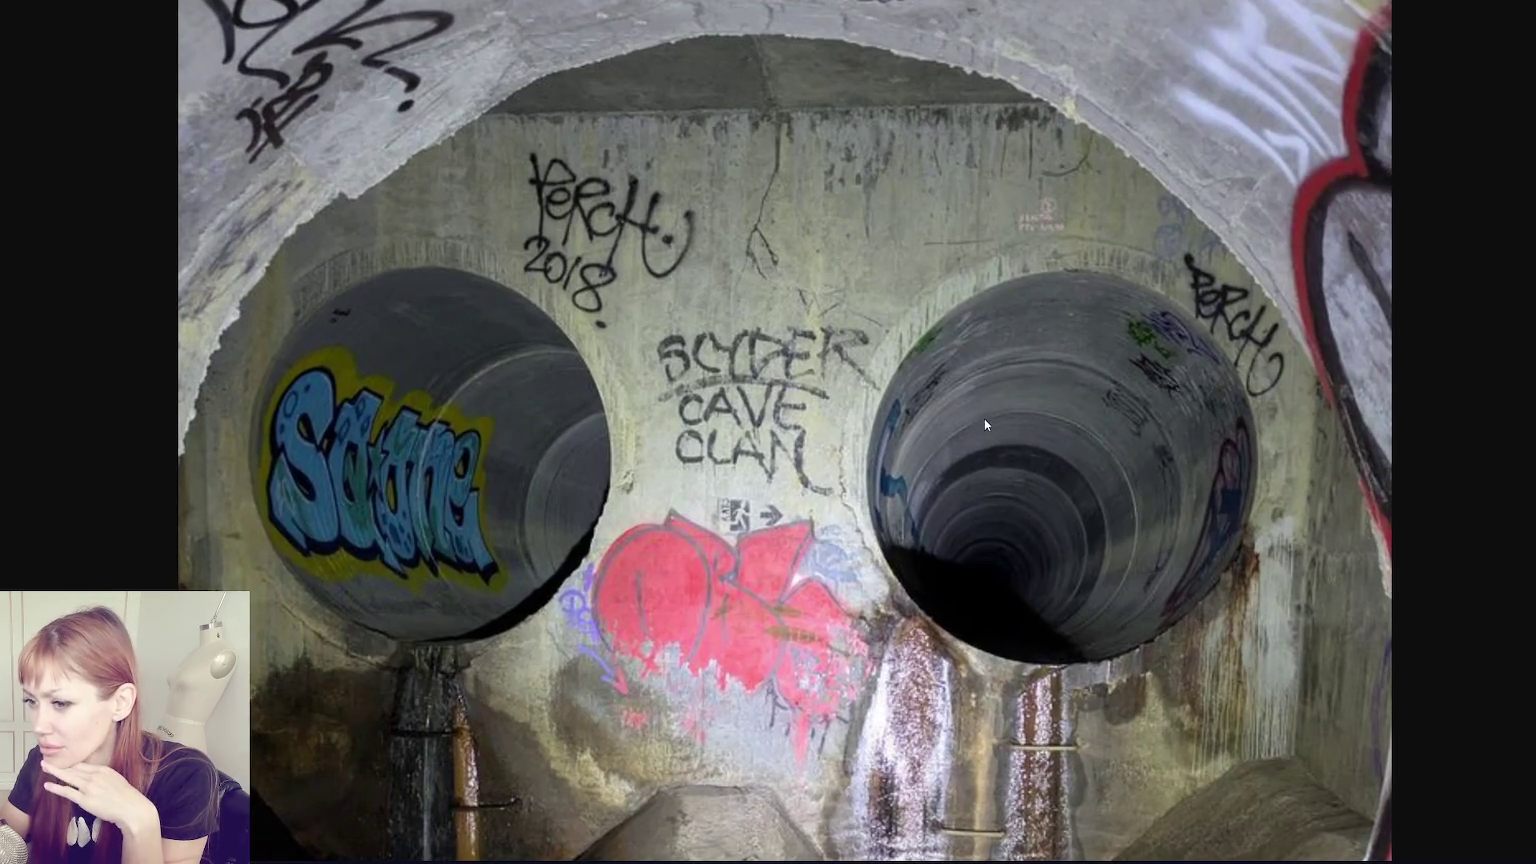
scroll(984, 424, "down", 3)
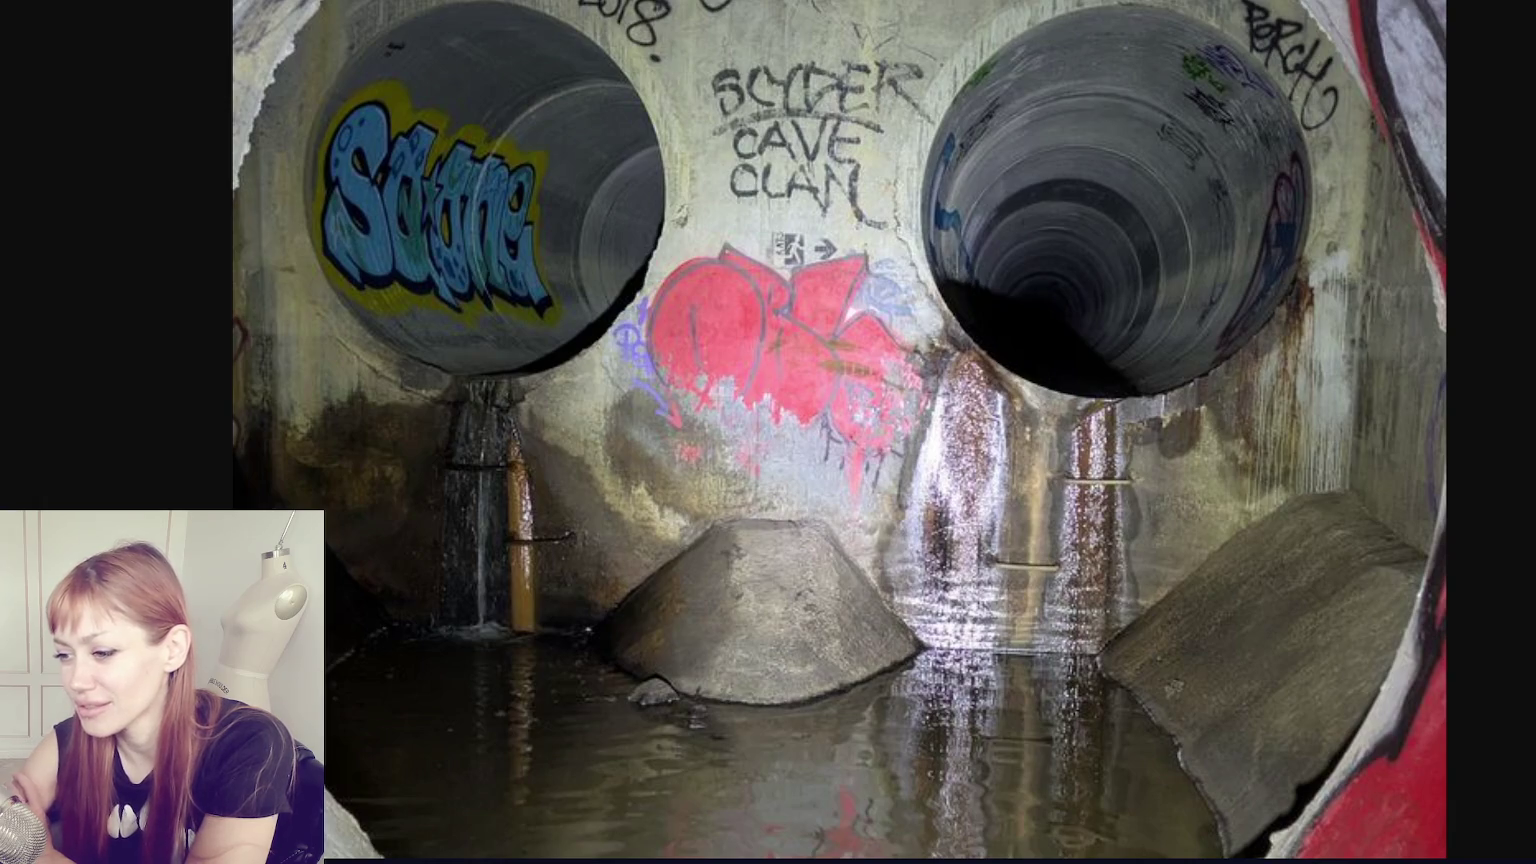
- Scroll up and down over the tunnel photo to study its floor channel
scroll(967, 546, "down", 4)
scroll(967, 551, "down", 3)
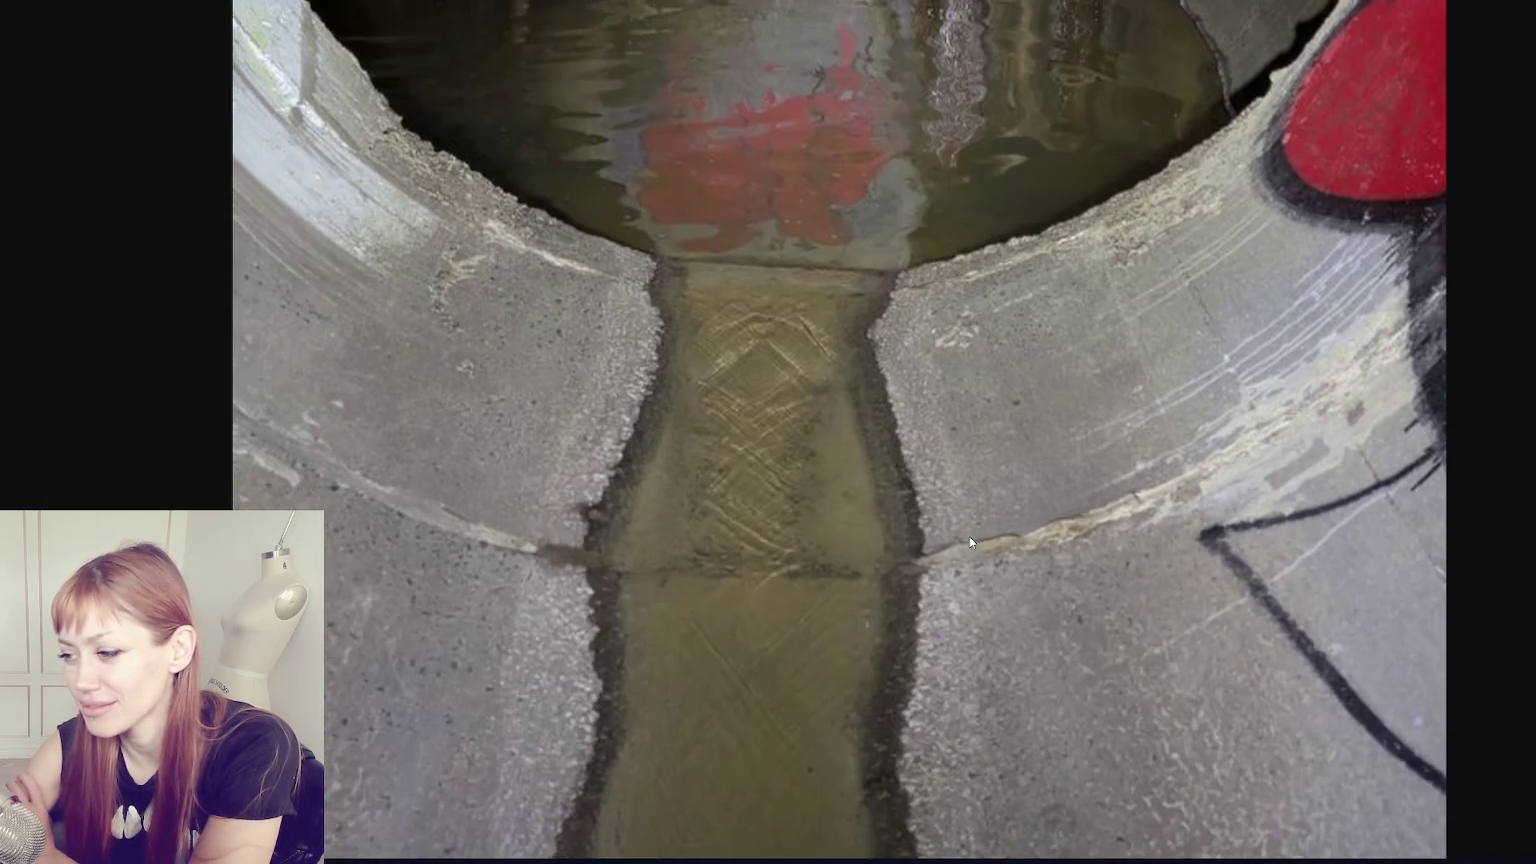
scroll(973, 533, "up", 1)
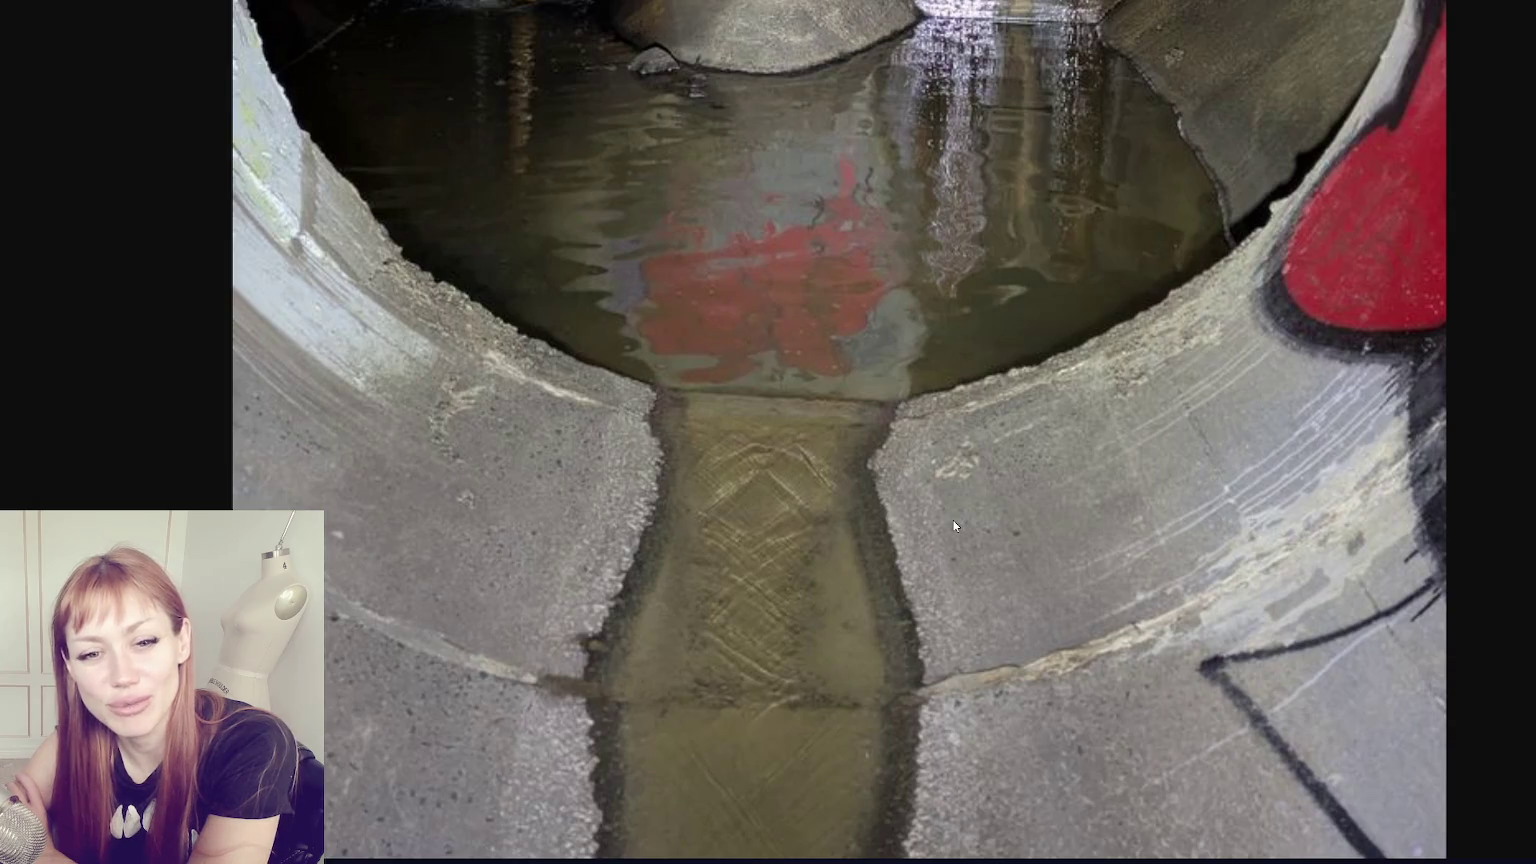
scroll(953, 520, "down", 1)
scroll(953, 520, "up", 3)
scroll(952, 522, "up", 4)
scroll(951, 520, "down", 7)
scroll(952, 520, "down", 2)
scroll(952, 520, "up", 4)
scroll(953, 523, "up", 3)
scroll(953, 523, "up", 1)
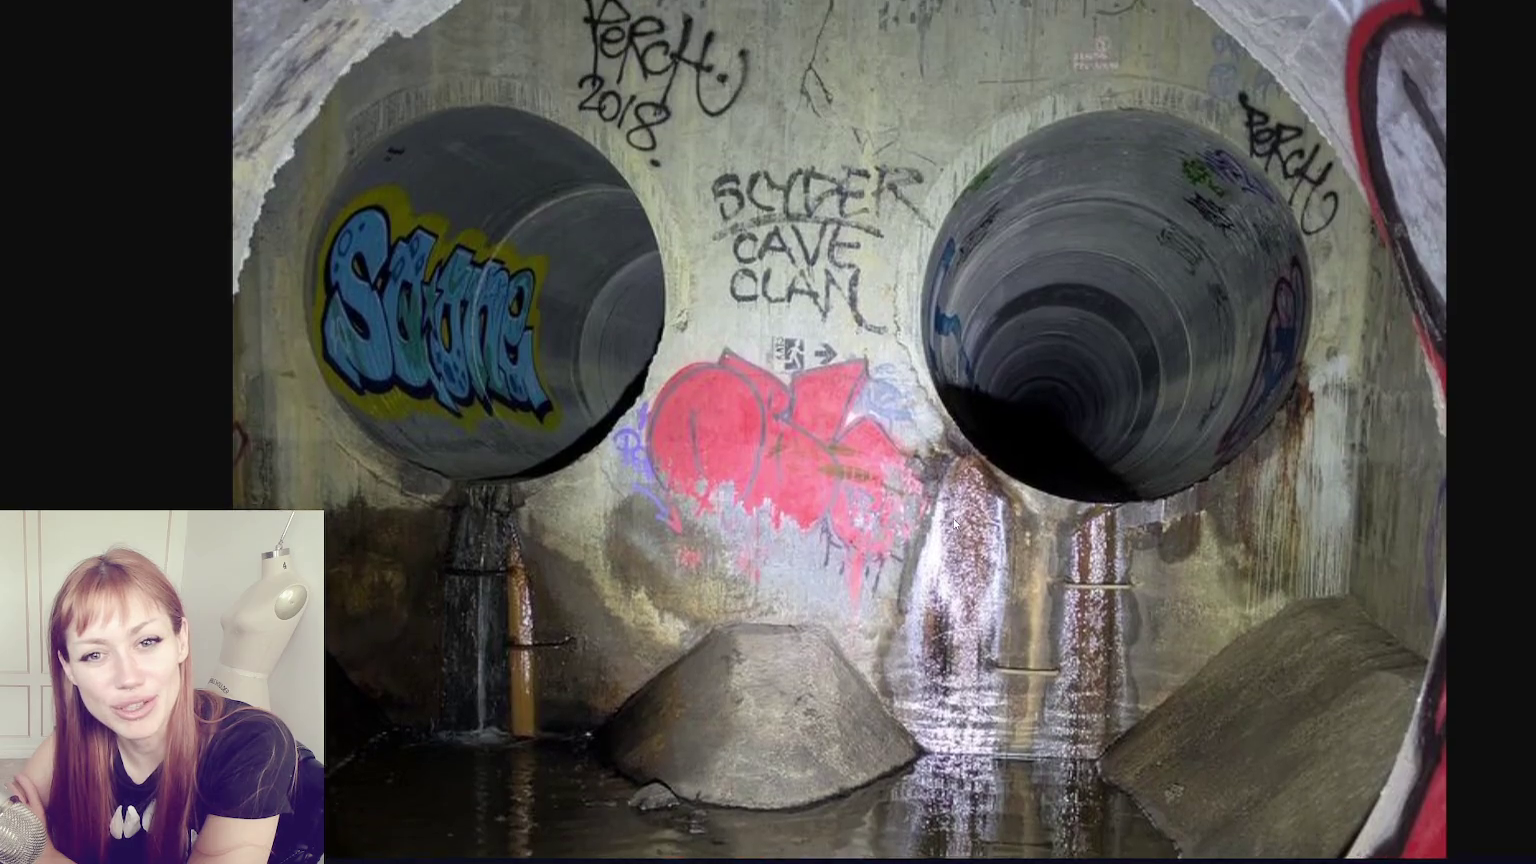
scroll(950, 520, "up", 2)
scroll(949, 519, "down", 1)
scroll(948, 515, "down", 2)
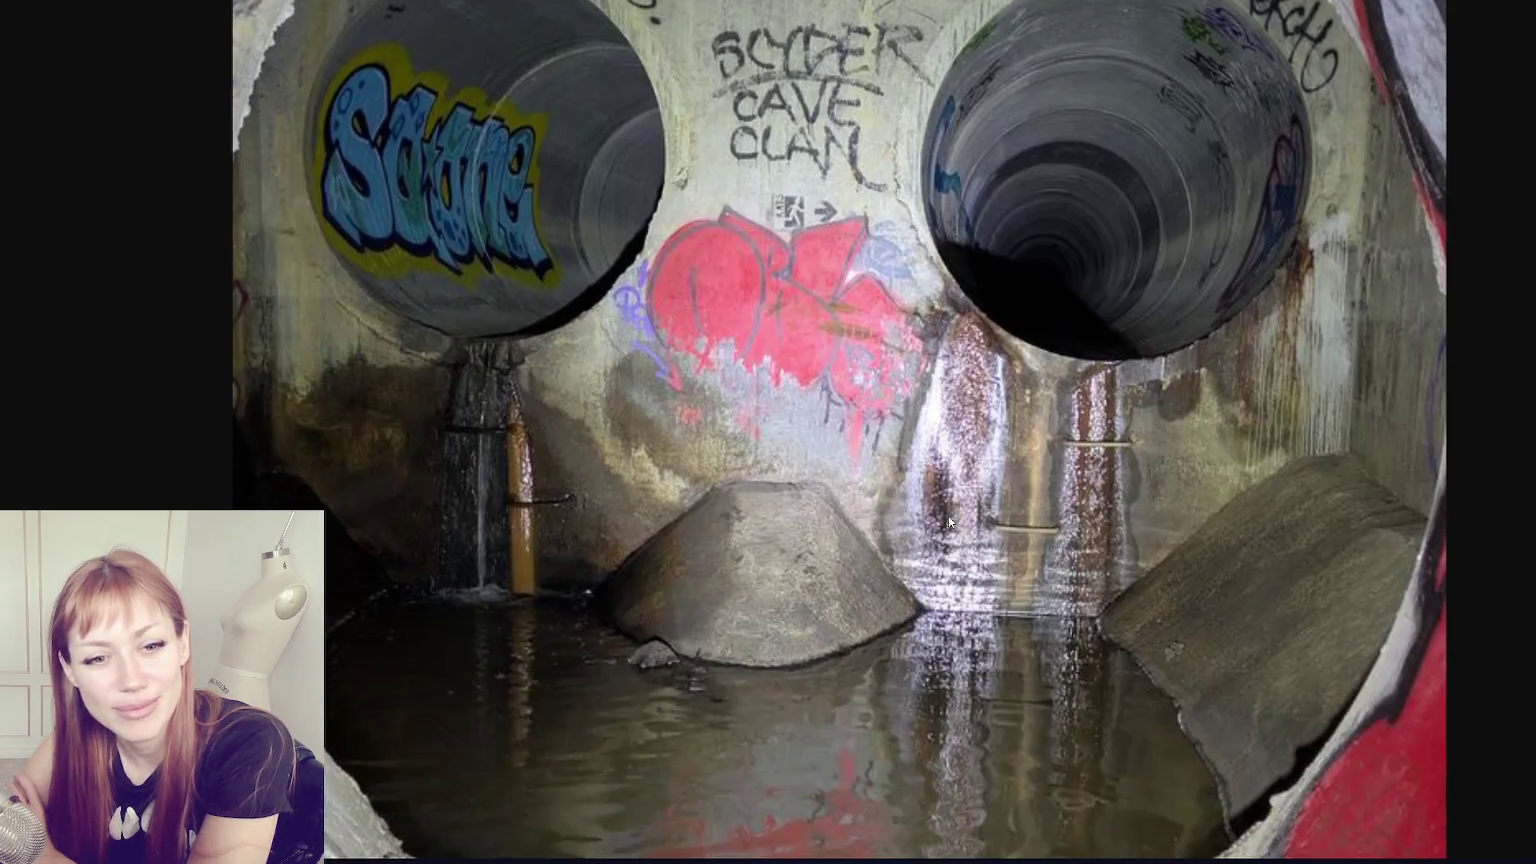
scroll(948, 515, "down", 3)
scroll(948, 515, "down", 3)
scroll(948, 515, "down", 1)
scroll(948, 518, "down", 1)
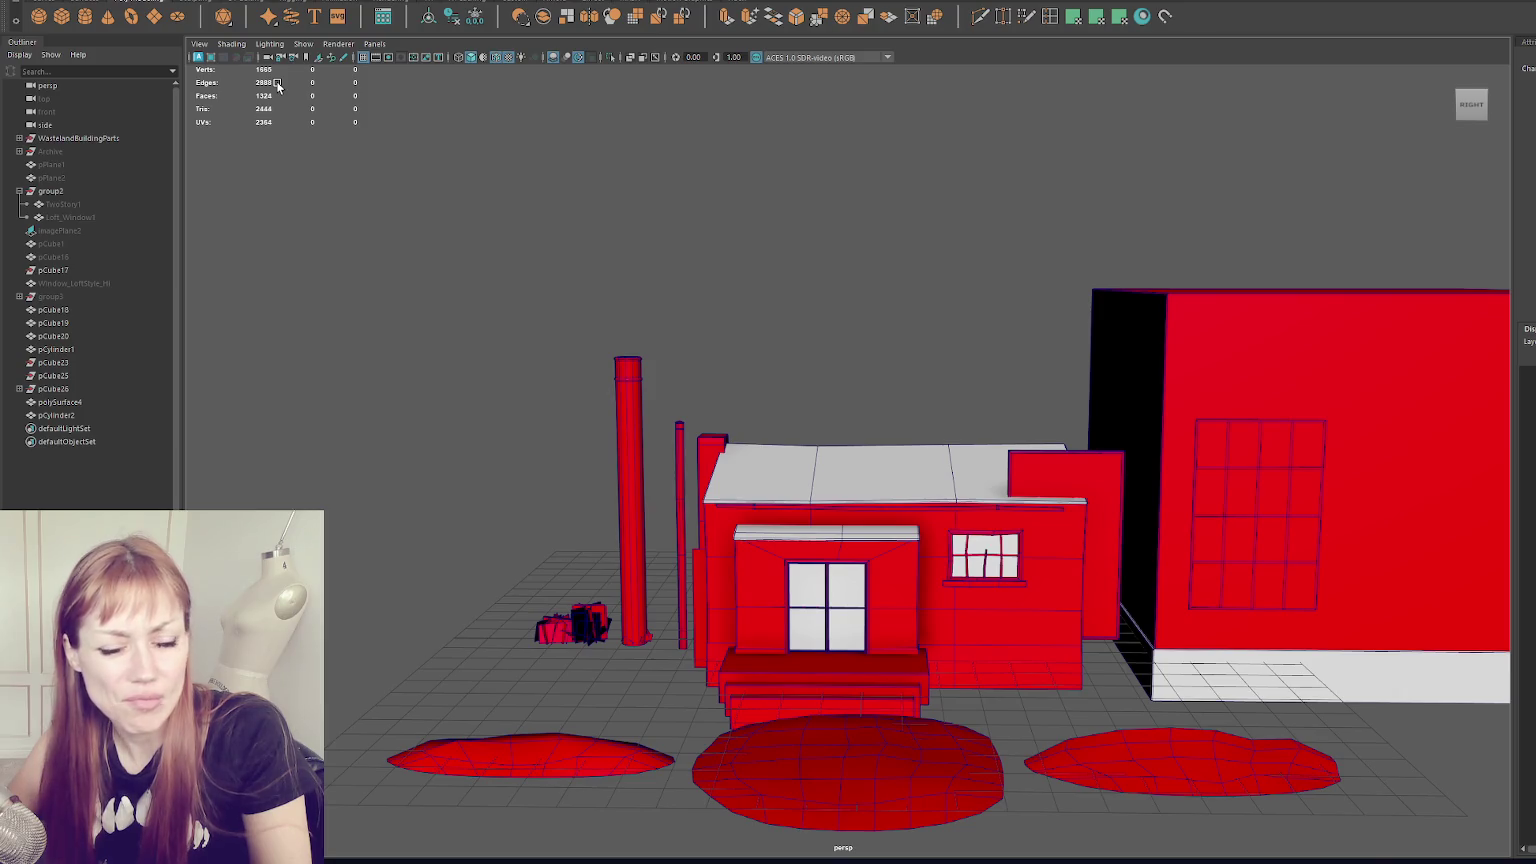
- Create a poly cube and split it with a horizontal edge loop
left_click(62, 18)
scroll(893, 509, "down", 5)
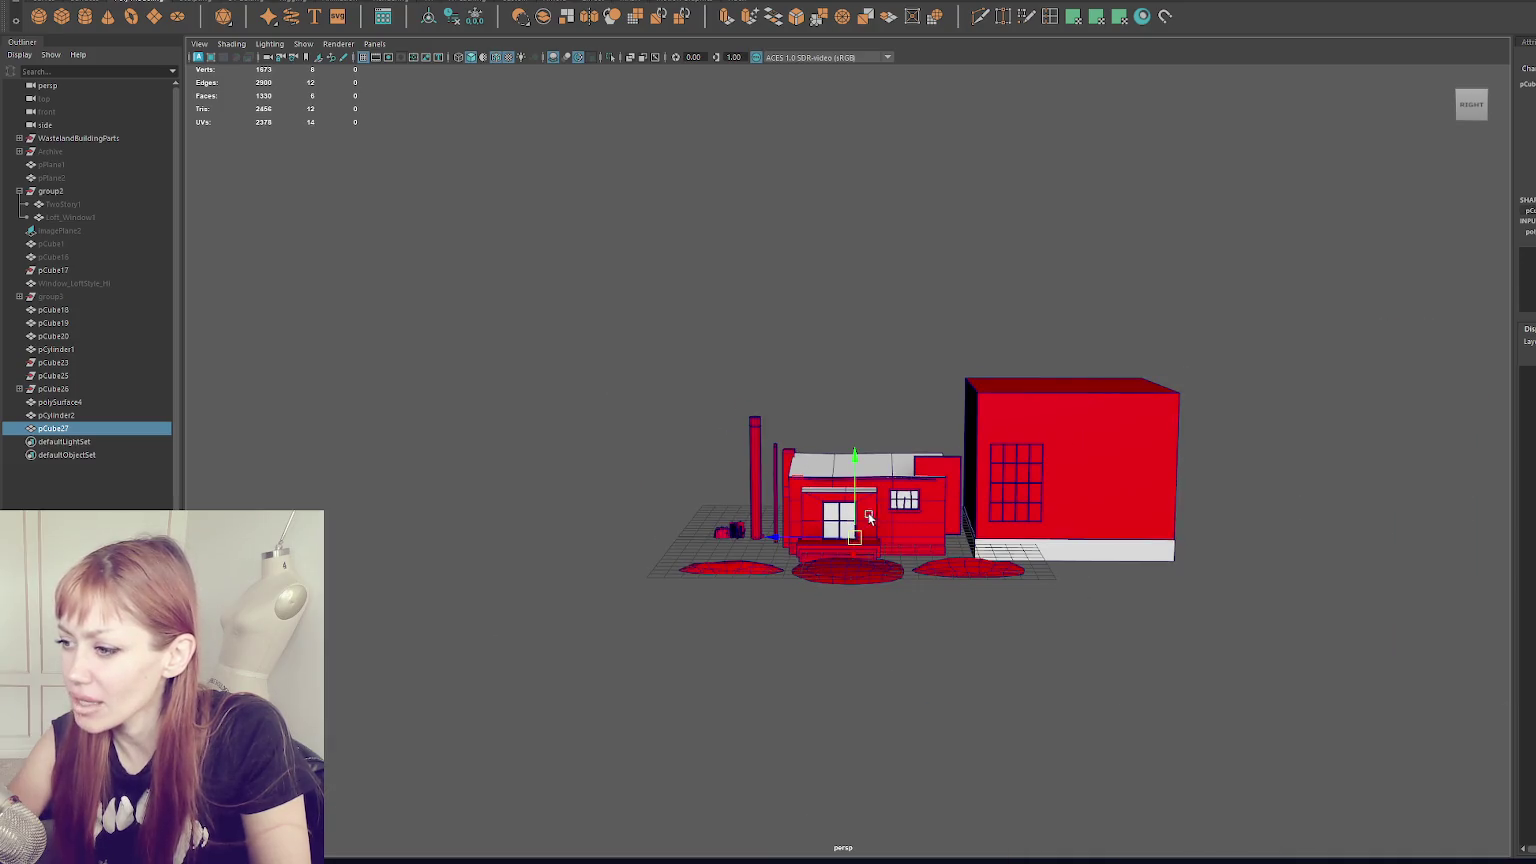
key("f")
mouse_move(1073, 554)
left_mouse_down("alt")
mouse_move(998, 541)
mouse_move(1123, 494)
mouse_move(1207, 514)
mouse_move(1060, 514)
mouse_move(976, 433)
mouse_move(954, 533)
left_mouse_up("alt")
left_click(1050, 16)
left_click(902, 418)
left_click_drag(902, 418, 1036, 462, "alt")
- Extrude the cube's lower side face out along X into a long low ledge
right_click(816, 216)
right_click(954, 483)
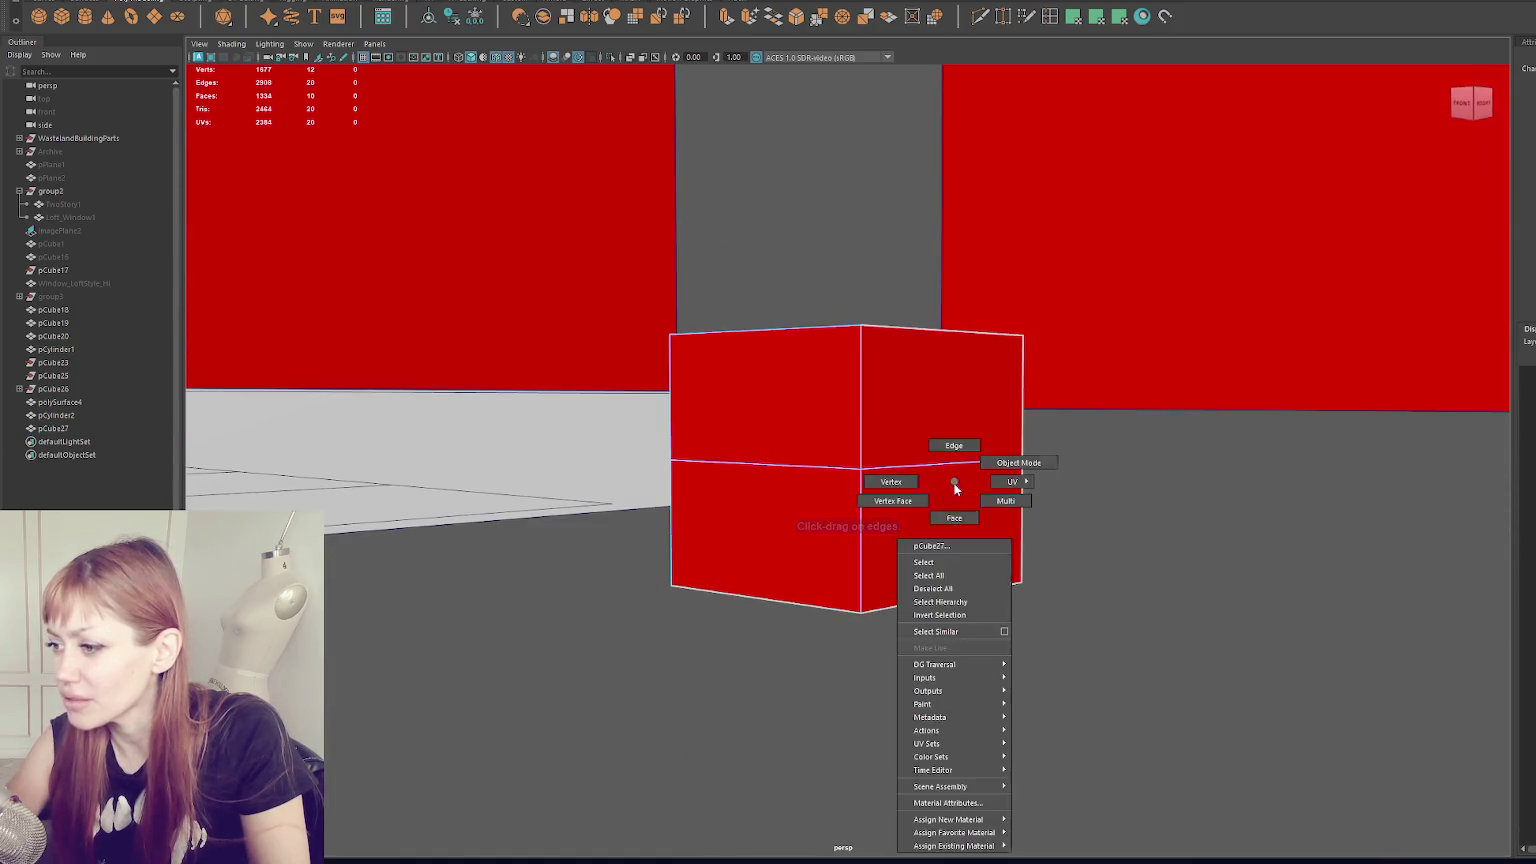
right_click_drag(954, 487, 954, 517)
left_click(954, 514)
key("w")
left_click_drag(954, 514, 591, 48, "alt")
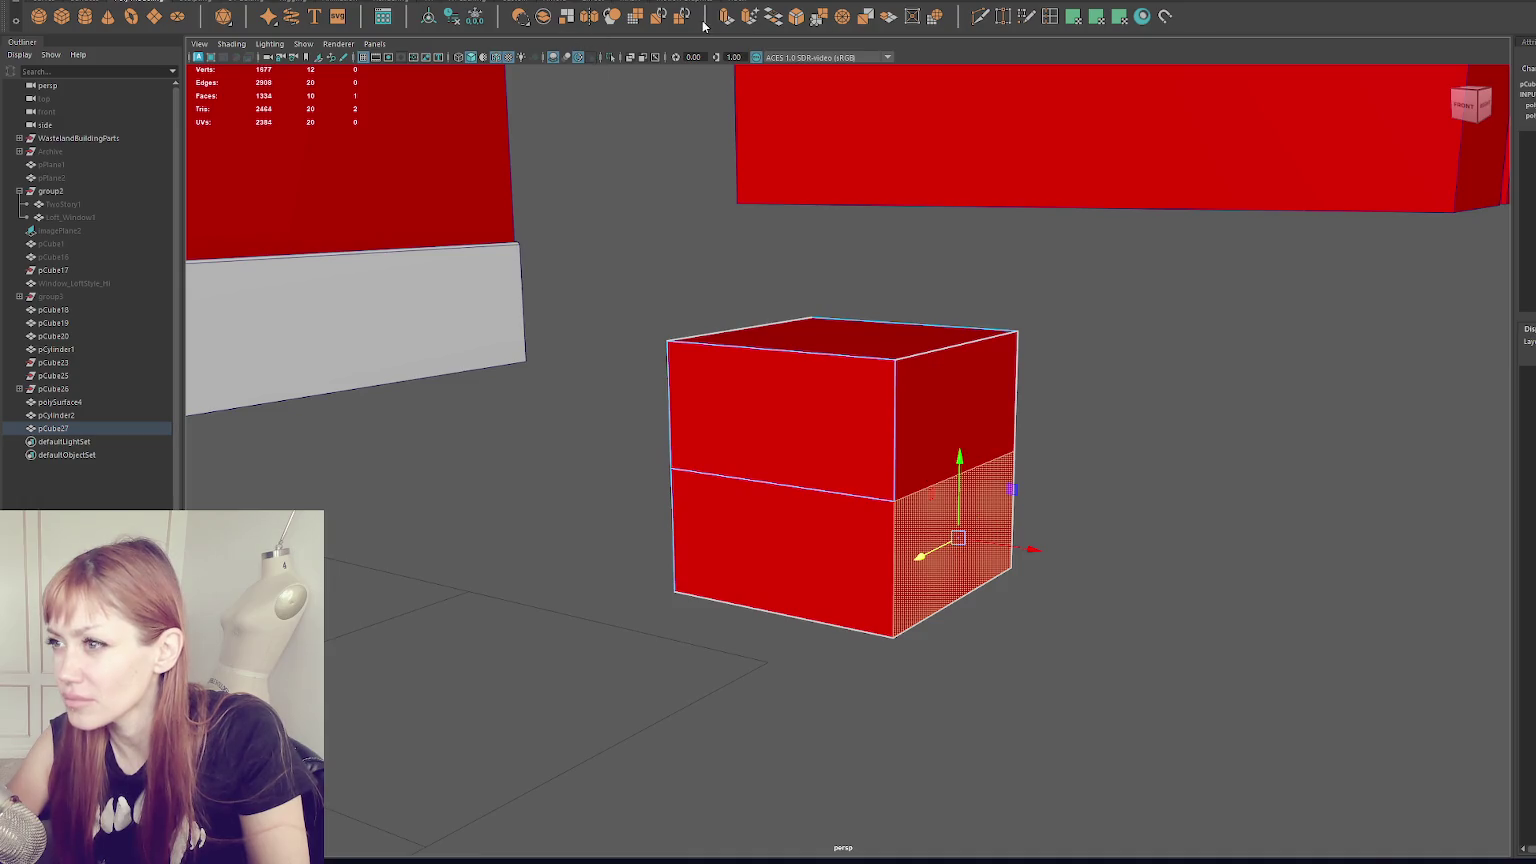
mouse_move(1032, 549)
left_mouse_down("shift")
mouse_move(1346, 553)
mouse_move(1164, 442)
left_mouse_up("shift")
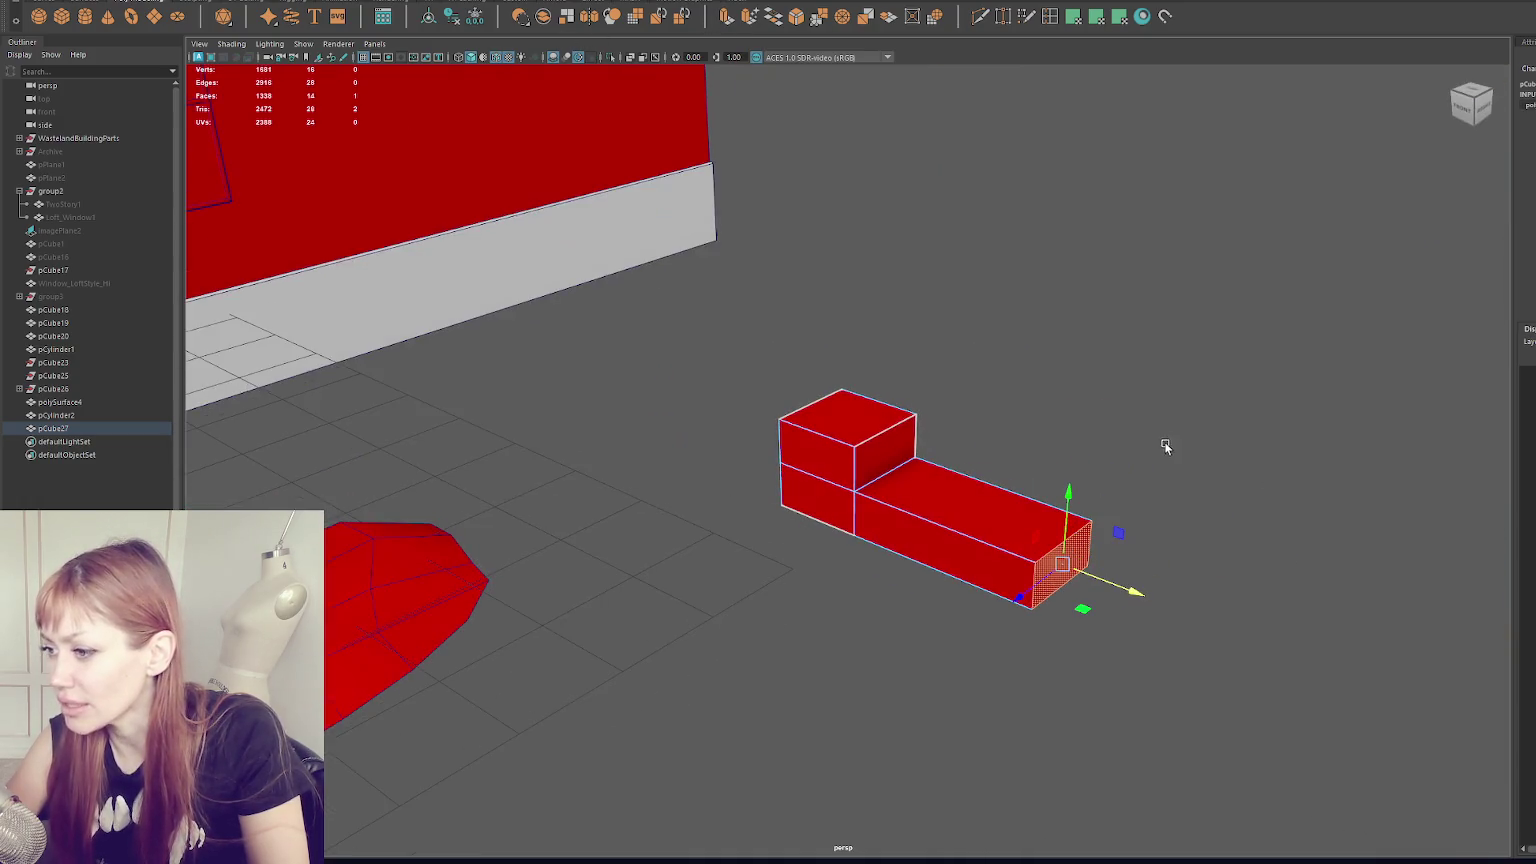
- Select the front faces of the small cube and the ledge
left_click_drag(866, 430, 843, 467, "alt")
left_click(843, 467)
left_click(776, 532, "shift")
scroll(785, 486, "up", 5)
mouse_move(952, 390)
left_mouse_down("alt")
mouse_move(1127, 377)
mouse_move(852, 490)
left_mouse_up("alt")
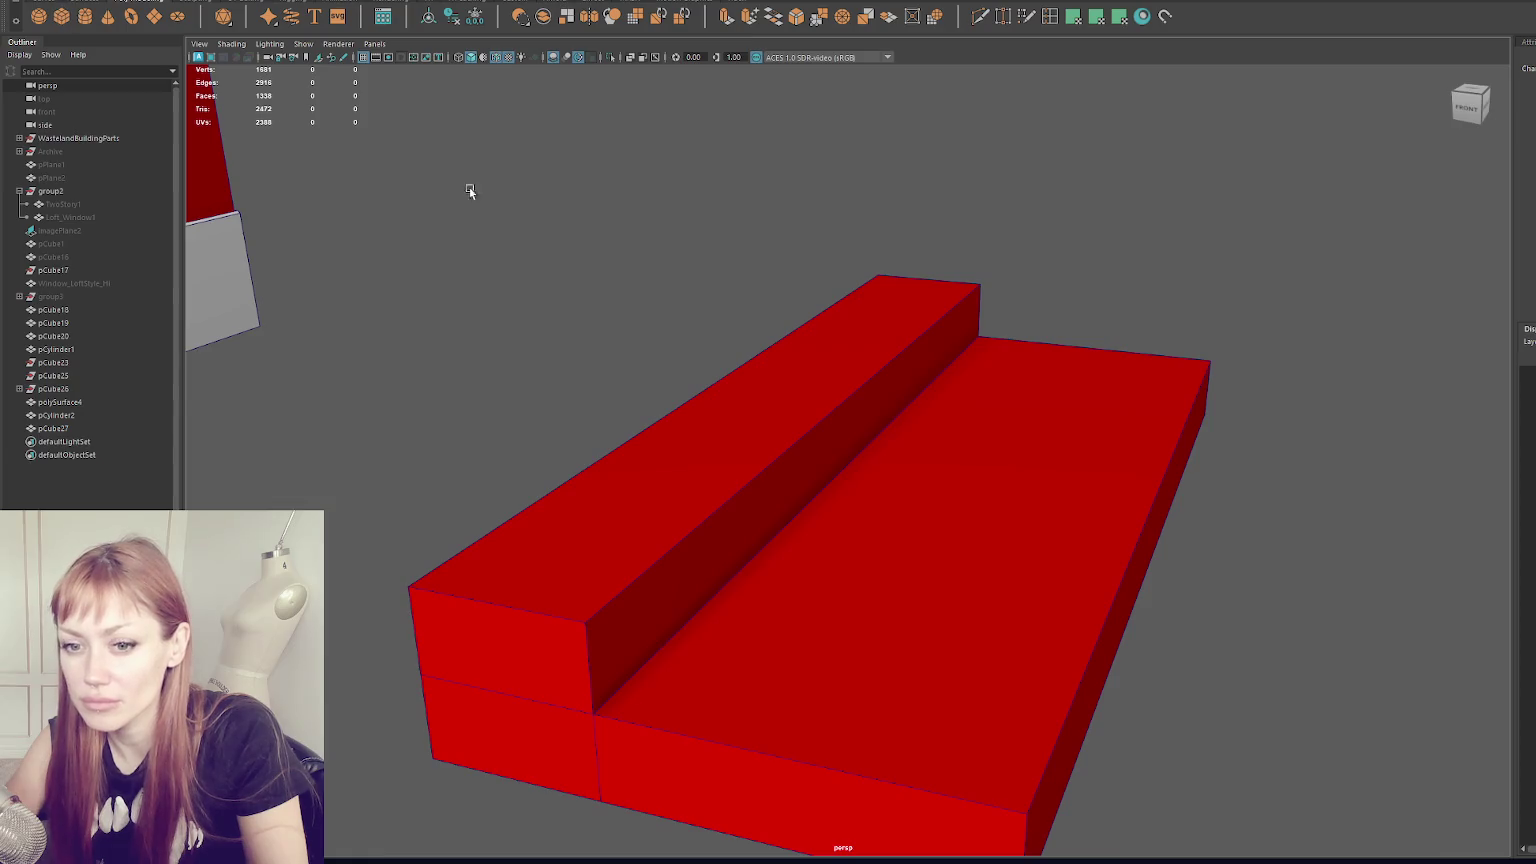
scroll(867, 349, "down", 5)
scroll(867, 349, "down", 6)
- Move the small cube onto the stepped block and lower it into the step
key("w")
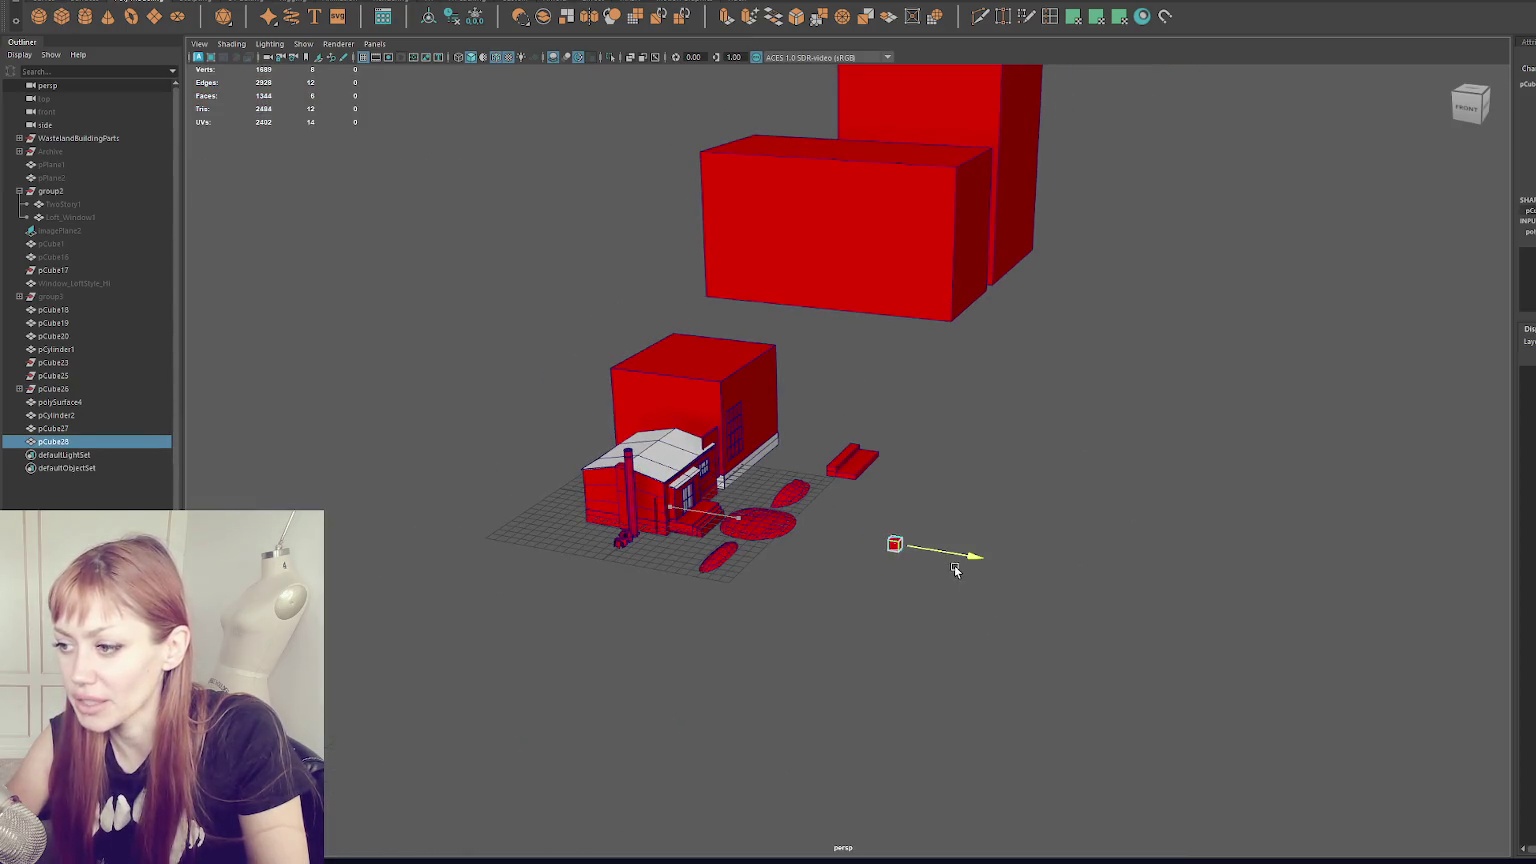
mouse_move(855, 557)
left_mouse_down()
mouse_move(885, 472)
mouse_move(843, 432)
left_mouse_up()
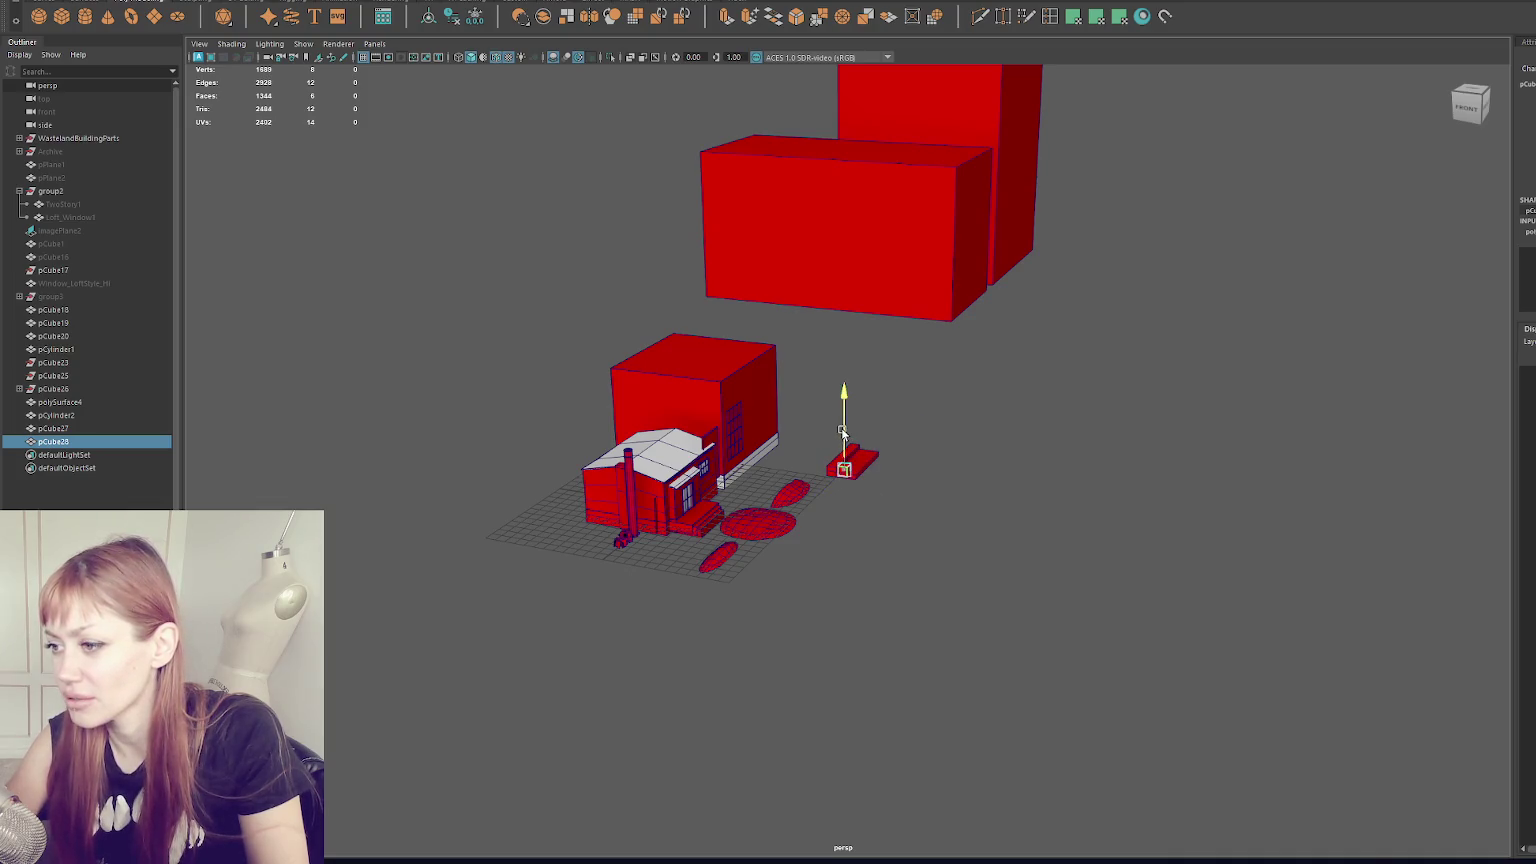
key("f")
scroll(845, 430, "down", 3)
left_click_drag(878, 466, 817, 460)
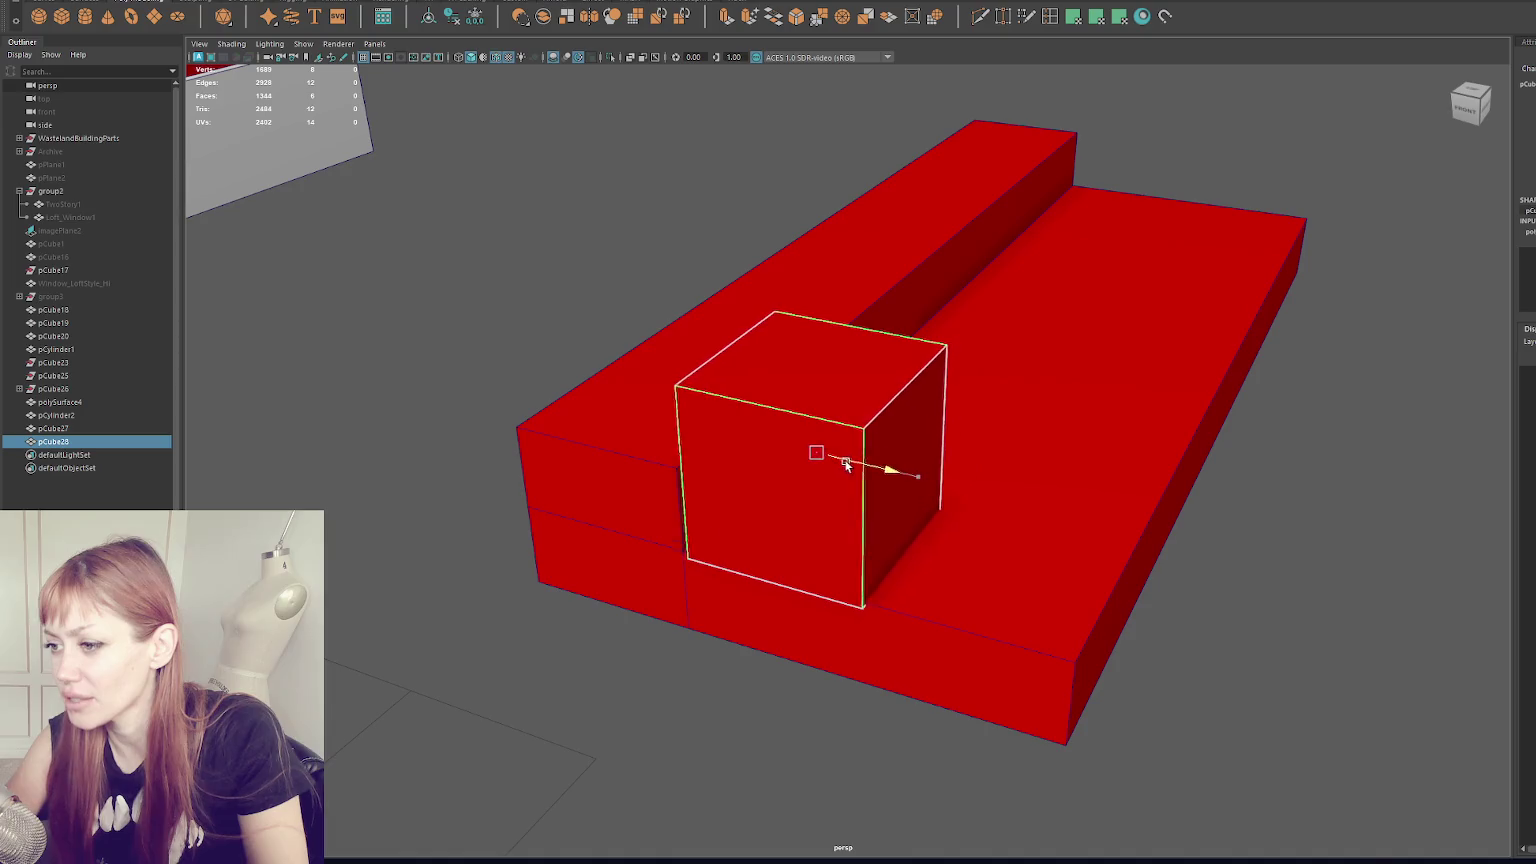
left_click_drag(771, 372, 771, 446)
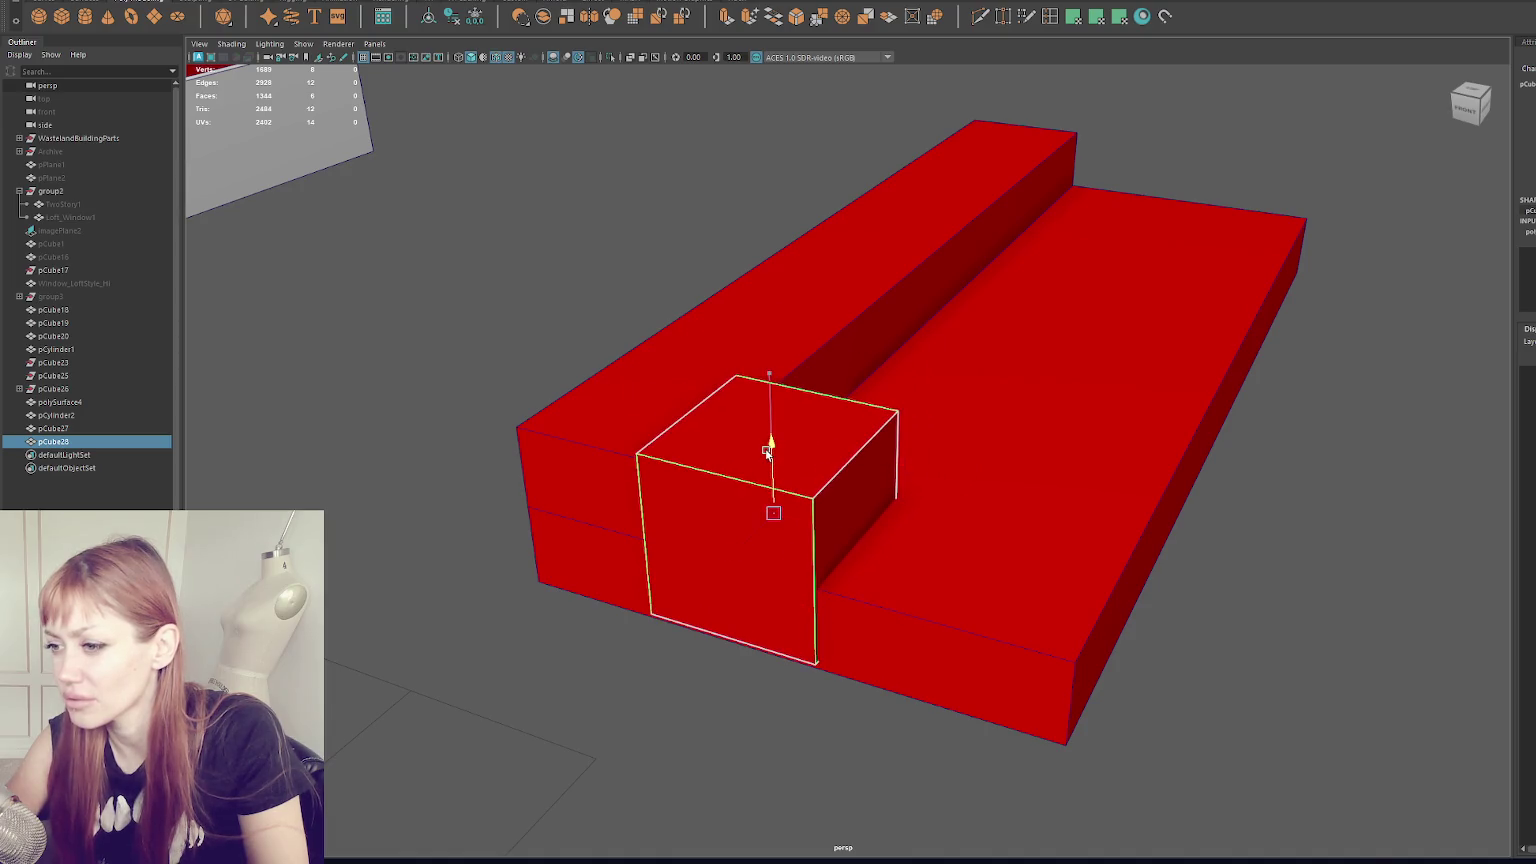
left_click_drag(745, 537, 880, 405, "alt")
scroll(840, 480, "up", 5)
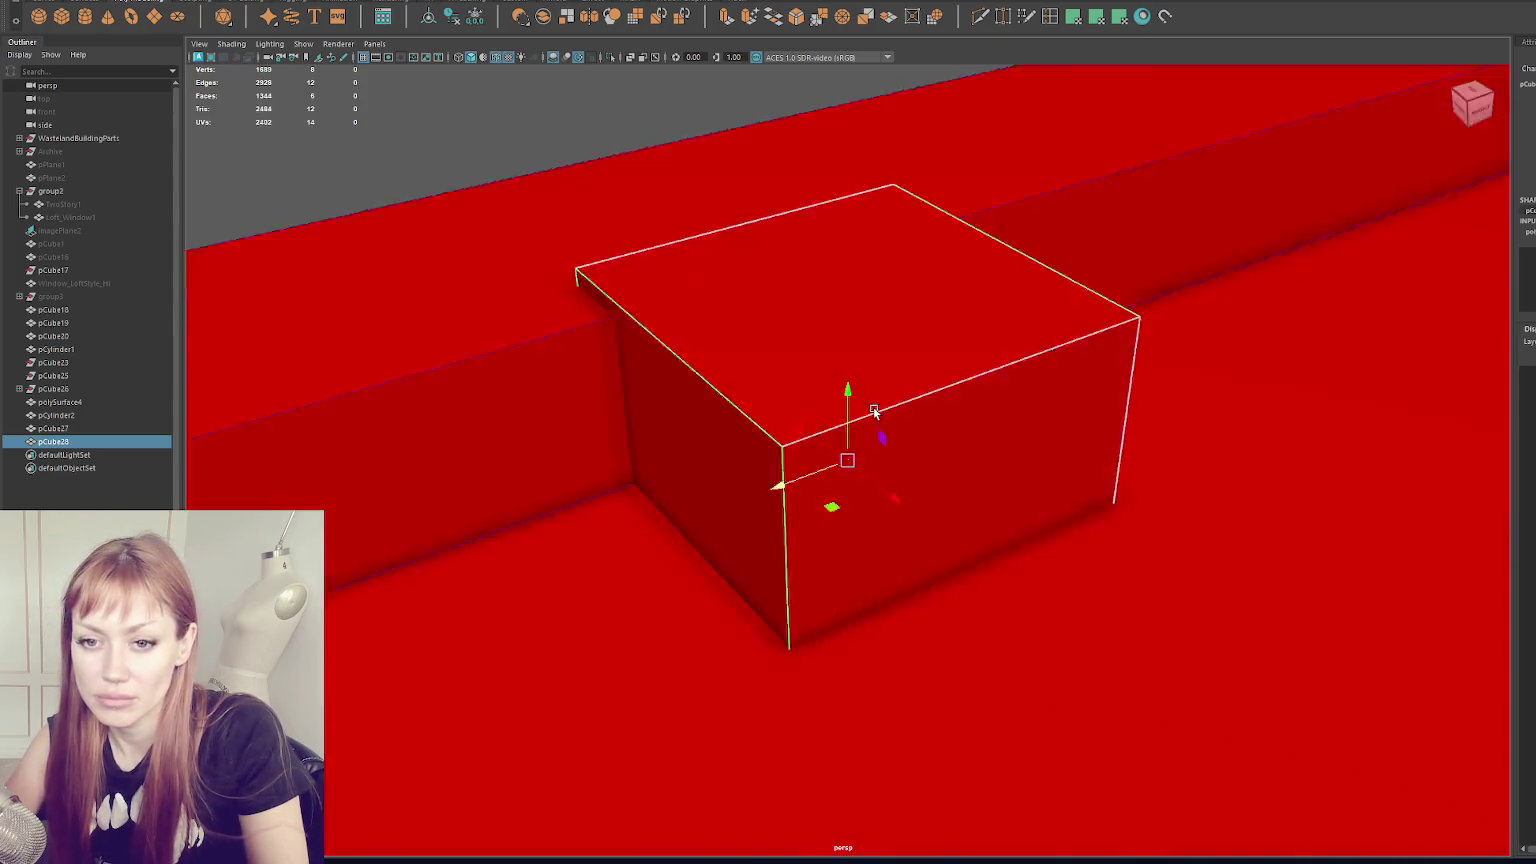
scroll(969, 386, "down", 2)
left_click_drag(969, 386, 952, 370, "alt")
- Delete the small cube's unneeded faces using wireframe view
right_click_drag(809, 205, 898, 206)
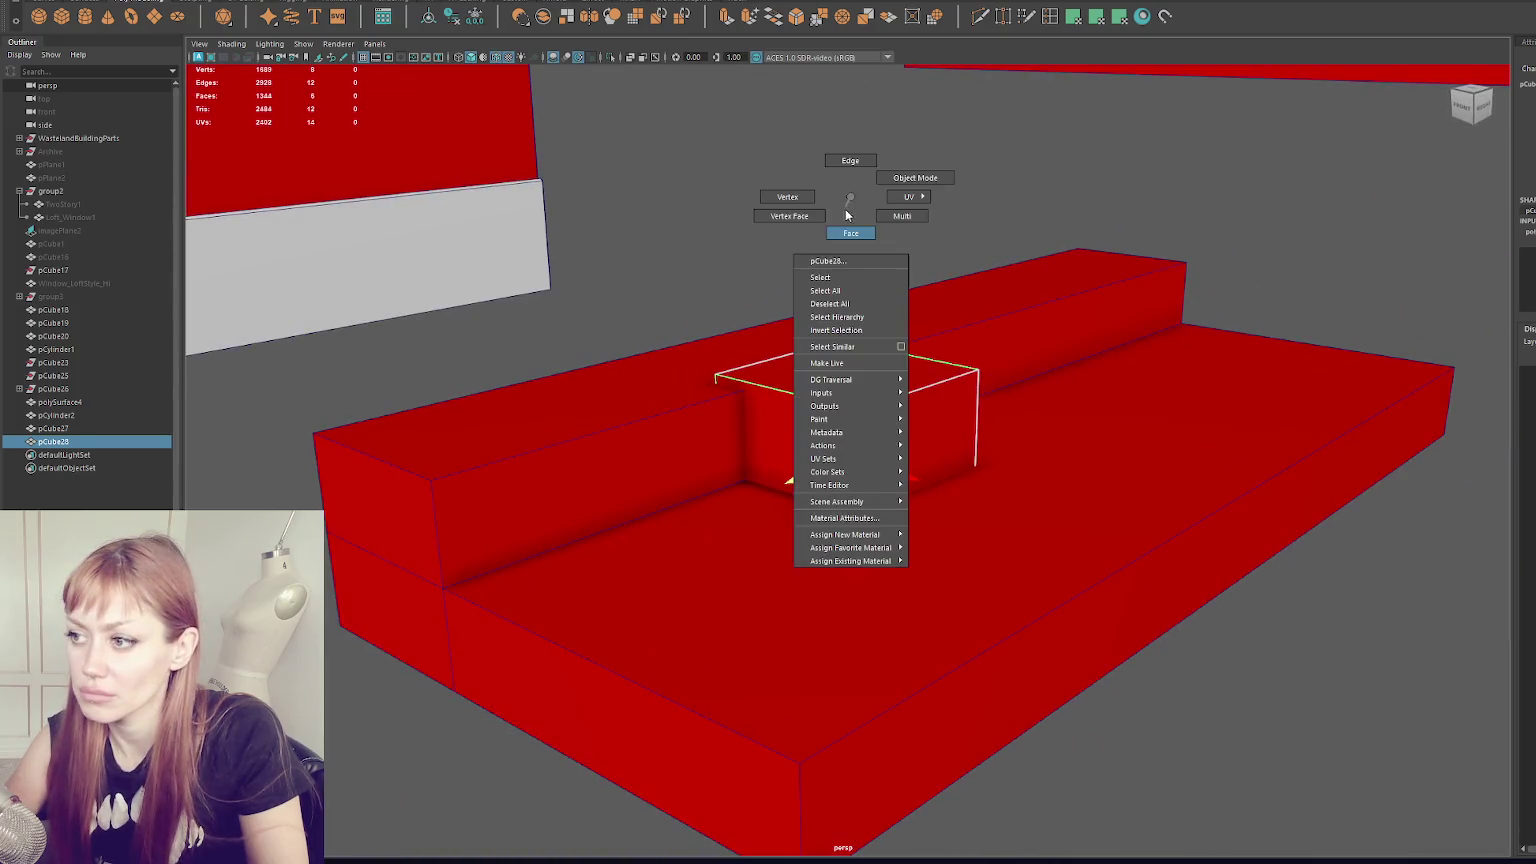
key("4")
mouse_move(876, 449)
left_mouse_down()
mouse_move(698, 615)
mouse_move(638, 648)
left_mouse_up()
key("Delete")
key("5")
left_click_drag(954, 476, 946, 228, "alt")
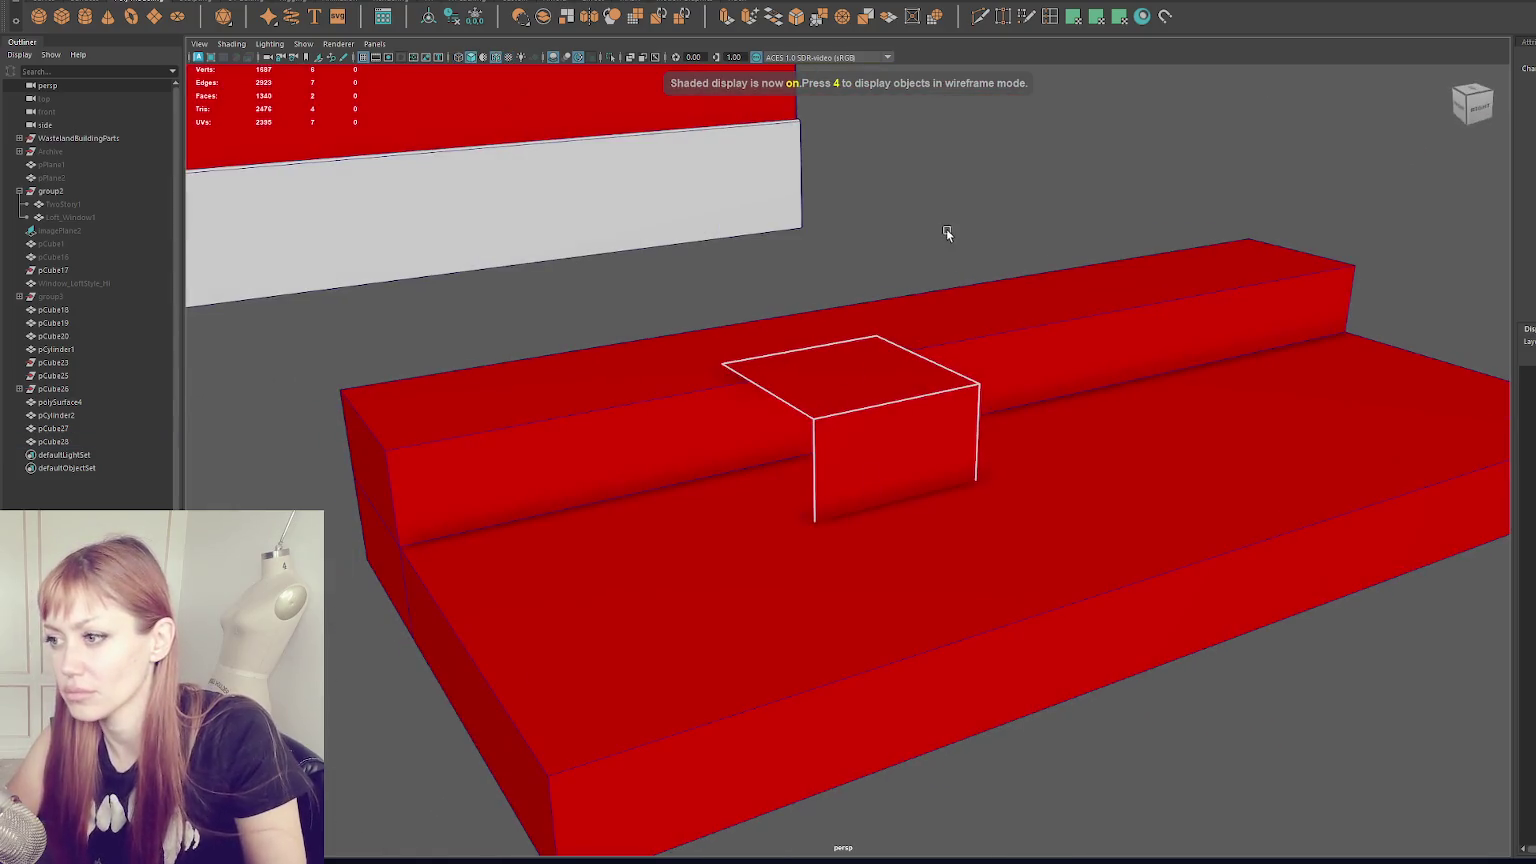
- Raise the small cube slightly and scale it along X into a long bar
left_click(847, 456)
left_click(835, 426)
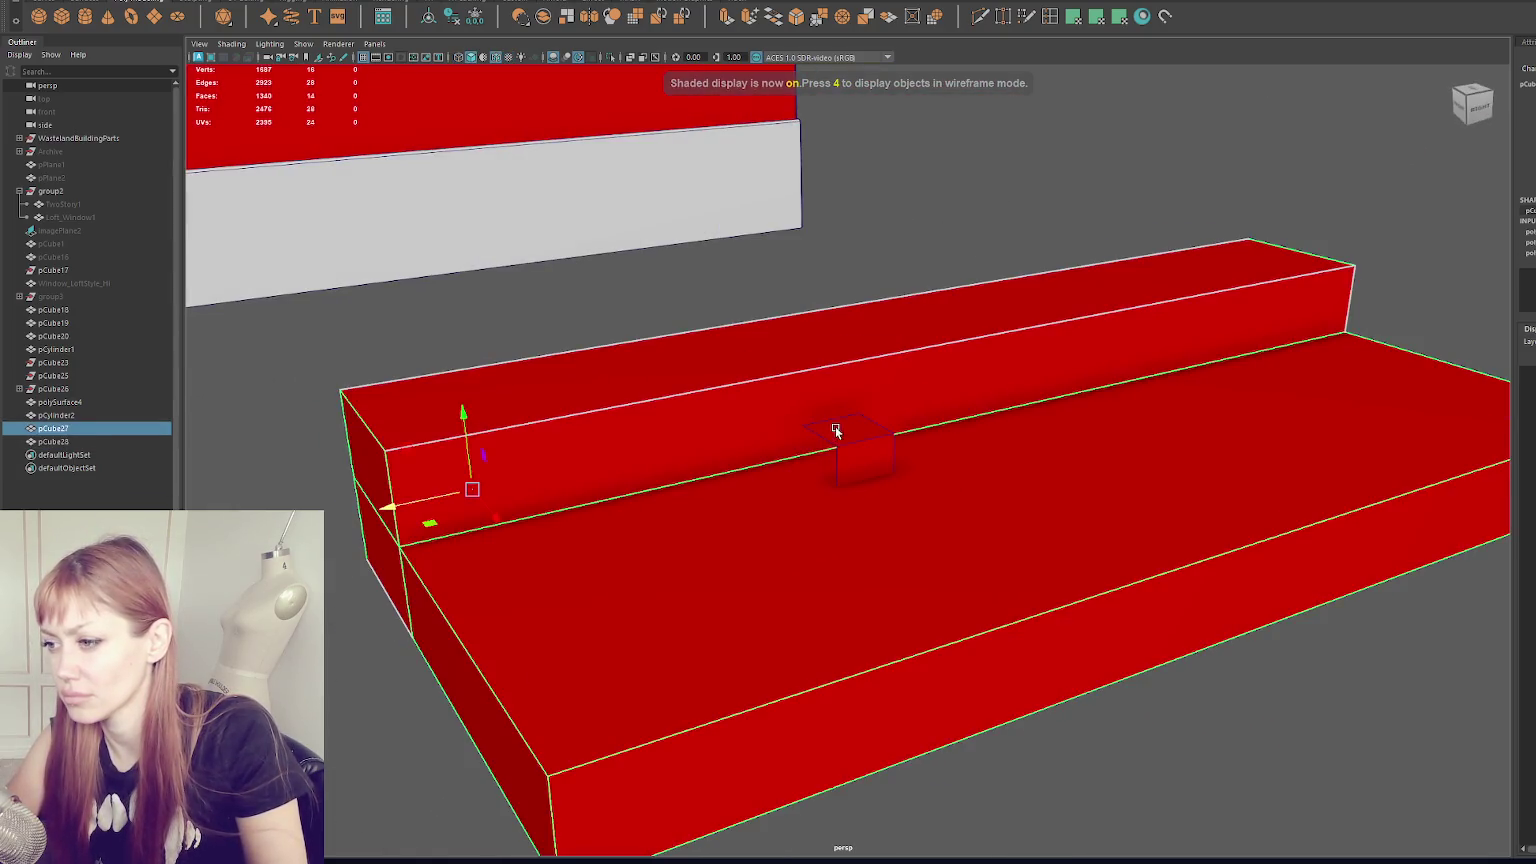
left_click(848, 428)
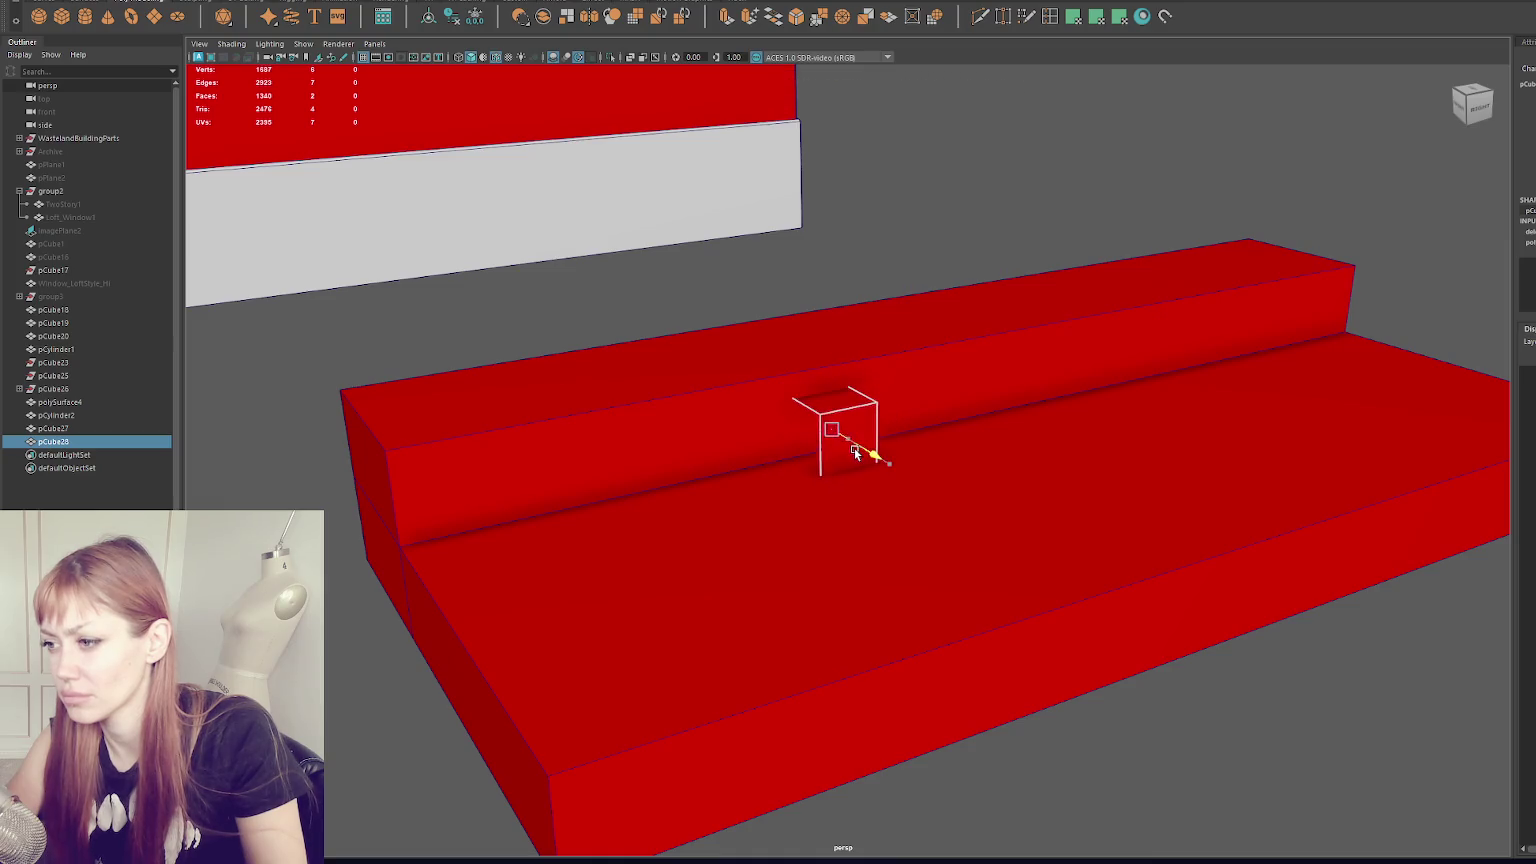
scroll(851, 435, "up", 2)
scroll(853, 440, "up", 2)
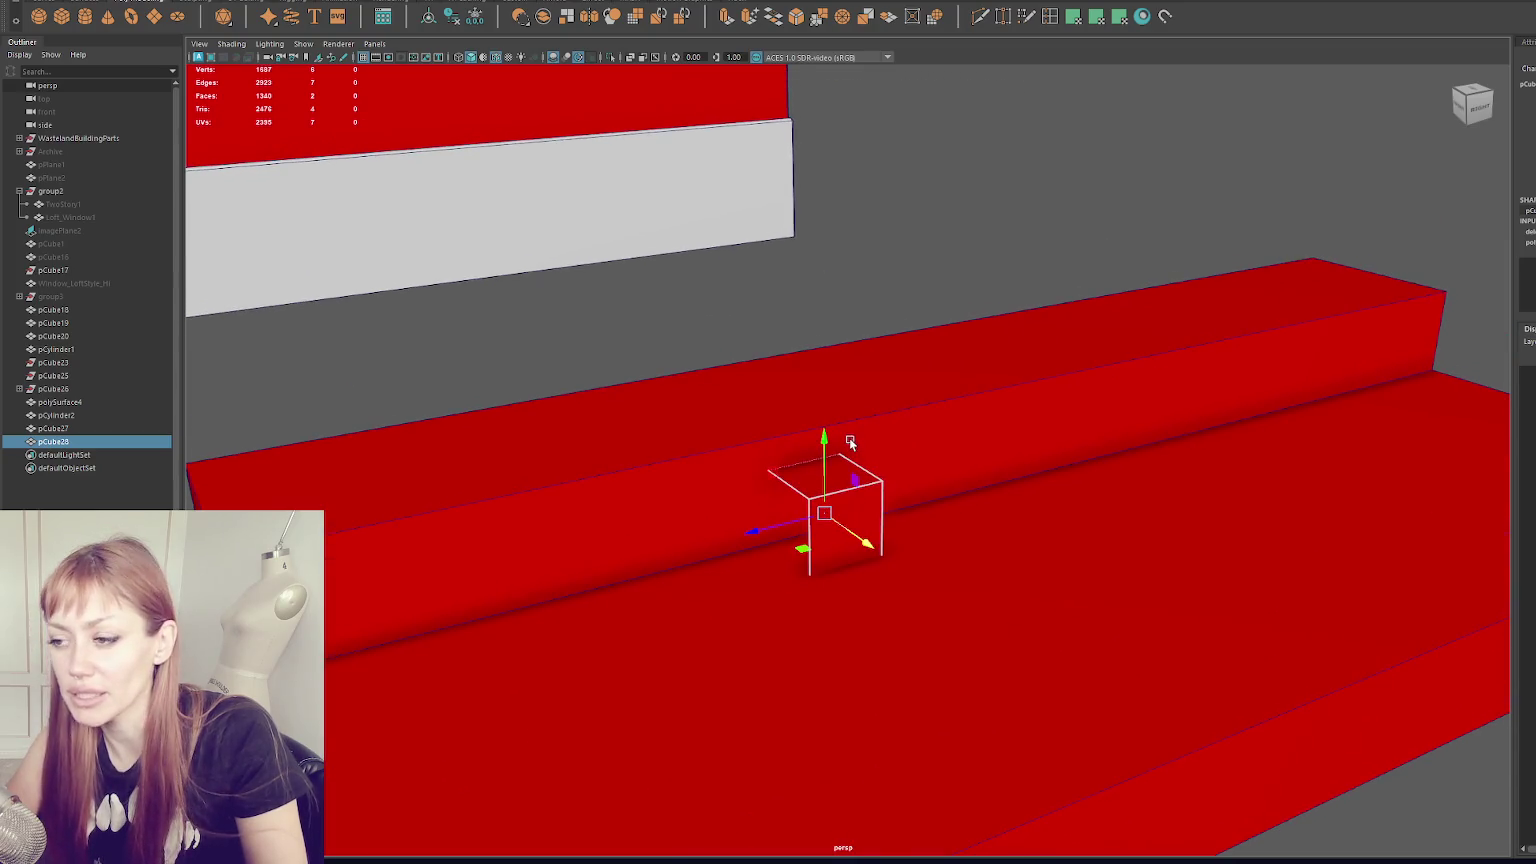
left_click_drag(824, 468, 823, 481)
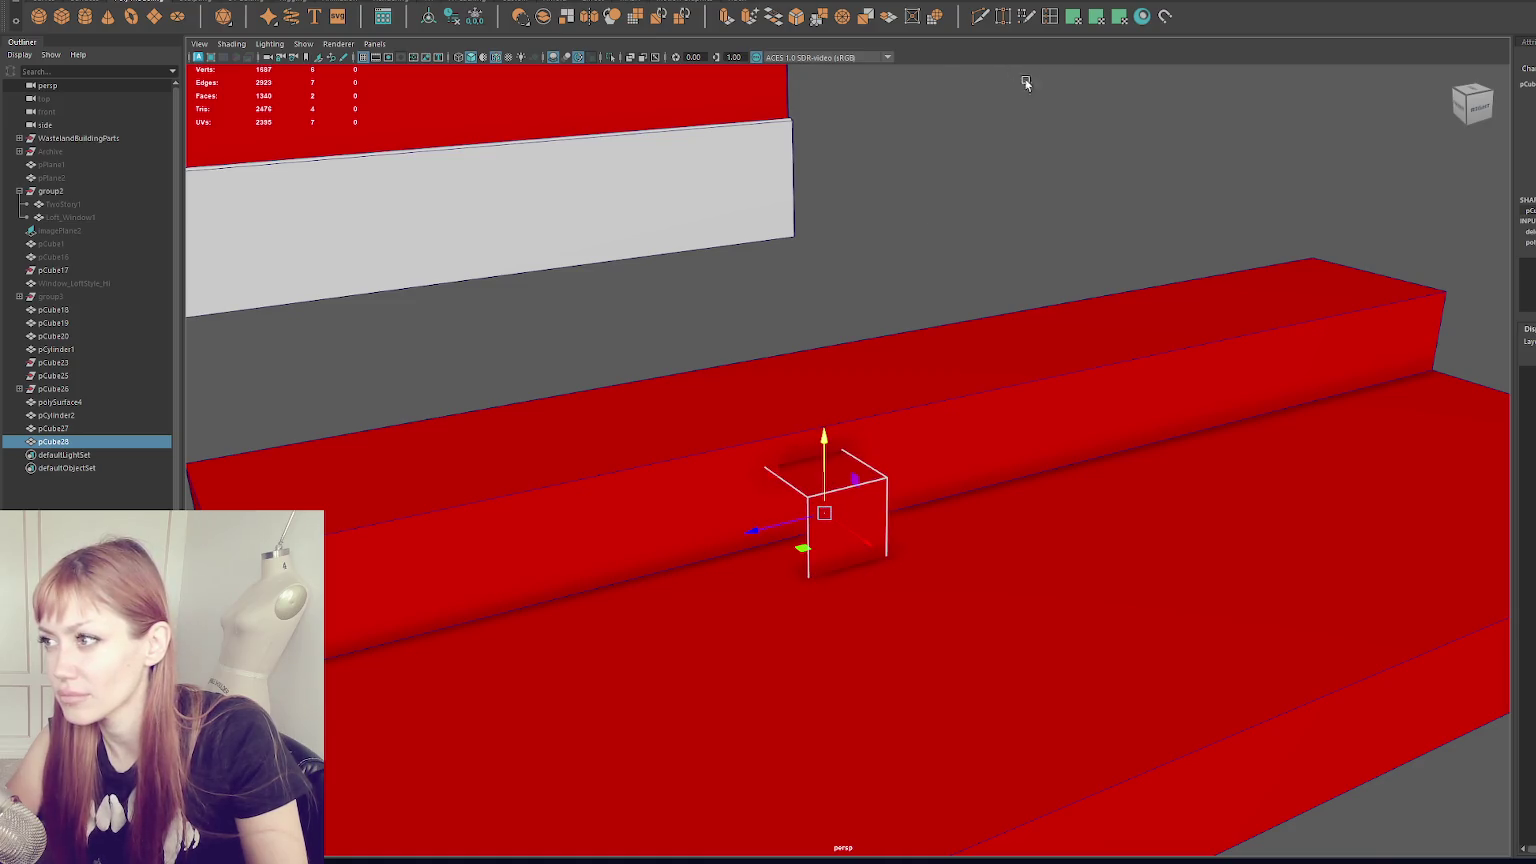
left_click(940, 290)
key("ctrl+z")
key("r")
left_click_drag(790, 535, 478, 590)
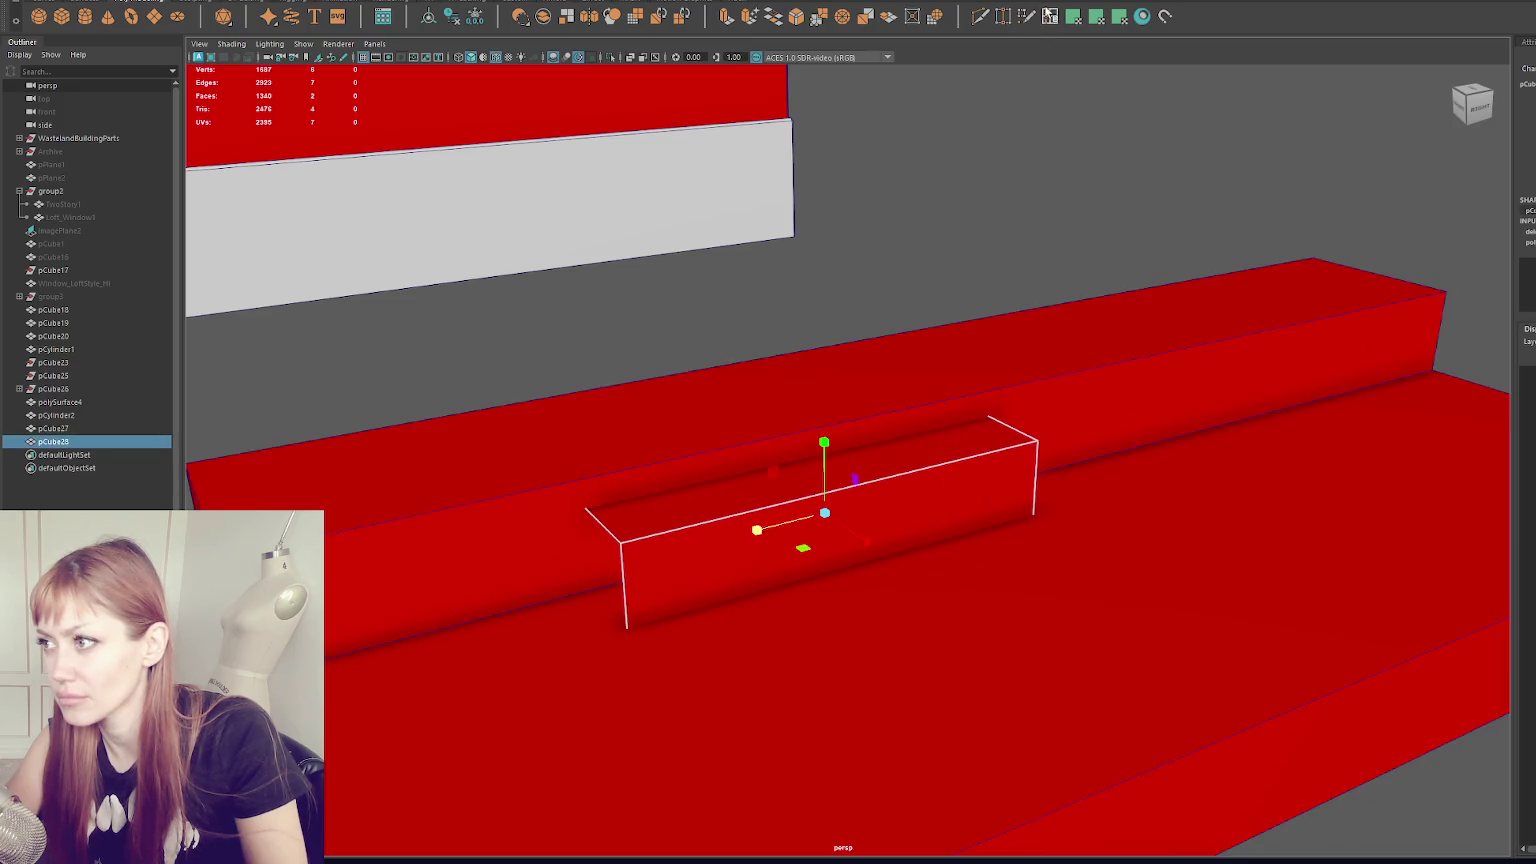
- Cut three edge loops across the bar, two near its right end
left_click(688, 527)
left_click(949, 462)
left_click(995, 450)
key("w")
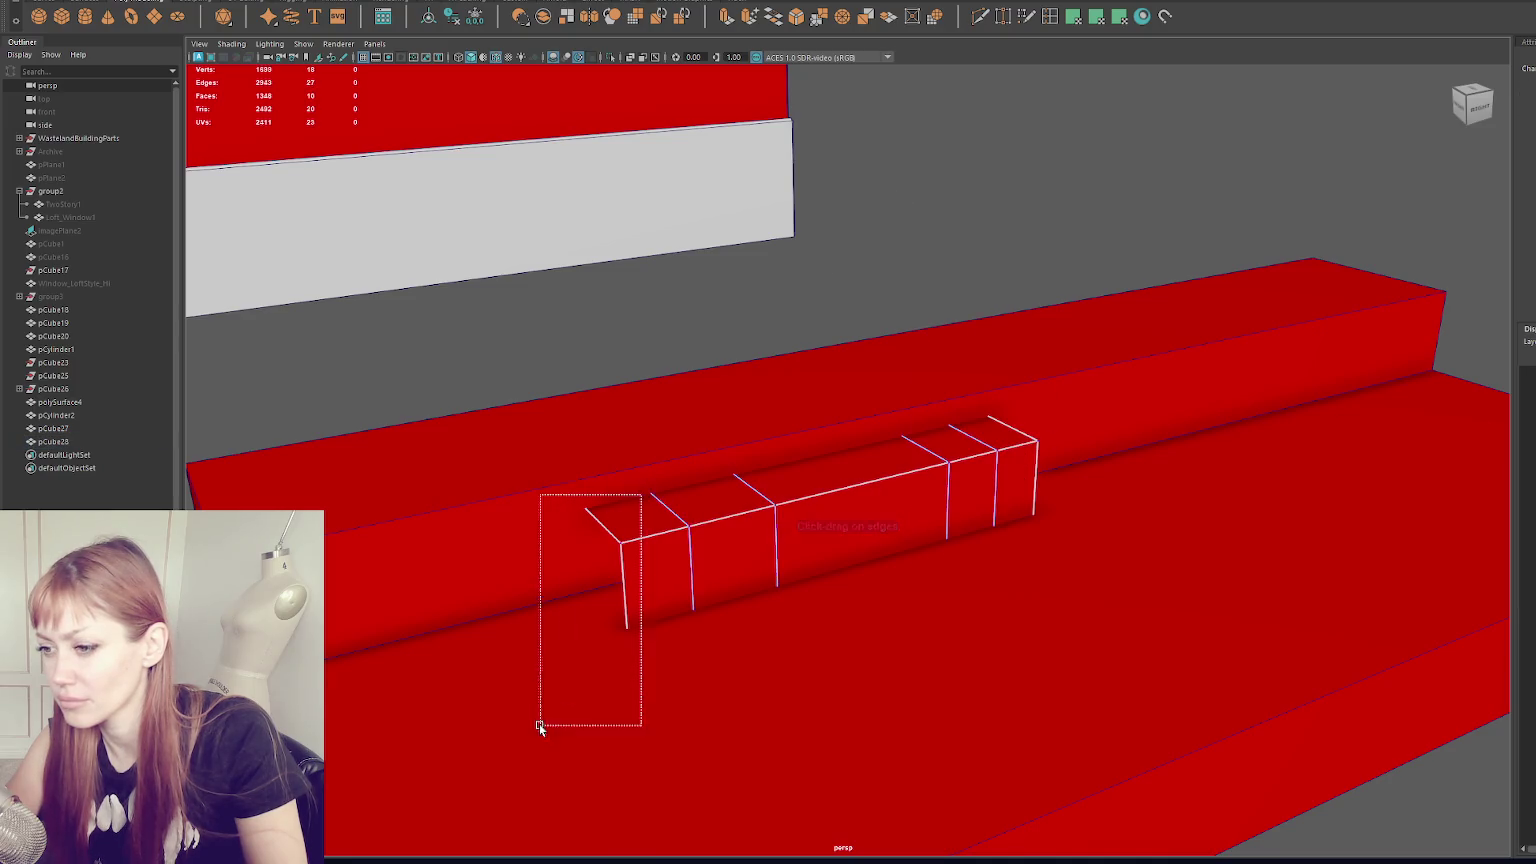
- Pull the bar's left-end vertices outward in wireframe to taper it into a wedge
left_click_drag(643, 490, 539, 722)
left_click(694, 593)
mouse_move(694, 593)
left_mouse_down("alt")
mouse_move(804, 553)
mouse_move(799, 645)
mouse_move(725, 641)
left_mouse_up("alt")
left_click(800, 553)
left_click_drag(794, 564, 829, 550, "alt")
key("4")
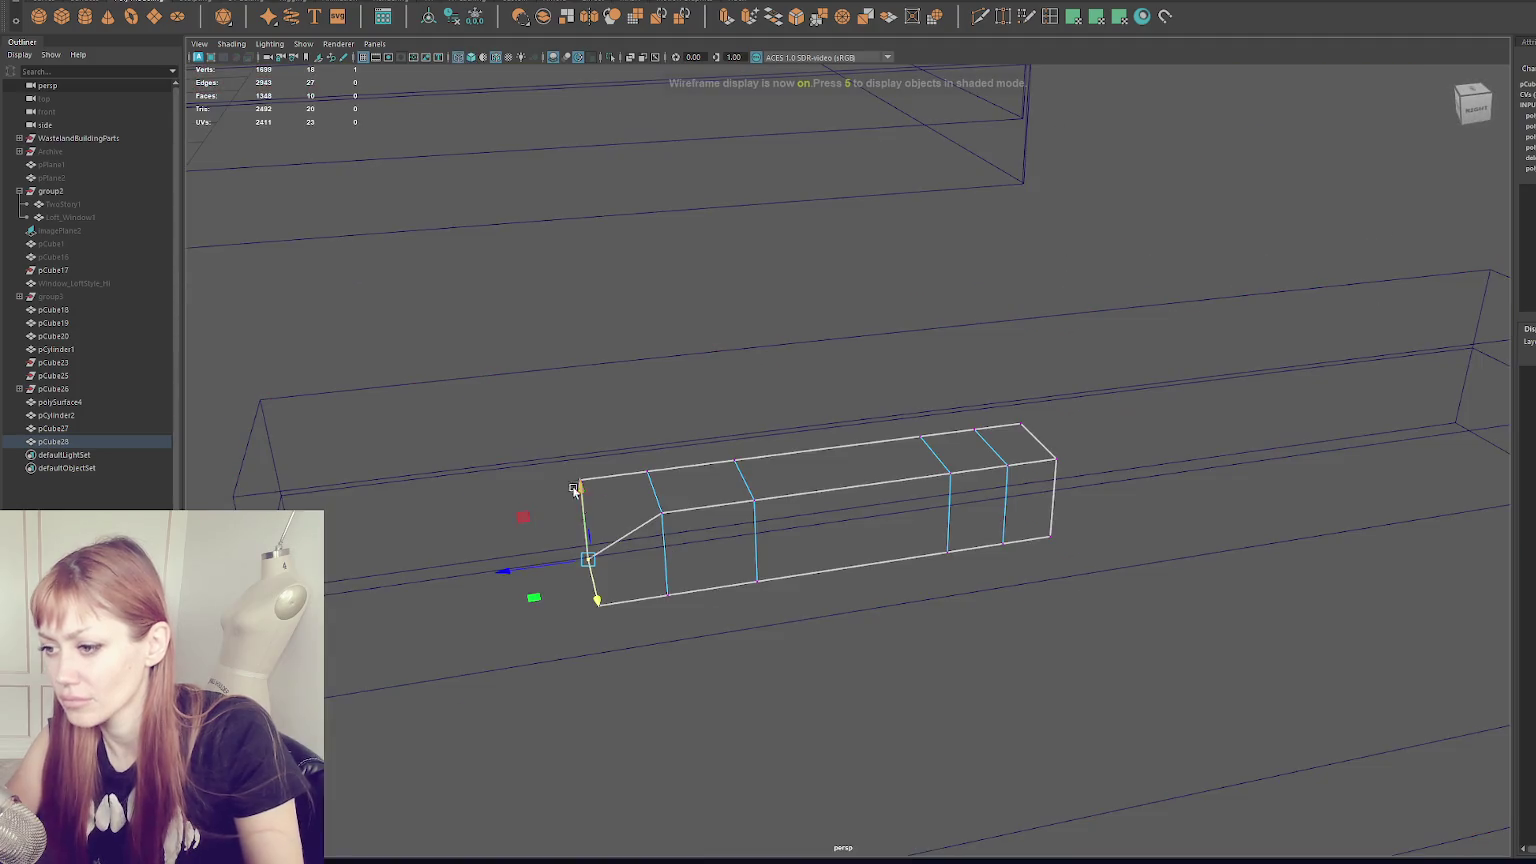
left_click_drag(548, 557, 411, 573)
mouse_move(1115, 429)
left_mouse_down("alt")
mouse_move(1074, 487)
mouse_move(1007, 507)
mouse_move(930, 500)
left_mouse_up("alt")
mouse_move(740, 511)
left_mouse_down()
mouse_move(929, 542)
mouse_move(831, 597)
mouse_move(859, 562)
left_mouse_up()
- Stretch the bar's right end further out and slide an edge loop to the right
scroll(1006, 583, "up", 5)
mouse_move(1006, 583)
left_mouse_down("alt")
mouse_move(992, 513)
mouse_move(1366, 514)
left_mouse_up("alt")
left_click_drag(1096, 429, 955, 625)
left_click_drag(955, 511, 1160, 511)
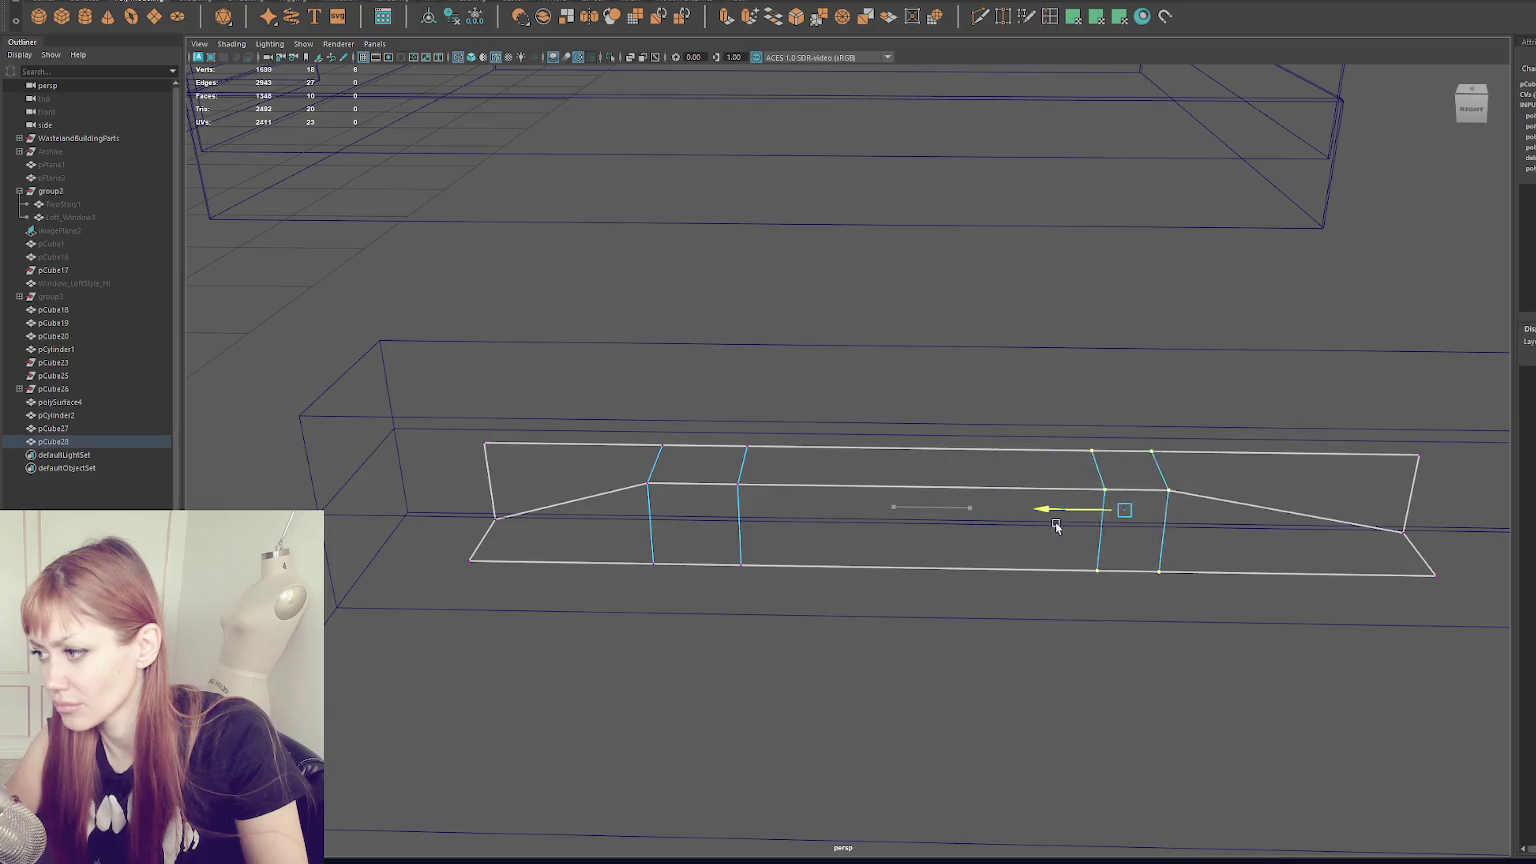
left_click_drag(675, 466, 617, 509)
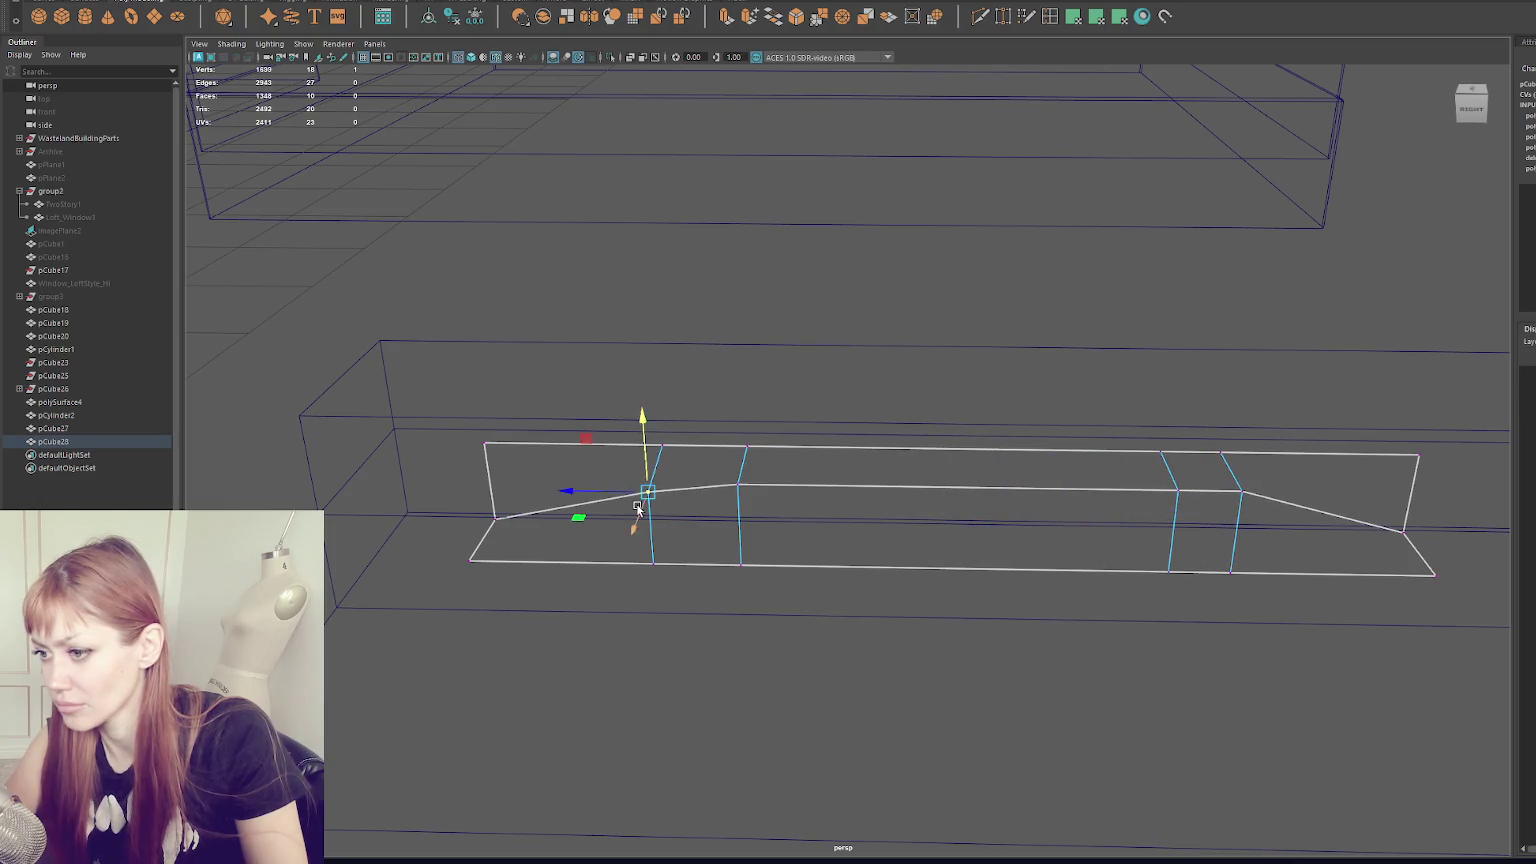
mouse_move(1258, 476)
left_mouse_down()
mouse_move(1229, 509)
mouse_move(1245, 531)
left_mouse_up()
- Insert two more edge loops across the bar
left_click(1050, 16)
left_click(847, 488)
left_click(1020, 489)
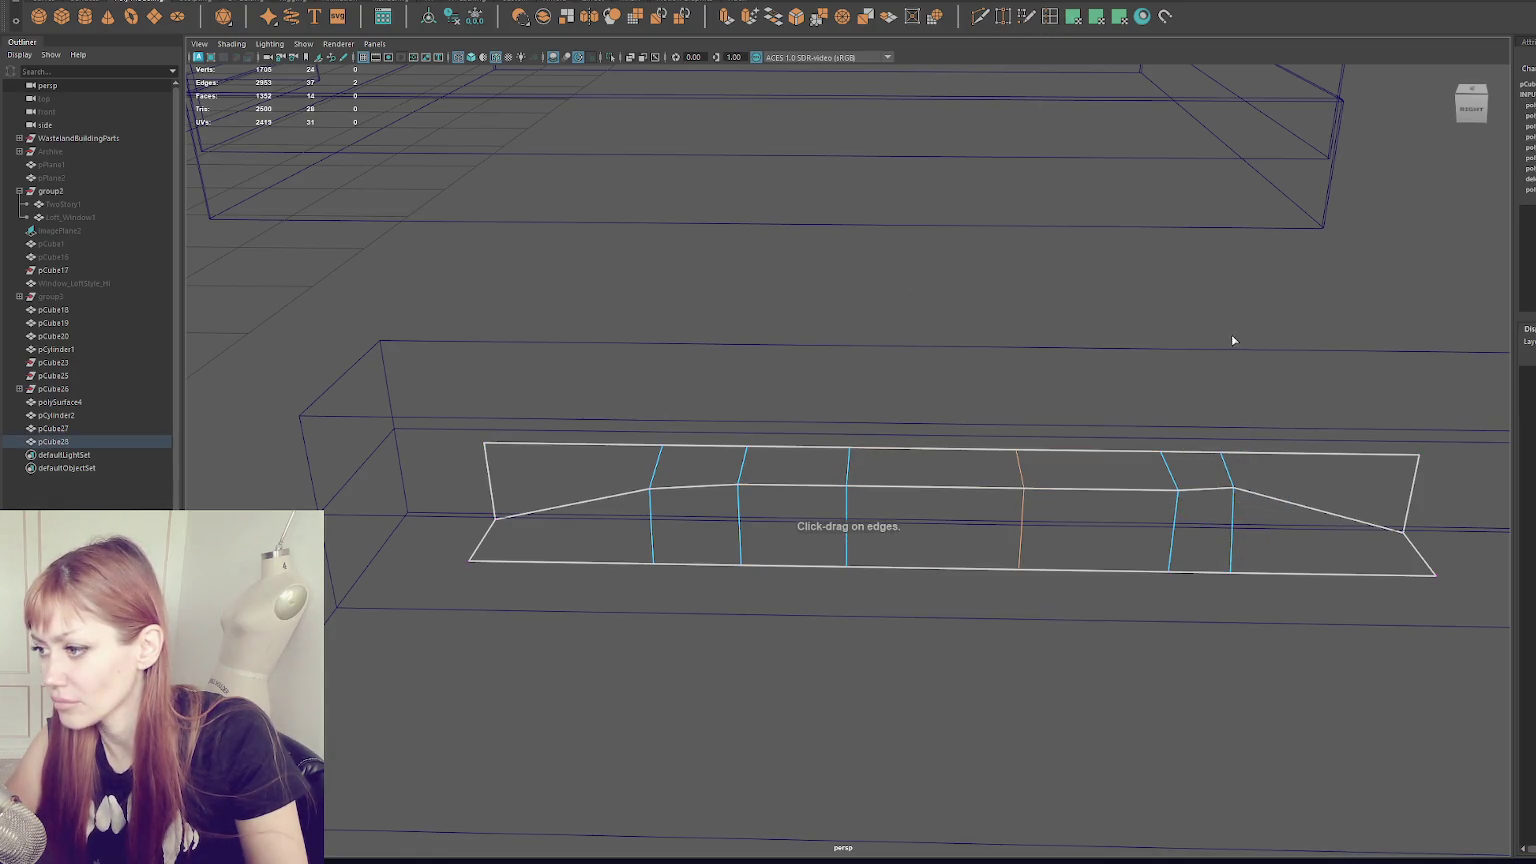
mouse_move(1045, 490)
left_mouse_down("alt")
mouse_move(1117, 480)
mouse_move(997, 442)
left_mouse_up("alt")
- Push two ridge vertices of the bar down, undoing a stray shift of the end vertex
key("5")
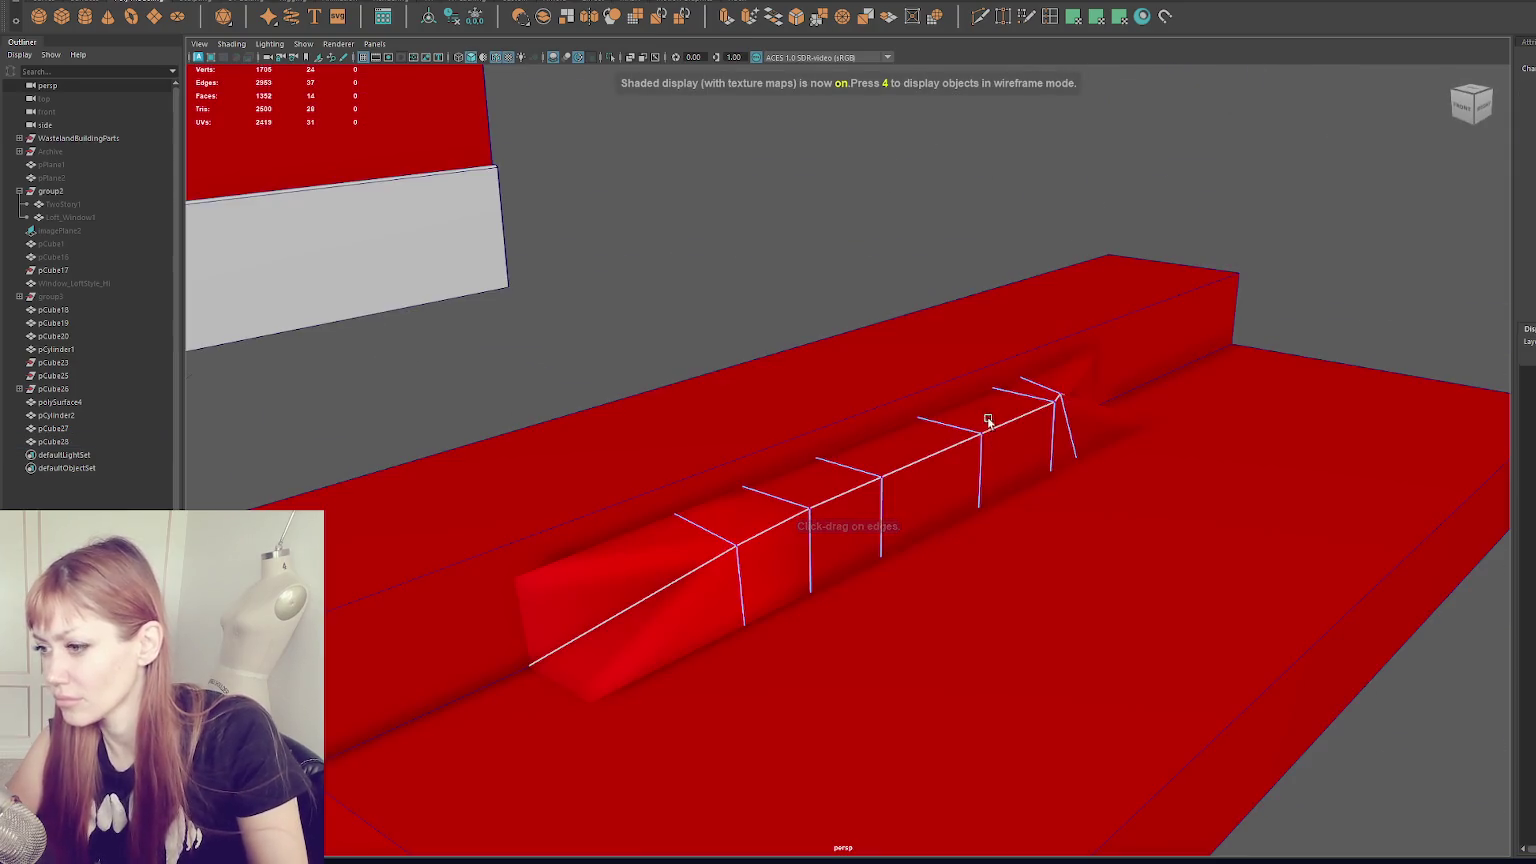
key("w")
left_click(978, 457)
left_click(874, 475)
left_click_drag(871, 432, 871, 454)
left_click(737, 547)
left_click_drag(736, 515, 727, 535)
left_click(1058, 397)
mouse_move(1058, 397)
left_mouse_down()
mouse_move(1032, 408)
mouse_move(1166, 411)
mouse_move(1150, 440)
mouse_move(1091, 405)
left_mouse_up()
key("ctrl+z")
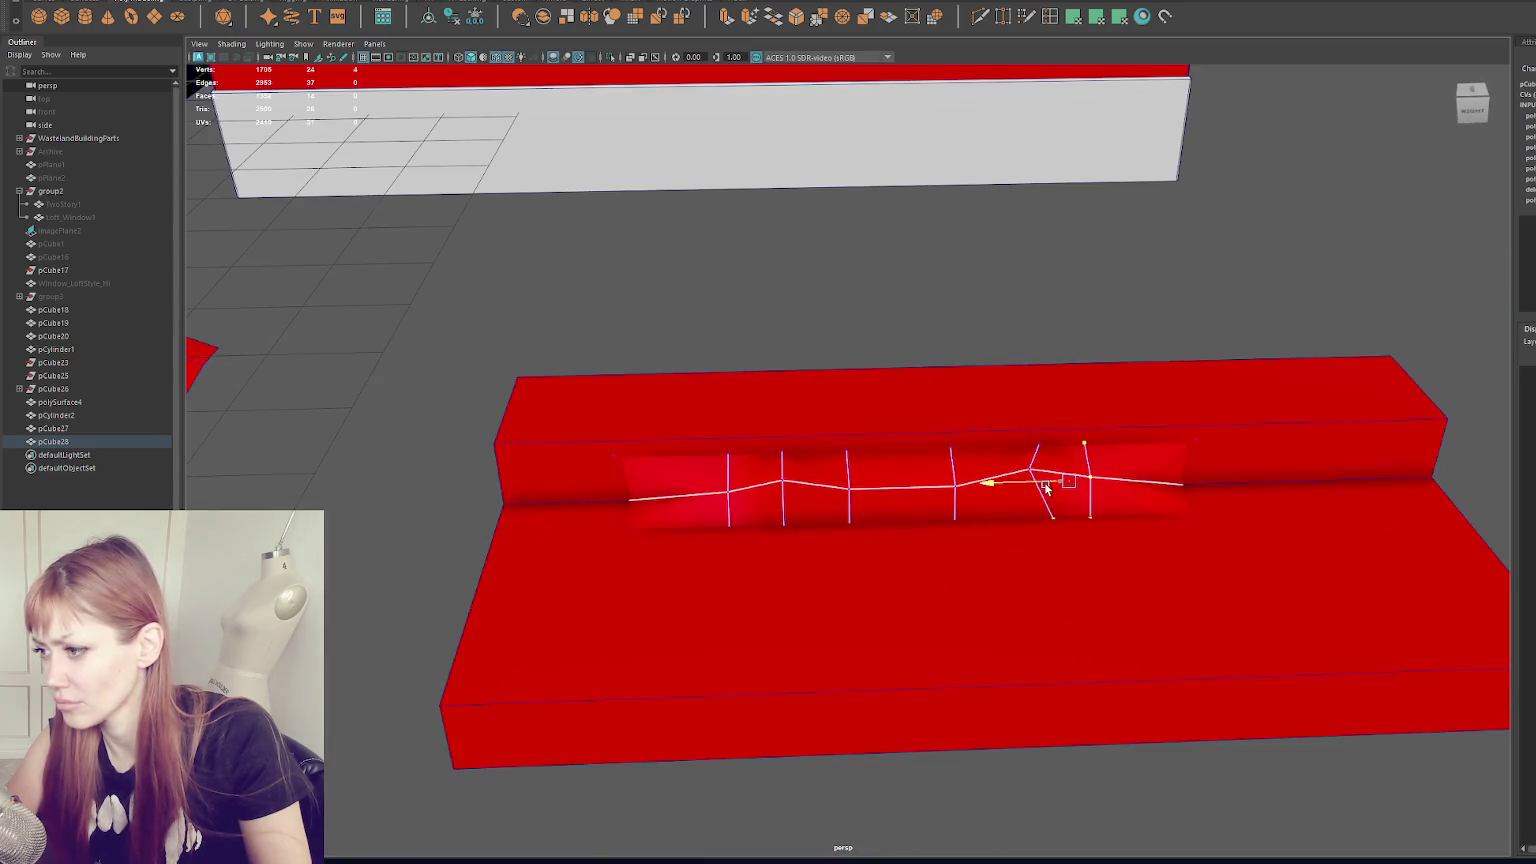
- Select vertices along the channel from a higher front view and sink them lower
left_click(1014, 468, "shift")
left_click_drag(967, 559, 935, 475)
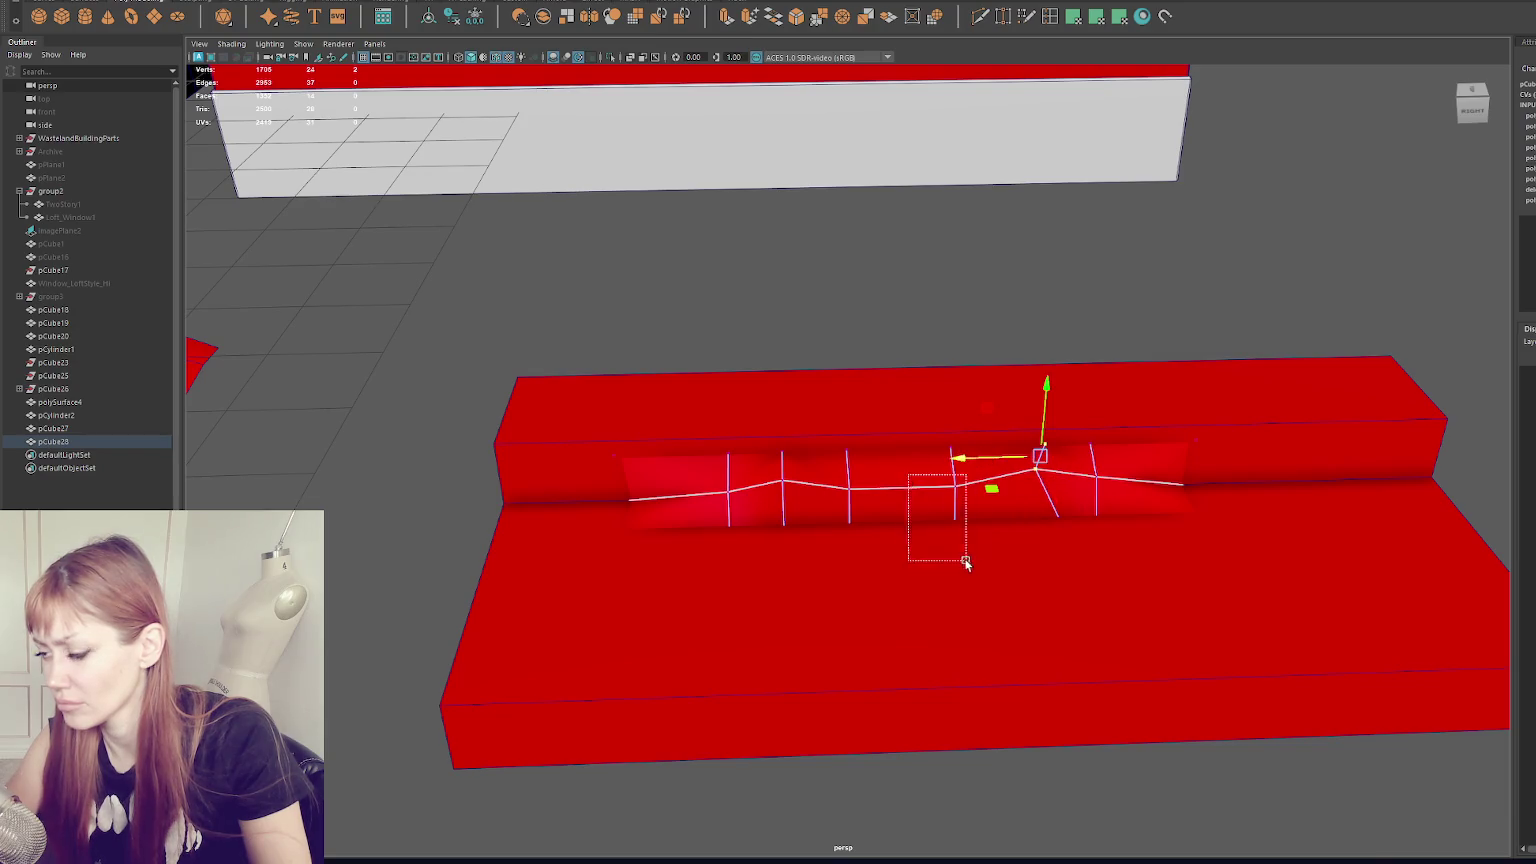
left_click(518, 490)
mouse_move(518, 490)
left_mouse_down("alt")
mouse_move(605, 435)
mouse_move(602, 478)
left_mouse_up("alt")
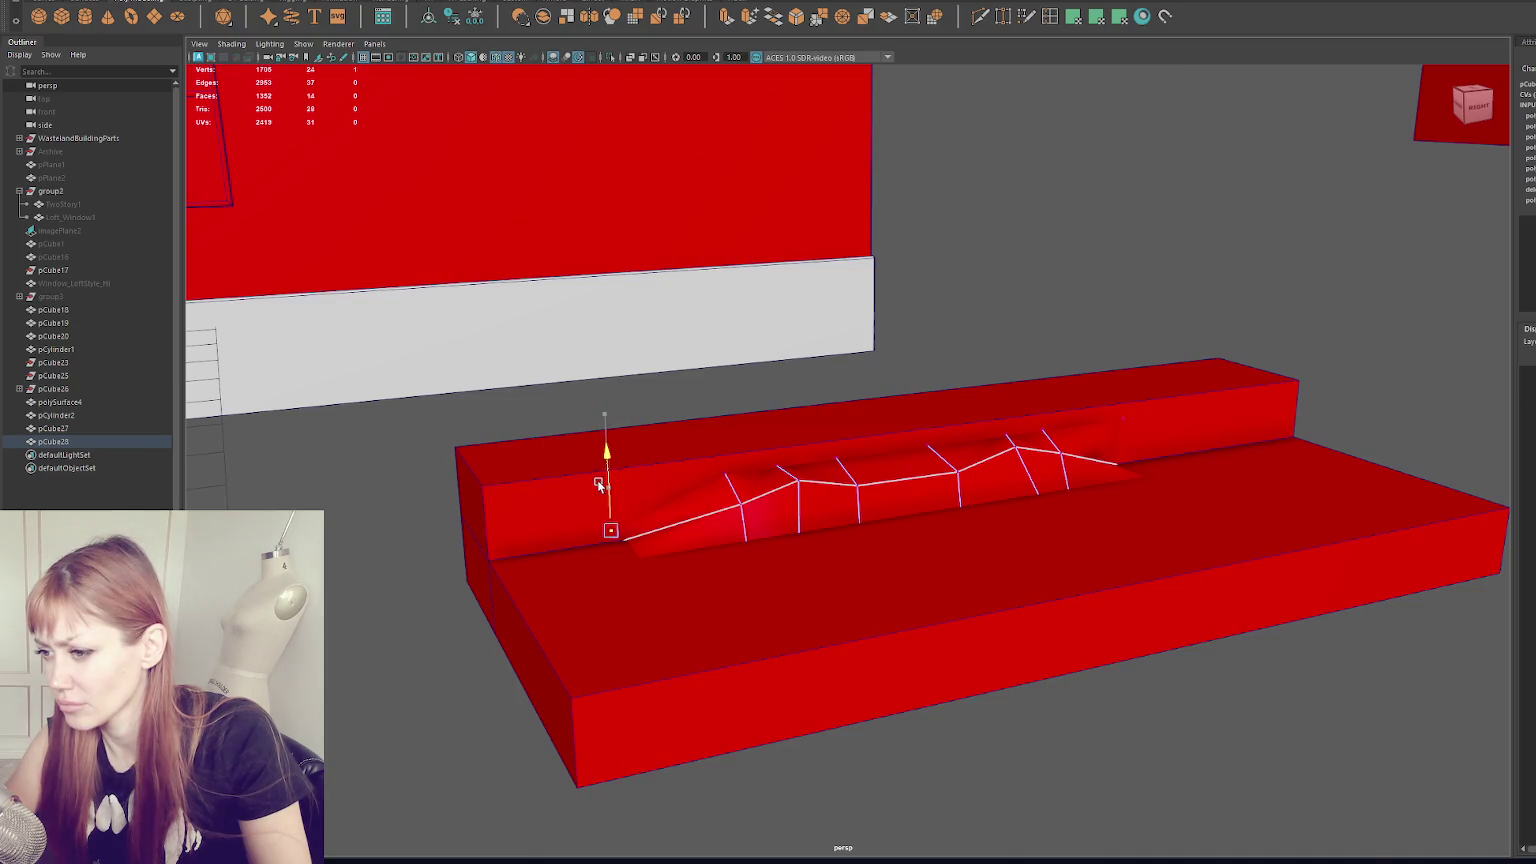
mouse_move(1078, 498)
left_mouse_down("alt")
mouse_move(1224, 440)
mouse_move(1220, 525)
left_mouse_up("alt")
left_click(1238, 494)
left_click(1098, 500)
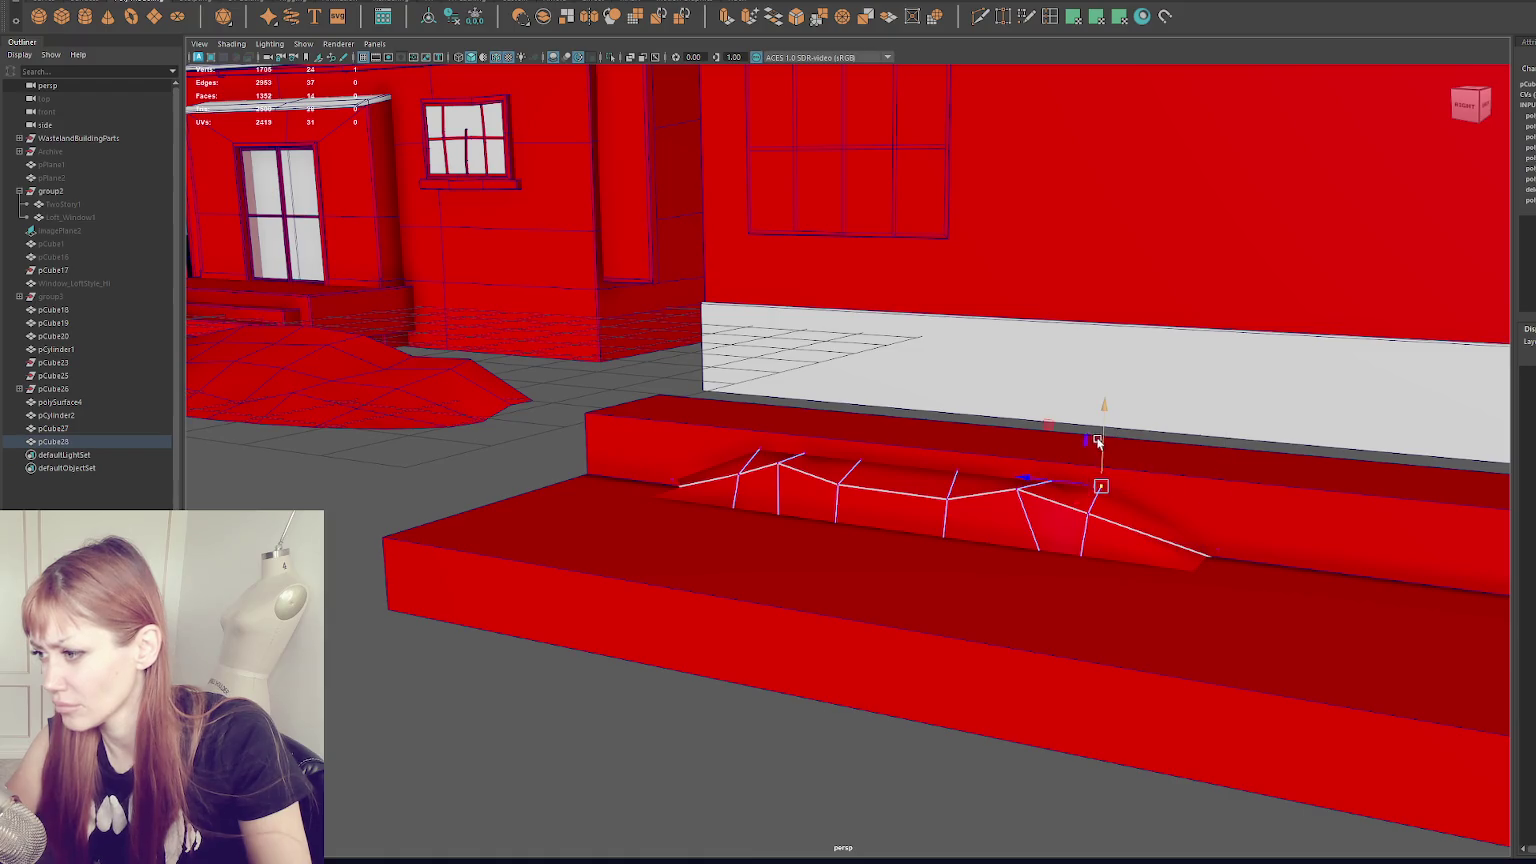
left_click_drag(1001, 502, 1003, 500)
mouse_move(1030, 450)
left_mouse_down()
mouse_move(1032, 467)
mouse_move(736, 402)
mouse_move(804, 505)
left_mouse_up()
left_click_drag(760, 421, 760, 435)
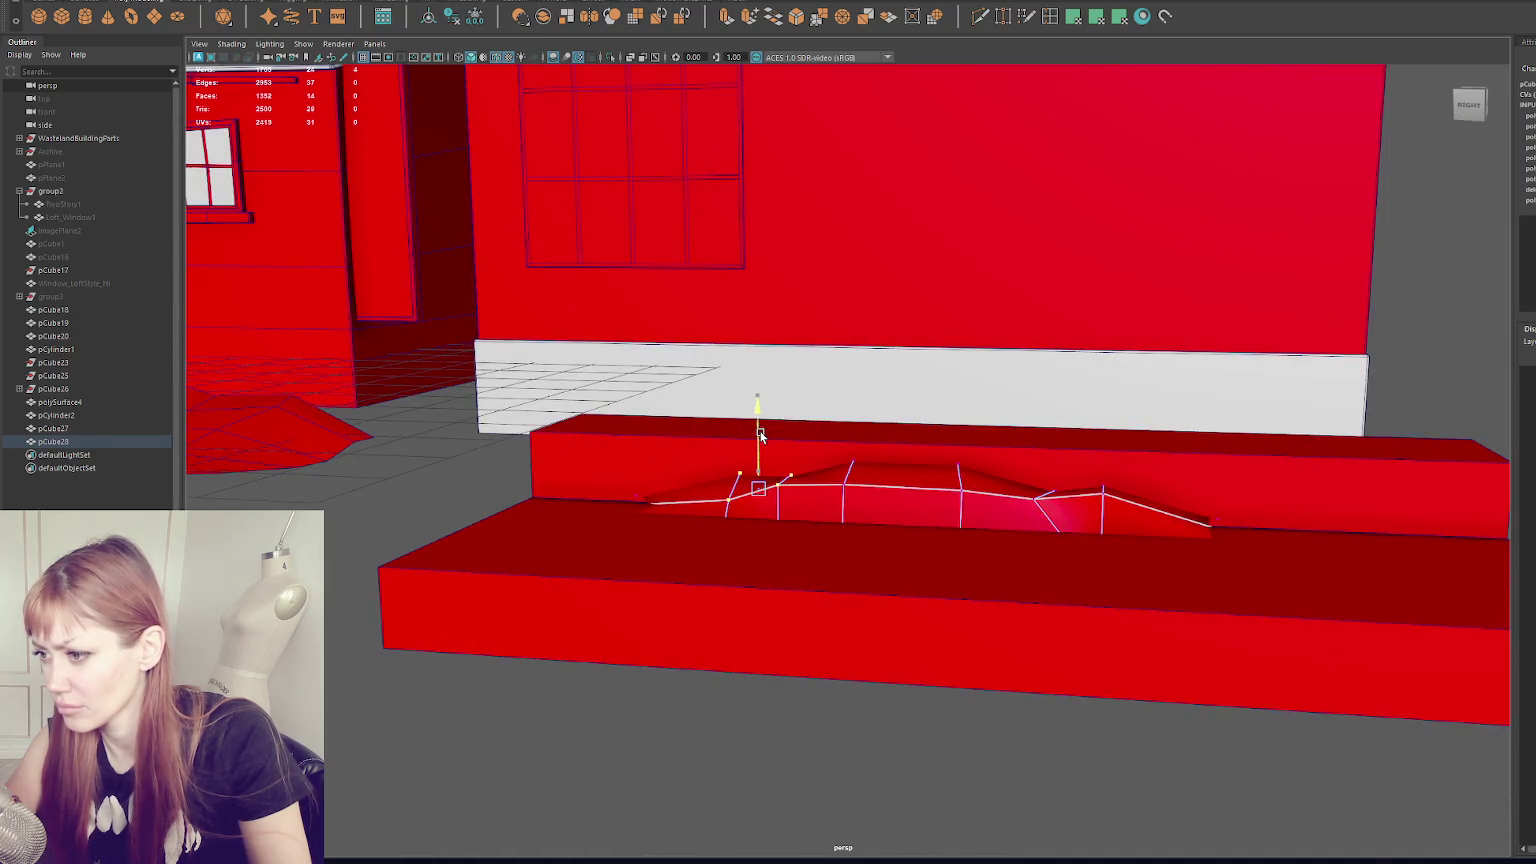
- Multi-Cut an extra edge through the channel and nudge its vertices to roughen the rim
left_click(1054, 16)
left_click_drag(1000, 400, 1122, 418, "alt")
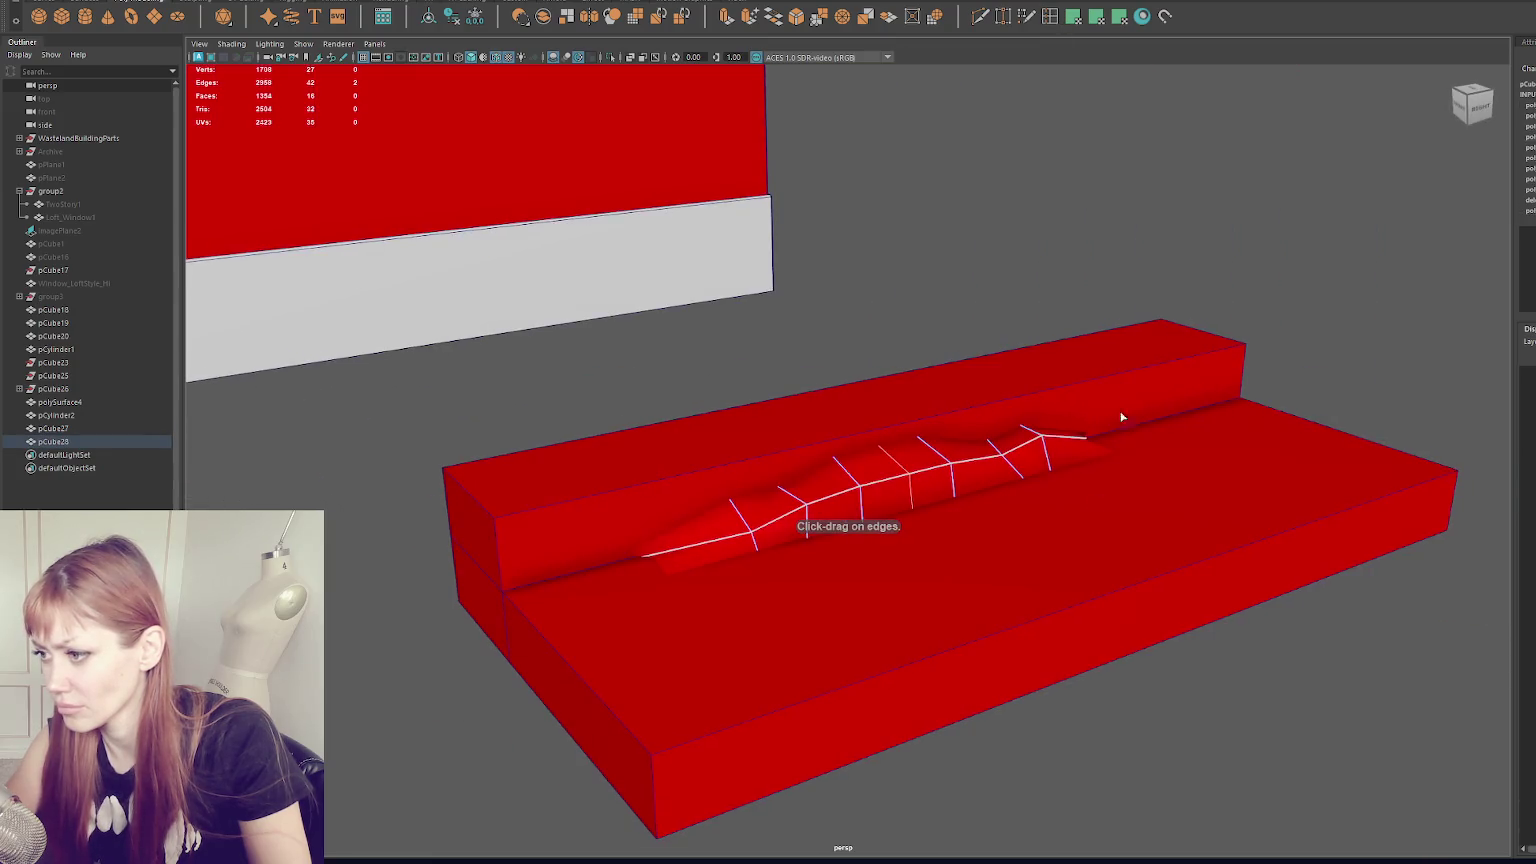
right_click_drag(1030, 238, 1003, 228)
left_click(900, 467)
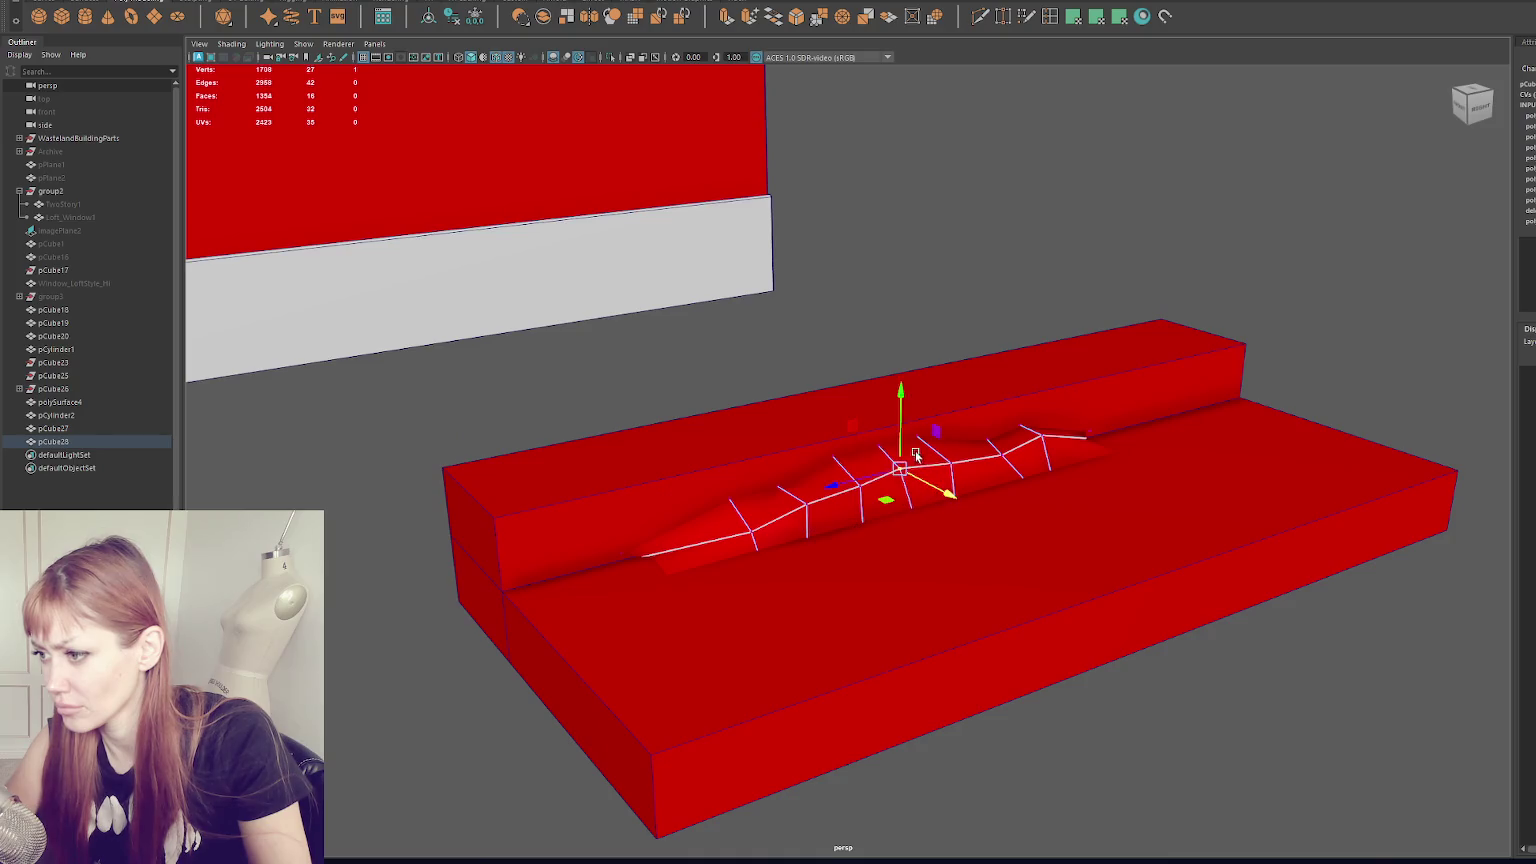
left_click(861, 497)
left_click(861, 491)
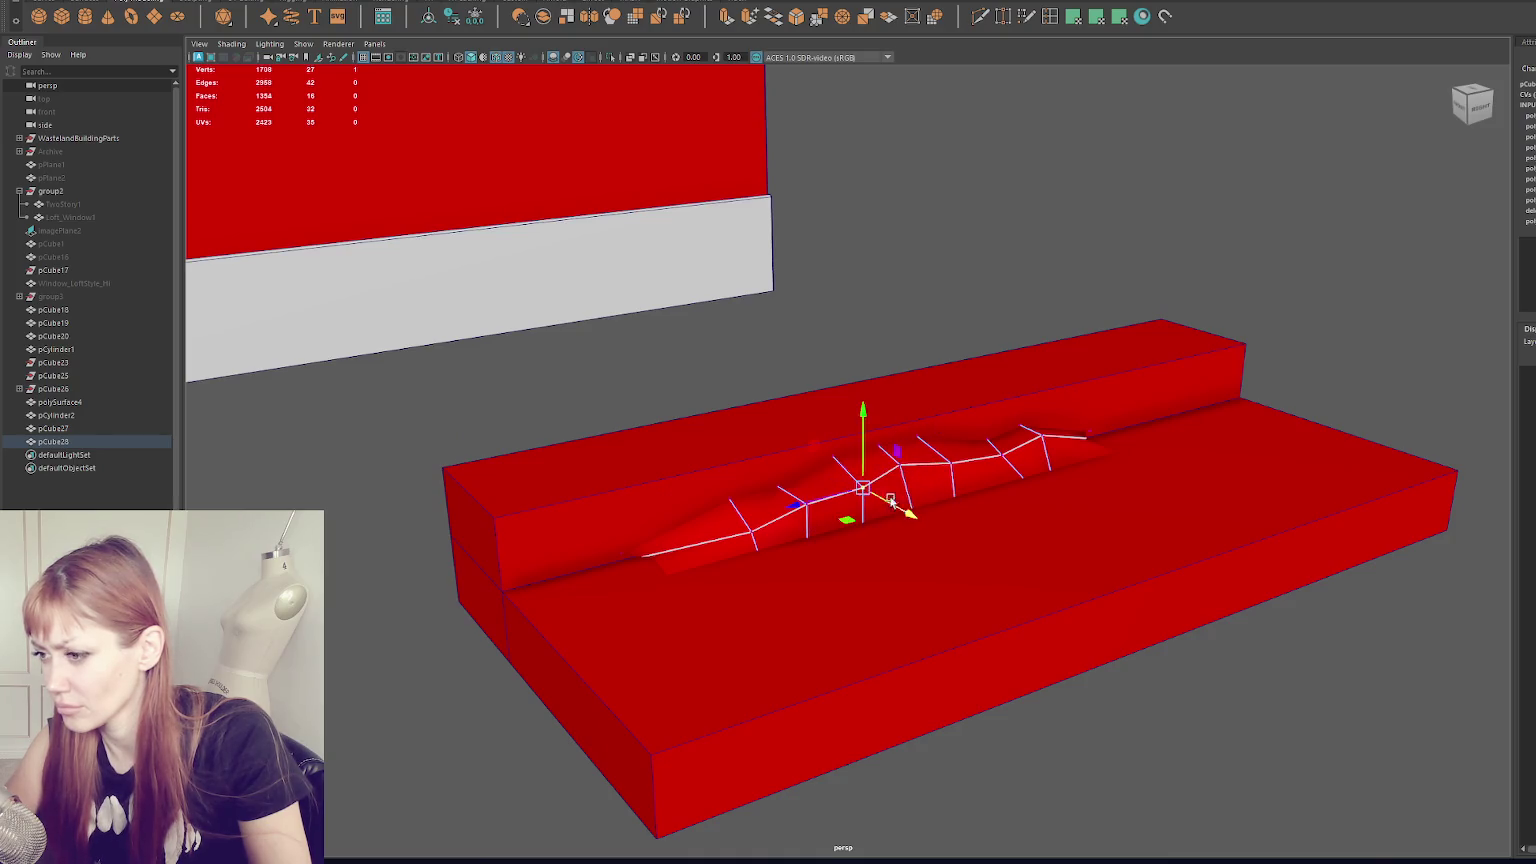
left_click(950, 462)
left_click_drag(960, 472, 967, 478)
- Check the mesh in wireframe, then pick further vertices along the channel edge from the front
key("4")
key("5")
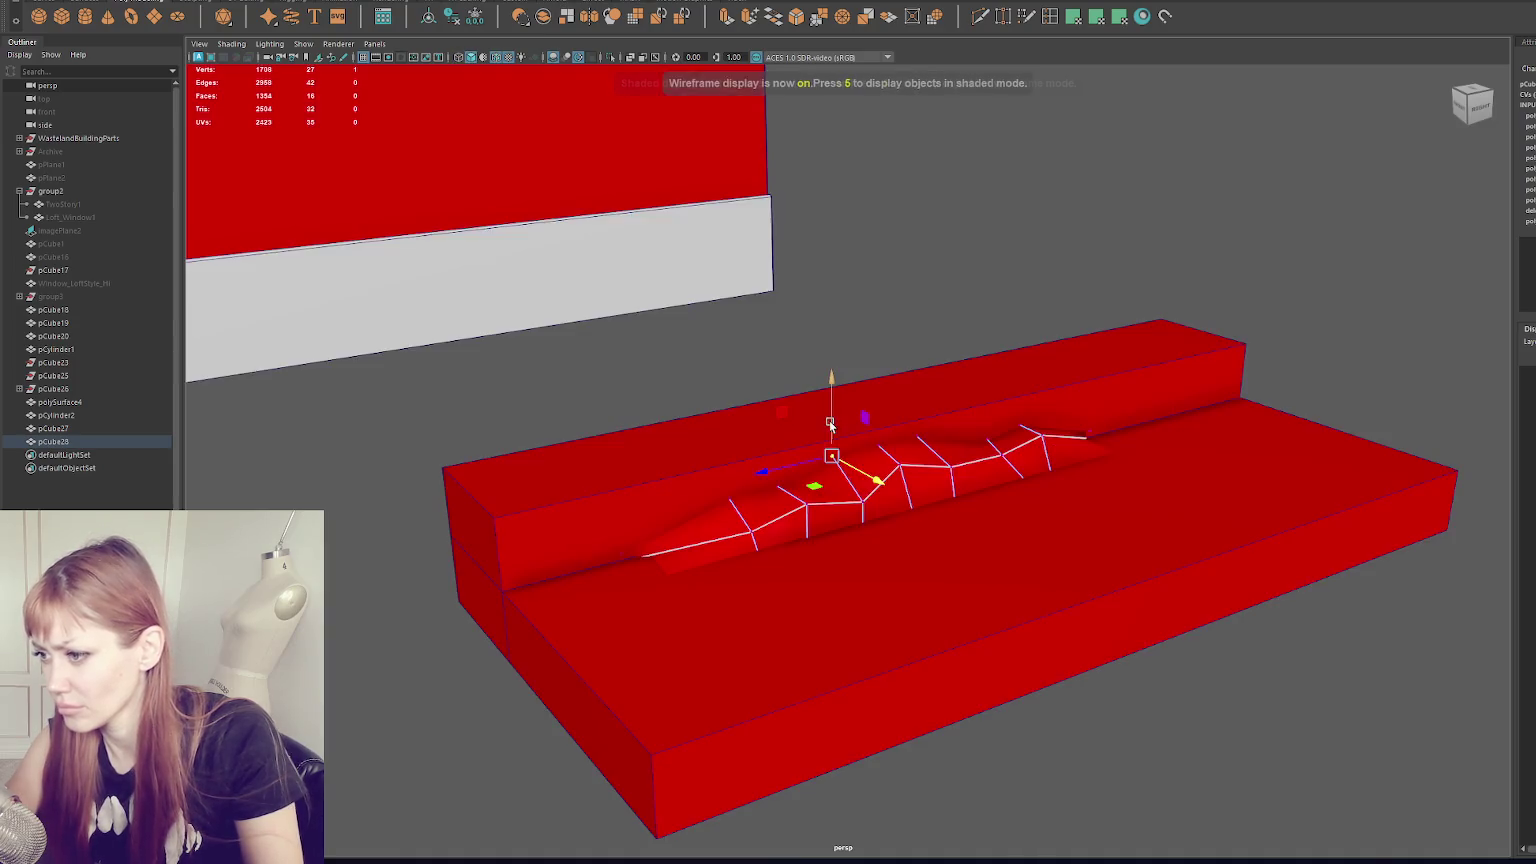
mouse_move(884, 435)
left_mouse_down("alt")
mouse_move(955, 413)
mouse_move(990, 428)
mouse_move(947, 466)
left_mouse_up("alt")
left_click(968, 451)
left_click_drag(1068, 443, 1026, 486)
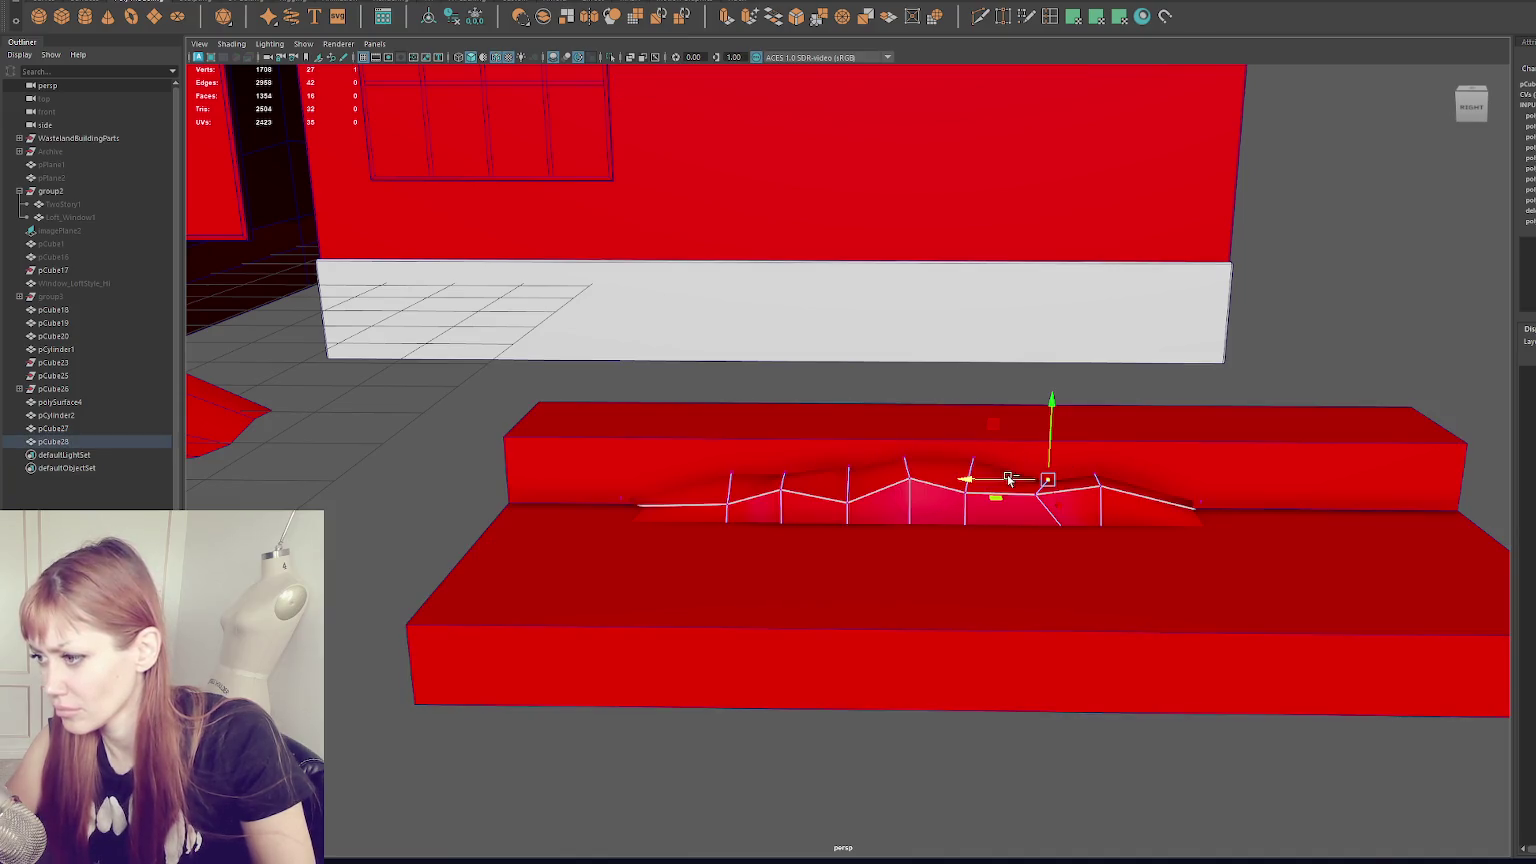